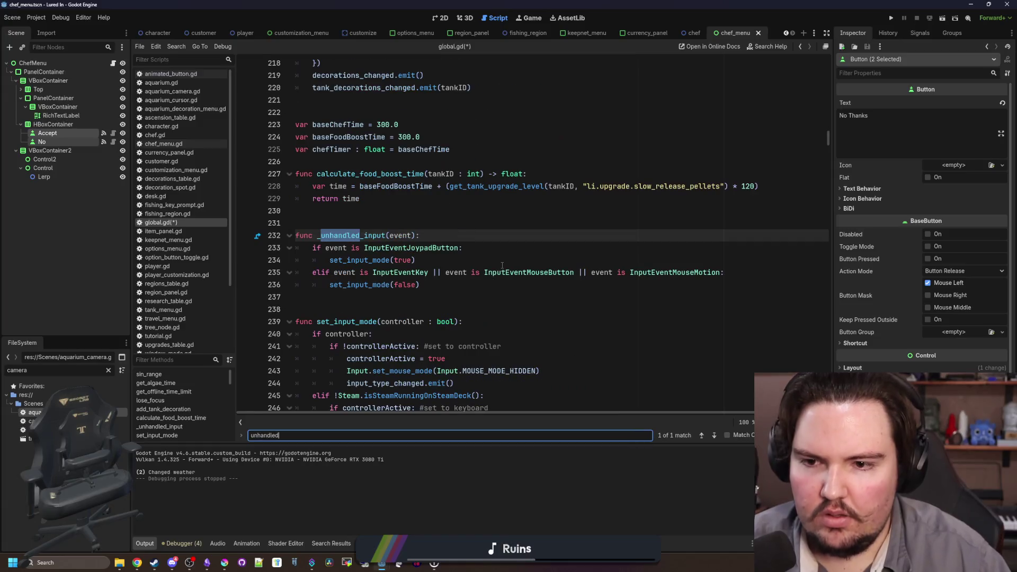
{"action": "type", "text": "_"}
Change the line 232 function name from _unhandled_input to _input and save with Ctrl+S
{"action": "double_click", "coordinate": [335, 235]}
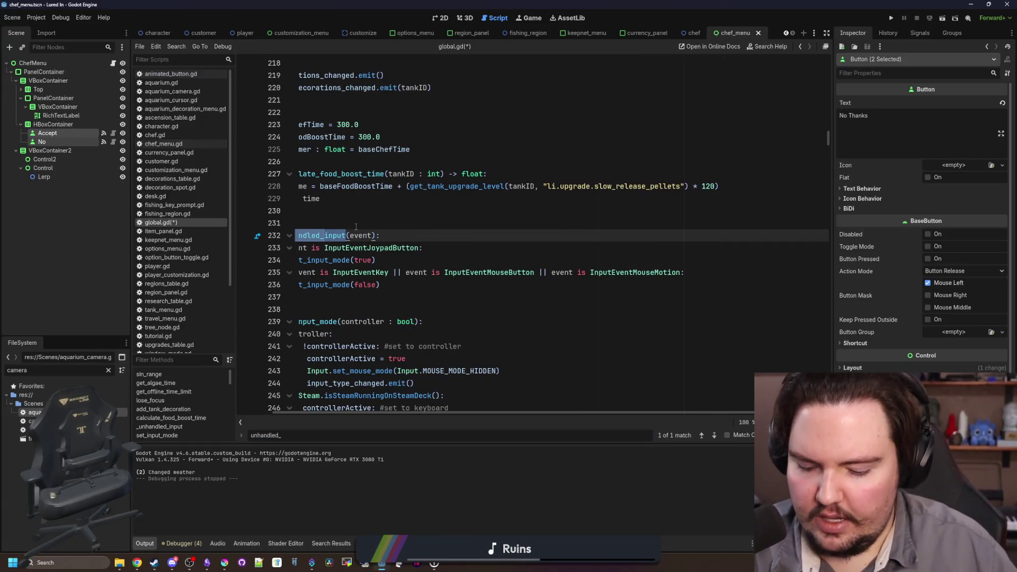
{"action": "type", "text": "input"}
{"action": "left_click", "coordinate": [395, 222]}
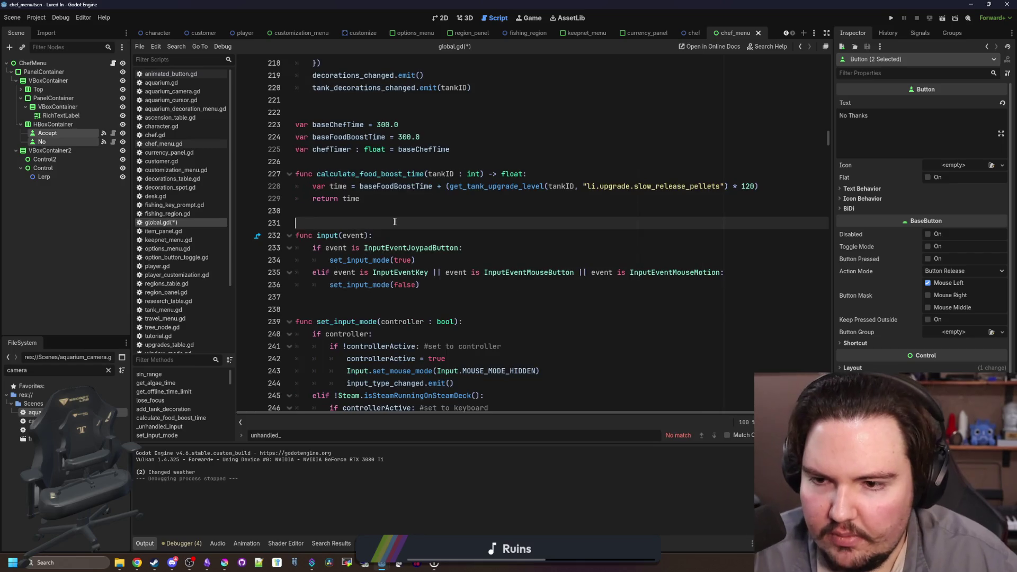
{"action": "left_click", "coordinate": [316, 236]}
{"action": "type", "text": "_"}
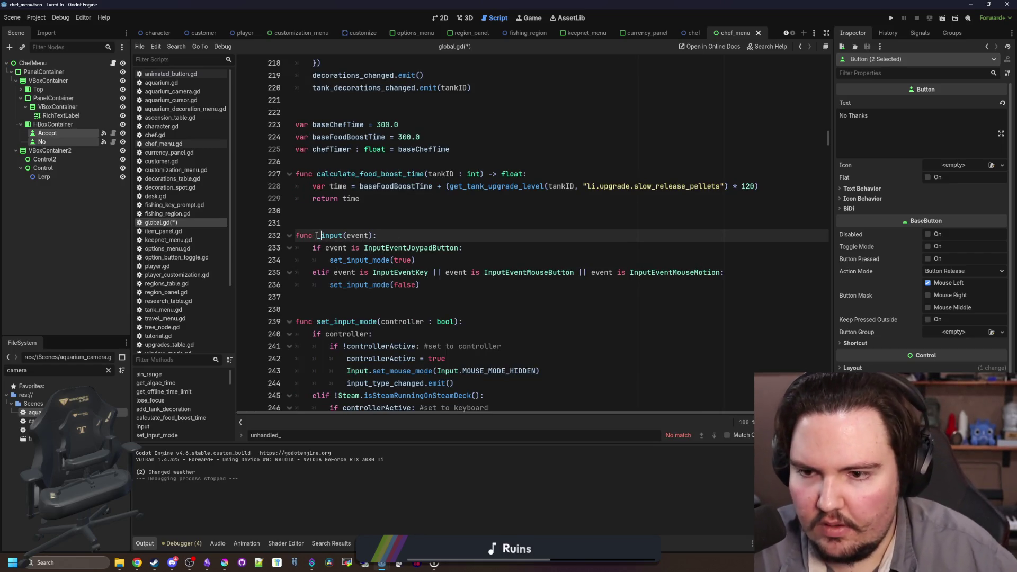
{"action": "left_click", "coordinate": [350, 222]}
{"action": "key", "text": "ctrl+s"}
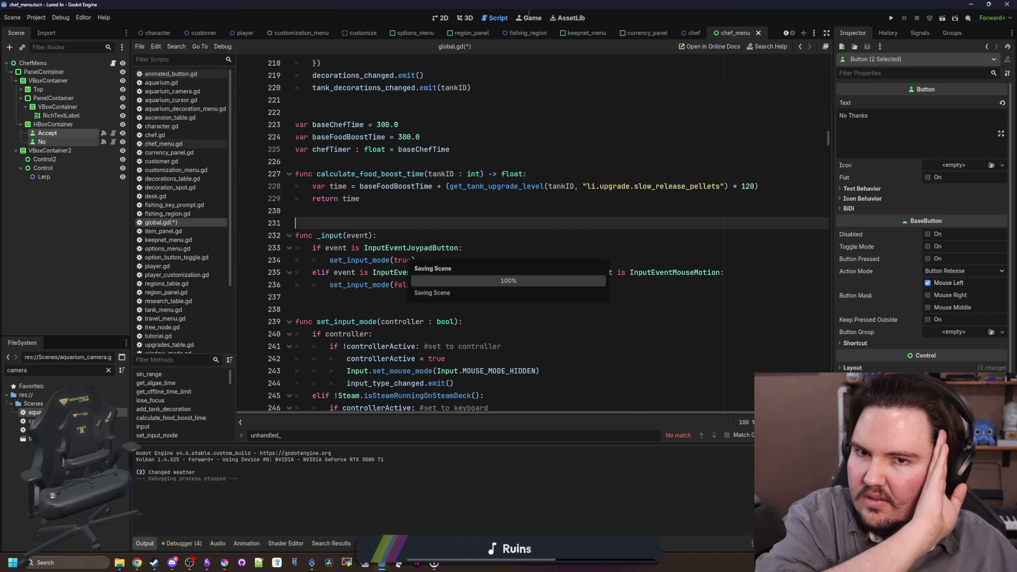
Run Lured In, then dismiss the welcome-back earnings popup and the decoration edit popup
{"action": "left_click", "coordinate": [892, 18]}
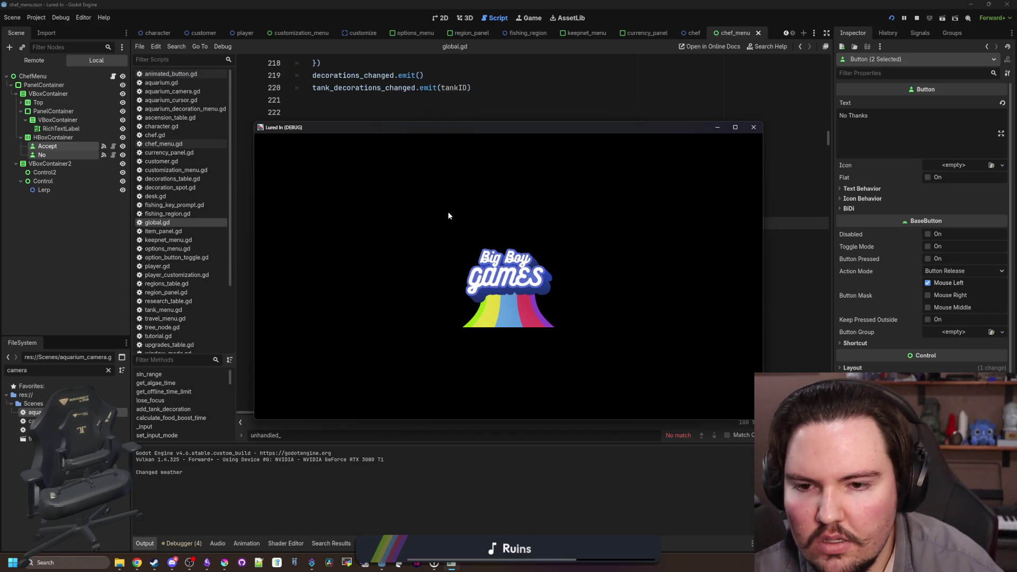
{"action": "left_click", "coordinate": [510, 311]}
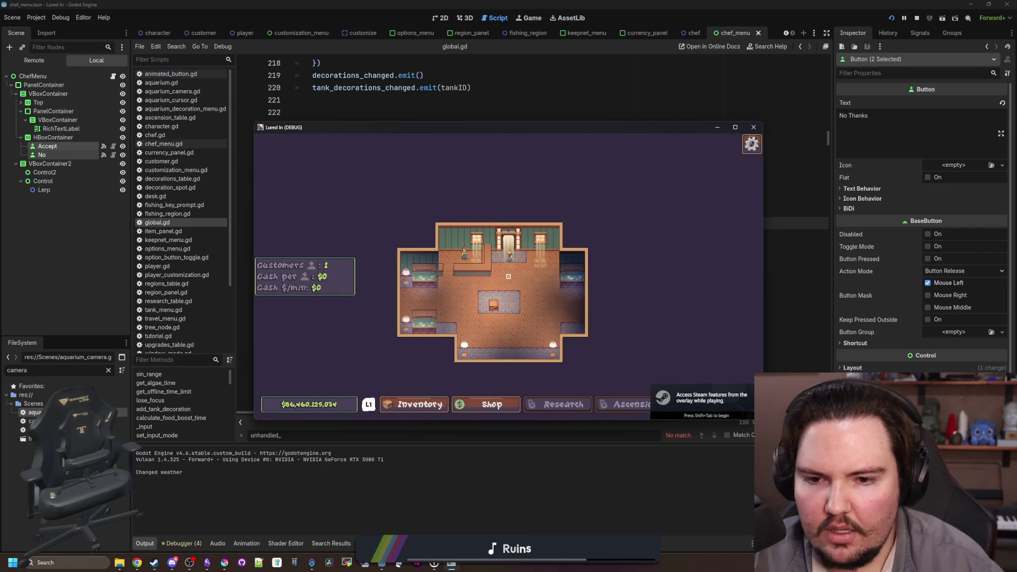
{"action": "left_click", "coordinate": [496, 306]}
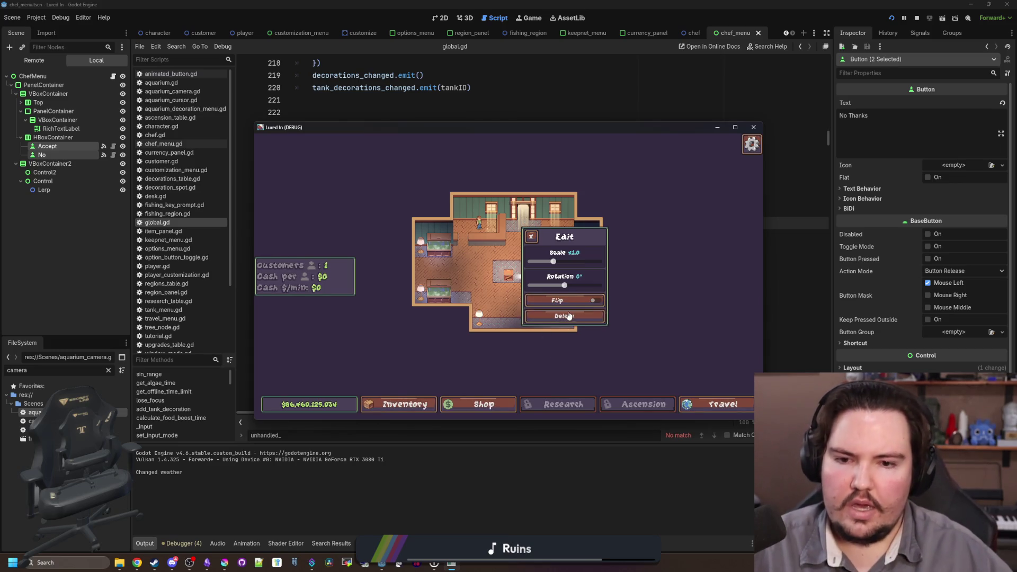
{"action": "key", "text": "Escape"}
{"action": "key", "text": "Escape"}
Cycle Escape Menu focus through Return, Main Menu and Quit to Desktop, then close the game
{"action": "key", "text": "Down"}
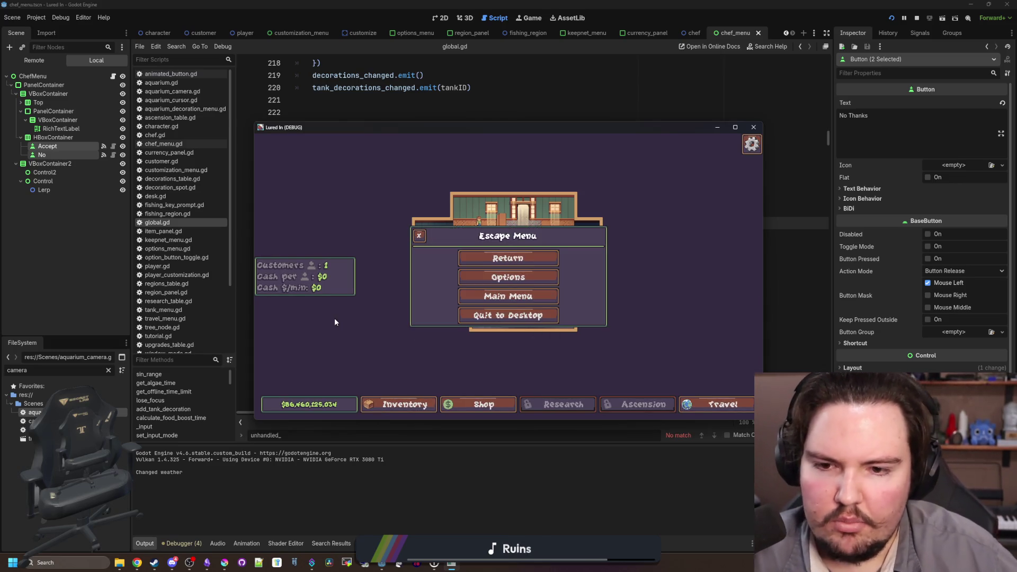
{"action": "key", "text": "Down"}
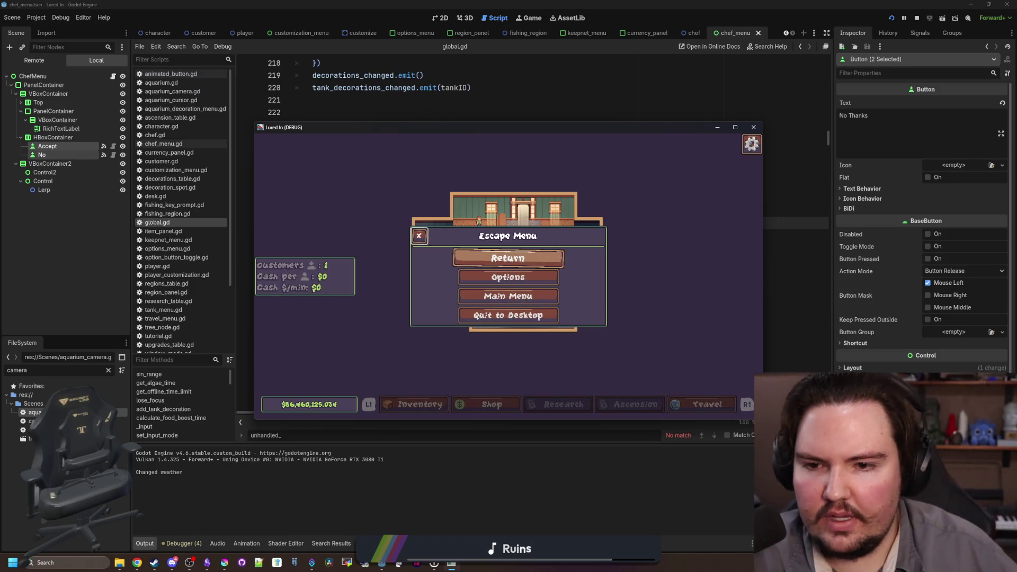
{"action": "key", "text": "Down"}
{"action": "key", "text": "Down"}
{"action": "key", "text": "Down"}
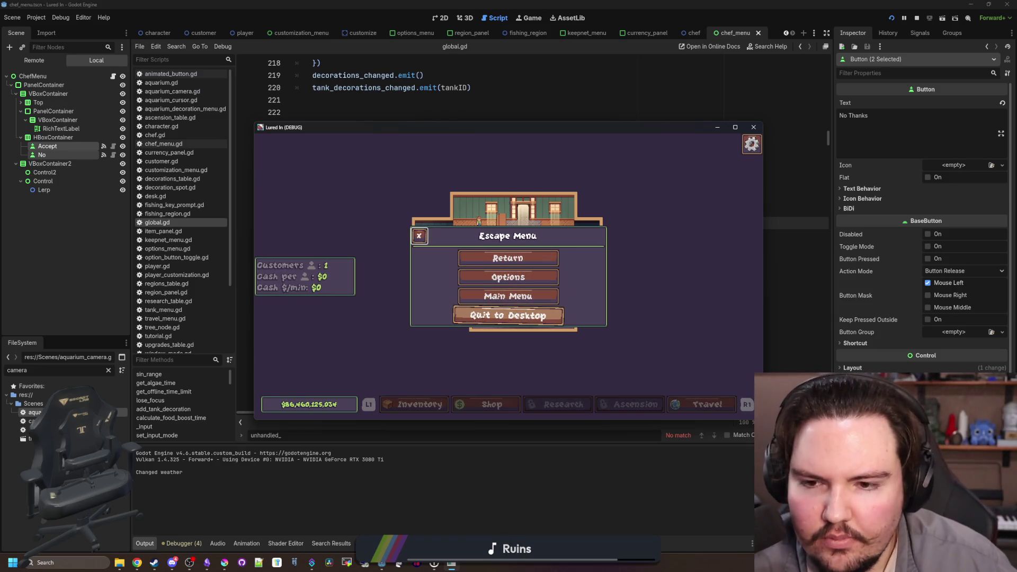
{"action": "key", "text": "Down"}
{"action": "key", "text": "Down"}
{"action": "key", "text": "Down"}
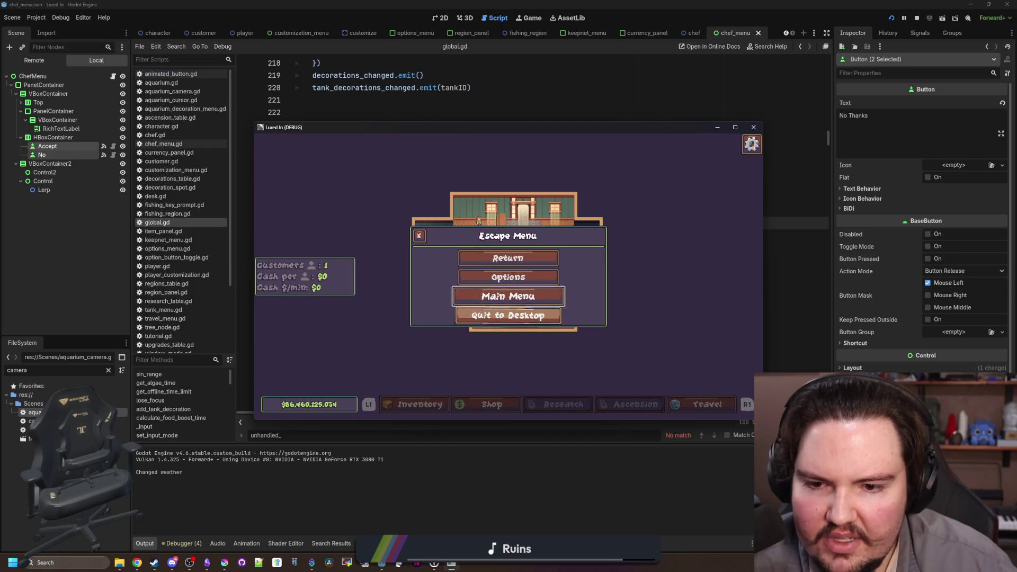
{"action": "key", "text": "Up"}
{"action": "key", "text": "Up"}
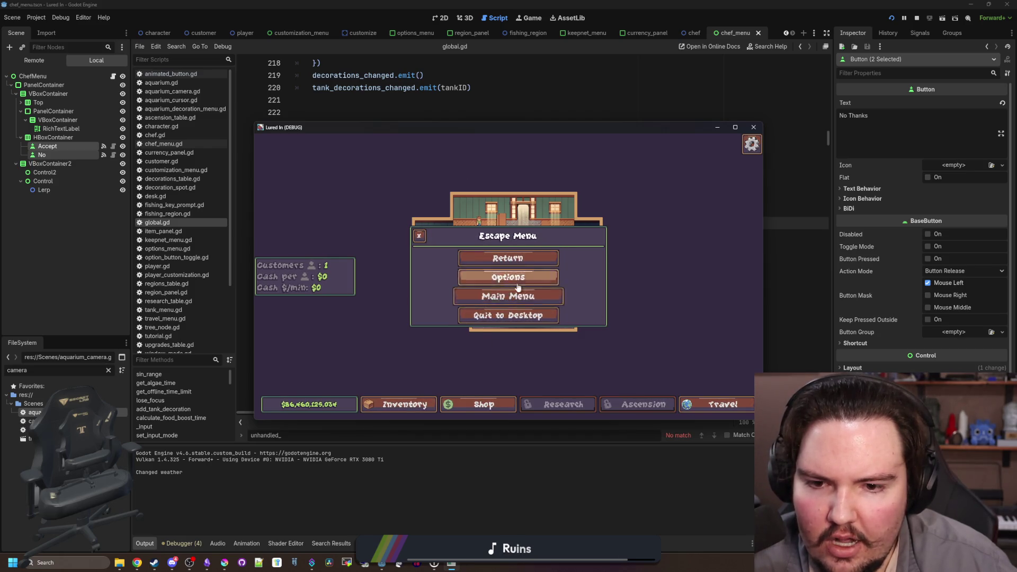
{"action": "key", "text": "Down"}
{"action": "key", "text": "Down"}
{"action": "key", "text": "Down"}
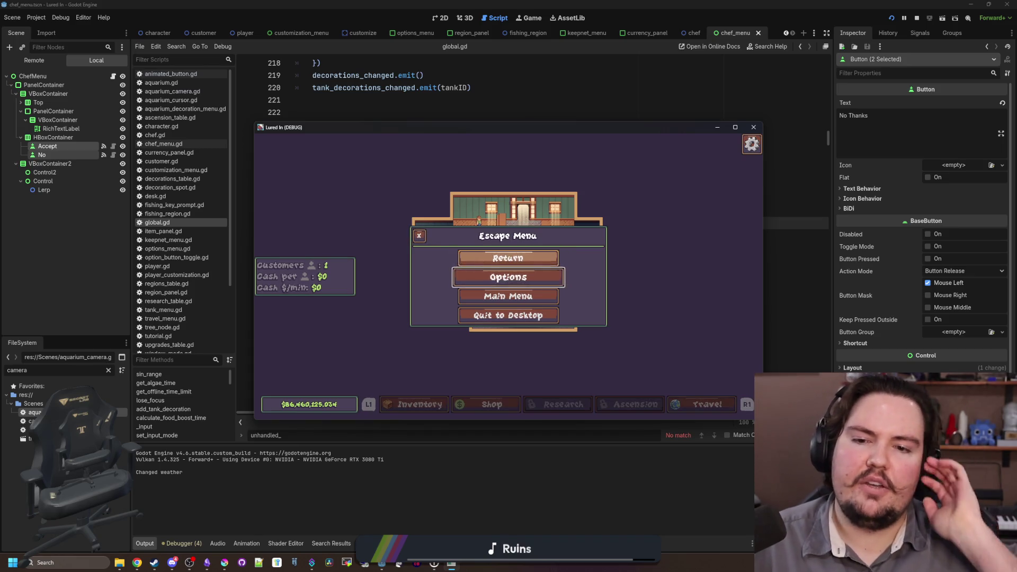
{"action": "key", "text": "Up"}
{"action": "key", "text": "Up"}
{"action": "key", "text": "Up"}
{"action": "key", "text": "Down"}
{"action": "key", "text": "Down"}
{"action": "key", "text": "Down"}
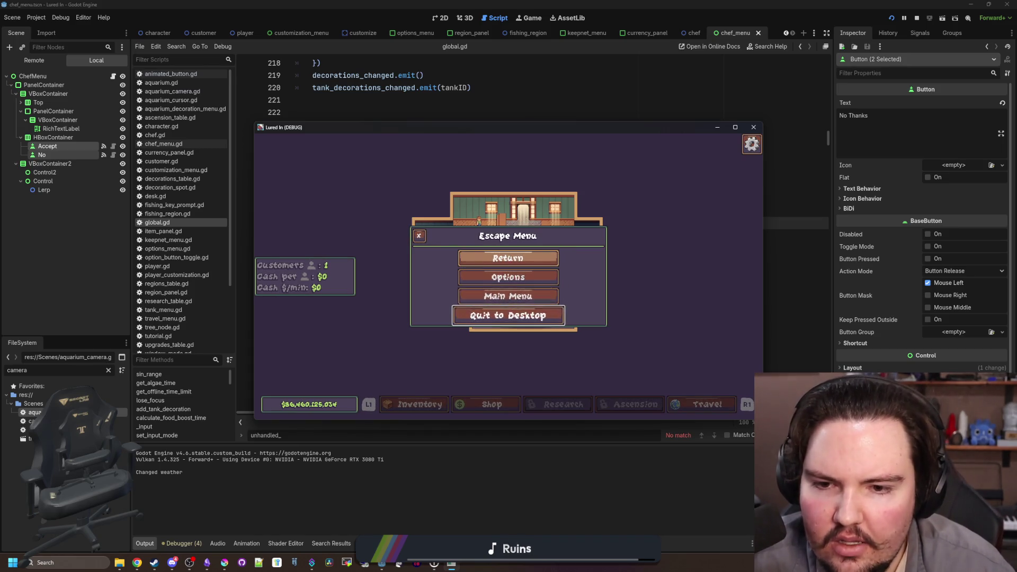
{"action": "key", "text": "Up"}
{"action": "key", "text": "Up"}
{"action": "key", "text": "Up"}
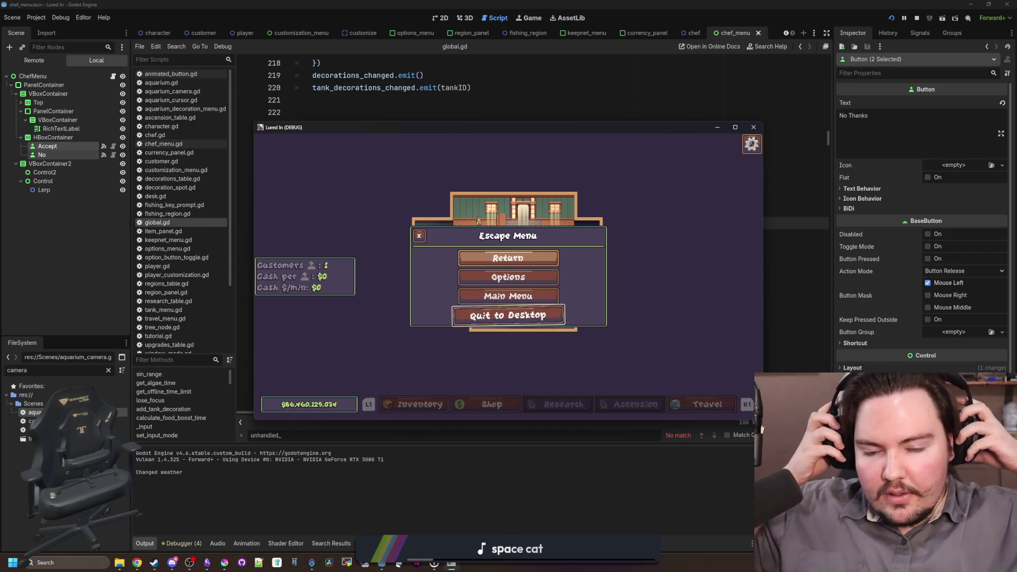
{"action": "left_click", "coordinate": [753, 127]}
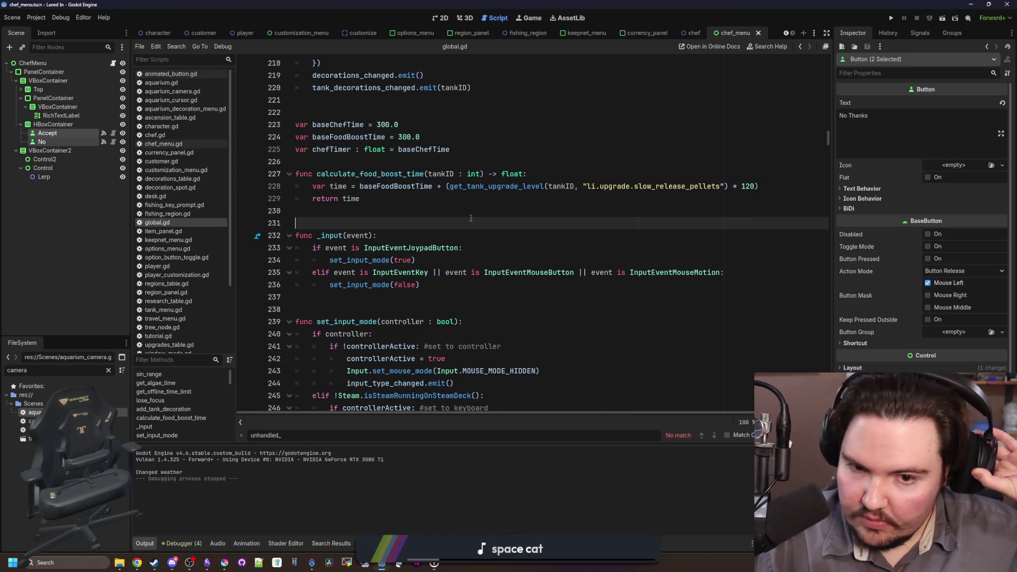
{"action": "left_click", "coordinate": [713, 273]}
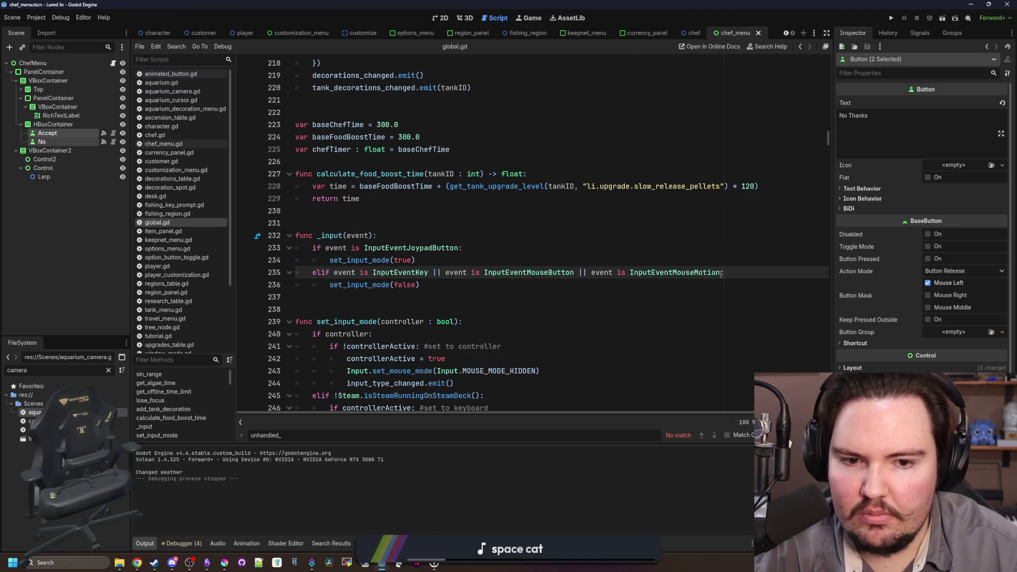
{"action": "left_click_drag", "start_coordinate": [721, 273], "coordinate": [591, 274]}
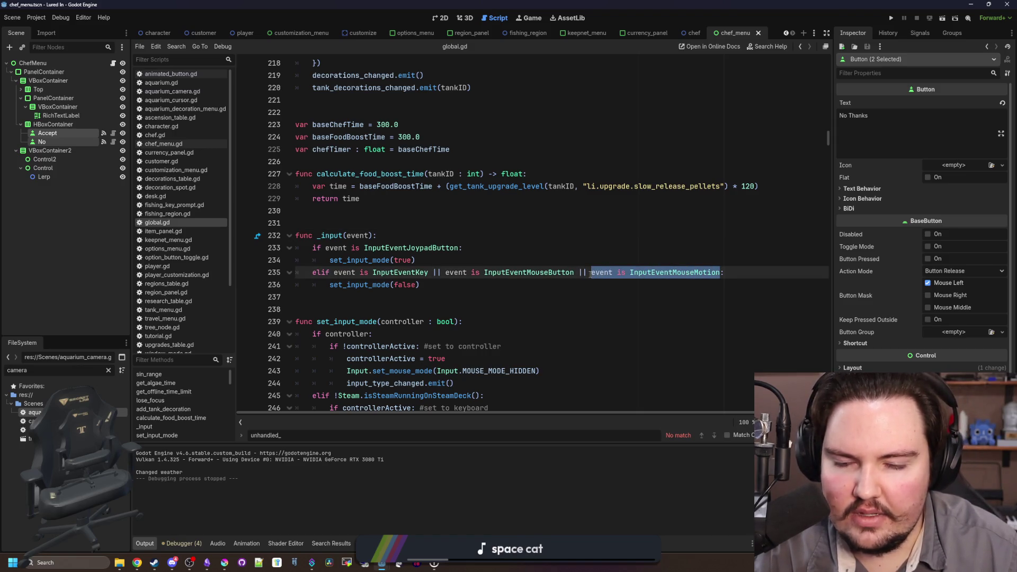
{"action": "key", "text": "BackSpace"}
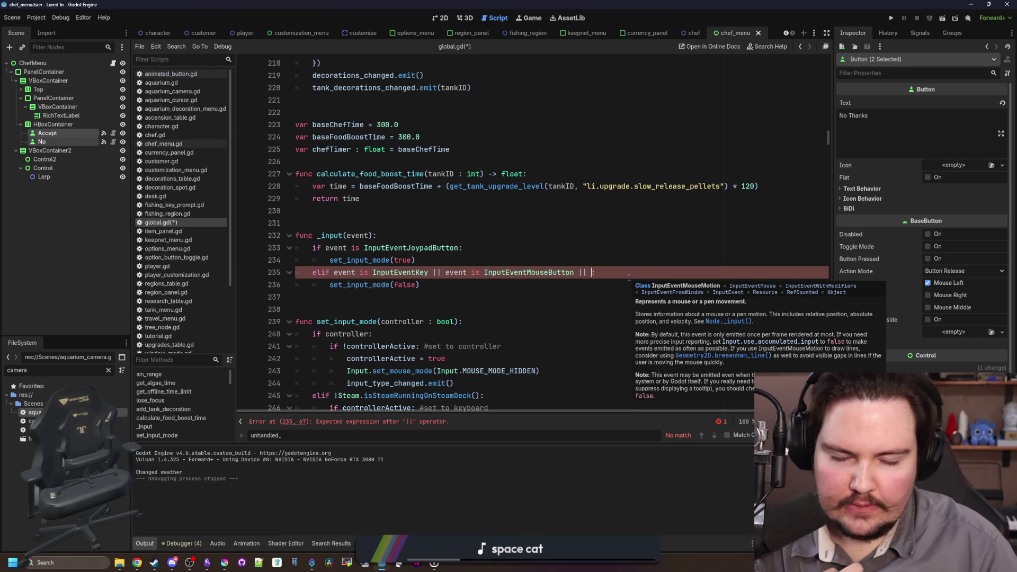
{"action": "key", "text": "ctrl+z"}
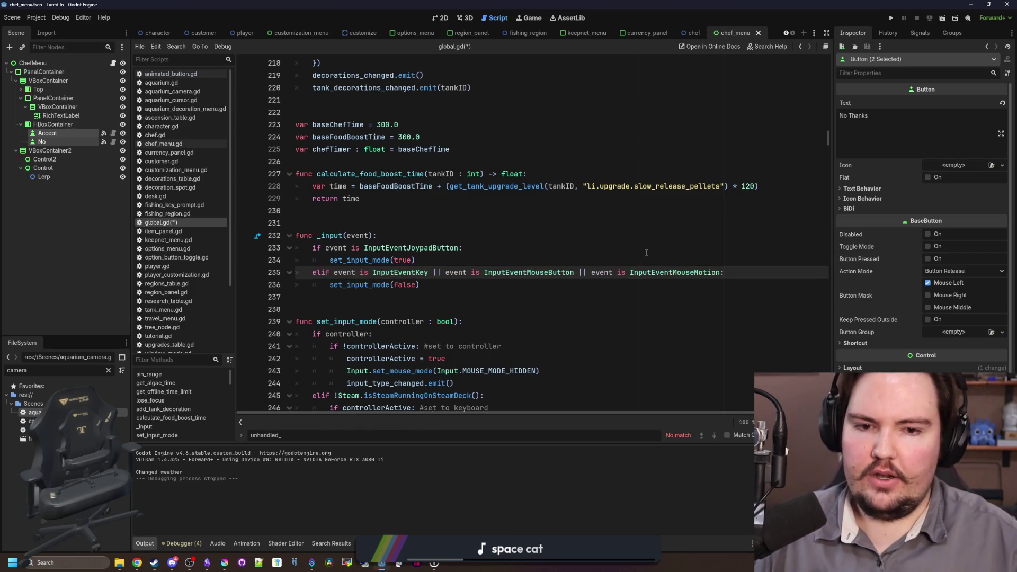
{"action": "left_click", "coordinate": [660, 234]}
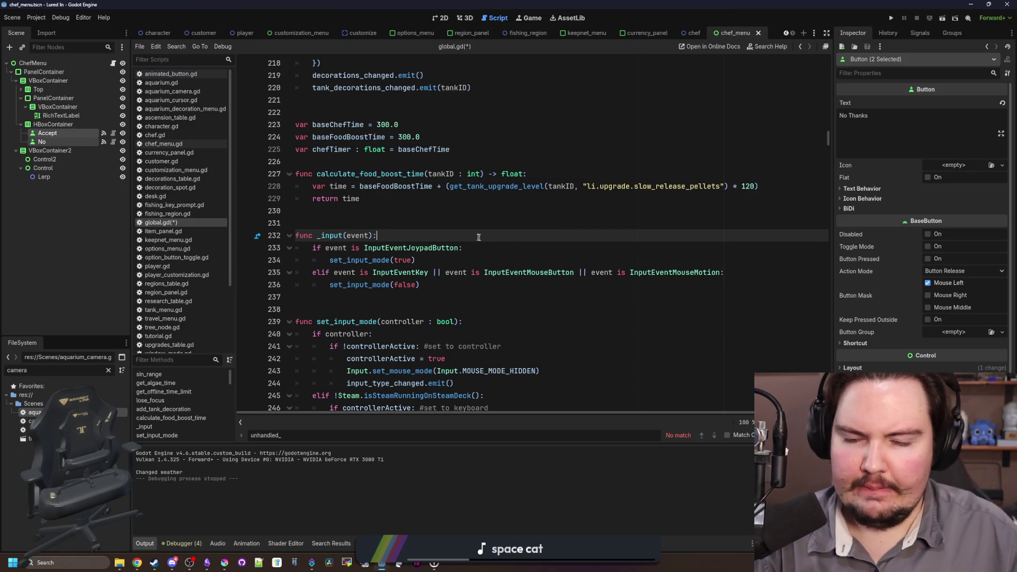
{"action": "key", "text": "ctrl+s"}
{"action": "left_click", "coordinate": [321, 214]}
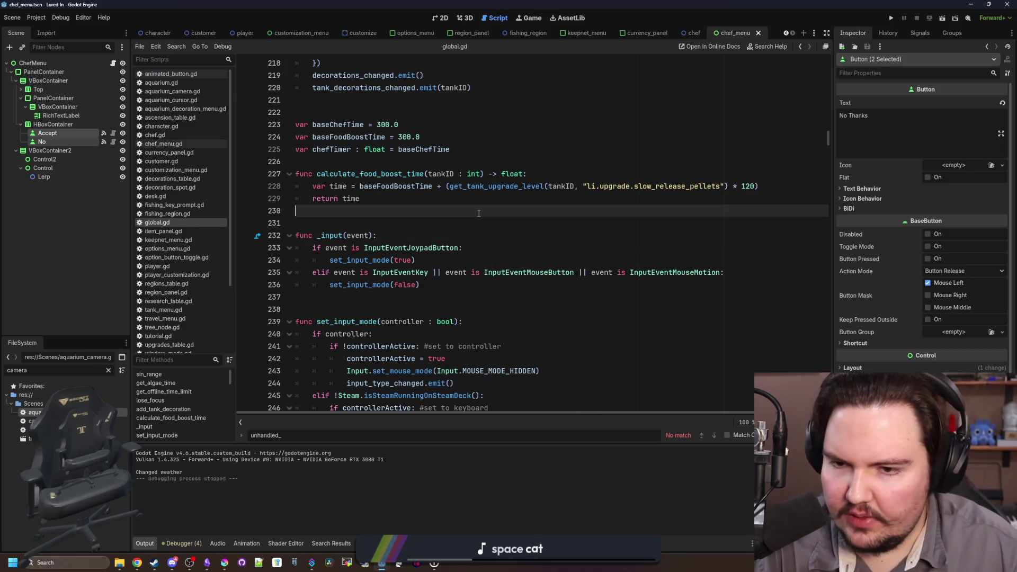
{"action": "left_click", "coordinate": [323, 220]}
{"action": "key", "text": "ctrl+s"}
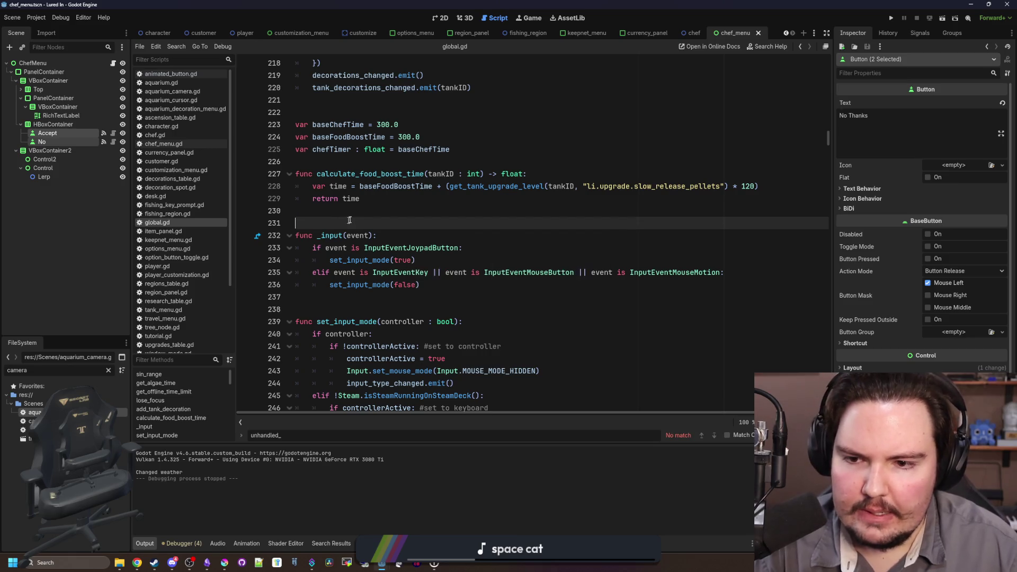
{"action": "left_click", "coordinate": [350, 215]}
{"action": "key", "text": "ctrl+s"}
{"action": "left_click", "coordinate": [368, 223]}
{"action": "key", "text": "ctrl+s"}
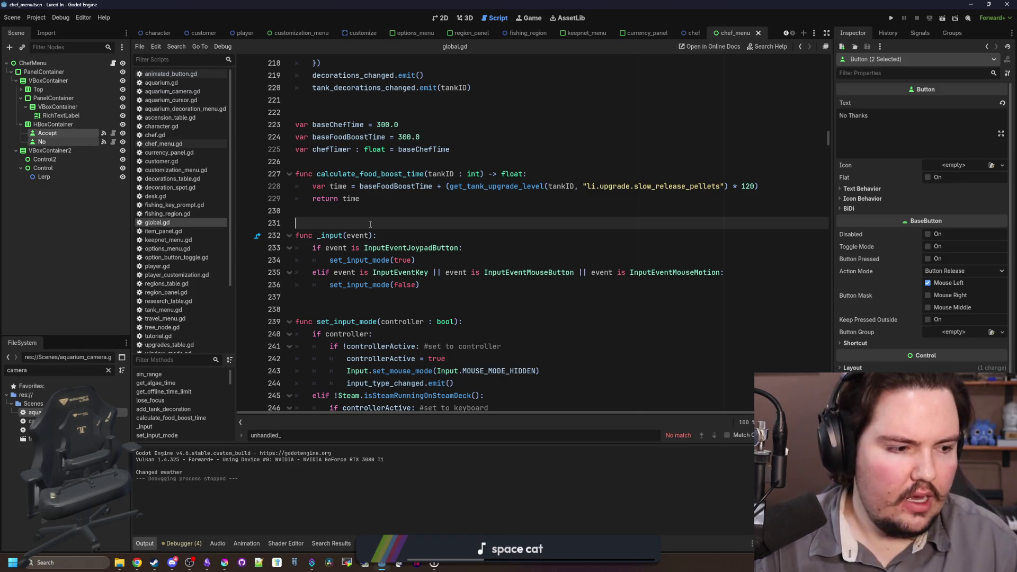
{"action": "key", "text": "alt+Tab"}
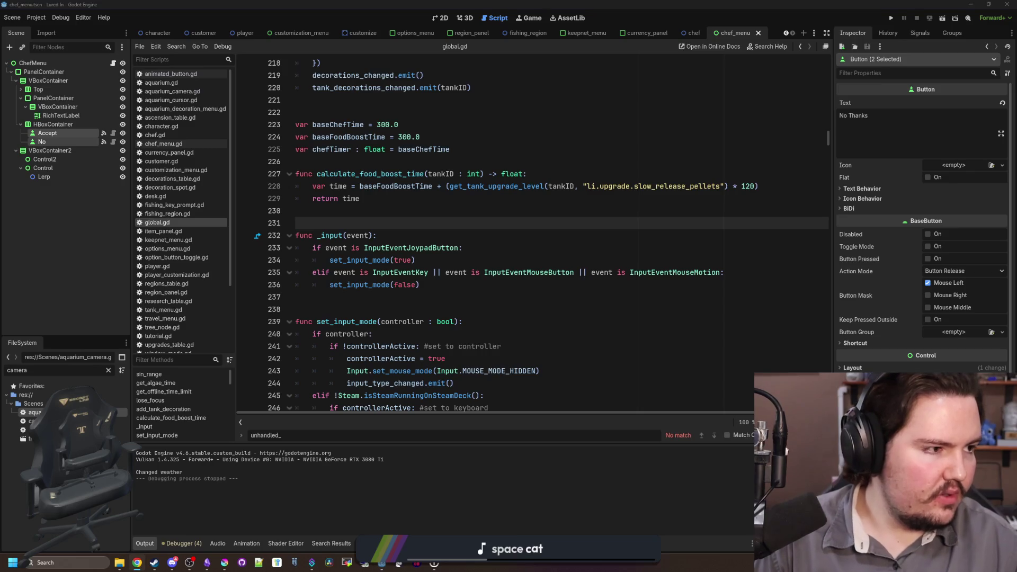
Search Google for 'godot make mouse not hover buttons' and browse the results
{"action": "type", "text": "godot m"}
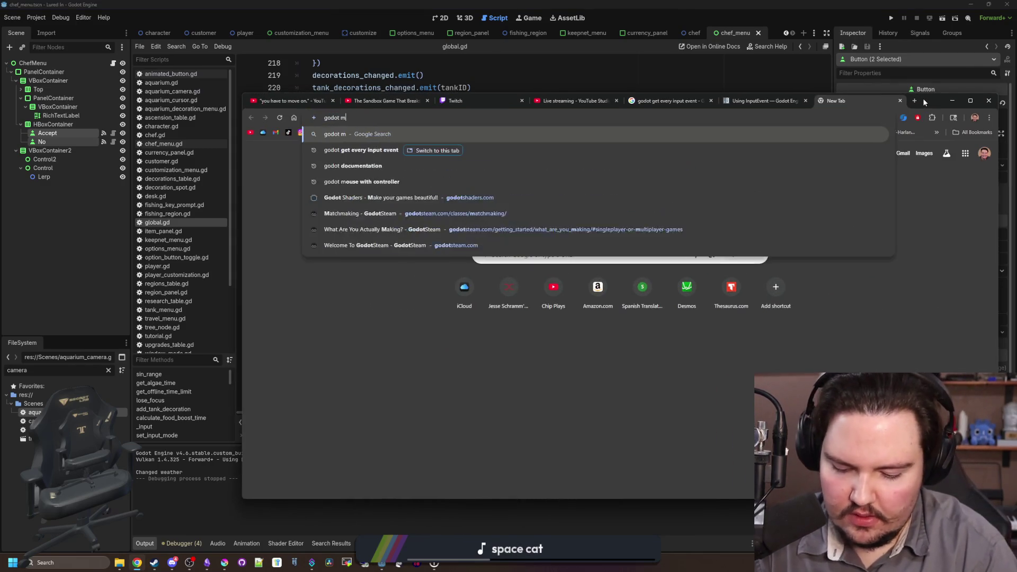
{"action": "type", "text": "ake mouse not hover buttons"}
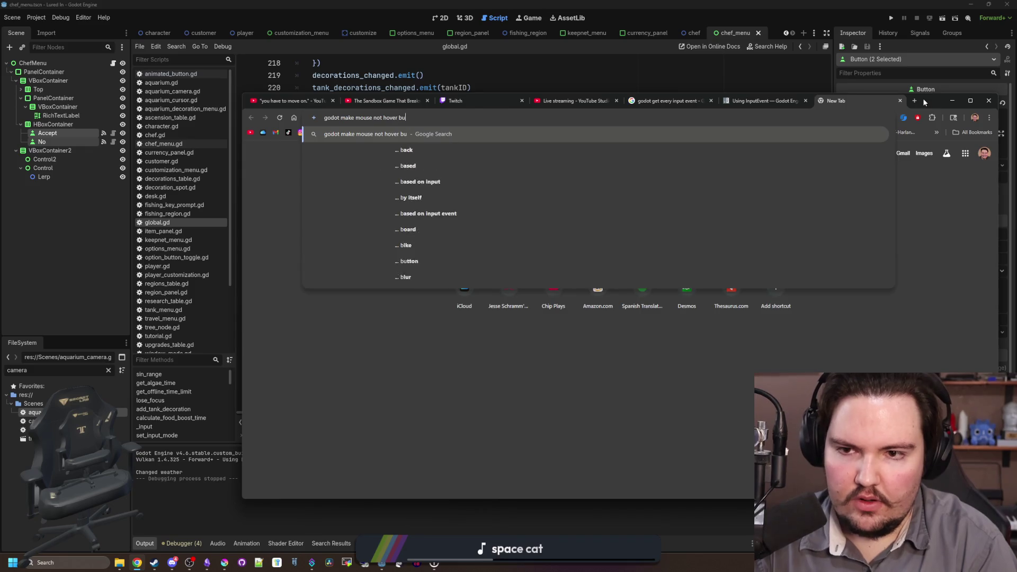
{"action": "key", "text": "Return"}
{"action": "scroll", "coordinate": [406, 260], "scroll_direction": "down", "scroll_amount": 5}
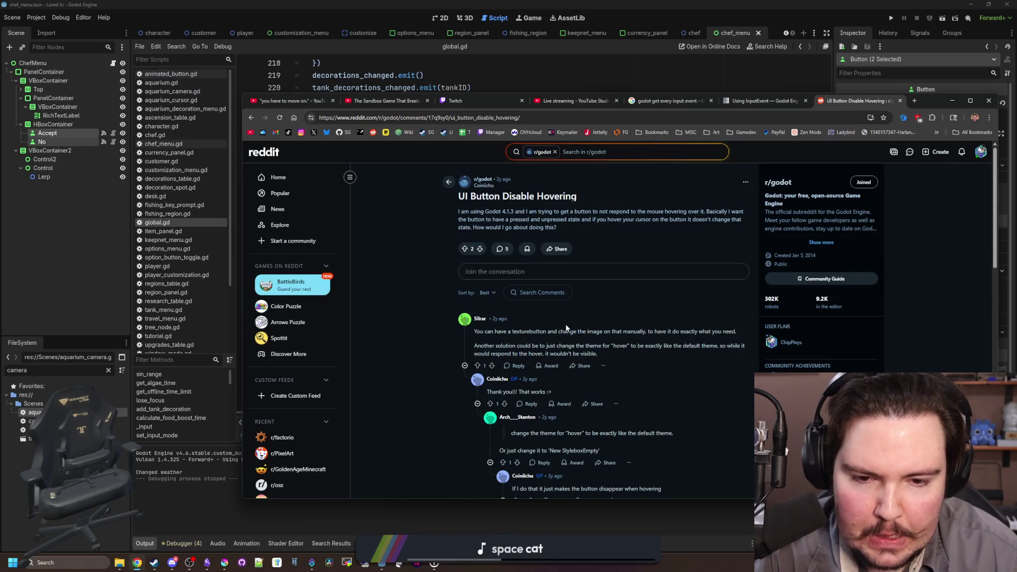
{"action": "key", "text": "alt+Left"}
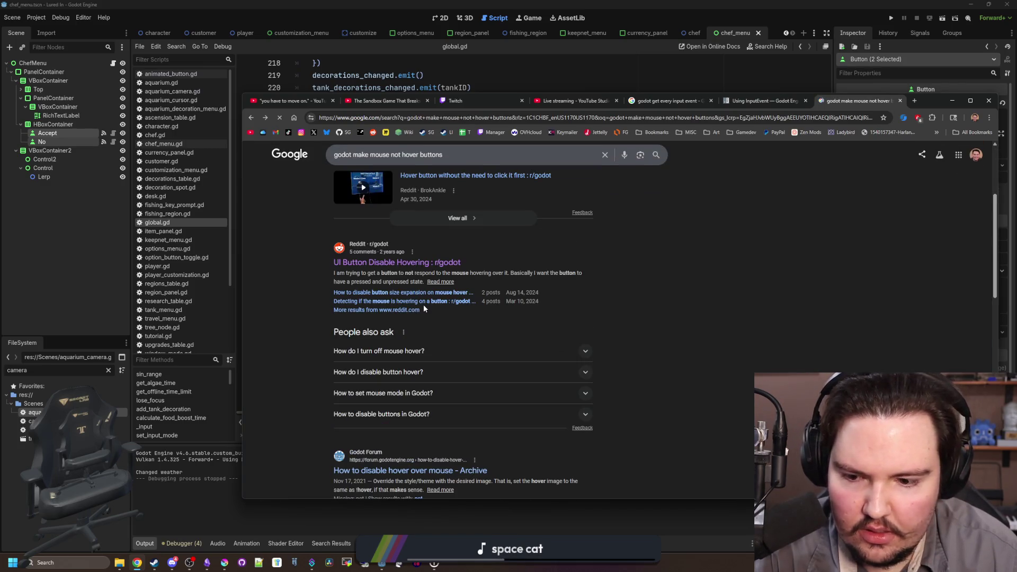
{"action": "scroll", "coordinate": [424, 304], "scroll_direction": "down", "scroll_amount": 3}
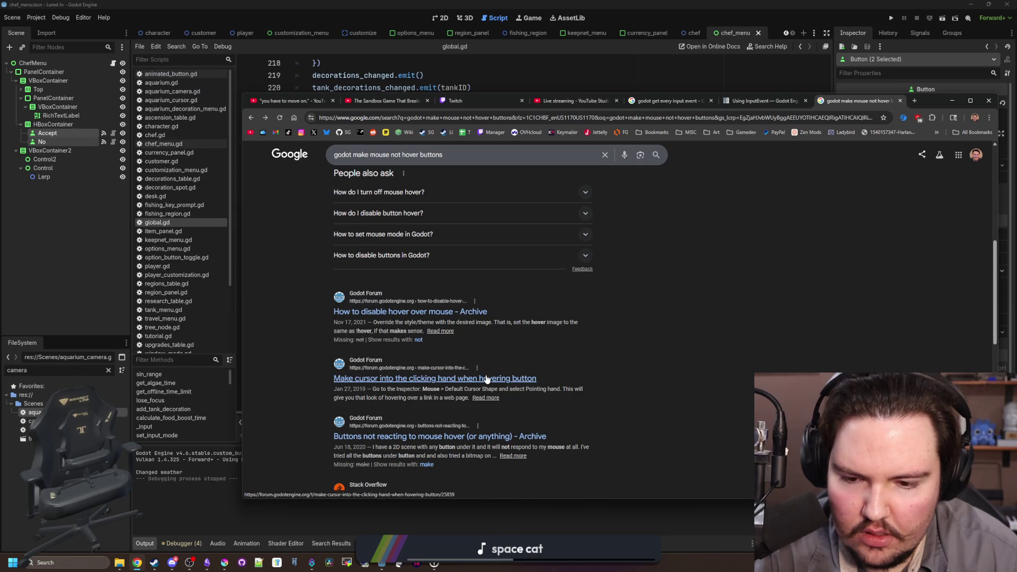
{"action": "scroll", "coordinate": [486, 378], "scroll_direction": "down", "scroll_amount": 3}
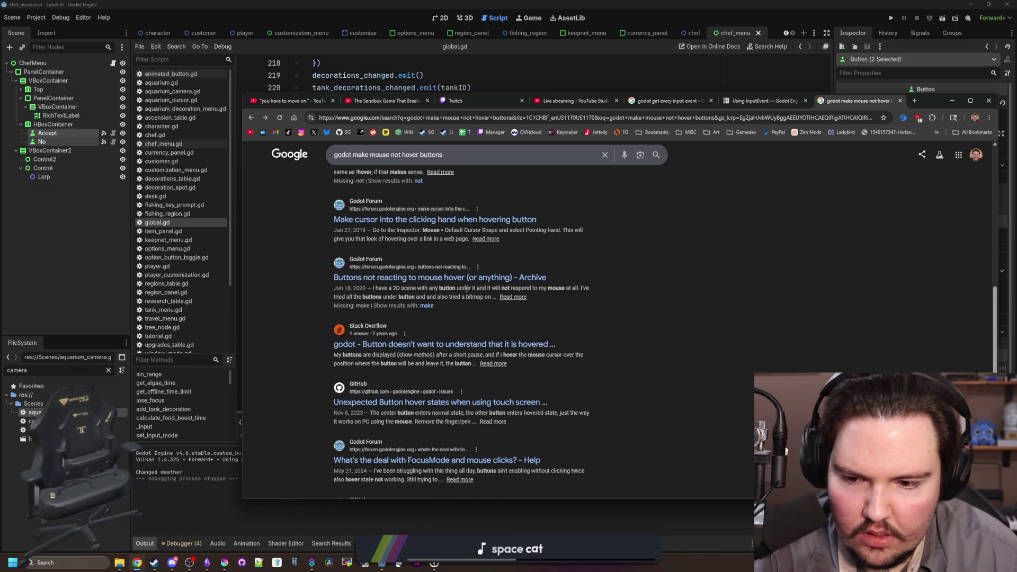
{"action": "scroll", "coordinate": [466, 288], "scroll_direction": "up", "scroll_amount": 6}
Run a new search for 'godot temporarilly disable mouse'
{"action": "left_click", "coordinate": [461, 118]}
{"action": "type", "text": "godo"}
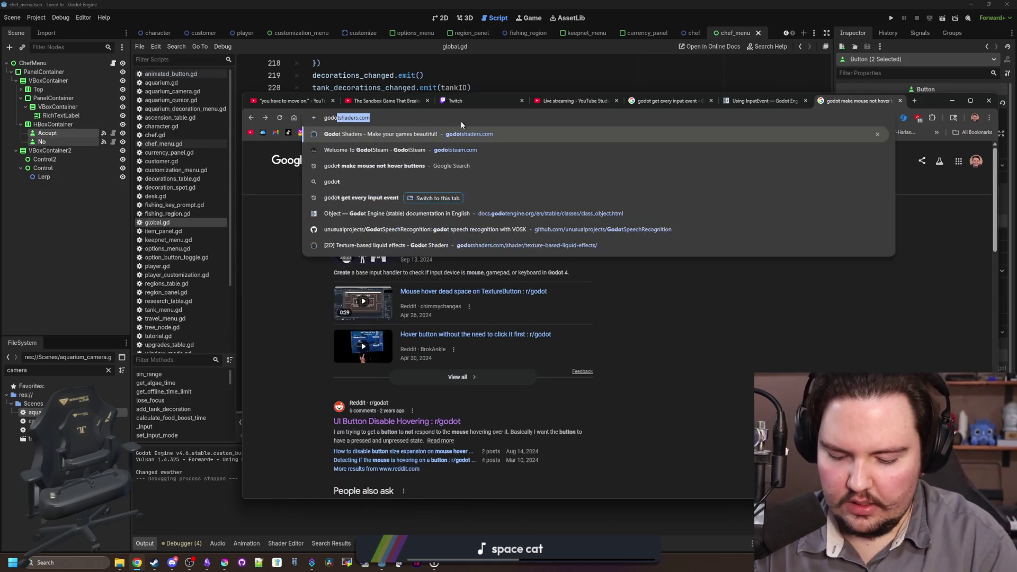
{"action": "type", "text": "t temporarilly"}
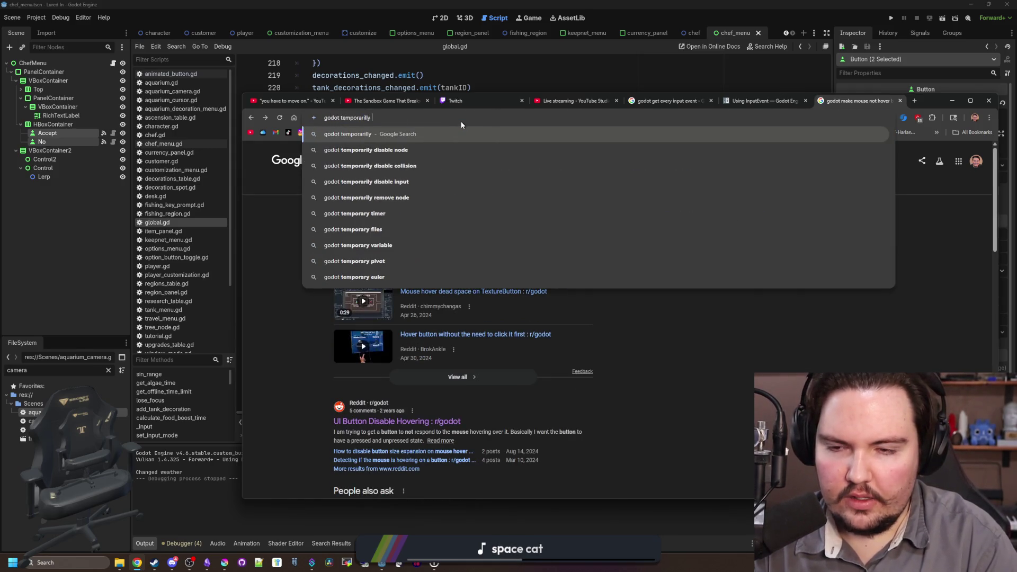
{"action": "type", "text": " disable mouse"}
{"action": "key", "text": "Return"}
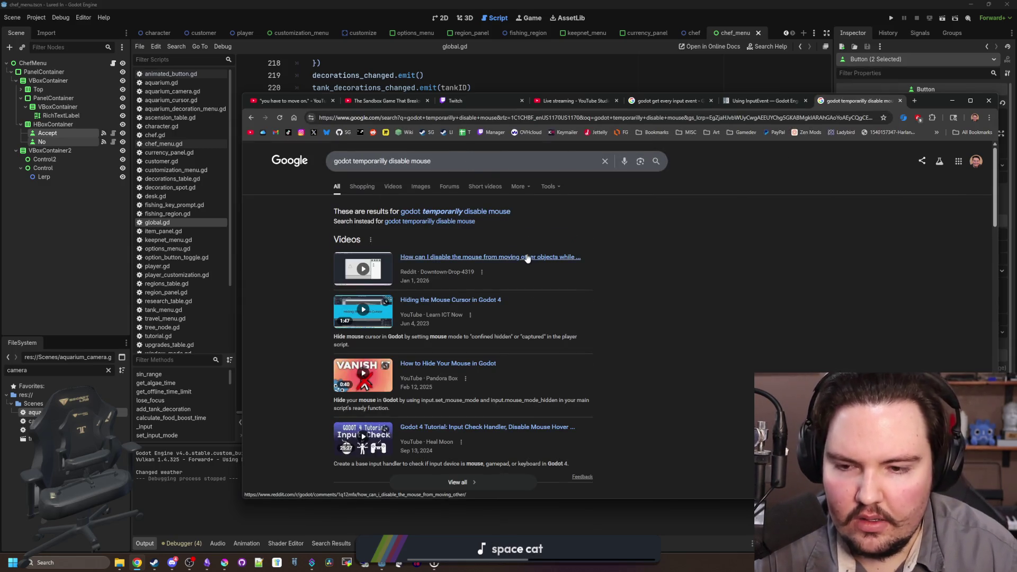
{"action": "scroll", "coordinate": [527, 258], "scroll_direction": "down", "scroll_amount": 5}
{"action": "scroll", "coordinate": [526, 253], "scroll_direction": "up", "scroll_amount": 2}
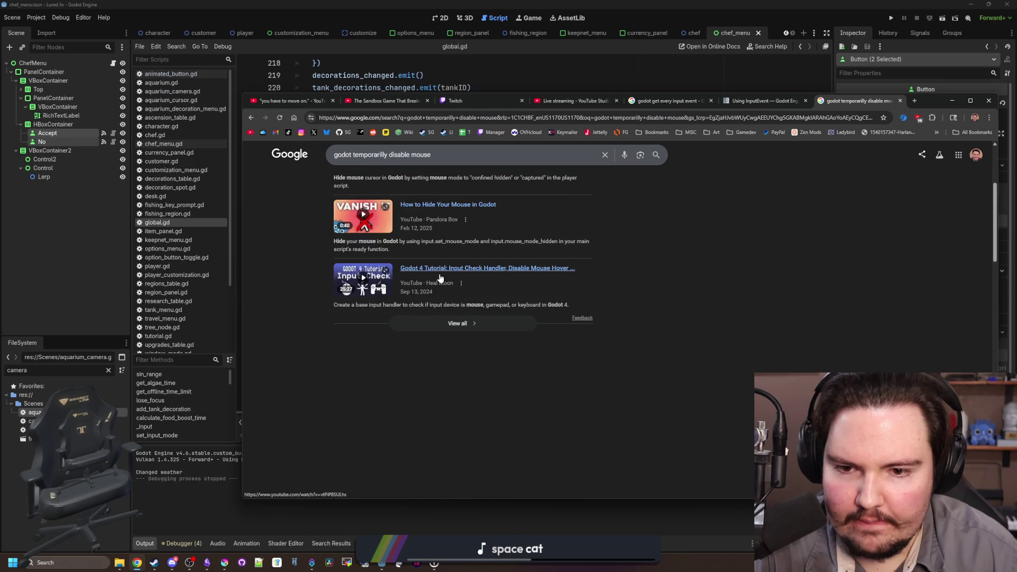
Open the hide-mouse result, input-check tutorial video and r/godot thread in background tabs, then view the thread
{"action": "middle_click", "coordinate": [450, 205]}
{"action": "middle_click", "coordinate": [440, 269]}
{"action": "scroll", "coordinate": [437, 272], "scroll_direction": "down", "scroll_amount": 2}
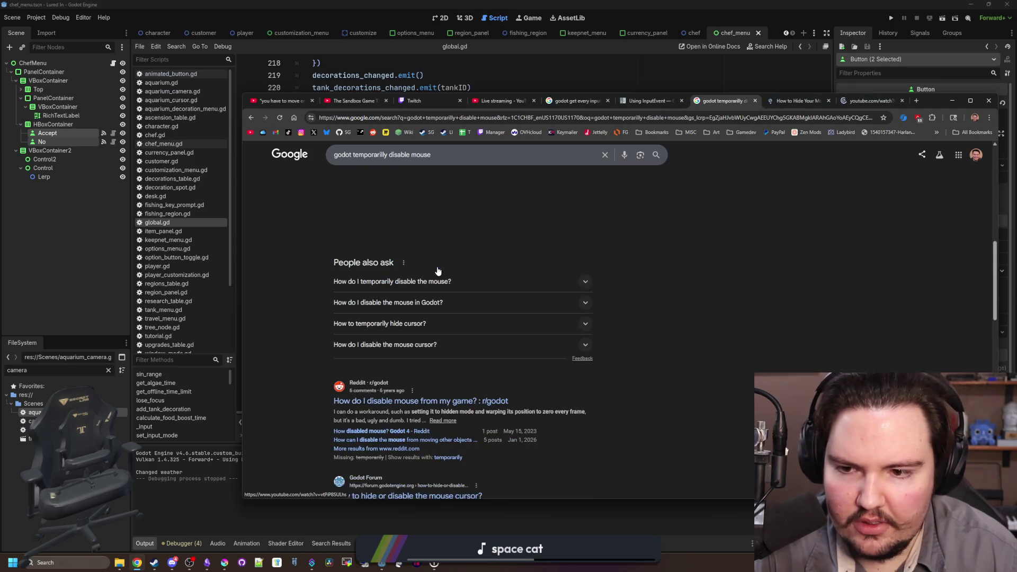
{"action": "scroll", "coordinate": [437, 271], "scroll_direction": "down", "scroll_amount": 2}
{"action": "middle_click", "coordinate": [449, 296]}
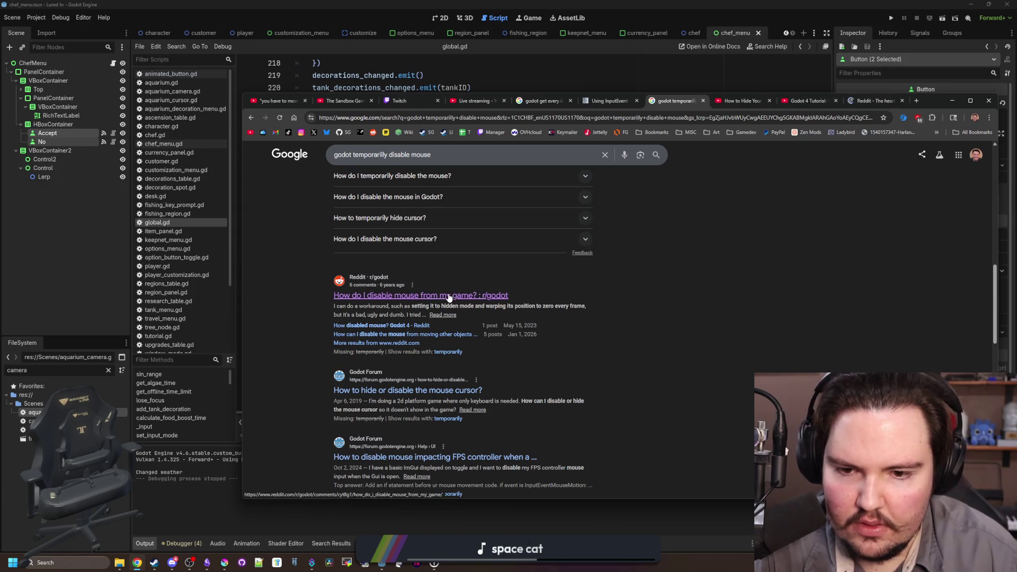
{"action": "left_click", "coordinate": [874, 101]}
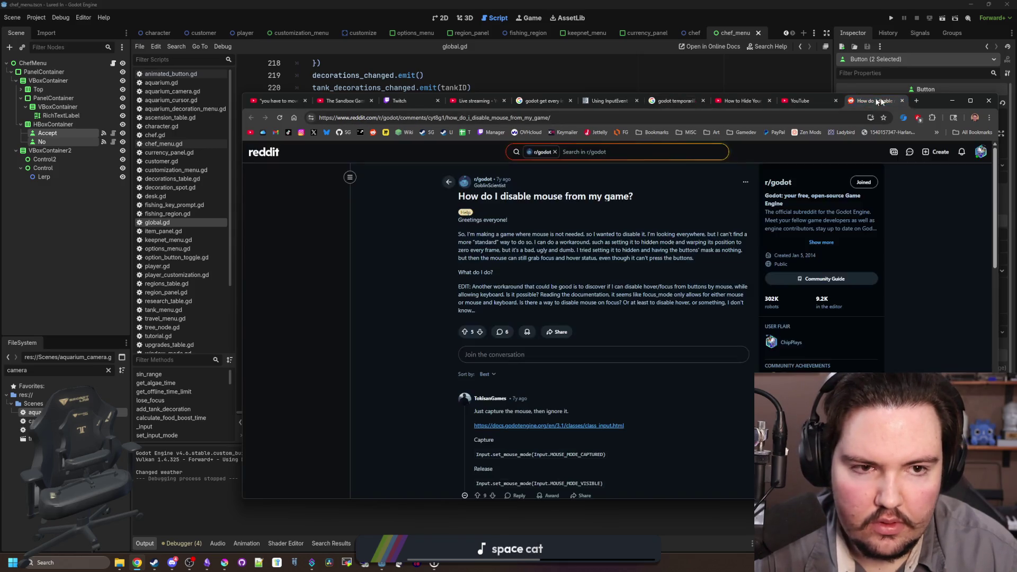
Compare the Reddit disable-mouse thread with the Godot script, then scroll back up the thread
{"action": "left_click_drag", "start_coordinate": [932, 103], "coordinate": [937, 106]}
{"action": "left_click", "coordinate": [959, 102]}
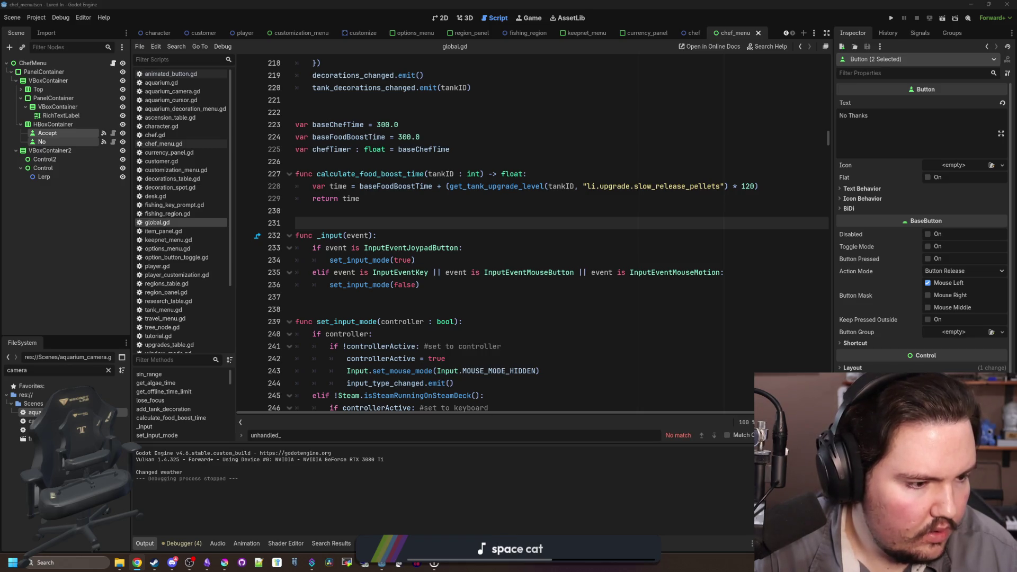
{"action": "key", "text": "alt+Tab"}
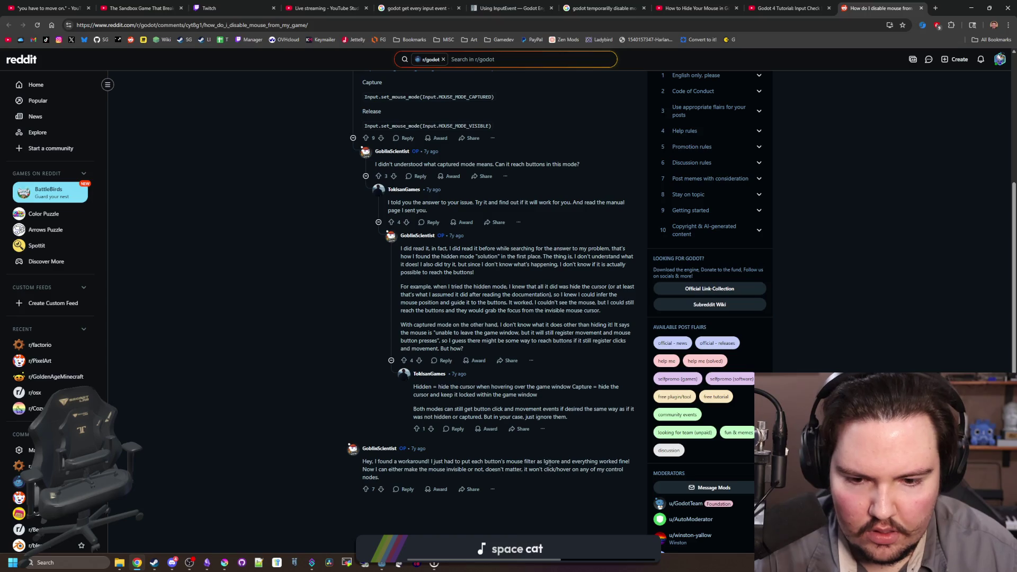
{"action": "scroll", "coordinate": [643, 138], "scroll_direction": "up", "scroll_amount": 15}
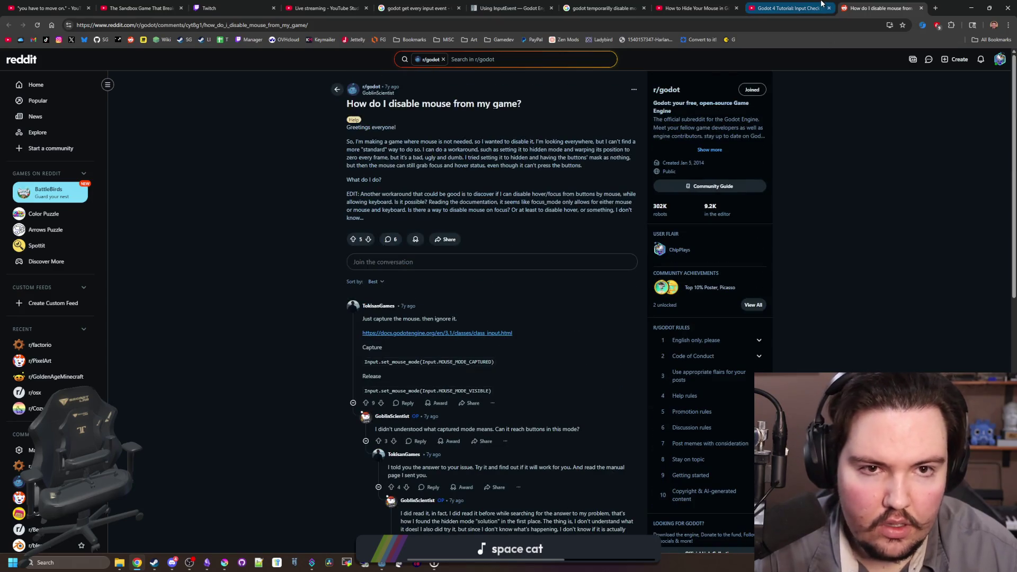
Skim the input-check tutorial through get_input_type, dead zone checks and the mouse mode elif line
{"action": "left_click", "coordinate": [784, 8]}
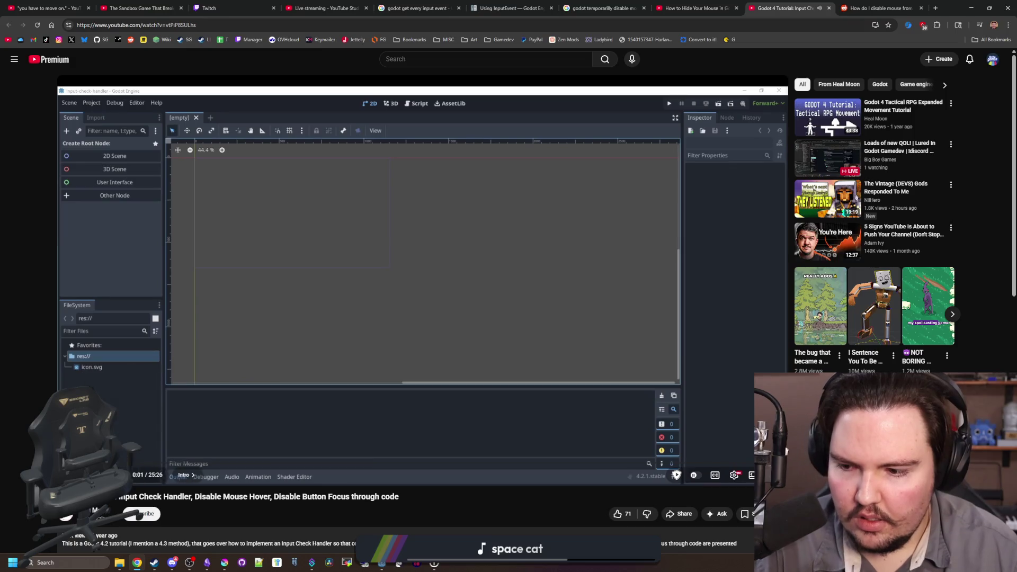
{"action": "left_click", "coordinate": [136, 464]}
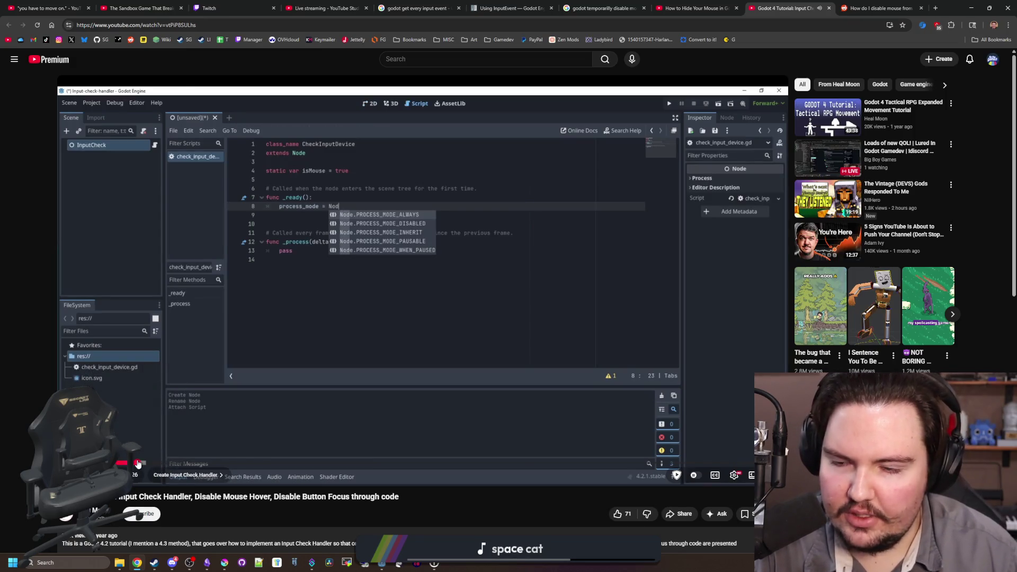
{"action": "left_click", "coordinate": [167, 459]}
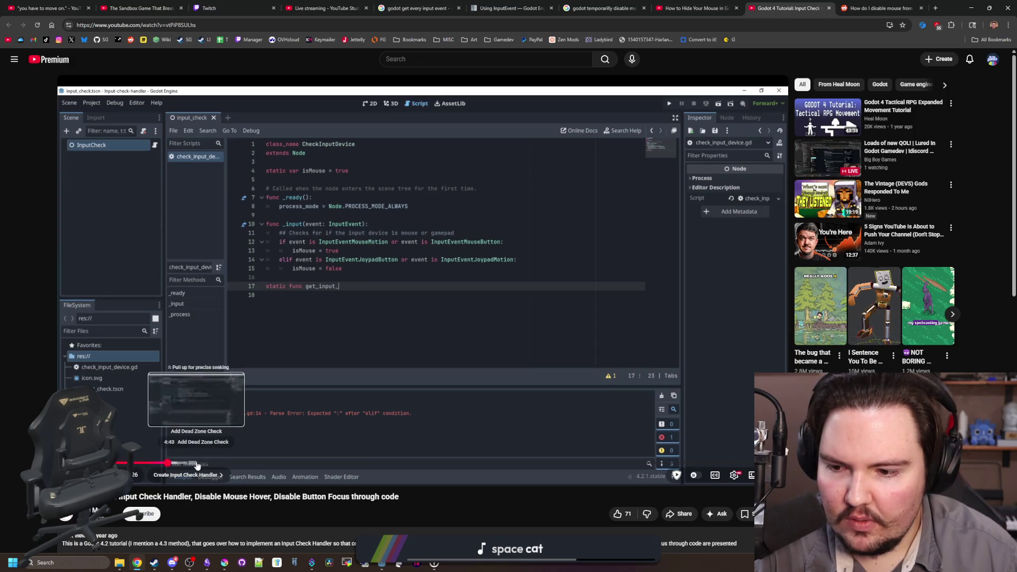
{"action": "left_click", "coordinate": [178, 464]}
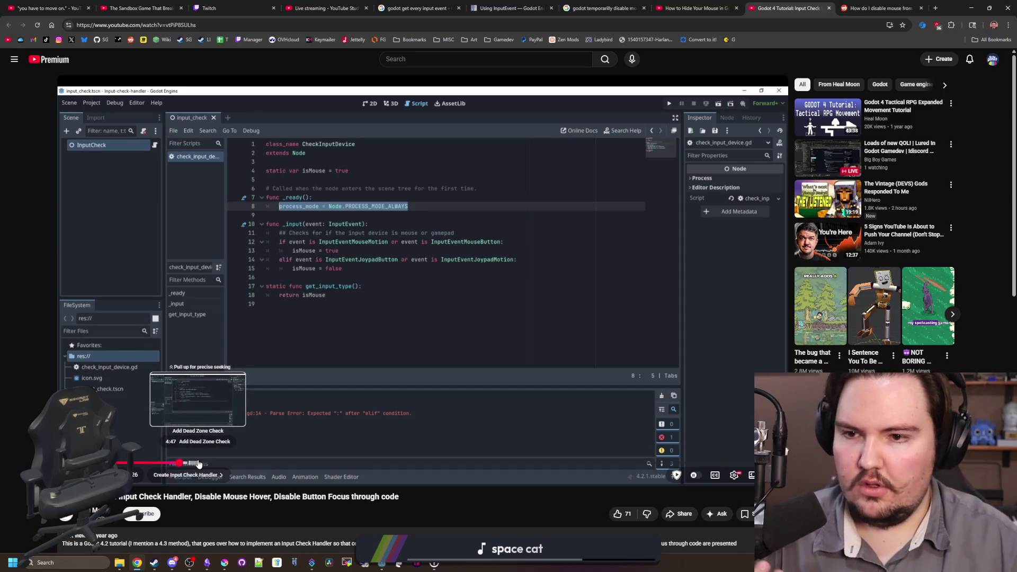
{"action": "left_click", "coordinate": [199, 464]}
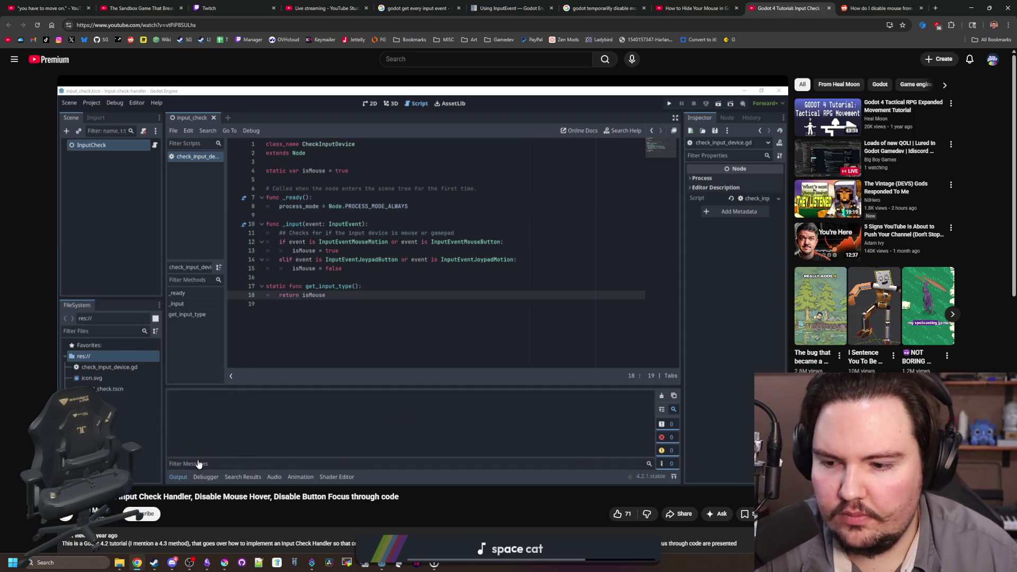
{"action": "left_click", "coordinate": [280, 464]}
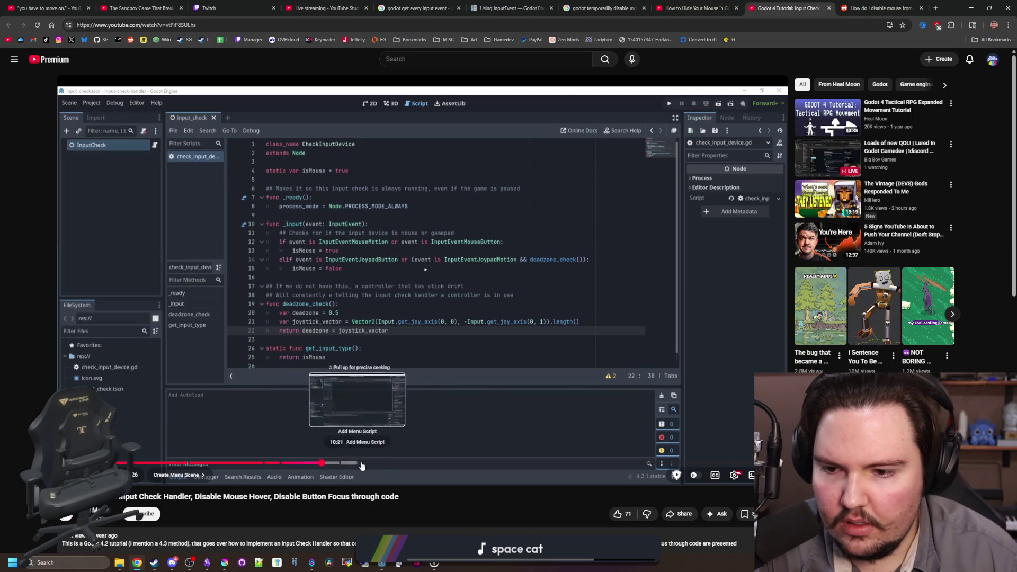
{"action": "left_click", "coordinate": [385, 464]}
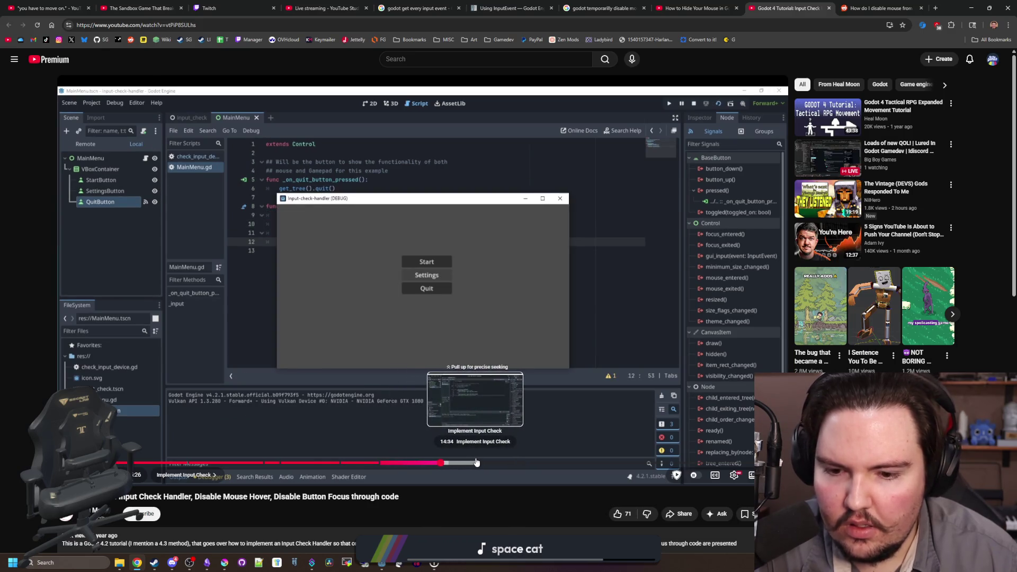
{"action": "left_click", "coordinate": [476, 463]}
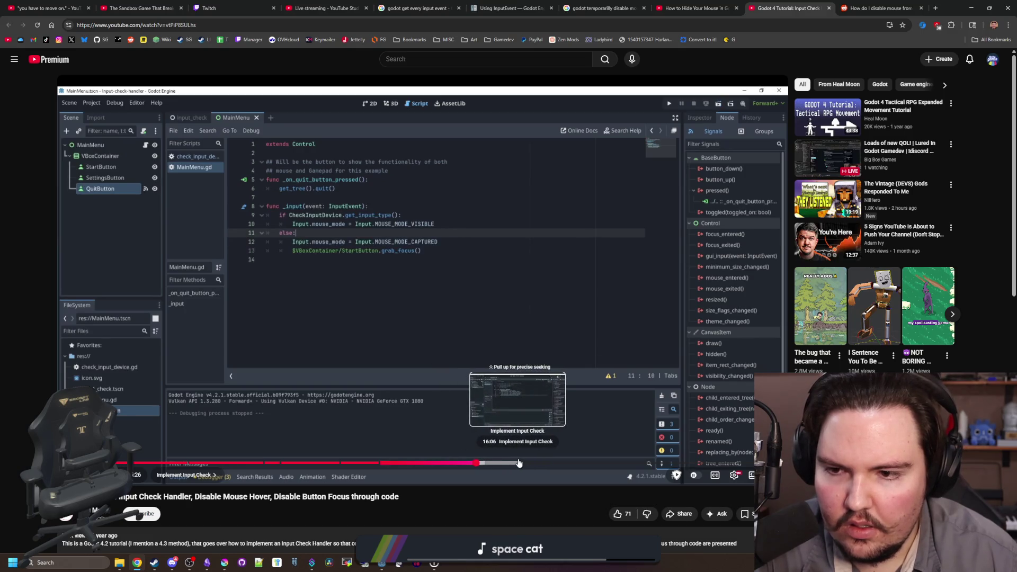
{"action": "left_click", "coordinate": [518, 463]}
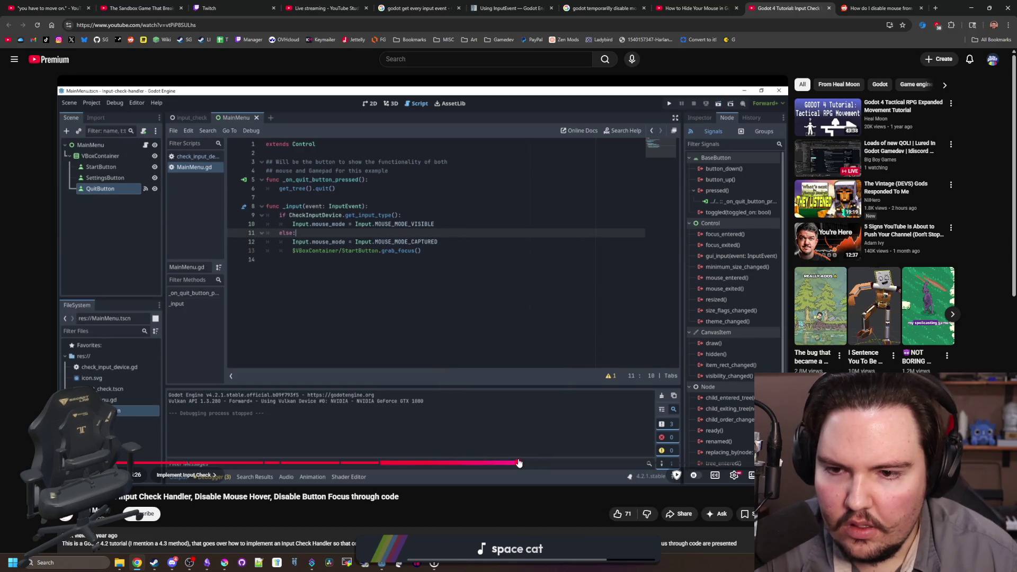
Skim the menu demo, focus code, Disable Mouse Hover and Final Demo chapters, pause, and minimize Chrome
{"action": "left_click", "coordinate": [558, 463]}
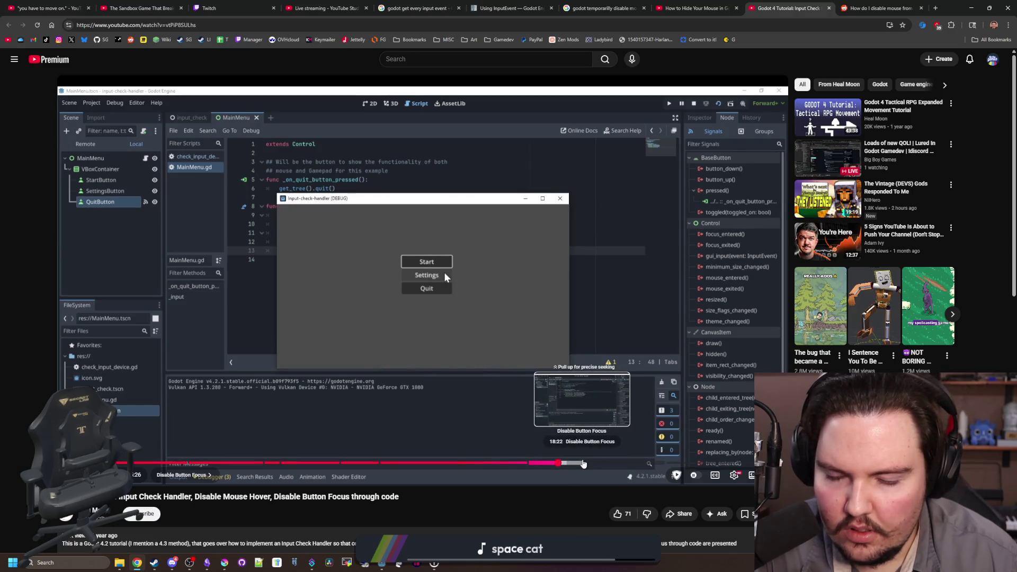
{"action": "left_click", "coordinate": [600, 464]}
{"action": "left_click", "coordinate": [608, 463]}
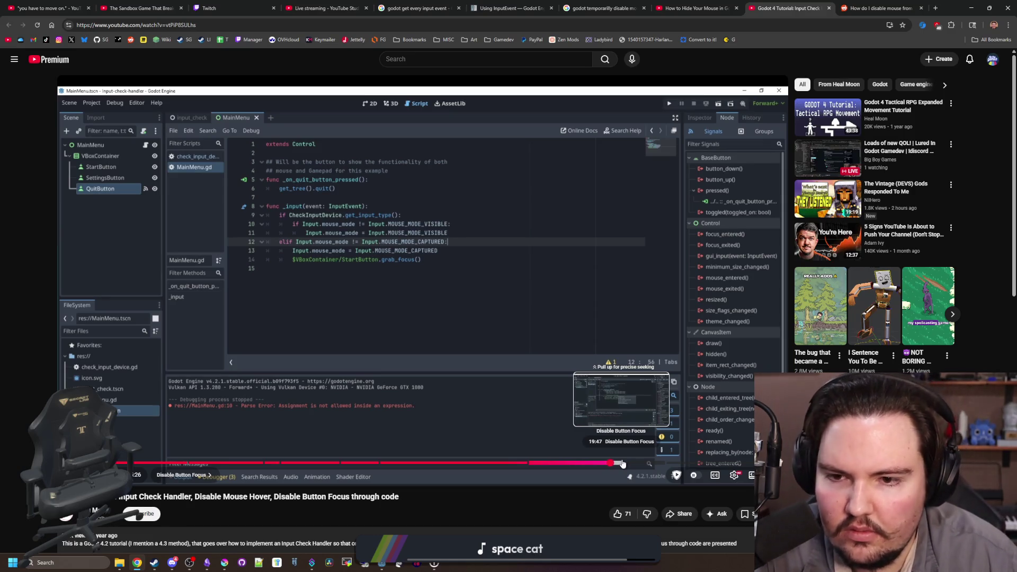
{"action": "left_click", "coordinate": [651, 463]}
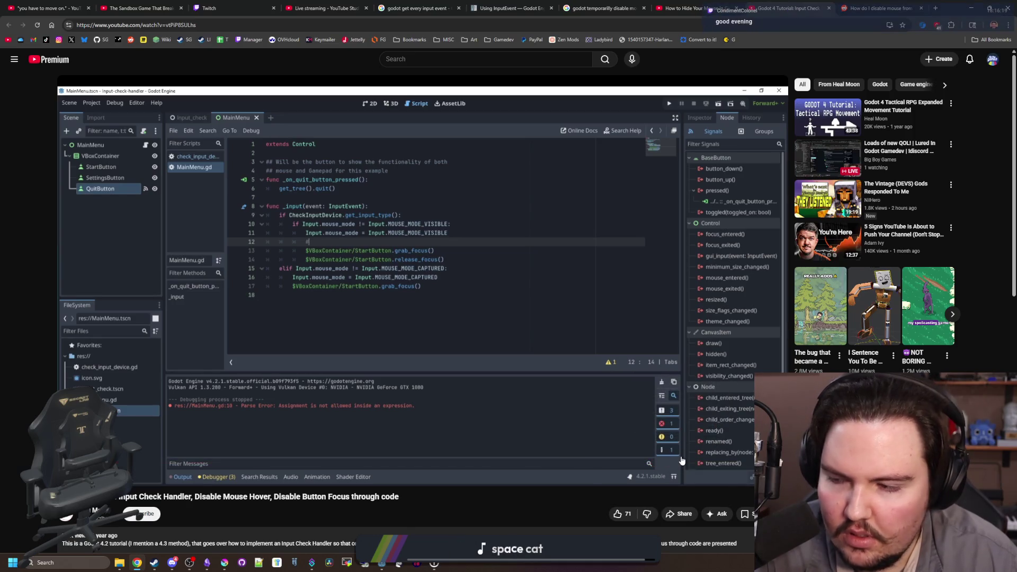
{"action": "left_click", "coordinate": [683, 464]}
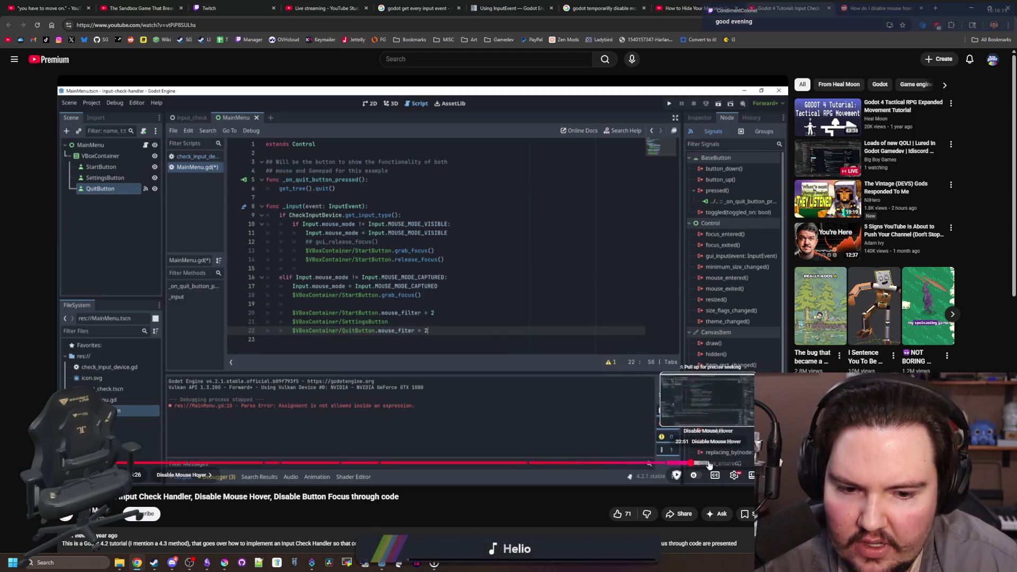
{"action": "left_click", "coordinate": [710, 464]}
{"action": "left_click", "coordinate": [738, 463]}
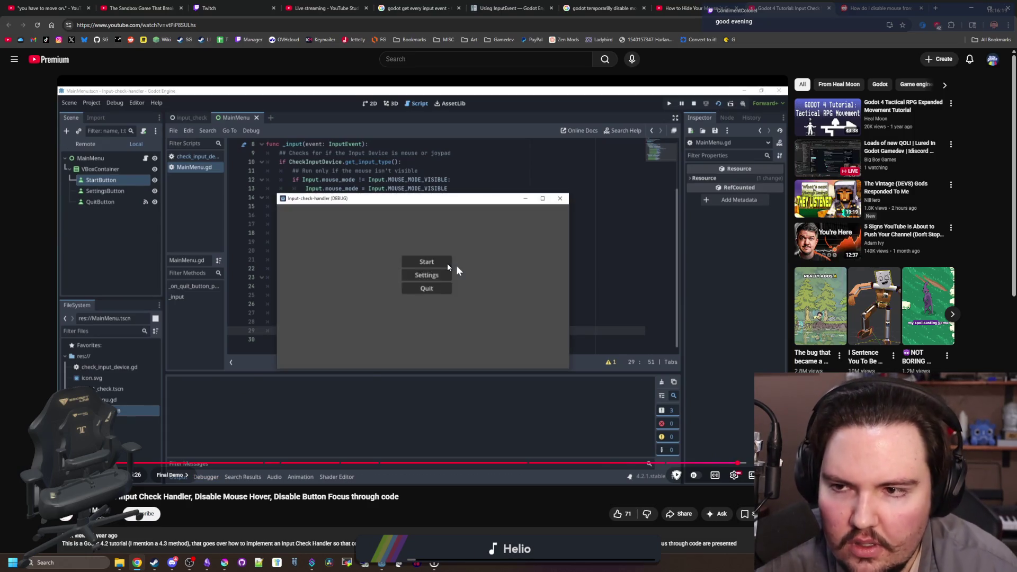
{"action": "key", "text": "space"}
{"action": "left_click", "coordinate": [971, 8]}
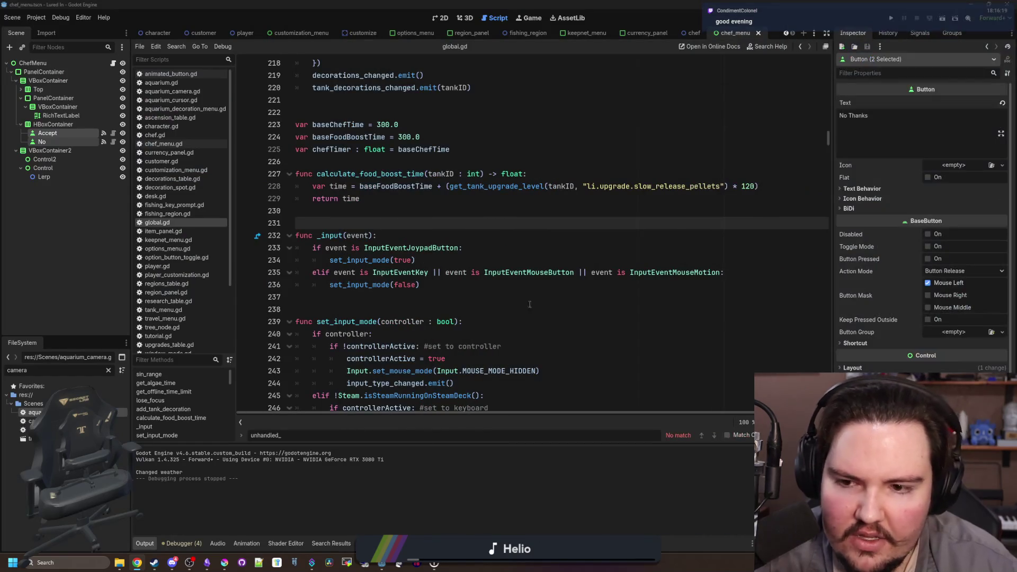
Start a new line below set_input_mode(false) in _input and insert DisplayServer via autocomplete
{"action": "left_click", "coordinate": [464, 298]}
{"action": "left_click", "coordinate": [536, 286]}
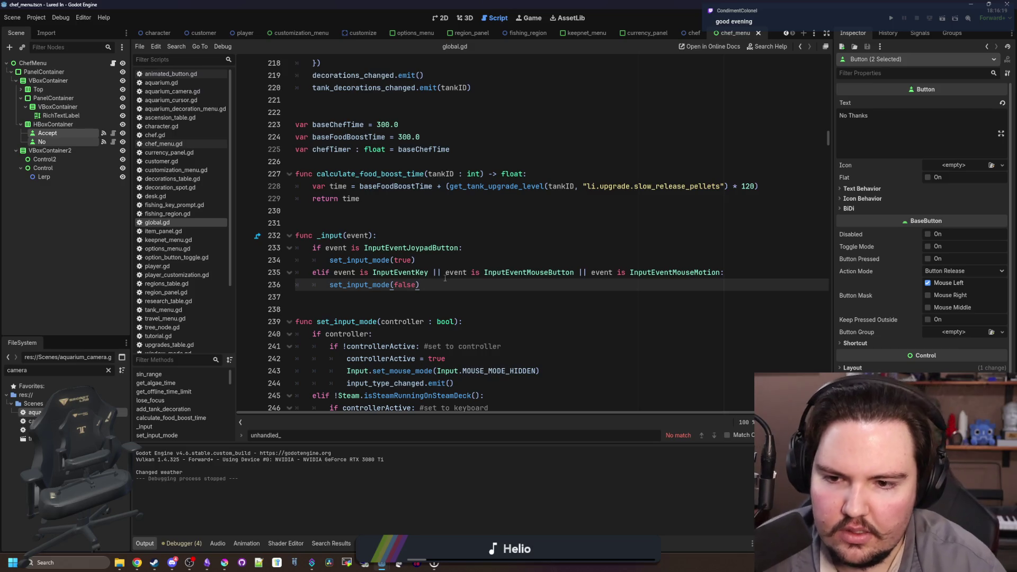
{"action": "left_click", "coordinate": [737, 271]}
{"action": "left_click", "coordinate": [460, 286]}
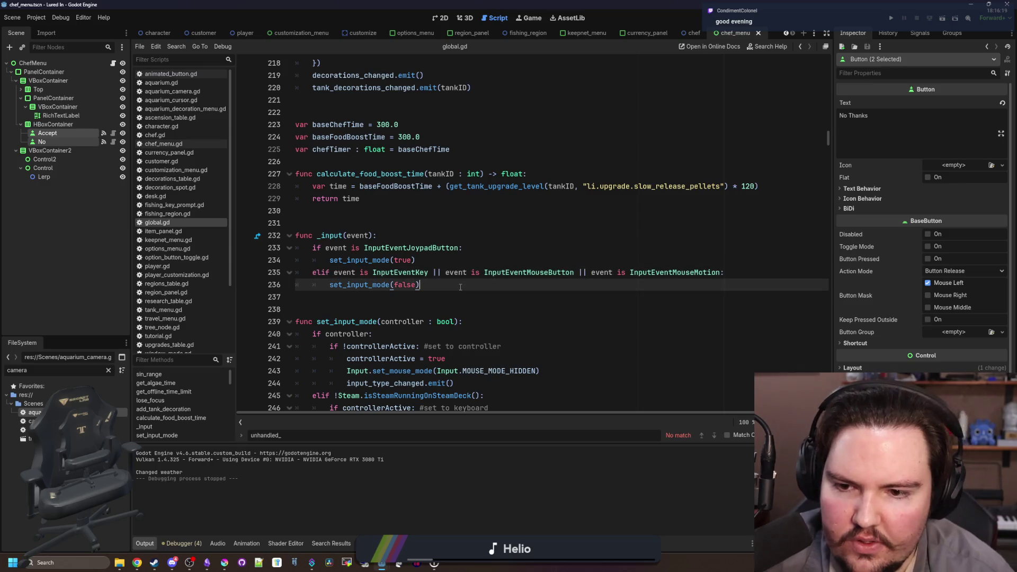
{"action": "key", "text": "Return"}
{"action": "type", "text": "DisplayServ"}
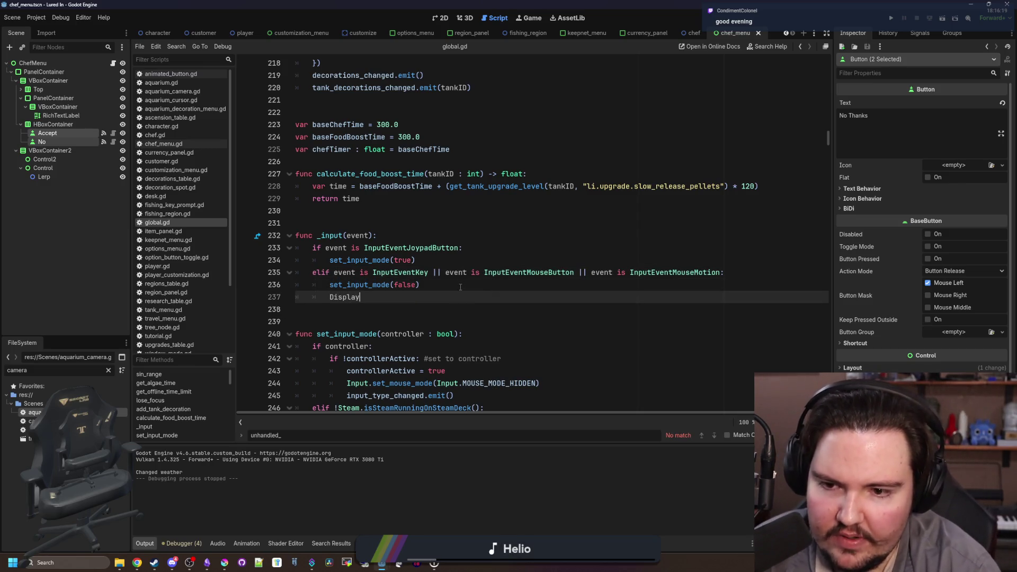
{"action": "key", "text": "Return"}
Complete the call as DisplayServer.warp_mouse(Vector2i.ZERO)
{"action": "type", "text": "."}
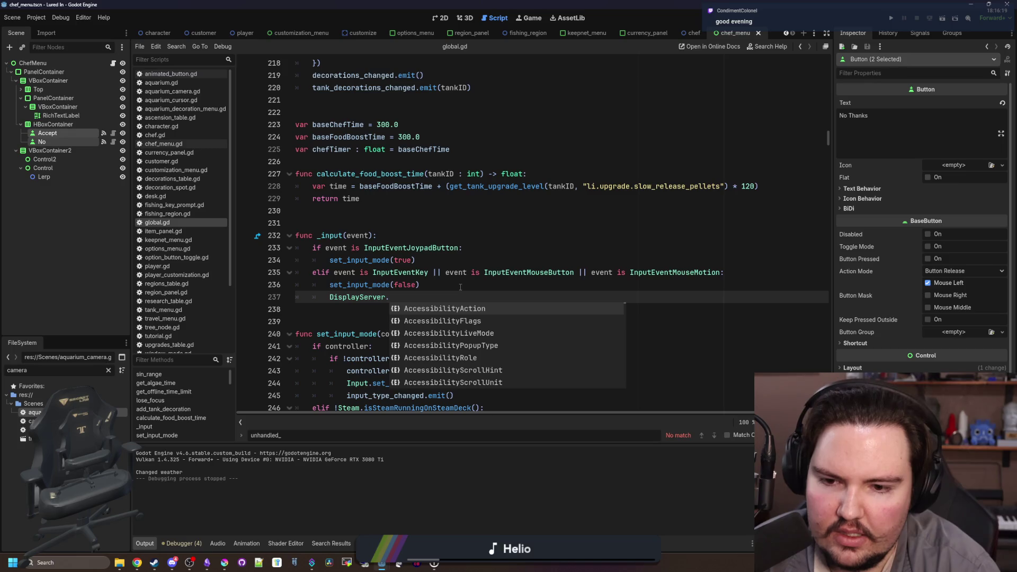
{"action": "type", "text": "move_mo"}
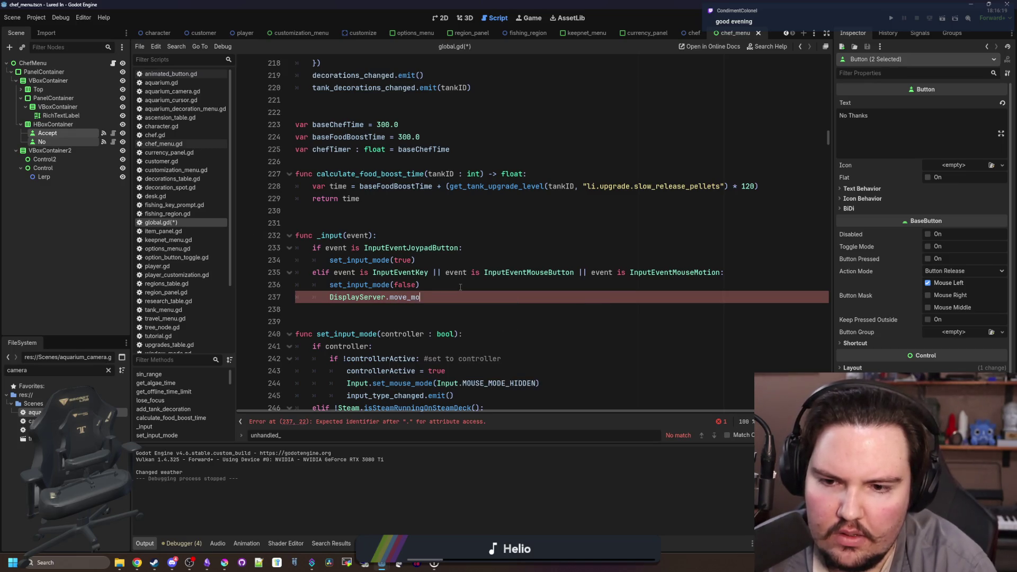
{"action": "key", "text": "ctrl+BackSpace"}
{"action": "type", "text": "mouse"}
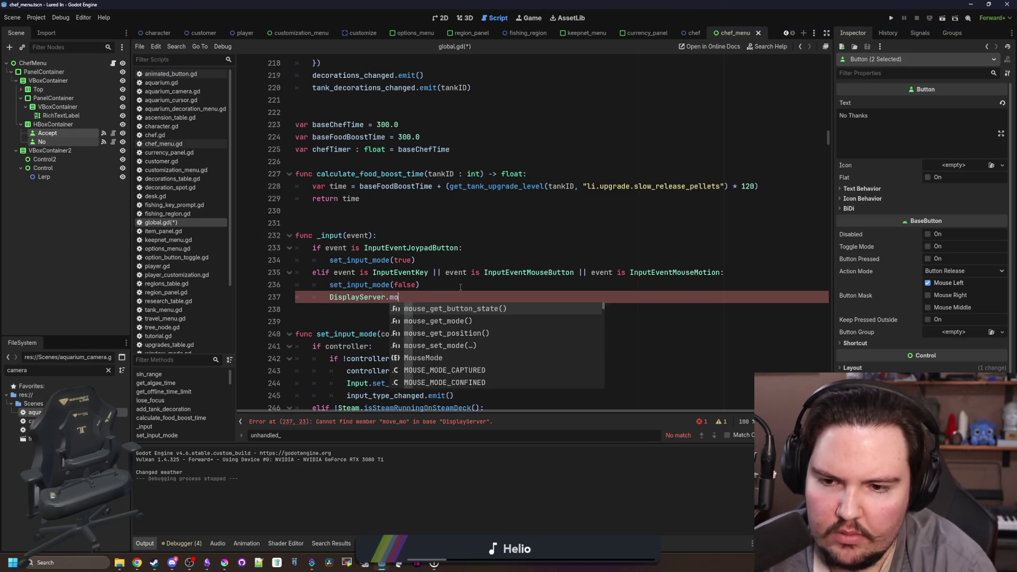
{"action": "key", "text": "Down"}
{"action": "key", "text": "Down"}
{"action": "key", "text": "Down"}
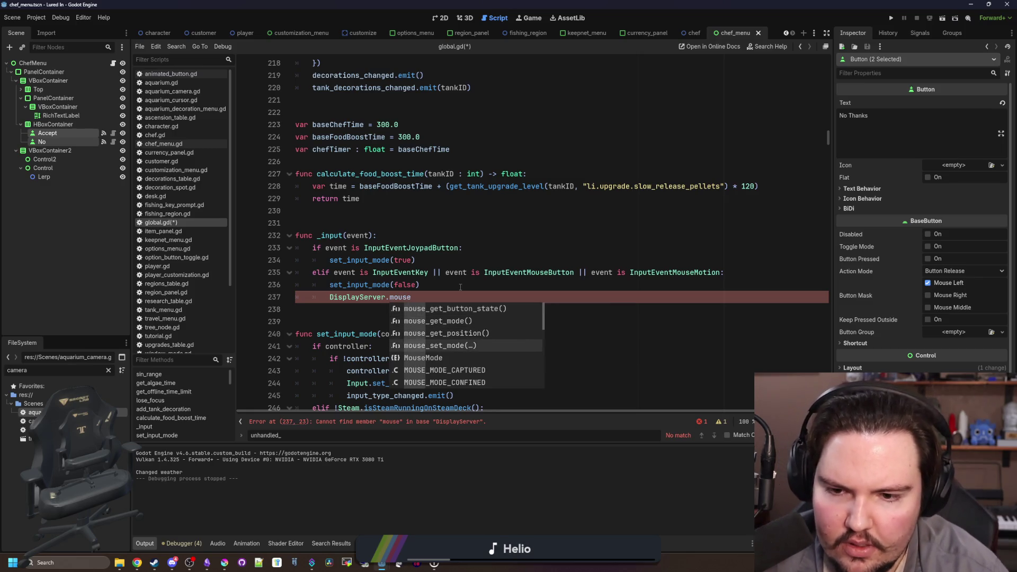
{"action": "key", "text": "Down"}
{"action": "key", "text": "Down"}
{"action": "key", "text": "Down"}
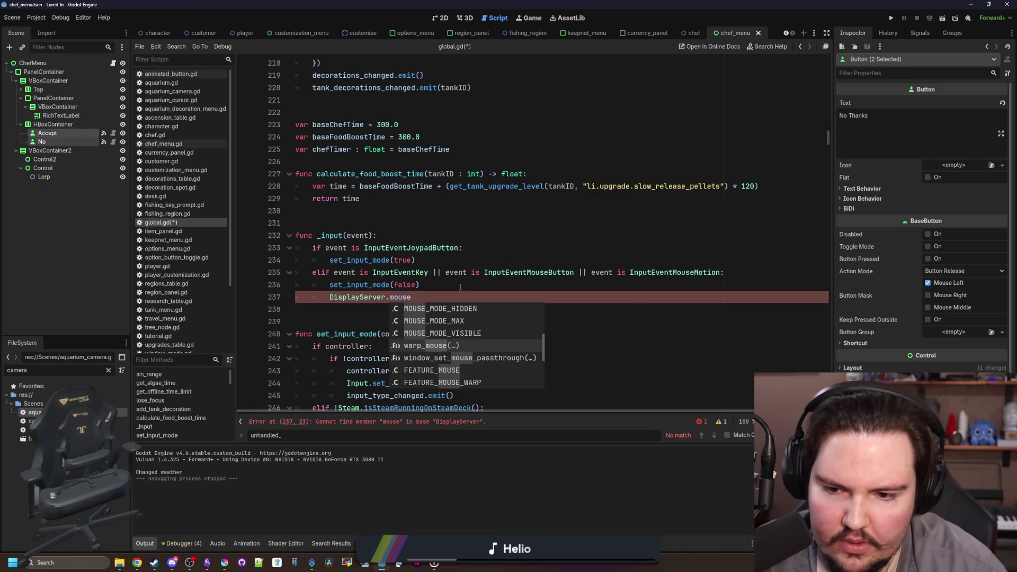
{"action": "key", "text": "Return"}
{"action": "type", "text": "Vector2"}
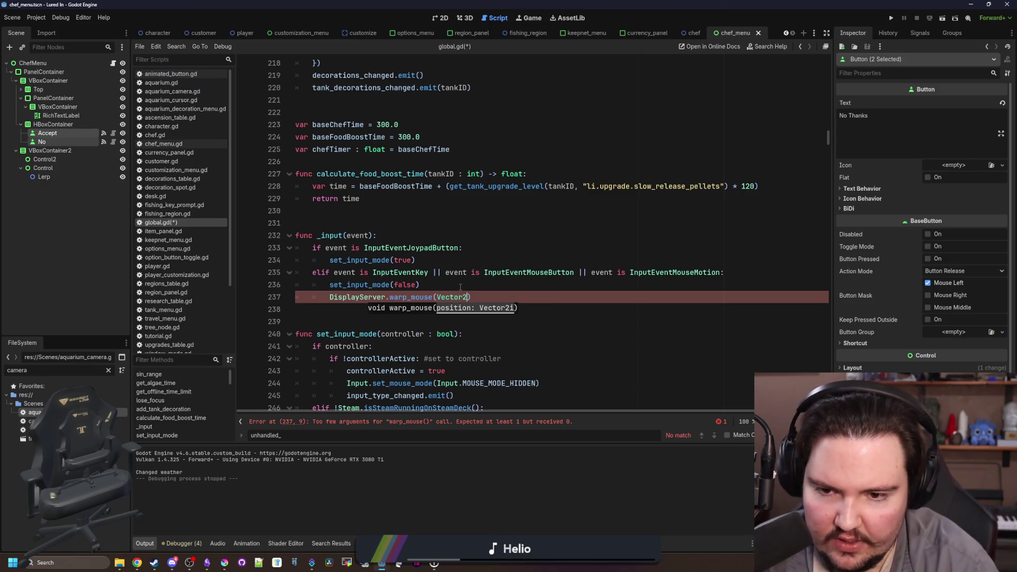
{"action": "type", "text": "i.ZER"}
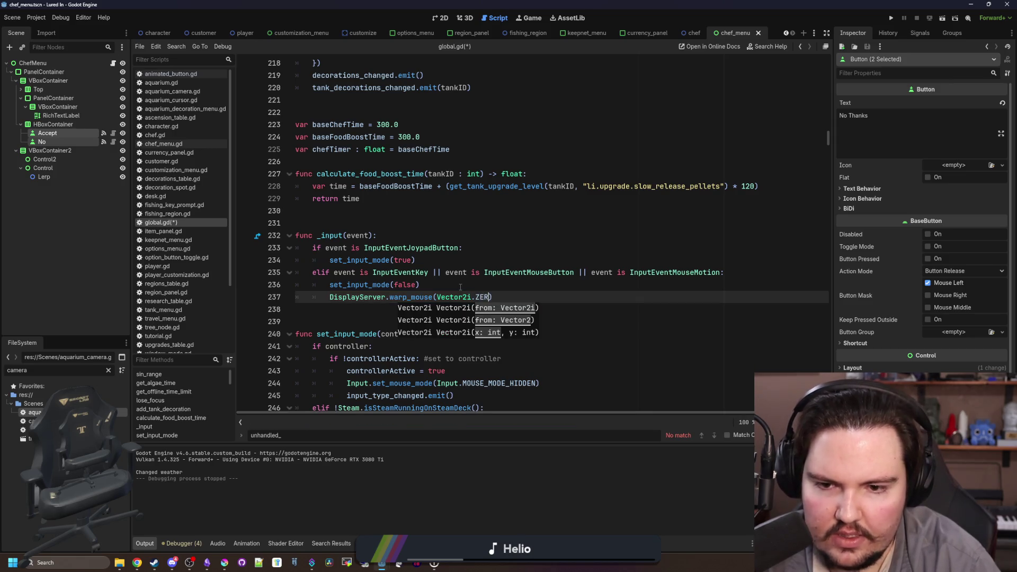
{"action": "type", "text": "O"}
Read the warp_mouse documentation, then return to global.gd
{"action": "left_click", "coordinate": [411, 298], "text": "ctrl"}
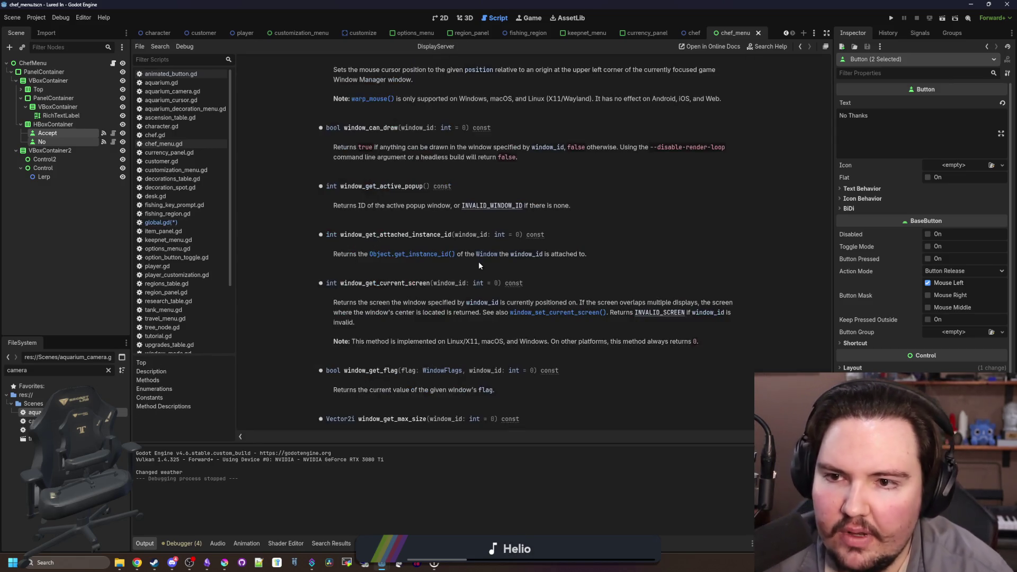
{"action": "scroll", "coordinate": [476, 190], "scroll_direction": "up", "scroll_amount": 1}
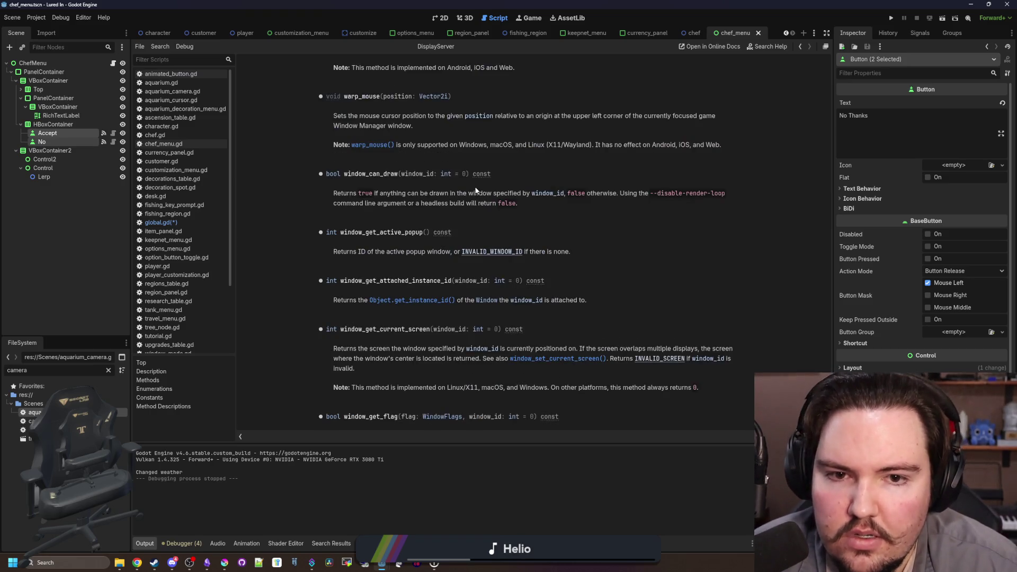
{"action": "scroll", "coordinate": [593, 212], "scroll_direction": "up", "scroll_amount": 1}
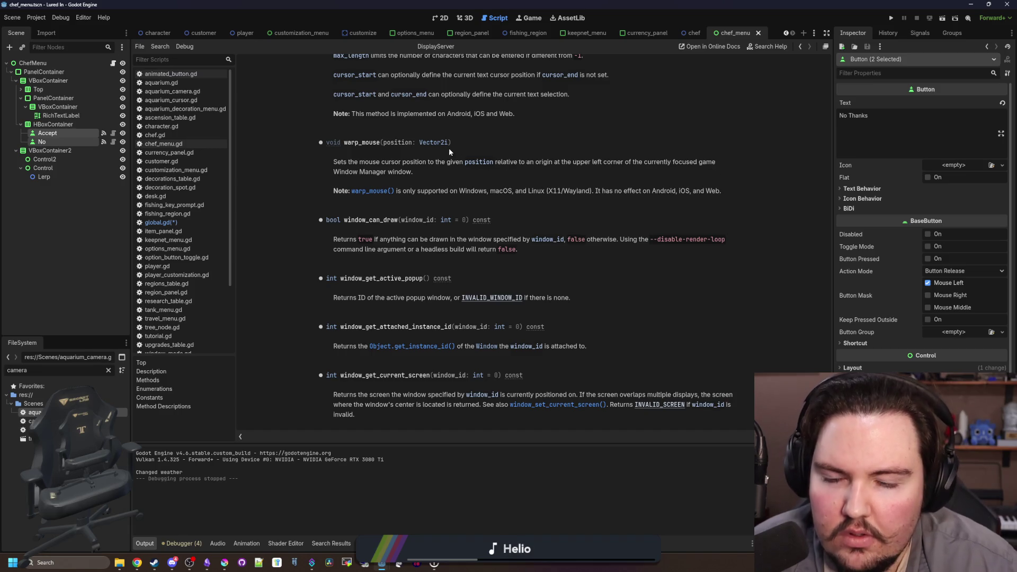
{"action": "key", "text": "alt+Left"}
{"action": "left_click", "coordinate": [338, 219]}
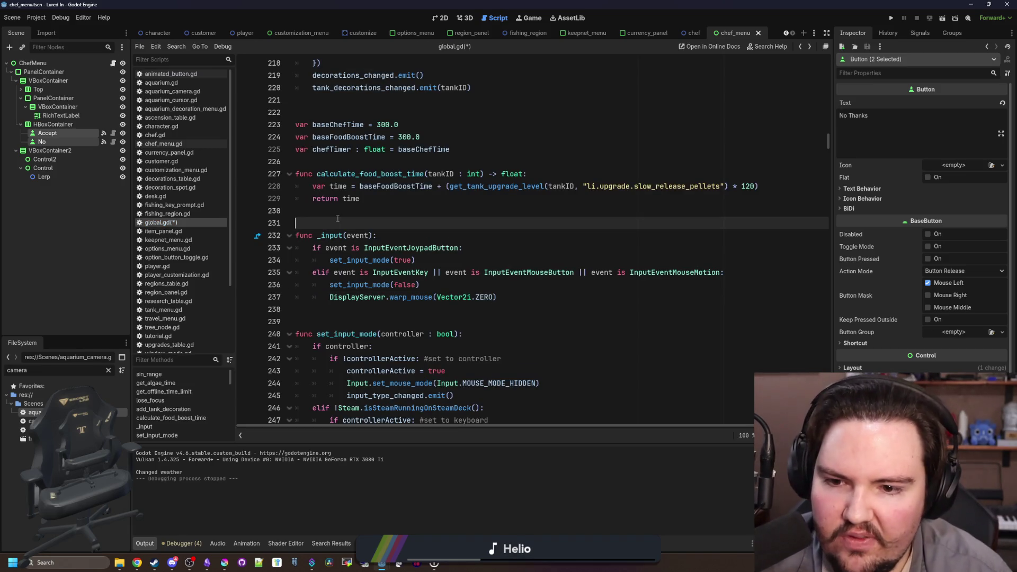
Save and test-run the game with warp_mouse in the mouse branch, then stop it
{"action": "key", "text": "ctrl+s"}
{"action": "key", "text": "ctrl+s"}
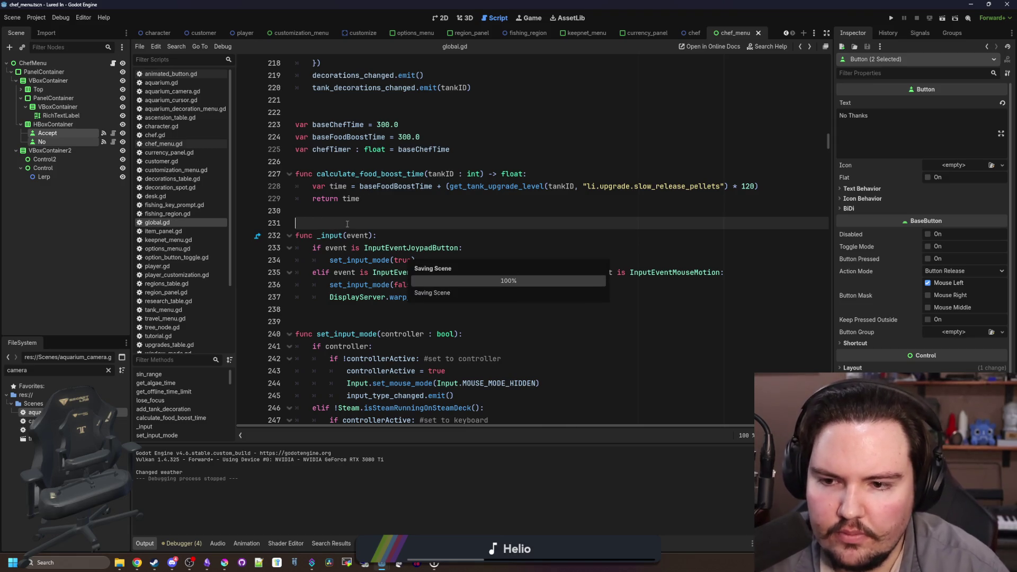
{"action": "left_click", "coordinate": [898, 17]}
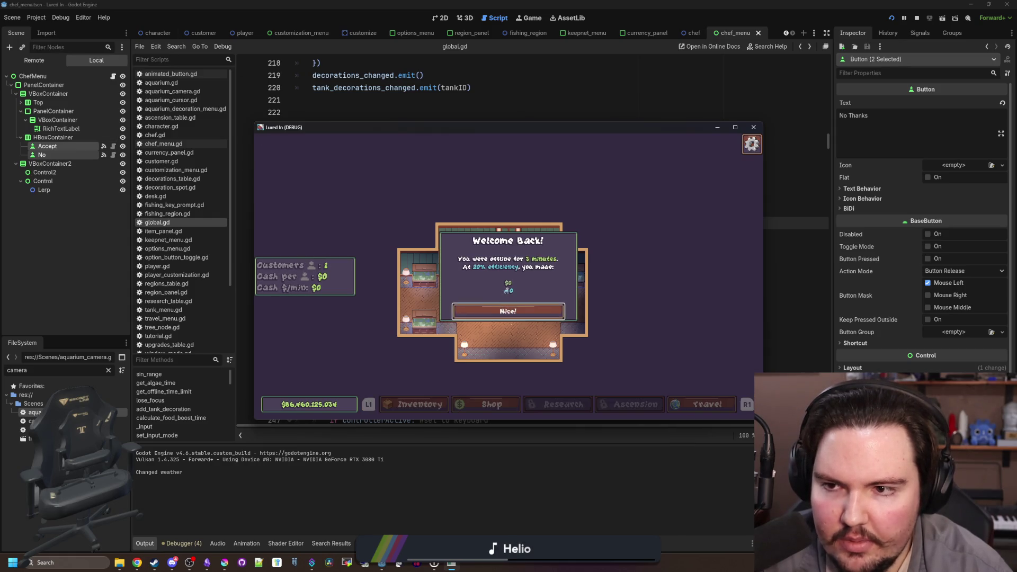
{"action": "key", "text": "super"}
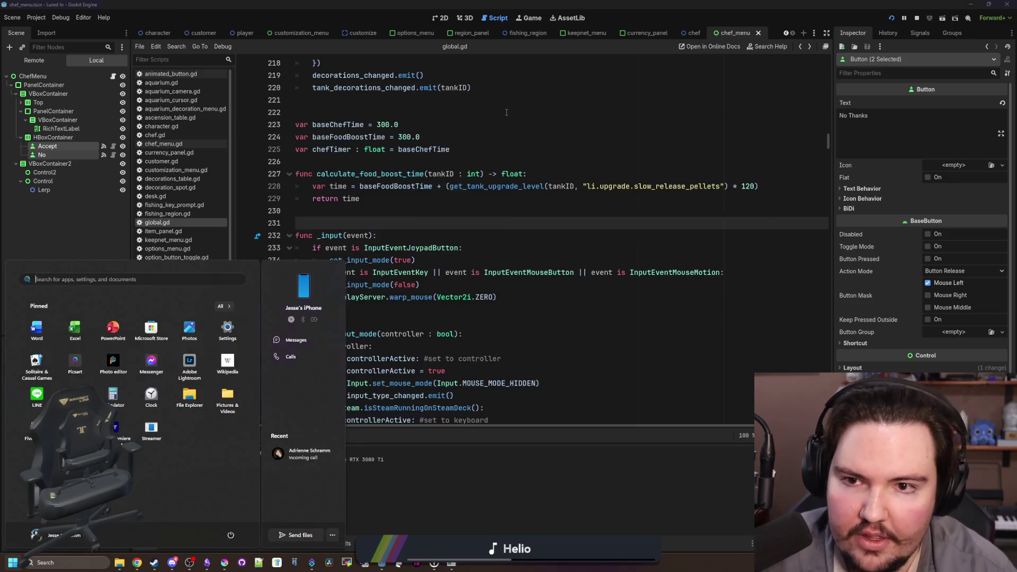
{"action": "key", "text": "Escape"}
Move the warp_mouse line under set_input_mode(true) in the controller branch and save
{"action": "left_click_drag", "start_coordinate": [494, 298], "coordinate": [330, 297]}
{"action": "key", "text": "ctrl+c"}
{"action": "key", "text": "BackSpace"}
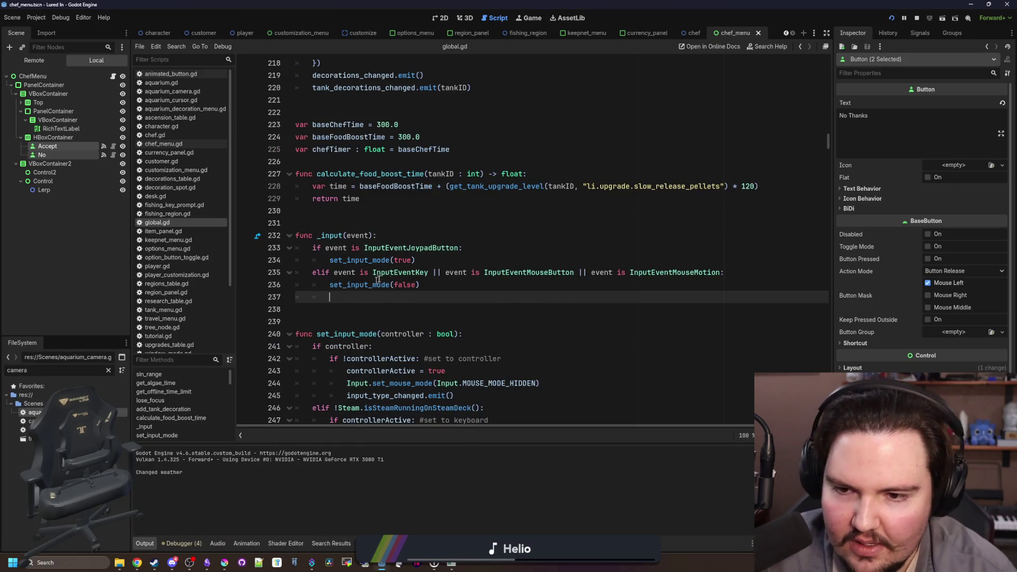
{"action": "key", "text": "BackSpace"}
{"action": "left_click", "coordinate": [433, 259]}
{"action": "key", "text": "Return"}
{"action": "key", "text": "ctrl+v"}
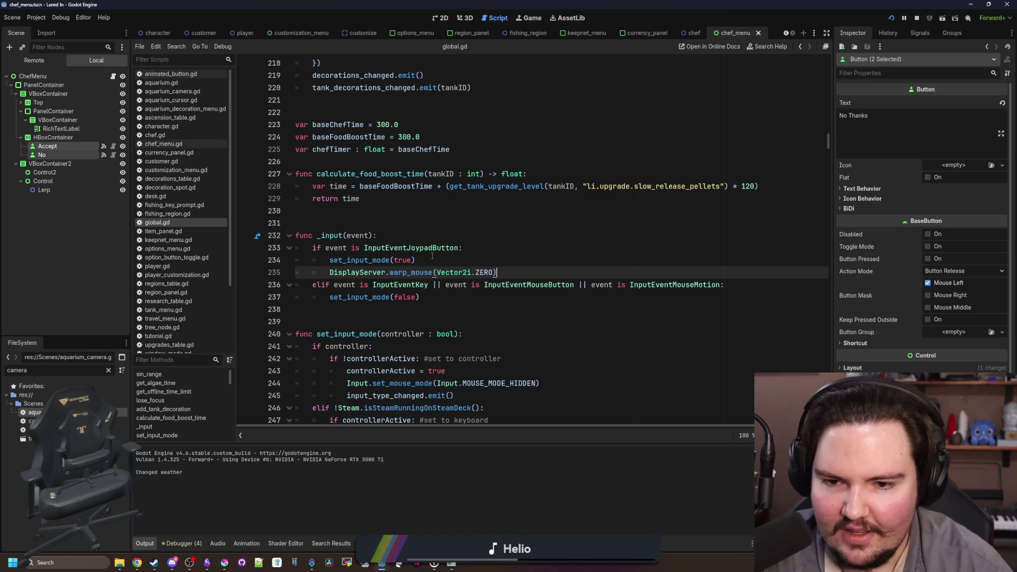
{"action": "left_click", "coordinate": [451, 234]}
{"action": "key", "text": "ctrl+s"}
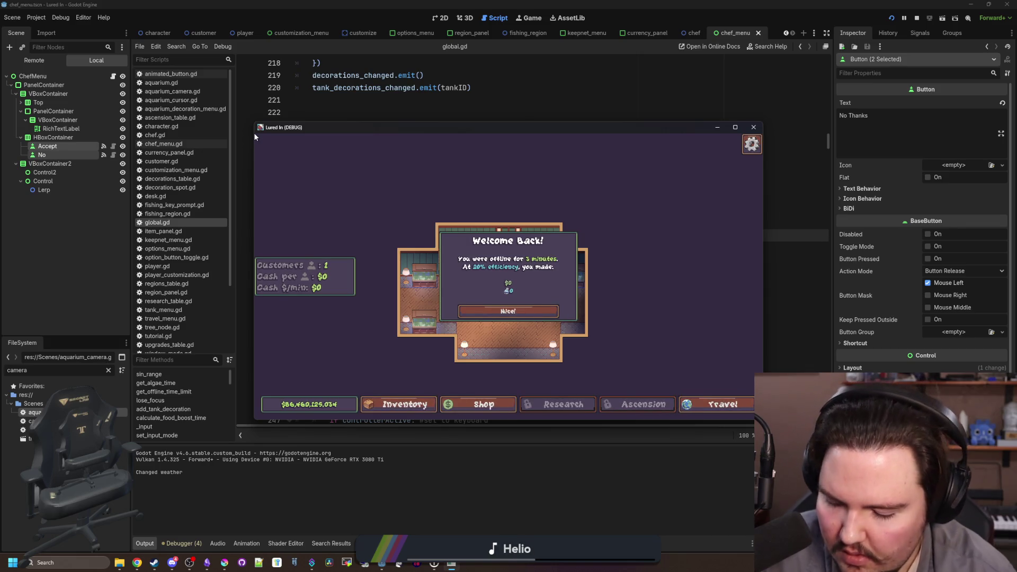
Stop the rerun game and recheck the warp_mouse documentation before returning to global.gd
{"action": "key", "text": "super"}
{"action": "left_click", "coordinate": [590, 105]}
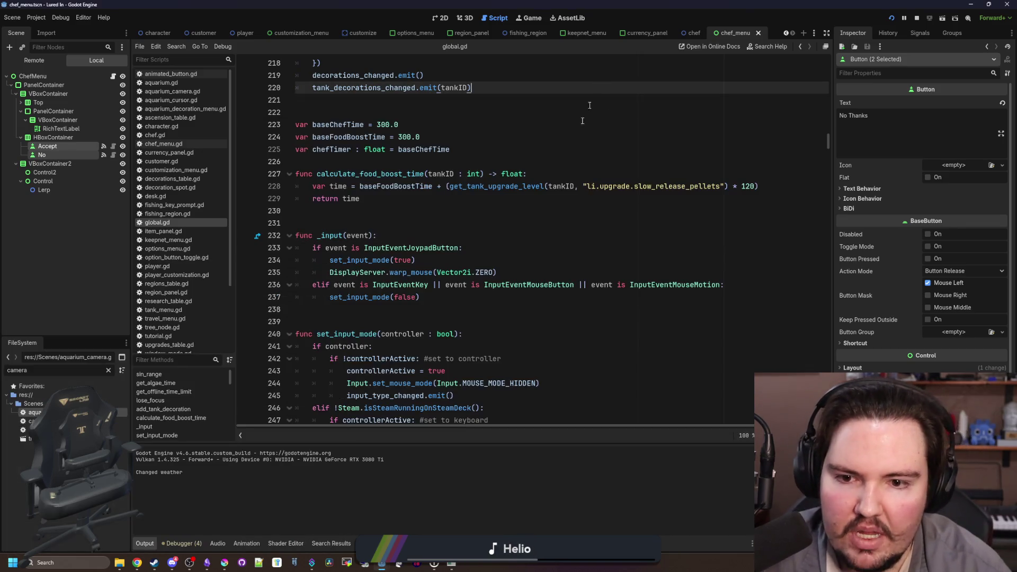
{"action": "left_click", "coordinate": [451, 312]}
{"action": "left_click", "coordinate": [416, 274], "text": "ctrl"}
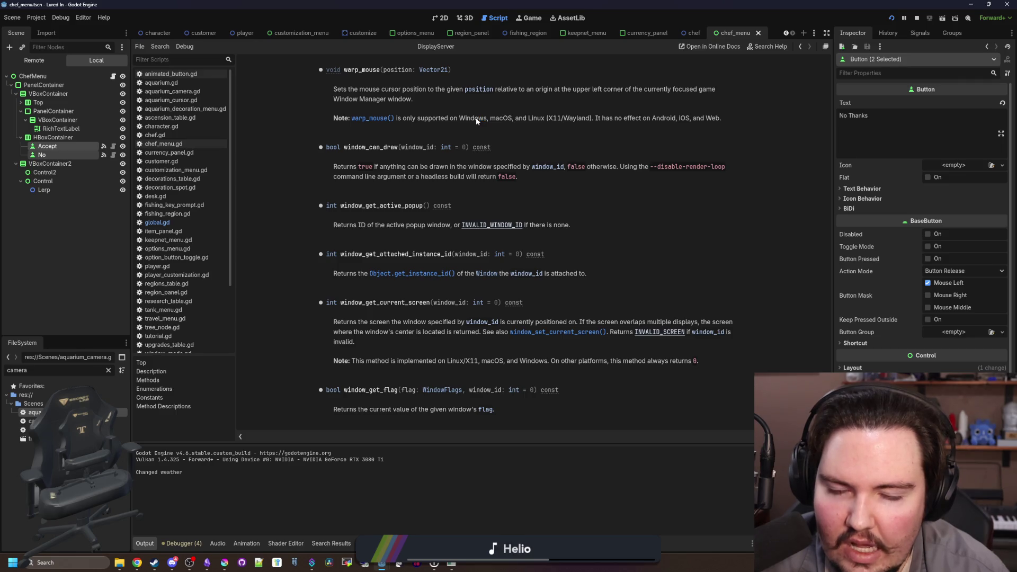
{"action": "key", "text": "alt+Left"}
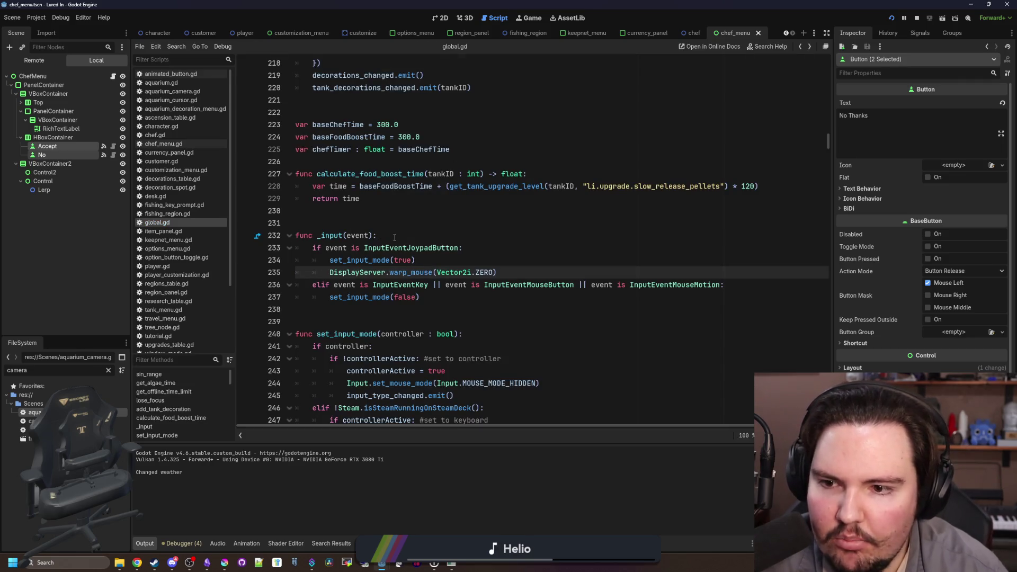
Replace warp_mouse on line 235 with 'mouse' and browse the DisplayServer suggestions
{"action": "left_click", "coordinate": [343, 236]}
{"action": "double_click", "coordinate": [415, 273]}
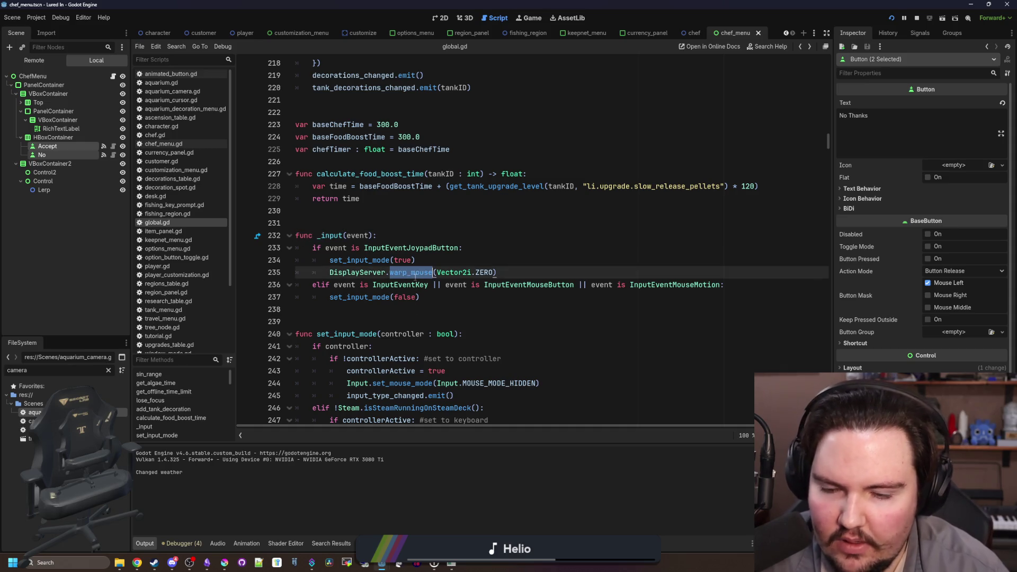
{"action": "type", "text": "m"}
{"action": "type", "text": "ouse"}
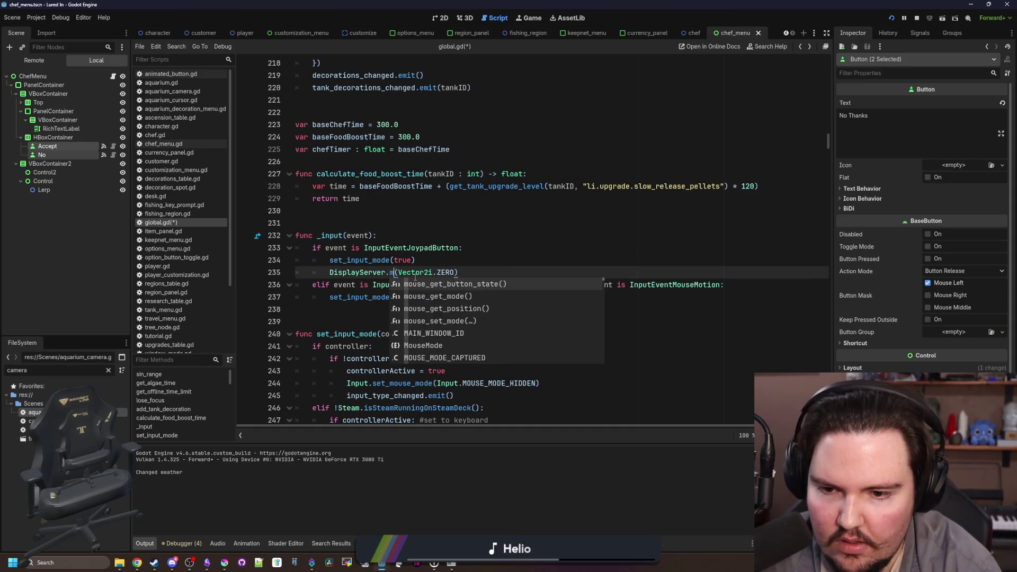
{"action": "scroll", "coordinate": [424, 310], "scroll_direction": "down", "scroll_amount": 2}
{"action": "scroll", "coordinate": [450, 312], "scroll_direction": "down", "scroll_amount": 1}
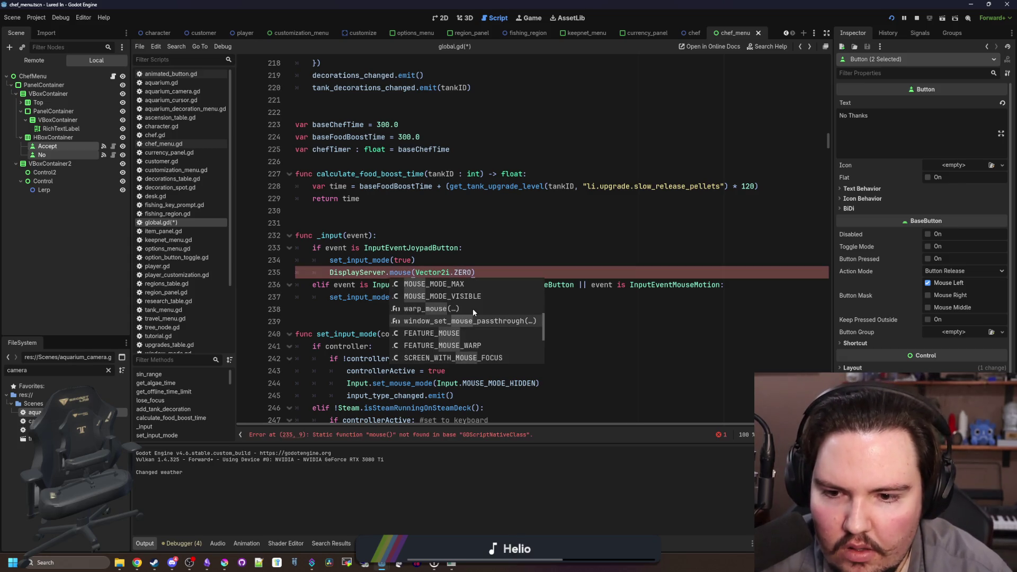
{"action": "scroll", "coordinate": [456, 307], "scroll_direction": "up", "scroll_amount": 5}
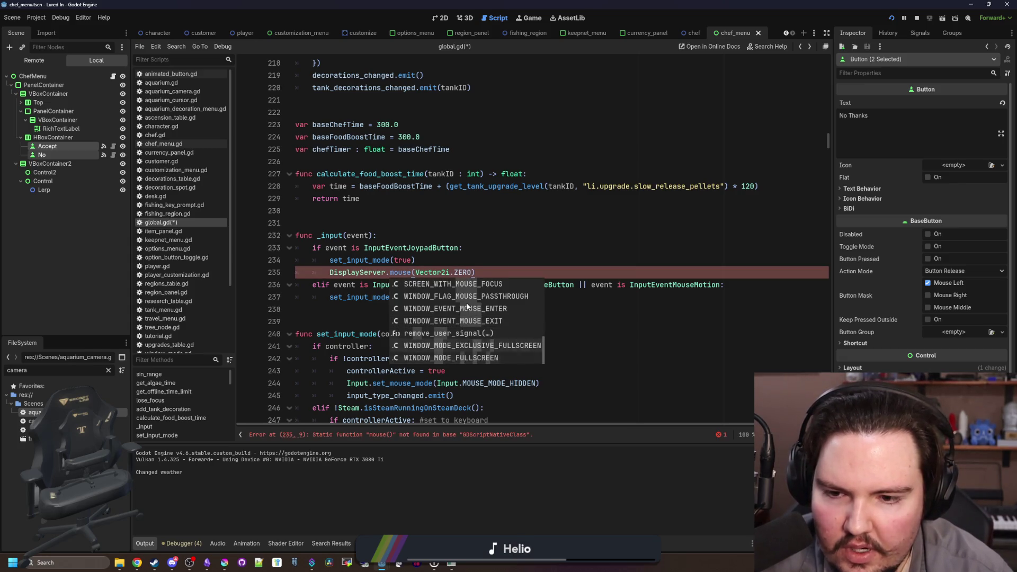
Change line 235 to Input.mouse(Vector2i.ZERO) and browse Input's mouse method suggestions
{"action": "key", "text": "BackSpace"}
{"action": "key", "text": "BackSpace"}
{"action": "key", "text": "BackSpace"}
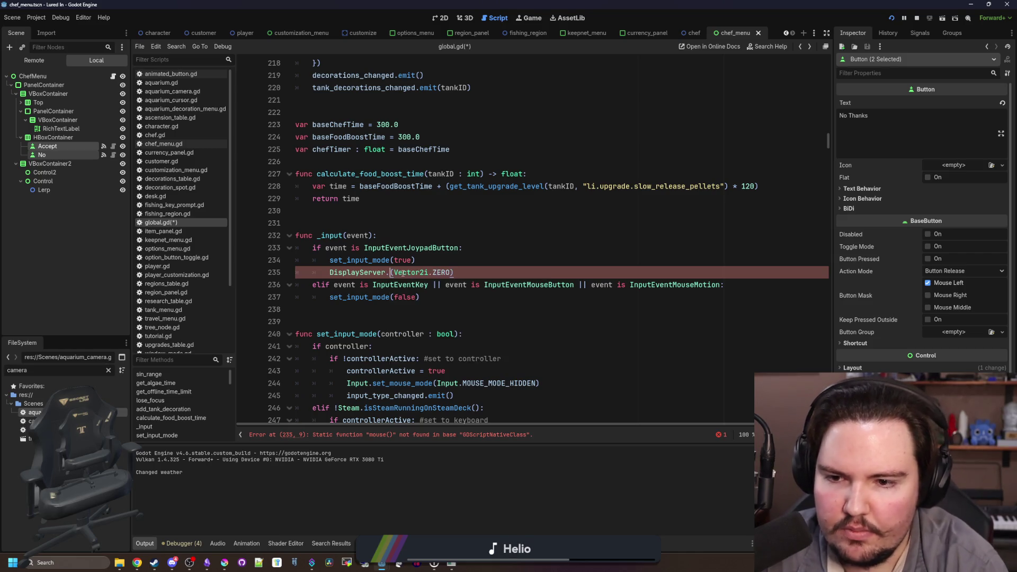
{"action": "key", "text": "BackSpace"}
{"action": "key", "text": "BackSpace"}
{"action": "key", "text": "BackSpace"}
{"action": "type", "text": "Input.se"}
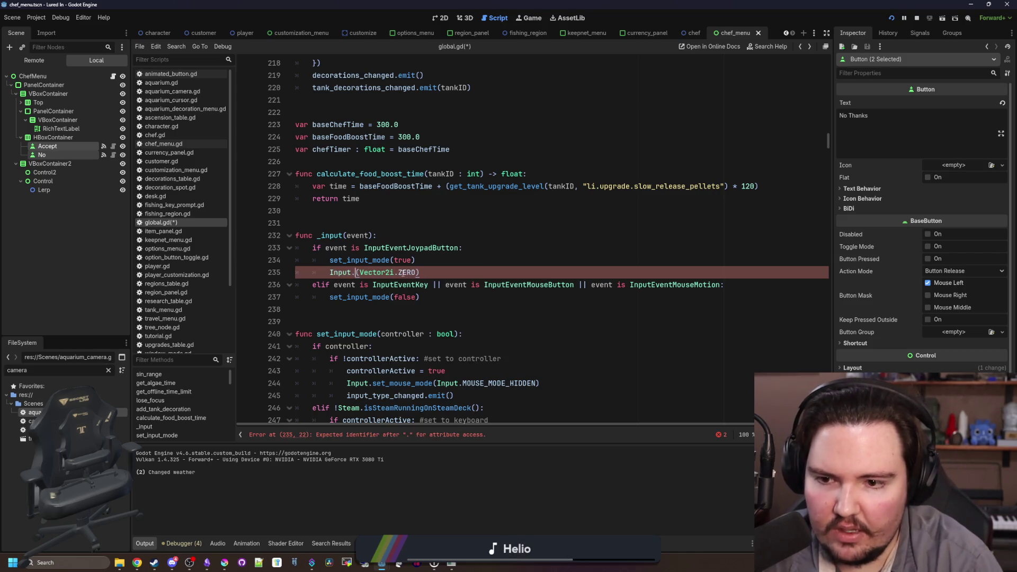
{"action": "key", "text": "BackSpace"}
{"action": "key", "text": "BackSpace"}
{"action": "type", "text": "mouse"}
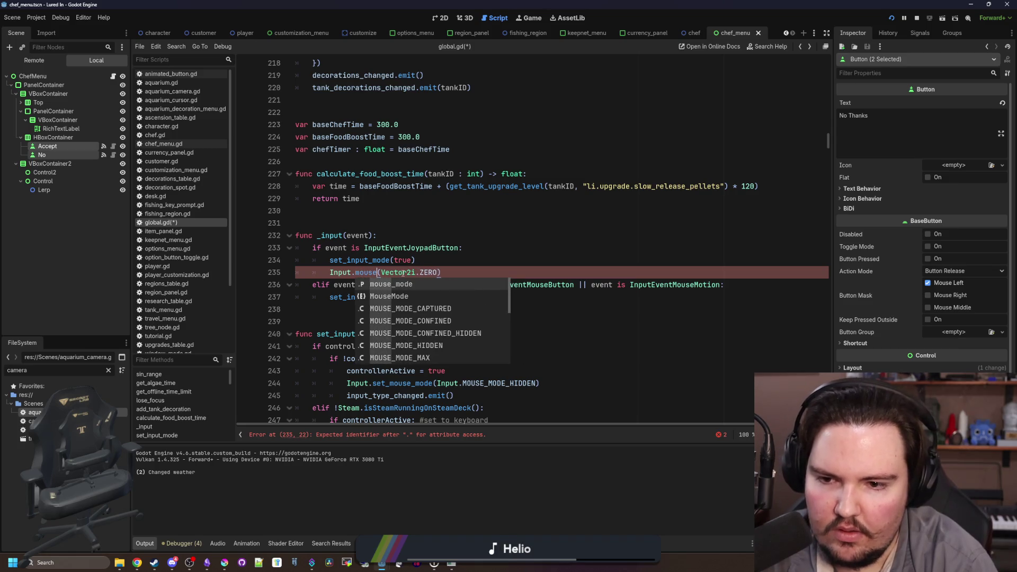
{"action": "key", "text": "Up"}
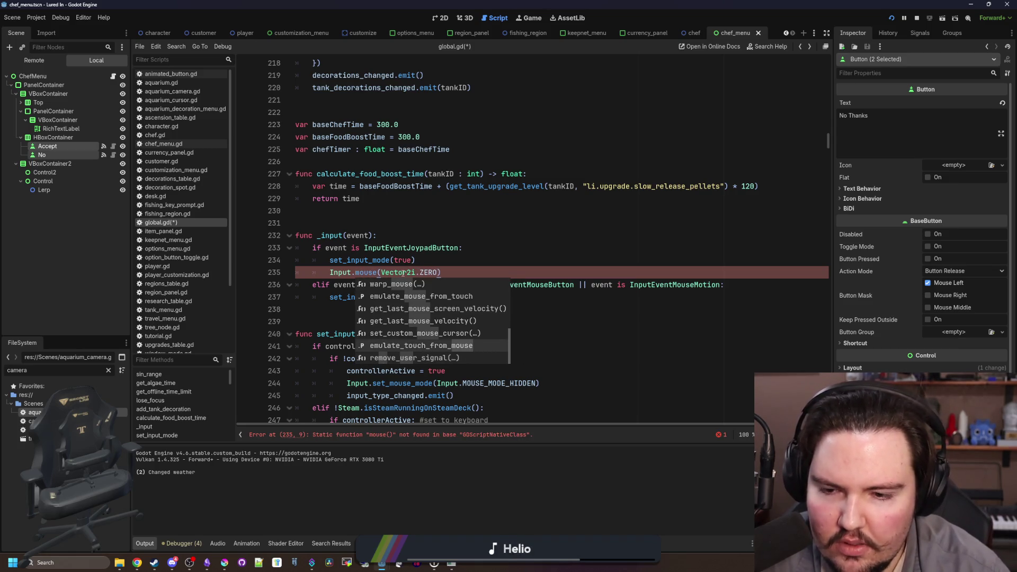
{"action": "key", "text": "Up"}
{"action": "key", "text": "Up"}
{"action": "key", "text": "Up"}
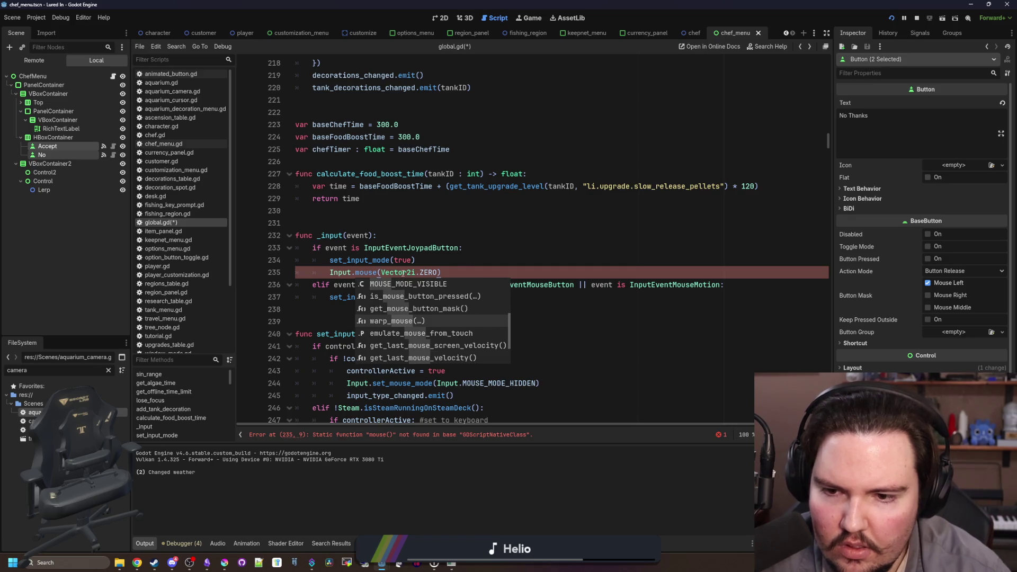
Accept warp_mouse for line 235, read its Input documentation on mouse confinement, then return
{"action": "key", "text": "Return"}
{"action": "left_click", "coordinate": [371, 273], "text": "ctrl"}
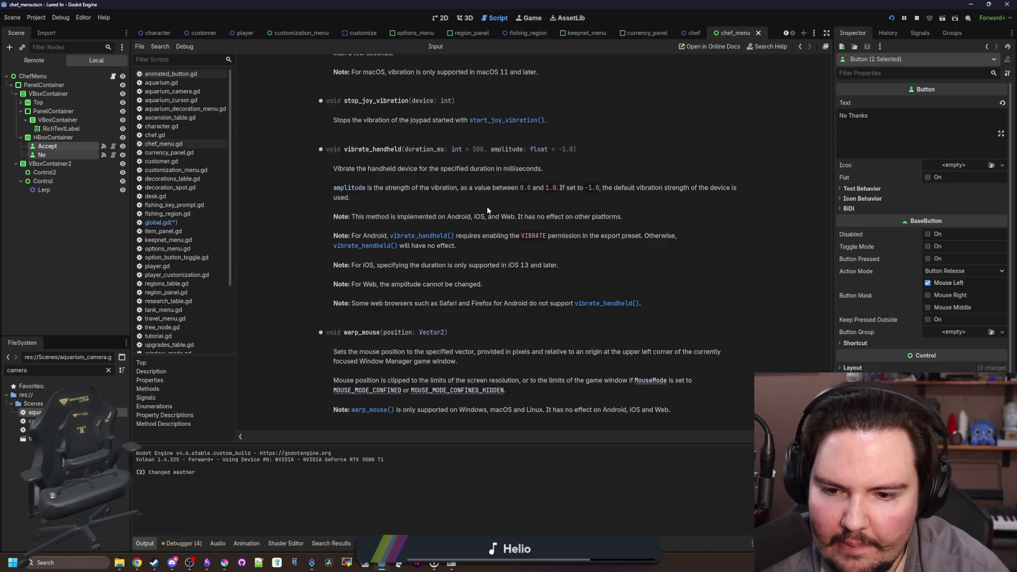
{"action": "left_click_drag", "start_coordinate": [406, 382], "coordinate": [595, 386]}
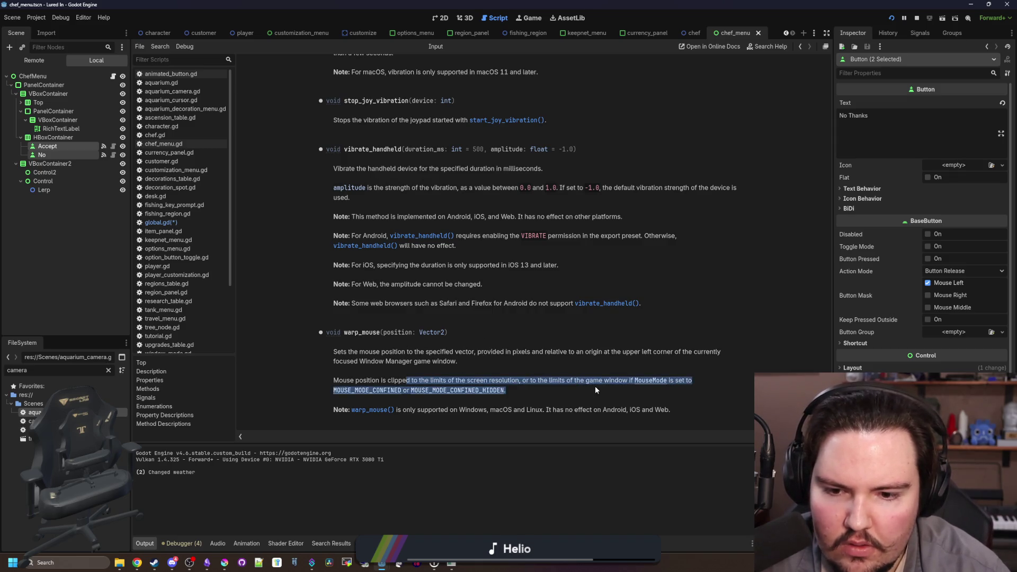
{"action": "left_click", "coordinate": [576, 386]}
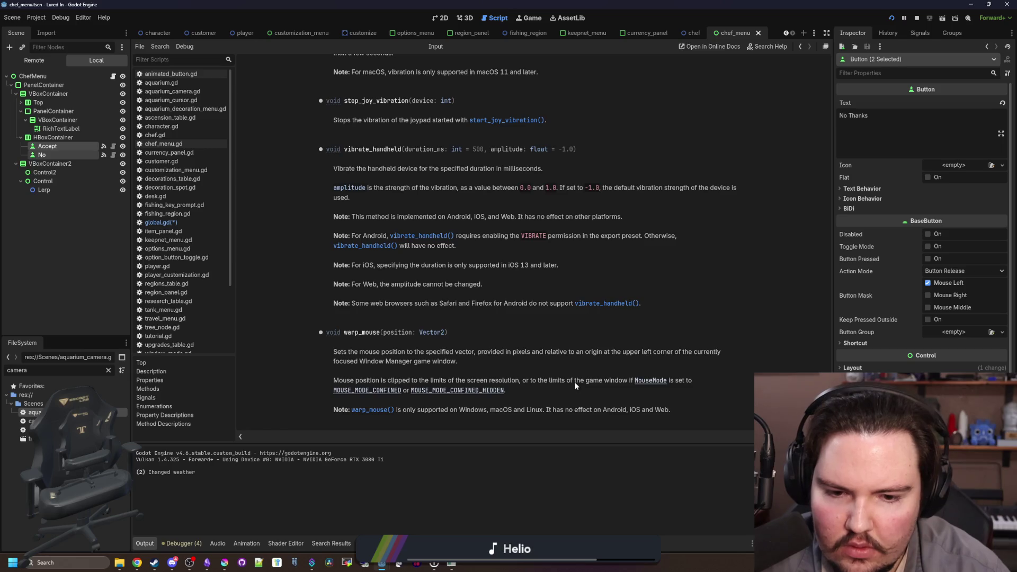
{"action": "key", "text": "alt+Left"}
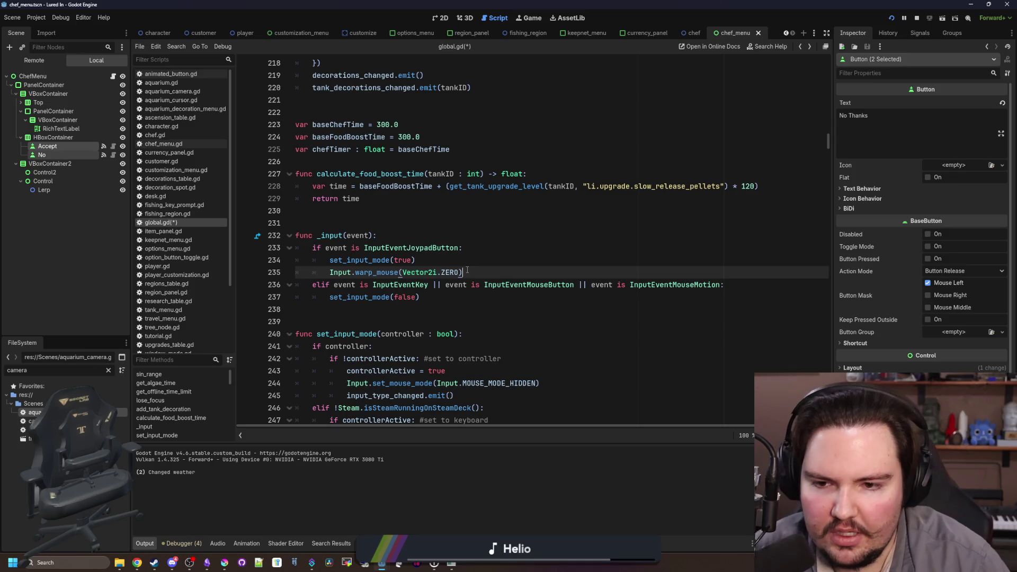
Insert blank lines above func _input and start declaring a changeInputCooldown variable
{"action": "key", "text": "Up"}
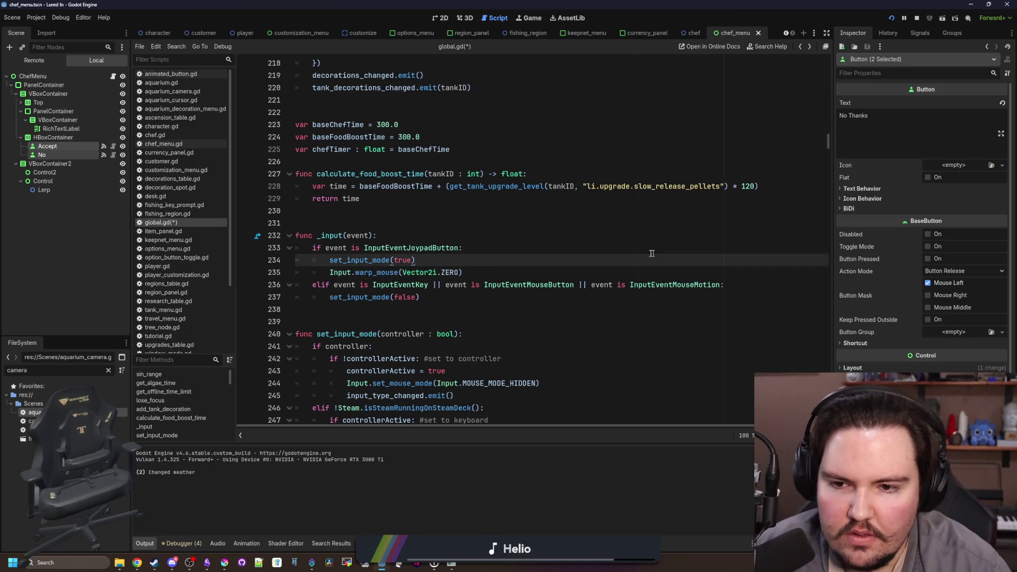
{"action": "key", "text": "Down"}
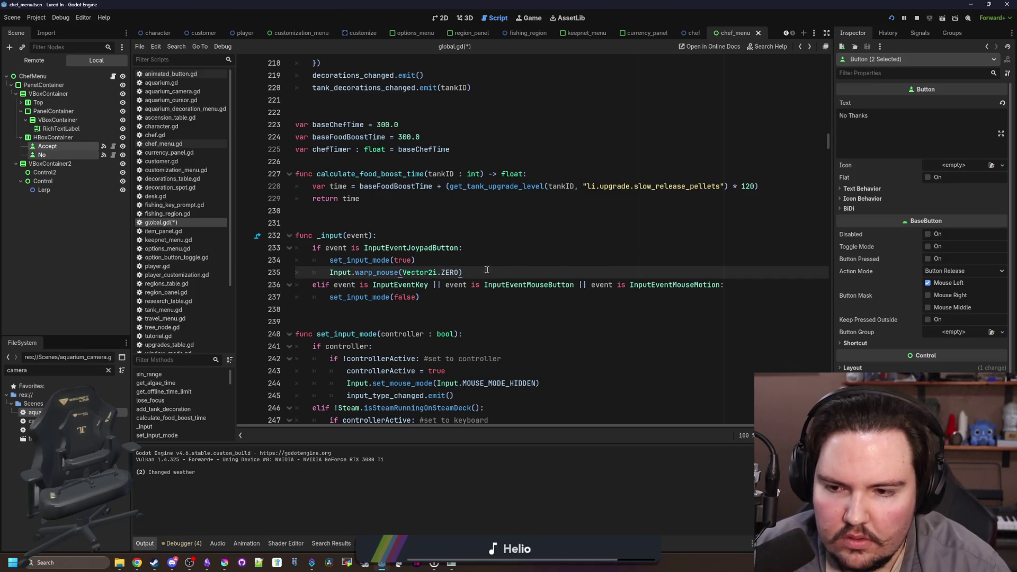
{"action": "left_click", "coordinate": [353, 218]}
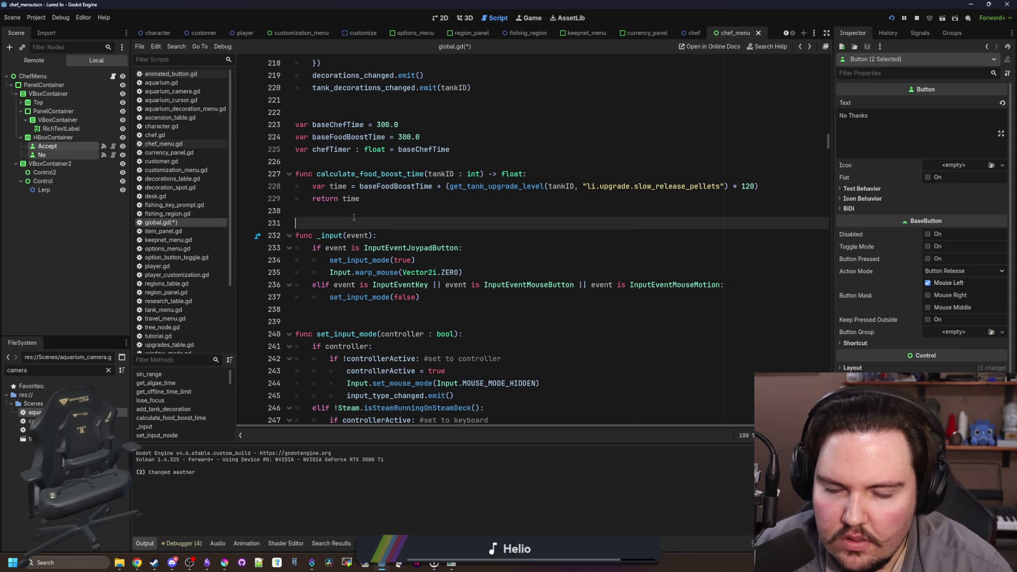
{"action": "key", "text": "Return"}
{"action": "key", "text": "Up"}
{"action": "key", "text": "Return"}
{"action": "key", "text": "Up"}
{"action": "key", "text": "Return"}
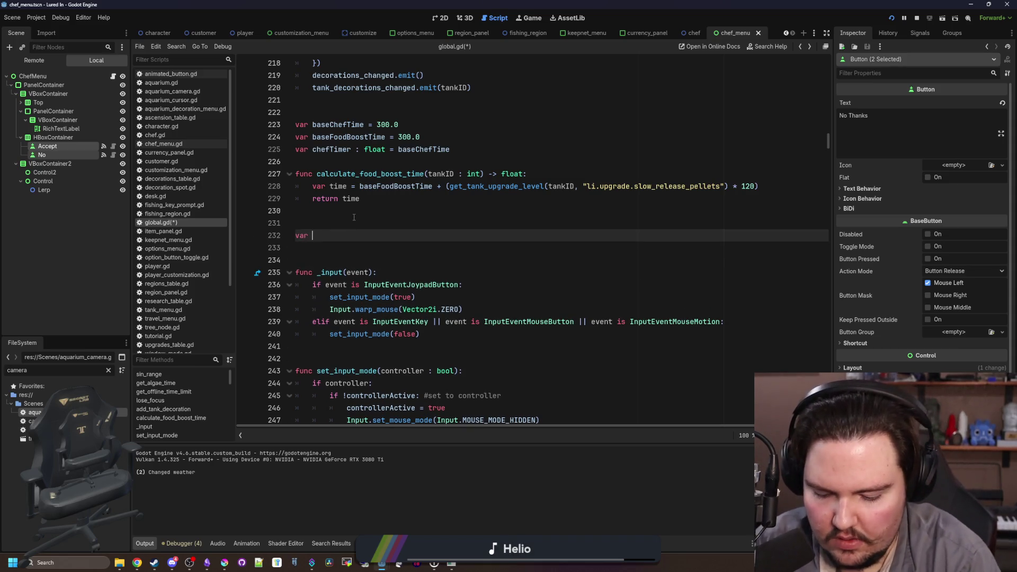
{"action": "type", "text": "changeInp"}
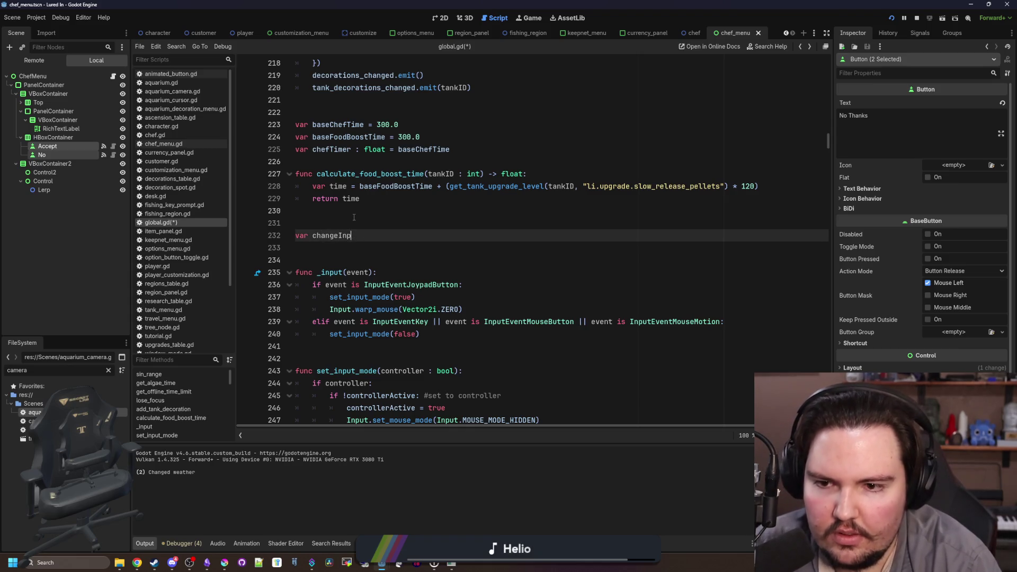
{"action": "type", "text": "utCooldown : float = 0.0"}
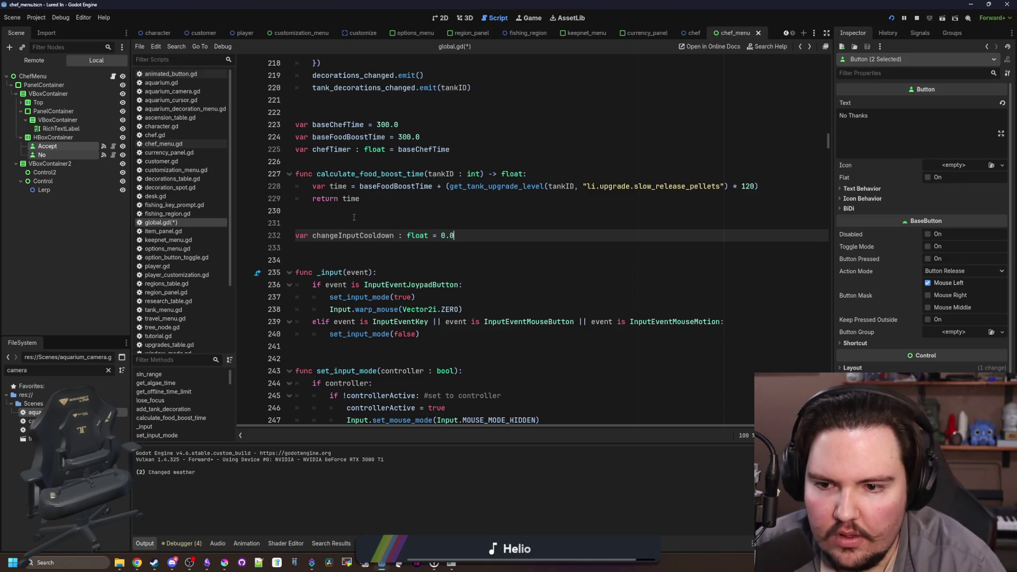
{"action": "scroll", "coordinate": [361, 220], "scroll_direction": "down", "scroll_amount": 1}
Add a line after set_input_mode(false) assigning changeInputCooldown the value 1
{"action": "left_click", "coordinate": [405, 236]}
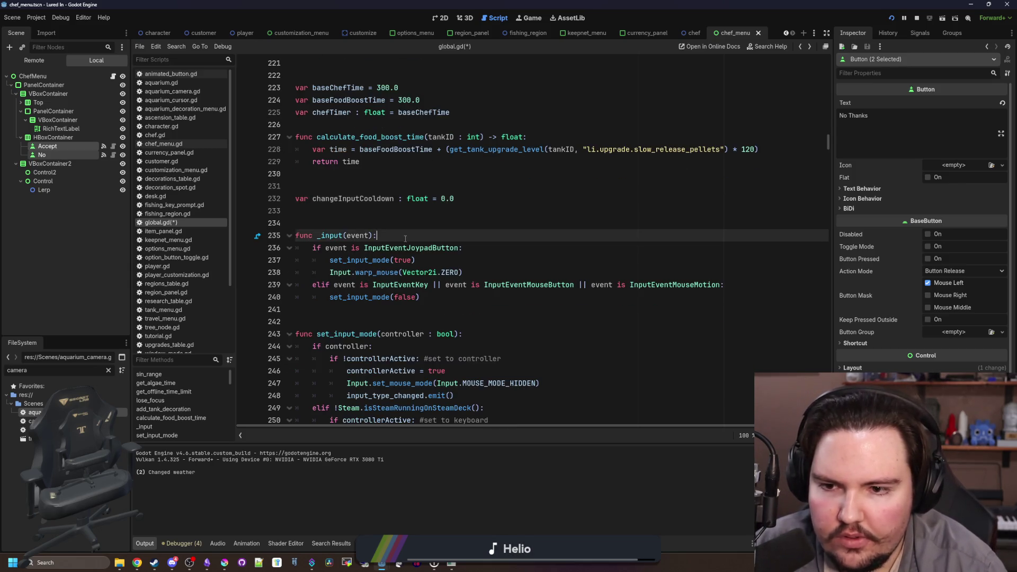
{"action": "left_click", "coordinate": [444, 298]}
{"action": "key", "text": "Return"}
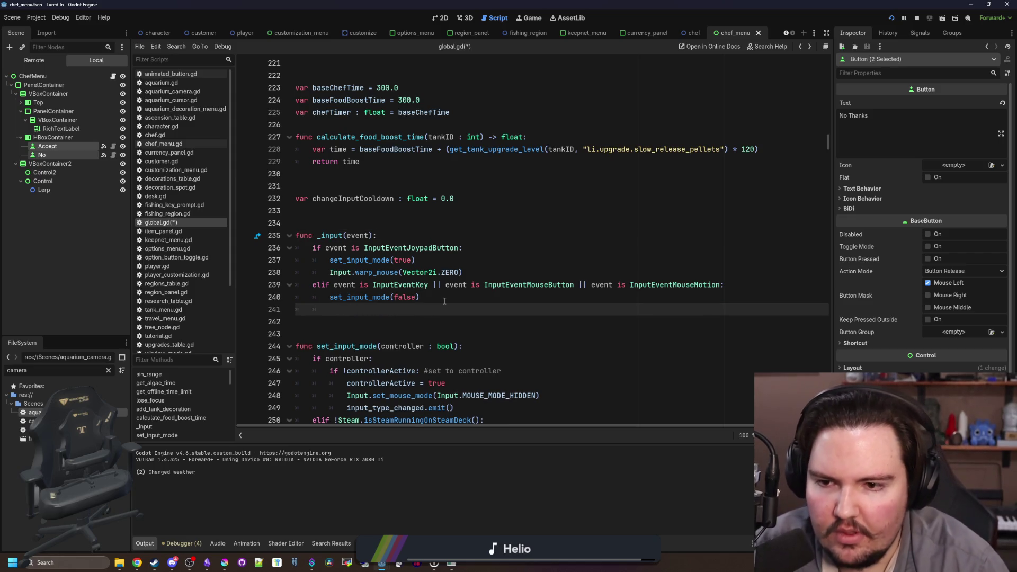
{"action": "type", "text": "changeInputC"}
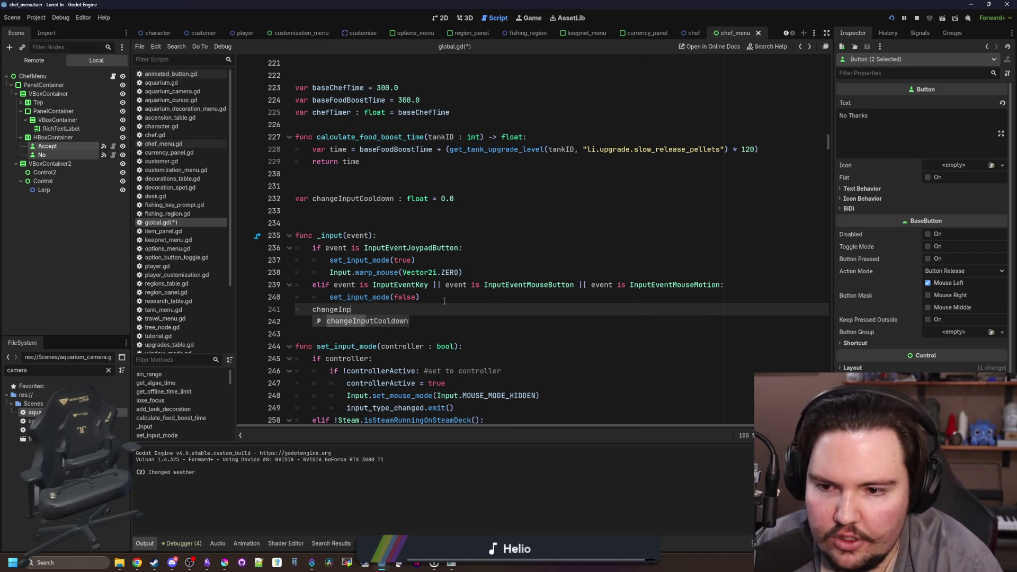
{"action": "key", "text": "Return"}
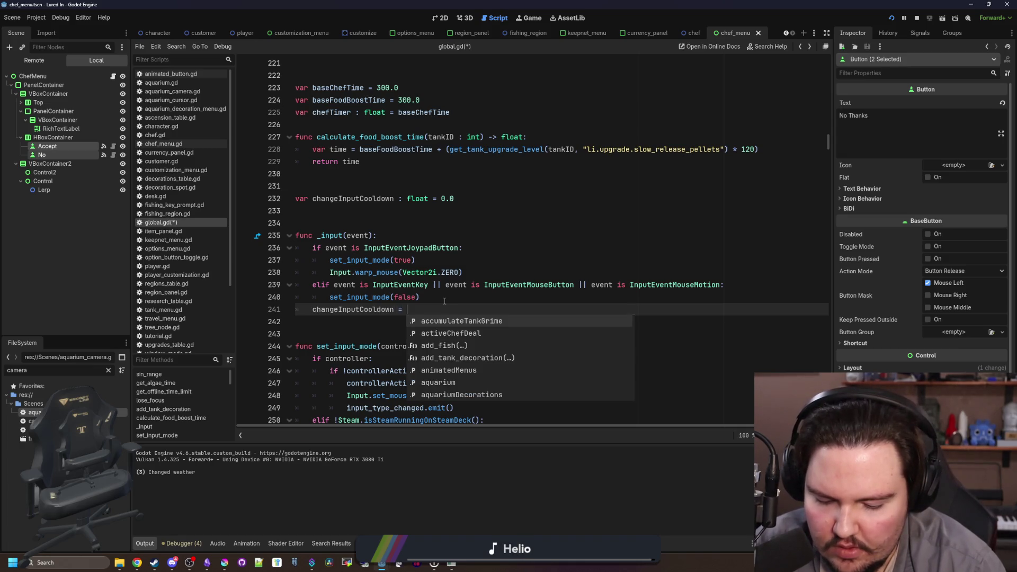
{"action": "type", "text": "1"}
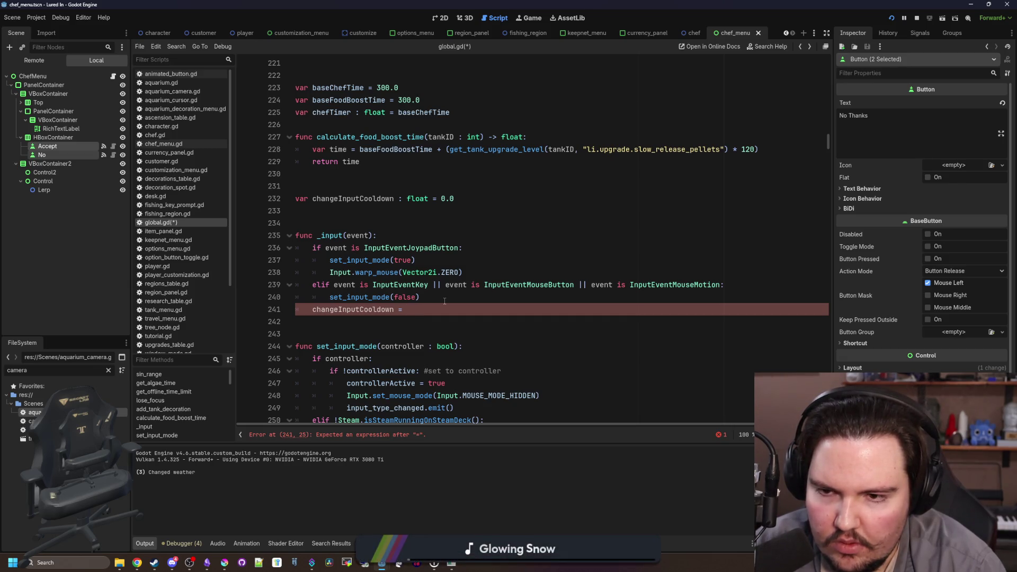
Redeclare it as var canChangeInput : bool = true and delete the old name on line 241
{"action": "double_click", "coordinate": [387, 199]}
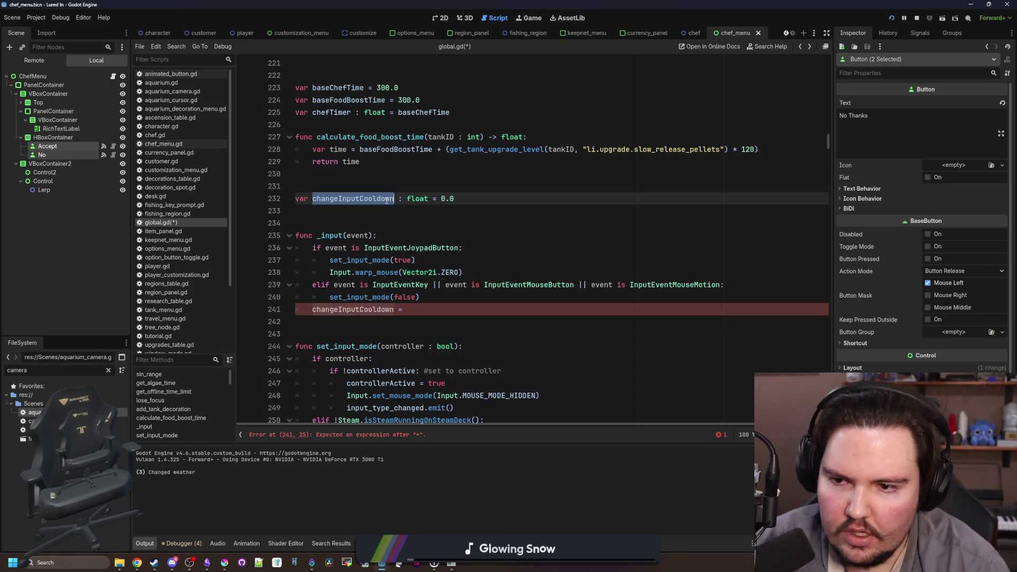
{"action": "type", "text": "canChangeInput"}
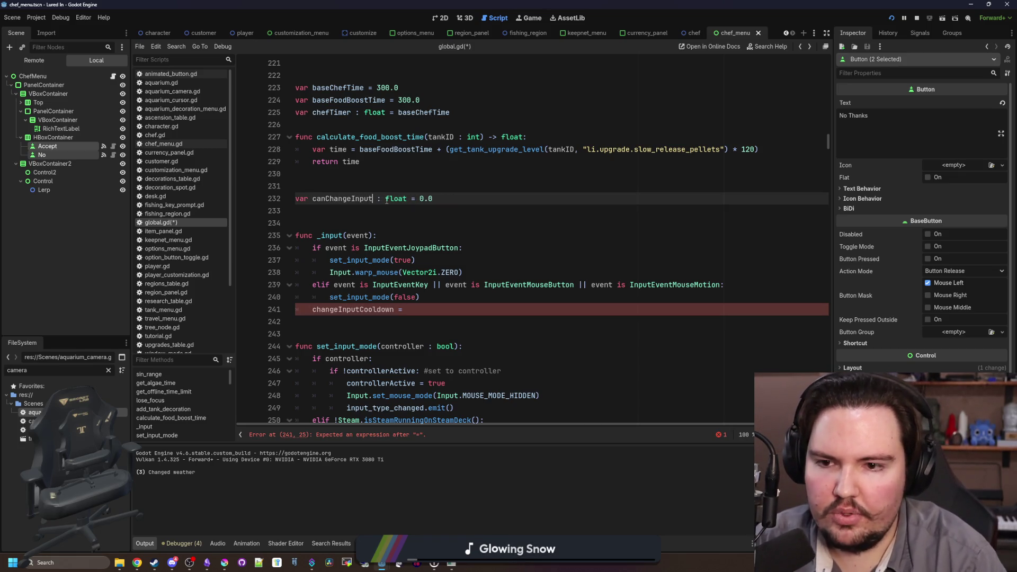
{"action": "double_click", "coordinate": [387, 199]}
{"action": "type", "text": "bool"}
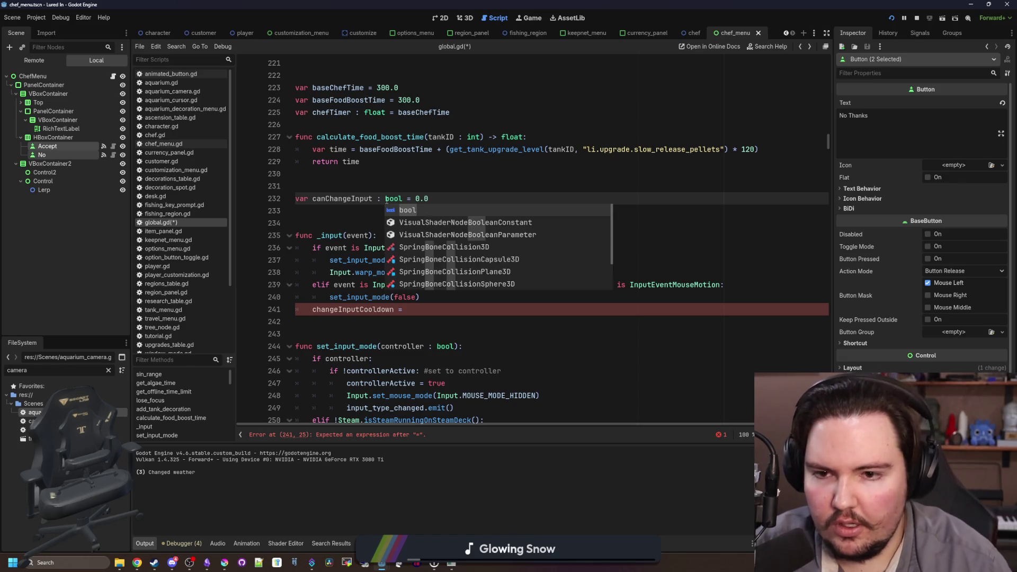
{"action": "left_click", "coordinate": [437, 200]}
{"action": "type", "text": "true"}
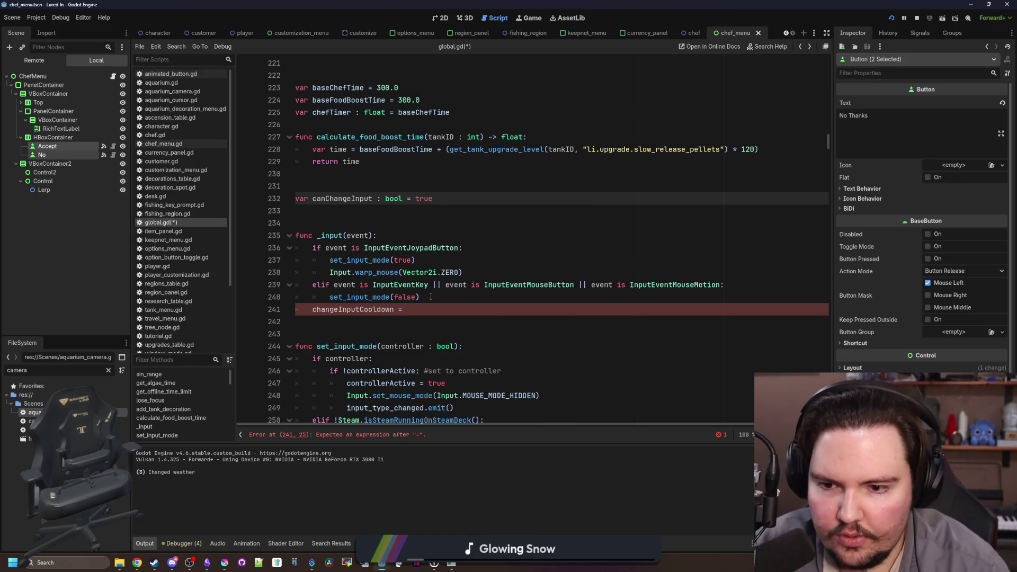
{"action": "left_click", "coordinate": [428, 309]}
{"action": "double_click", "coordinate": [392, 310]}
{"action": "key", "text": "BackSpace"}
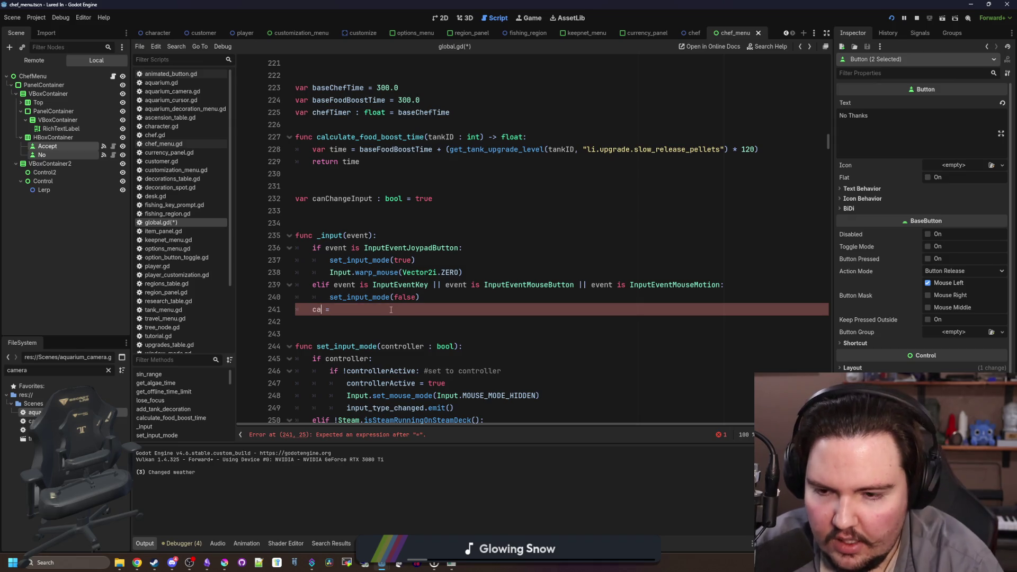
Add a 0.1 s get_tree().create_timer whose callback sets canChangeInput = true
{"action": "type", "text": "ca"}
{"action": "key", "text": "BackSpace"}
{"action": "key", "text": "BackSpace"}
{"action": "type", "text": "get-t"}
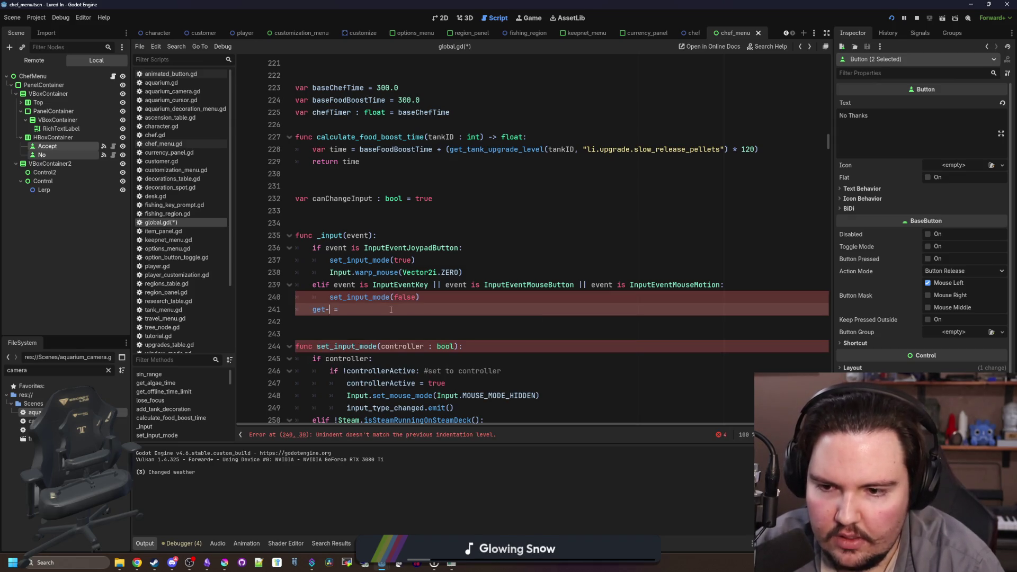
{"action": "key", "text": "BackSpace"}
{"action": "key", "text": "BackSpace"}
{"action": "type", "text": "_tree().crea"}
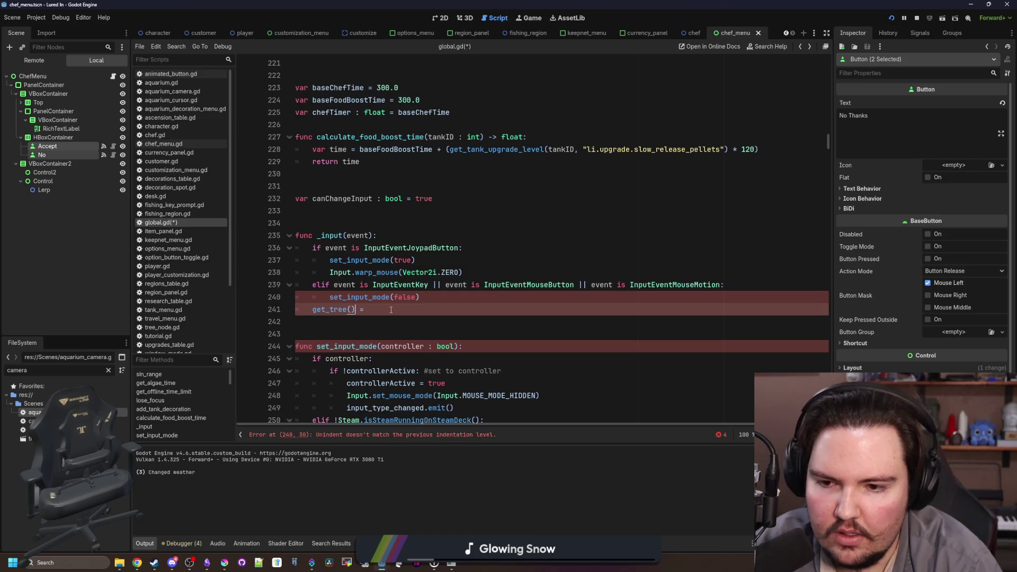
{"action": "type", "text": "te"}
{"action": "key", "text": "Return"}
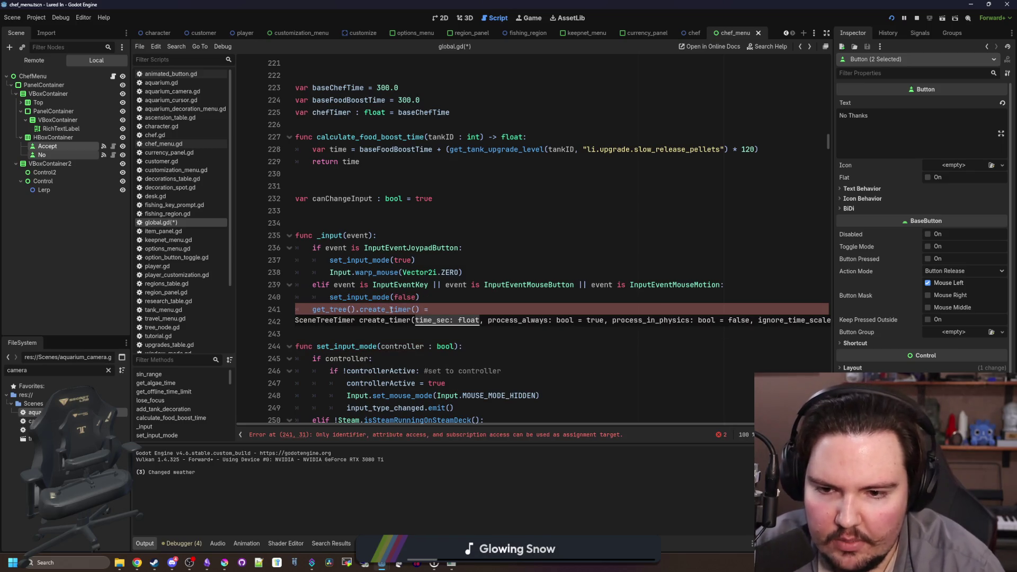
{"action": "type", "text": "0.1"}
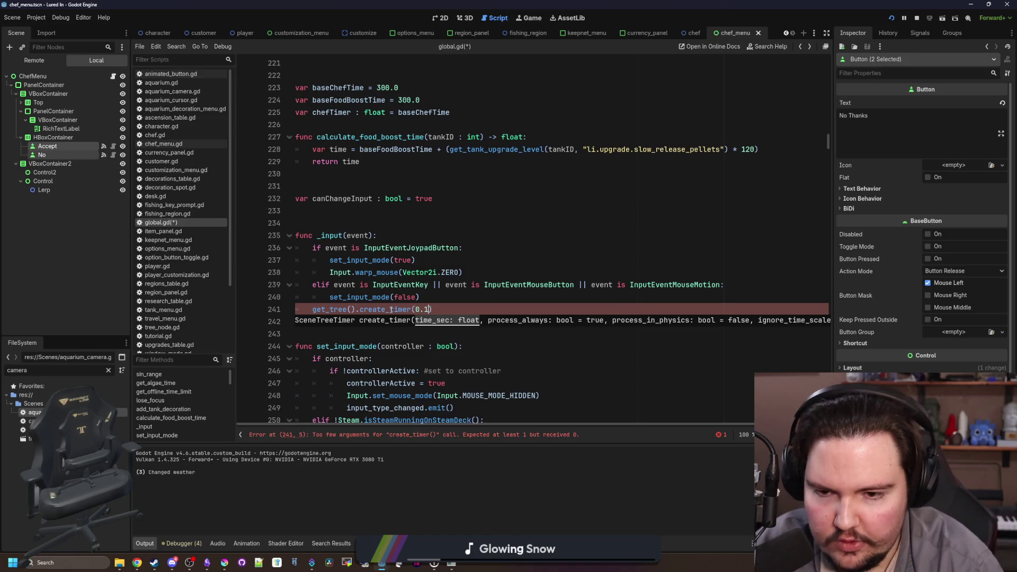
{"action": "type", "text": ".connect()"}
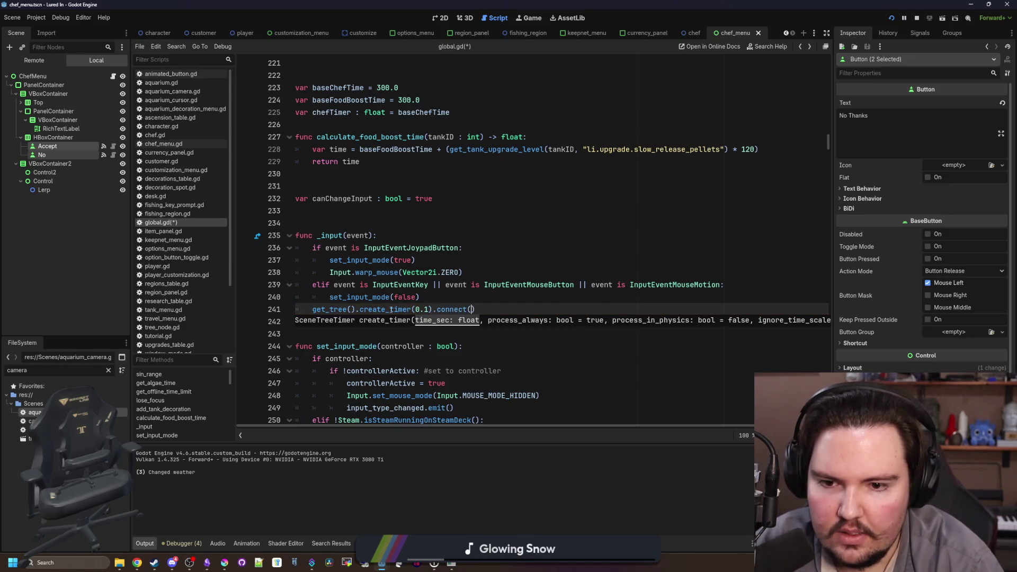
{"action": "type", "text": "func():canChange)"}
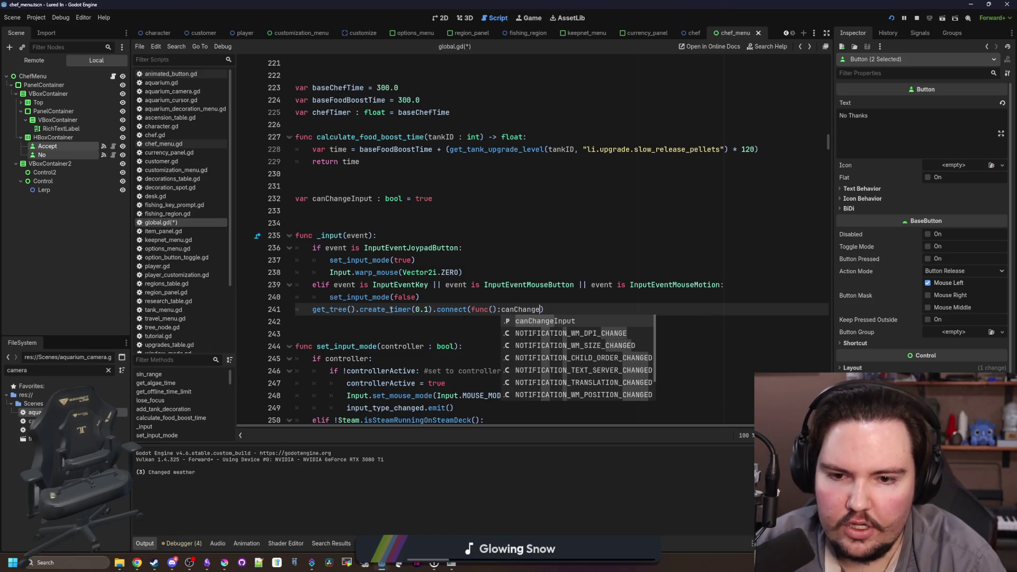
{"action": "key", "text": "Return"}
{"action": "type", "text": "= true"}
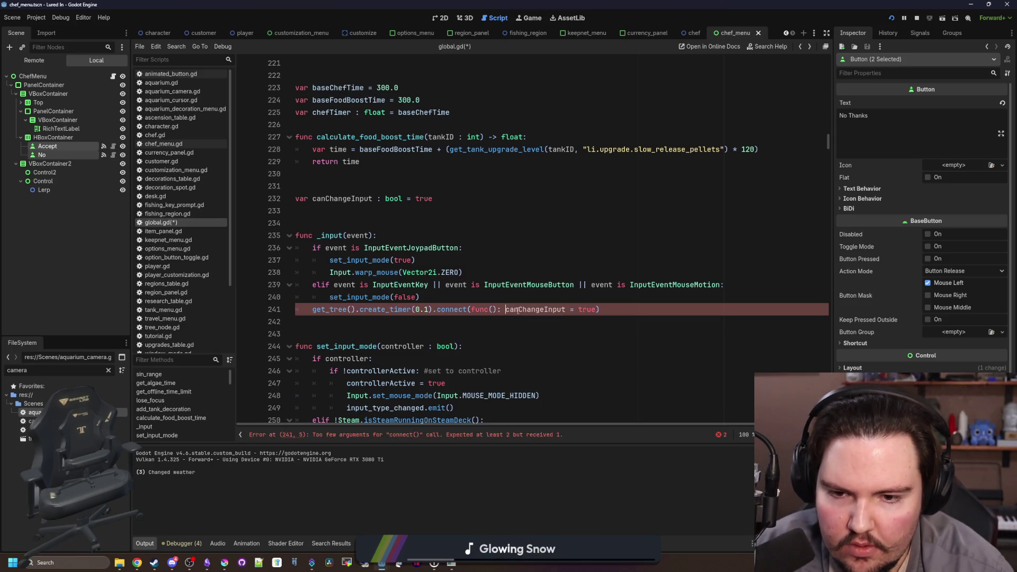
Add 'canChangeInput = false' and an early 'if !canChangeInput: return' at the top of _input
{"action": "left_click", "coordinate": [457, 238]}
{"action": "key", "text": "Return"}
{"action": "type", "text": "canChangeInput = false"}
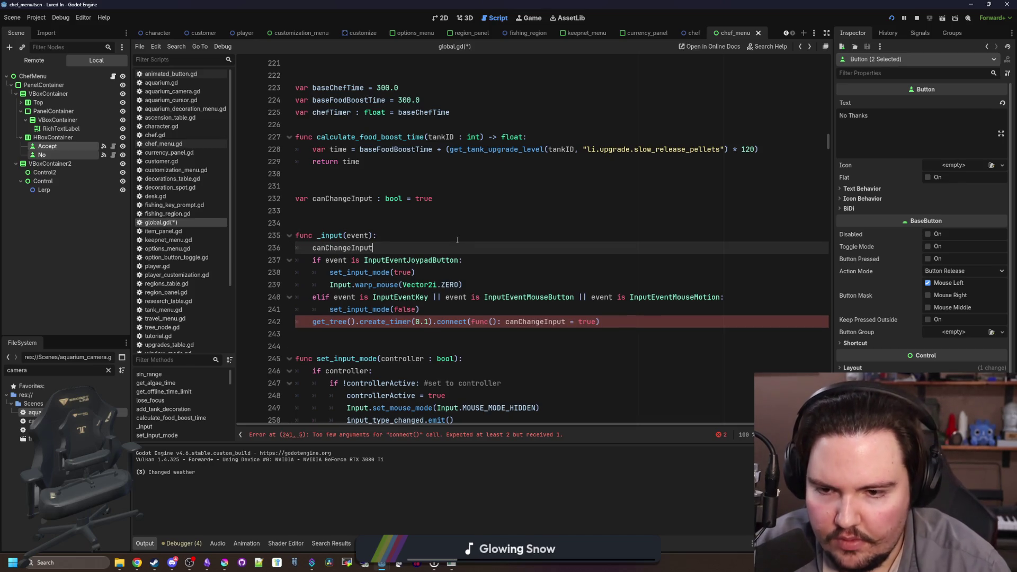
{"action": "left_click", "coordinate": [438, 314]}
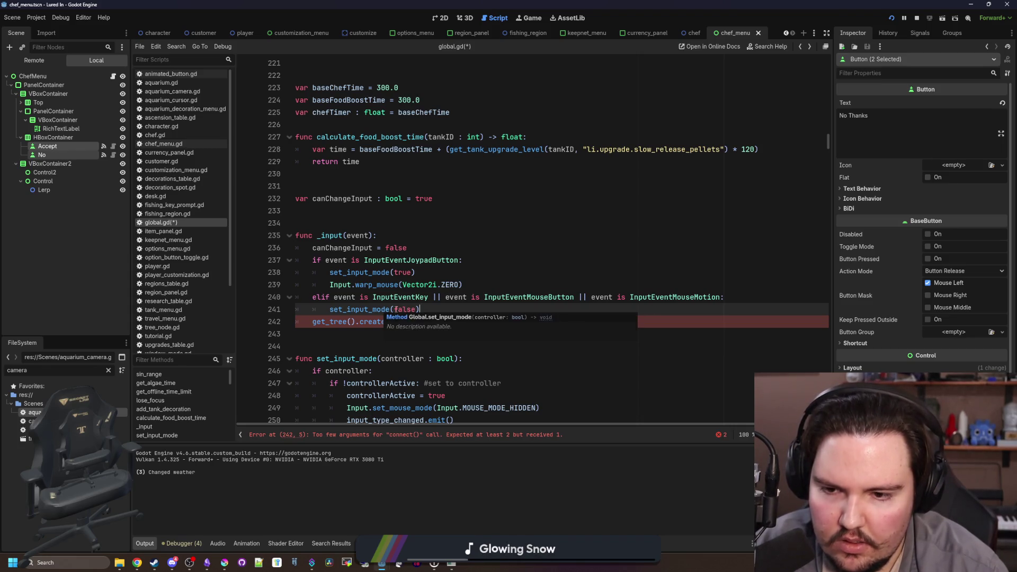
{"action": "left_click", "coordinate": [400, 237]}
{"action": "key", "text": "Return"}
{"action": "type", "text": "if"}
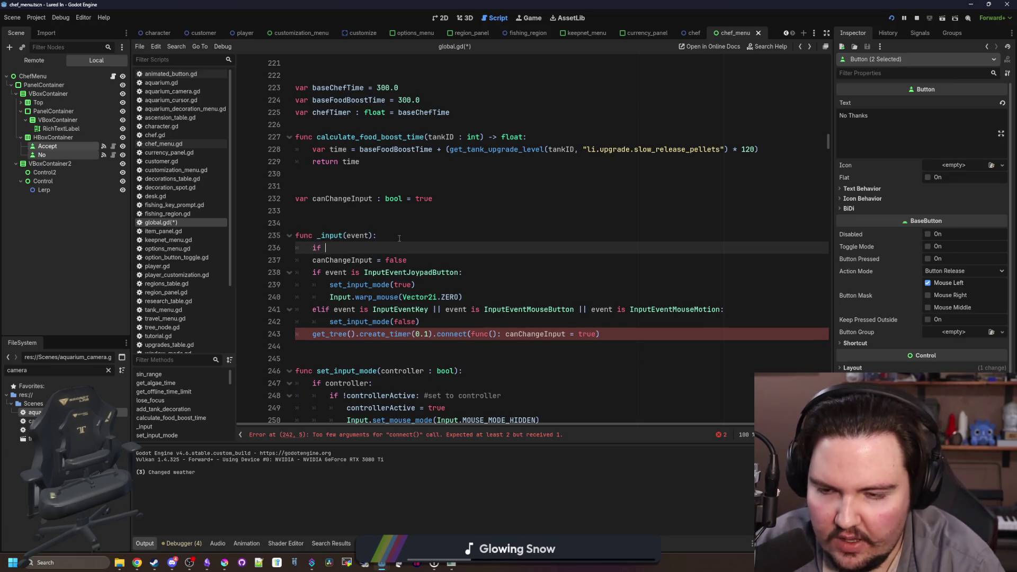
{"action": "type", "text": "canChangeInput: return"}
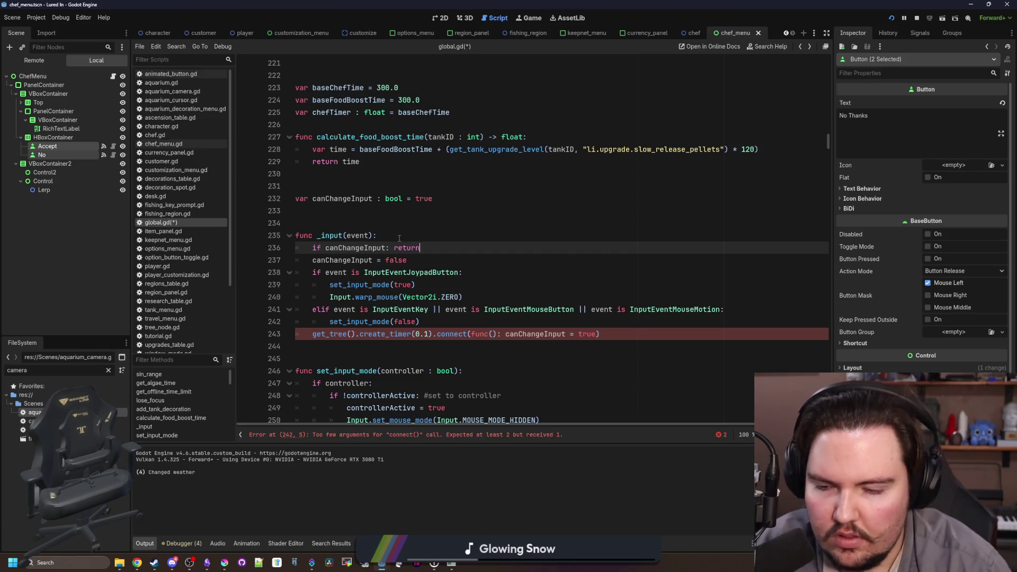
{"action": "type", "text": "!"}
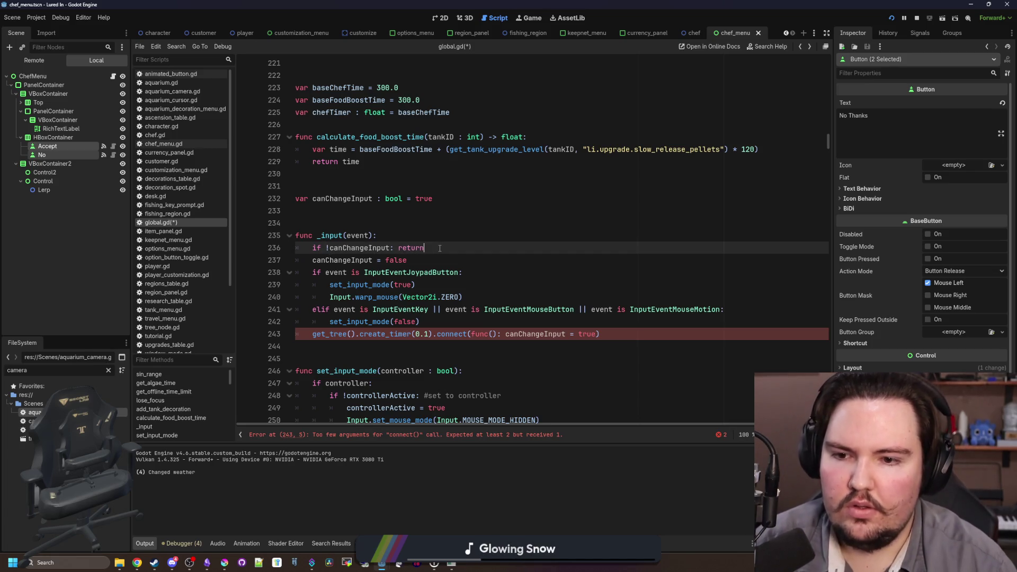
{"action": "key", "text": "Return"}
Change the timer's .connect to .timeout.connect and save global.gd
{"action": "left_click", "coordinate": [539, 332]}
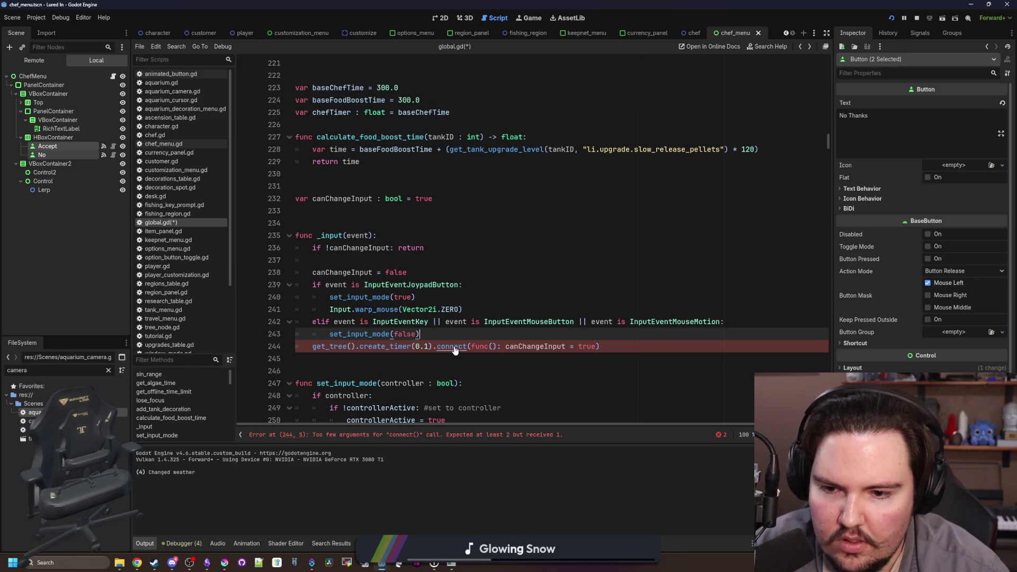
{"action": "left_click", "coordinate": [437, 346]}
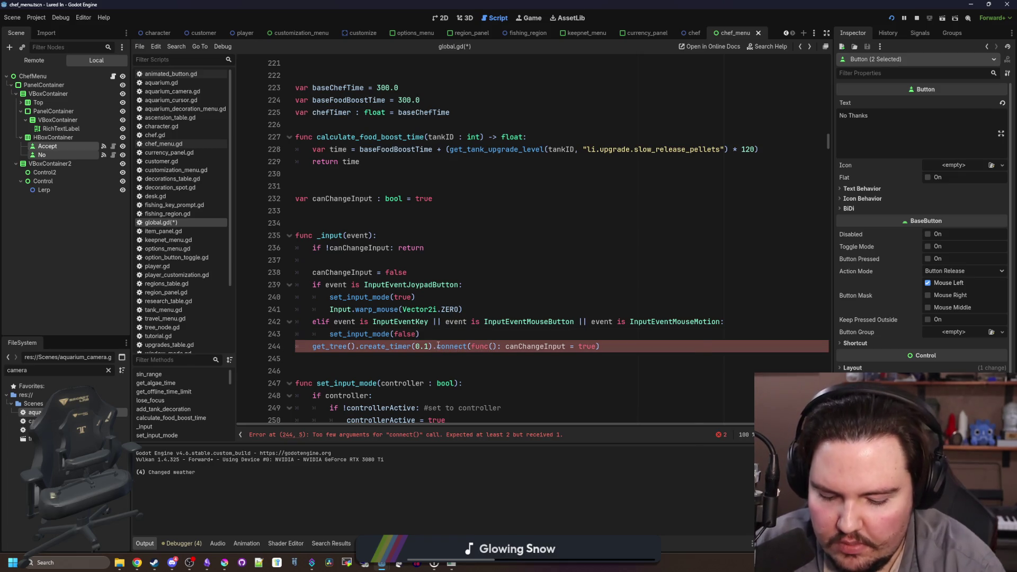
{"action": "type", "text": "timeout."}
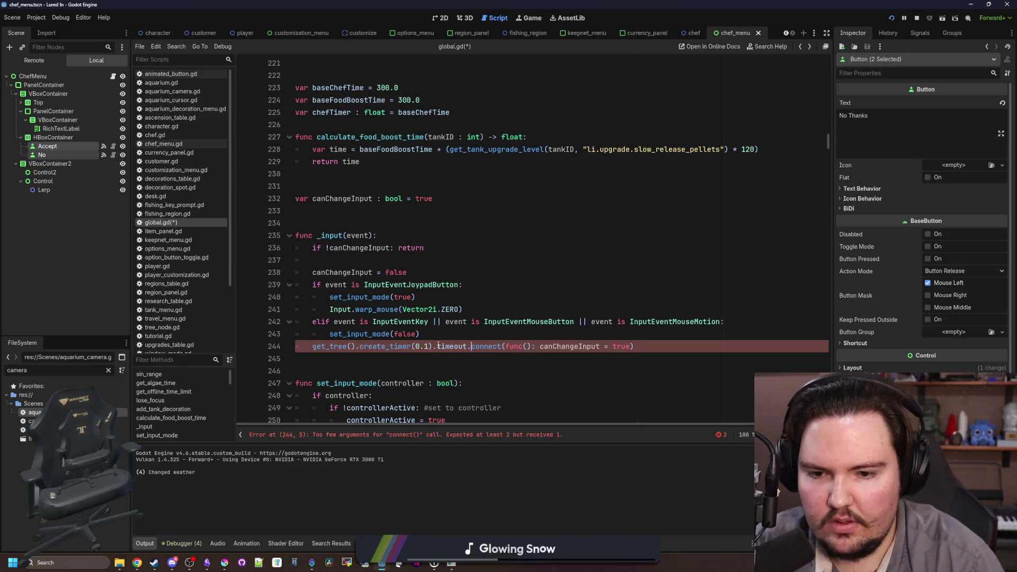
{"action": "key", "text": "Escape"}
{"action": "key", "text": "Up"}
{"action": "key", "text": "ctrl+s"}
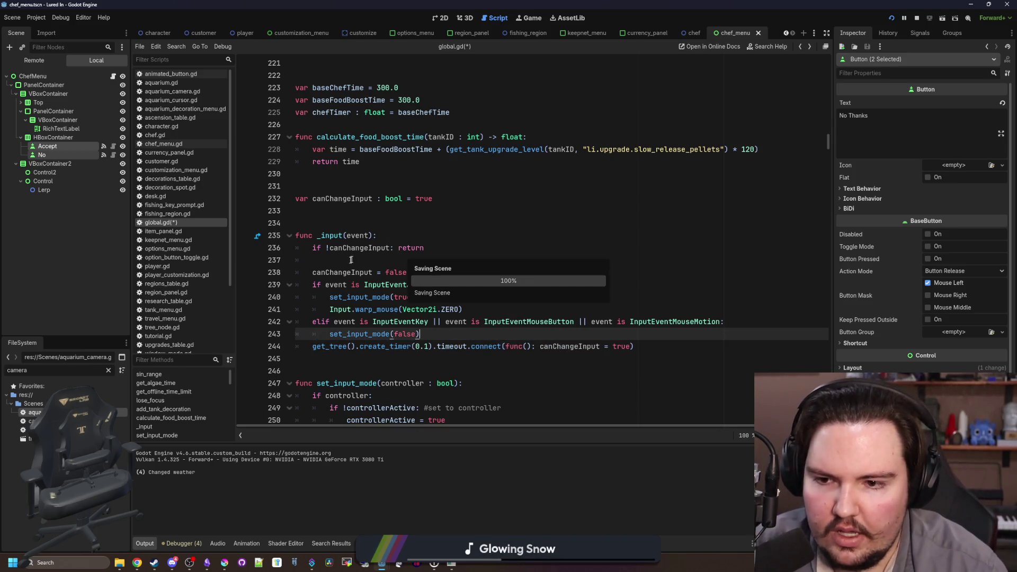
Restart the game with the new code and dismiss the Welcome Back dialog
{"action": "left_click", "coordinate": [351, 260]}
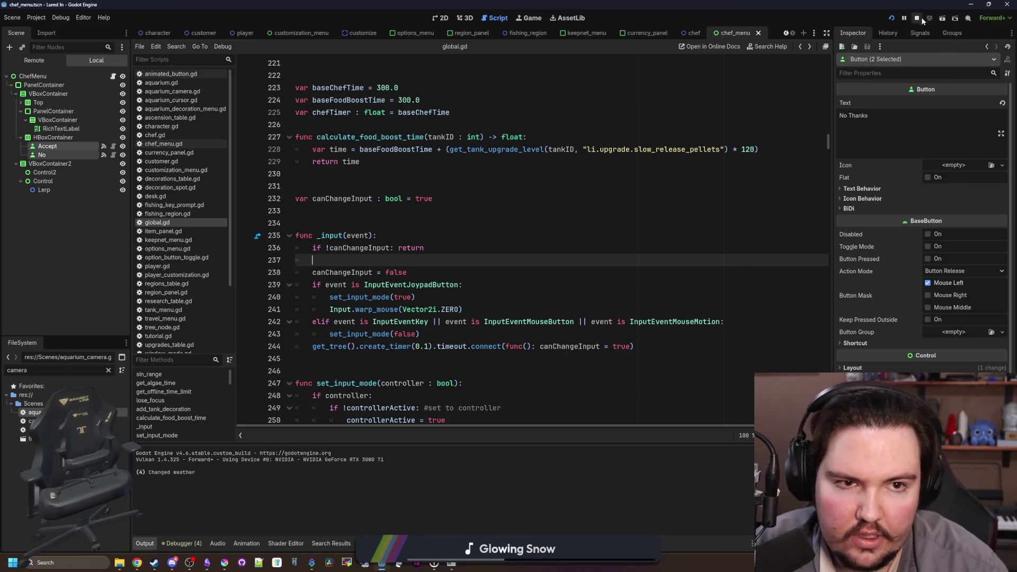
{"action": "left_click", "coordinate": [891, 18]}
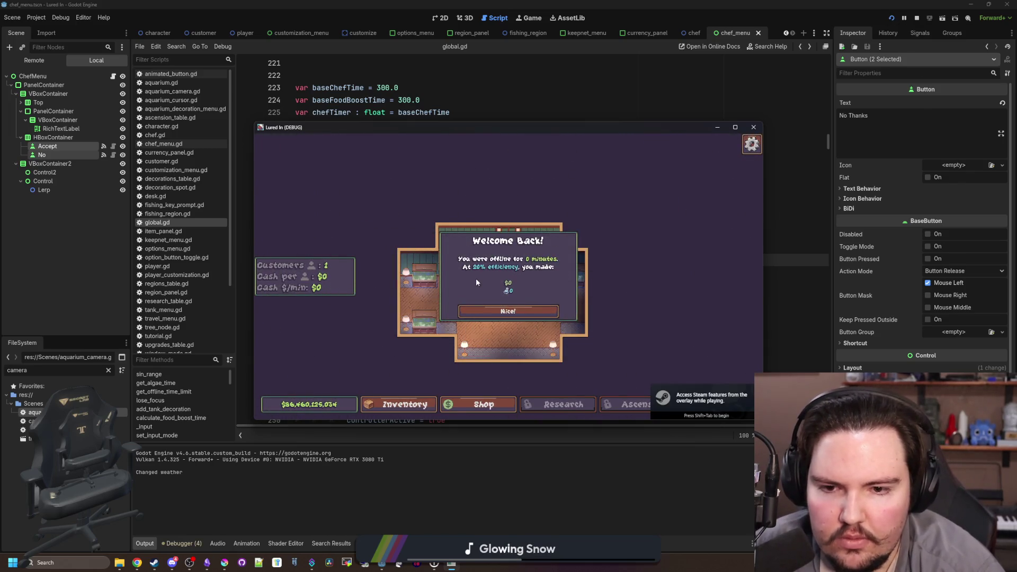
{"action": "key", "text": "Down"}
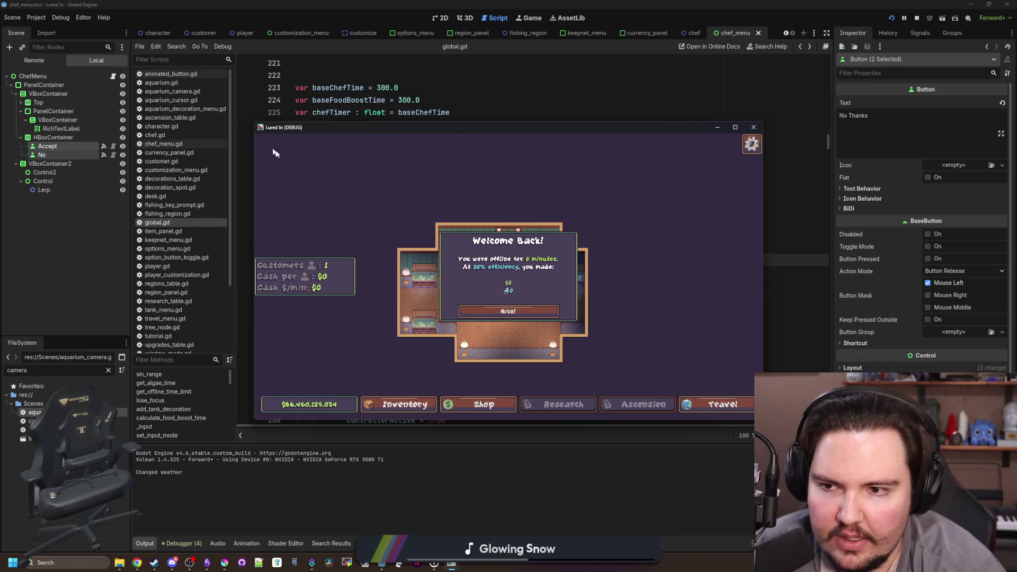
{"action": "key", "text": "Return"}
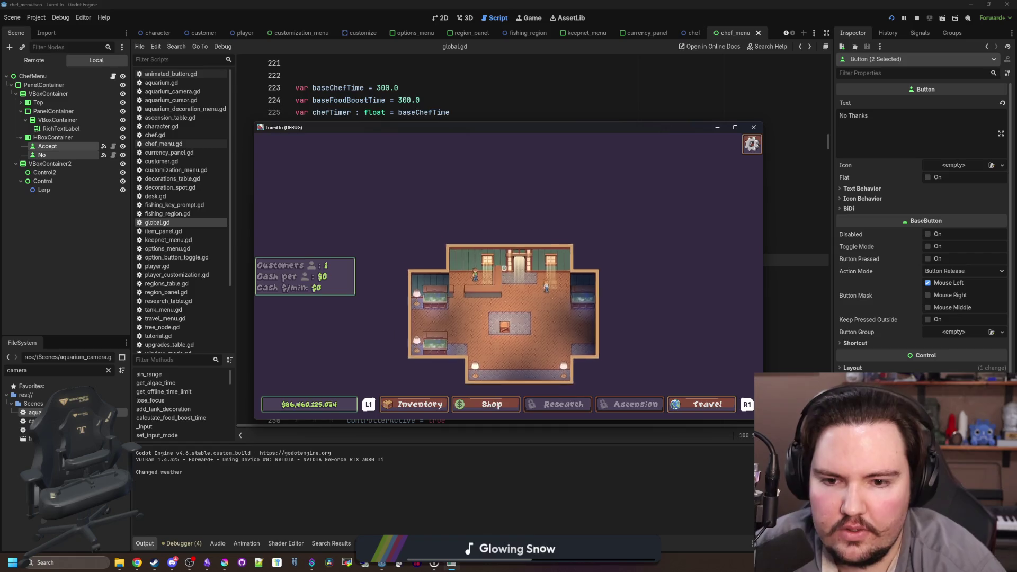
Toggle the Escape Menu repeatedly with Escape, moving focus between its options
{"action": "key", "text": "Escape"}
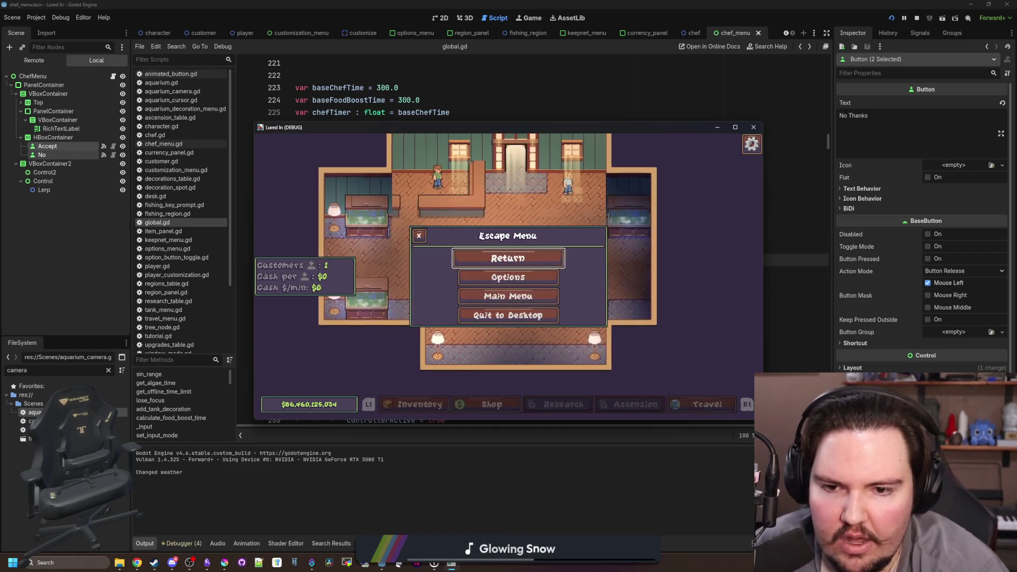
{"action": "key", "text": "Down"}
{"action": "key", "text": "Down"}
{"action": "key", "text": "Down"}
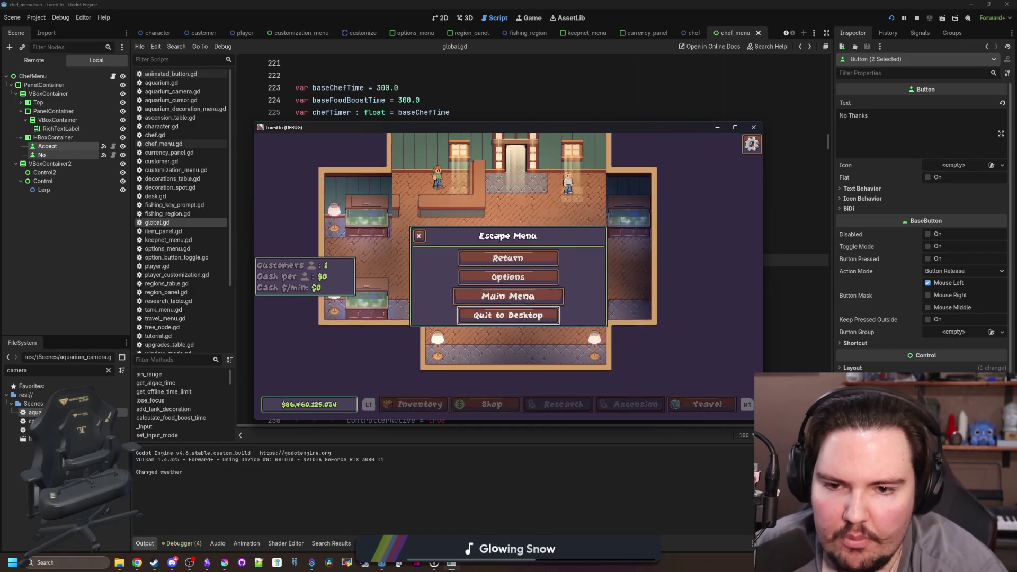
{"action": "key", "text": "Up"}
{"action": "key", "text": "Up"}
{"action": "key", "text": "Up"}
{"action": "key", "text": "Return"}
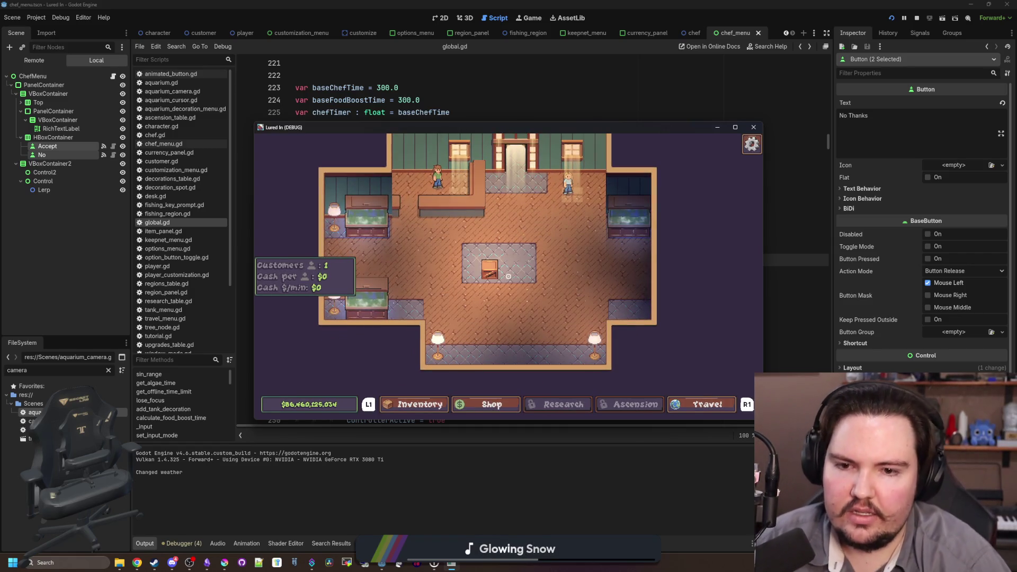
{"action": "key", "text": "Escape"}
{"action": "key", "text": "Escape"}
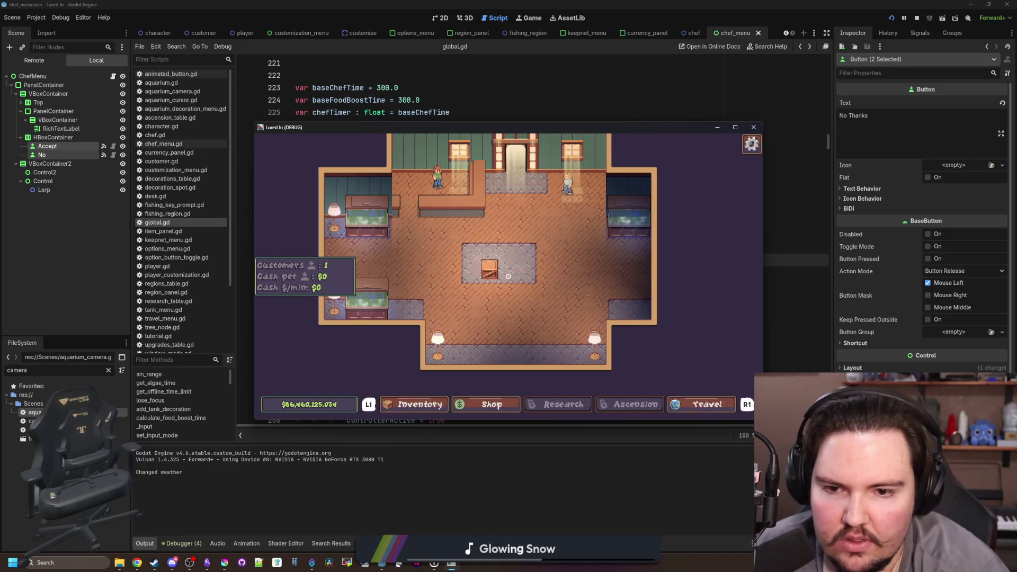
{"action": "key", "text": "Escape"}
{"action": "key", "text": "Escape"}
{"action": "key", "text": "Escape"}
{"action": "key", "text": "Escape"}
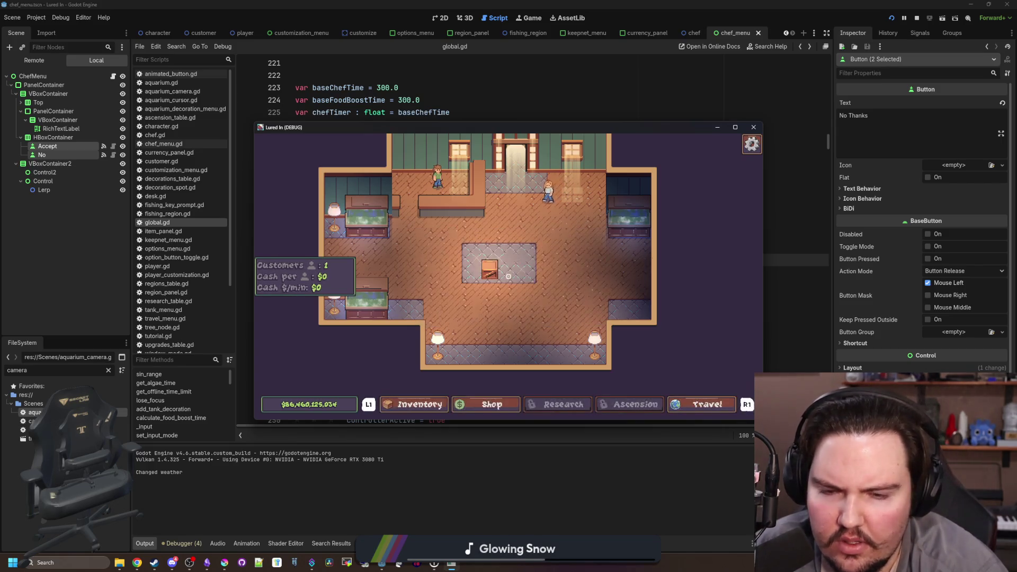
{"action": "key", "text": "Escape"}
{"action": "key", "text": "Escape"}
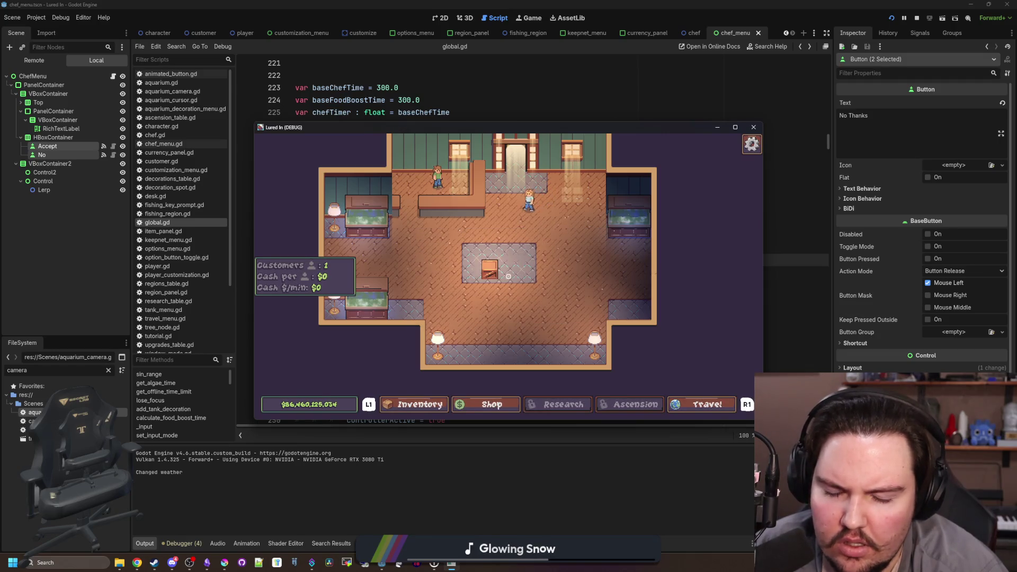
{"action": "key", "text": "Escape"}
{"action": "key", "text": "Escape"}
{"action": "key", "text": "Escape"}
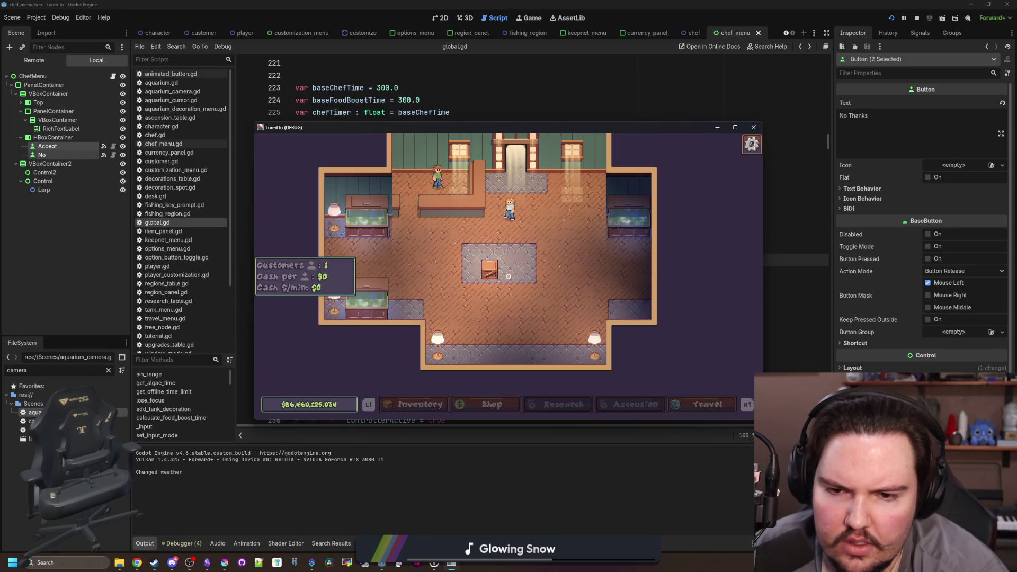
{"action": "key", "text": "Escape"}
{"action": "key", "text": "Escape"}
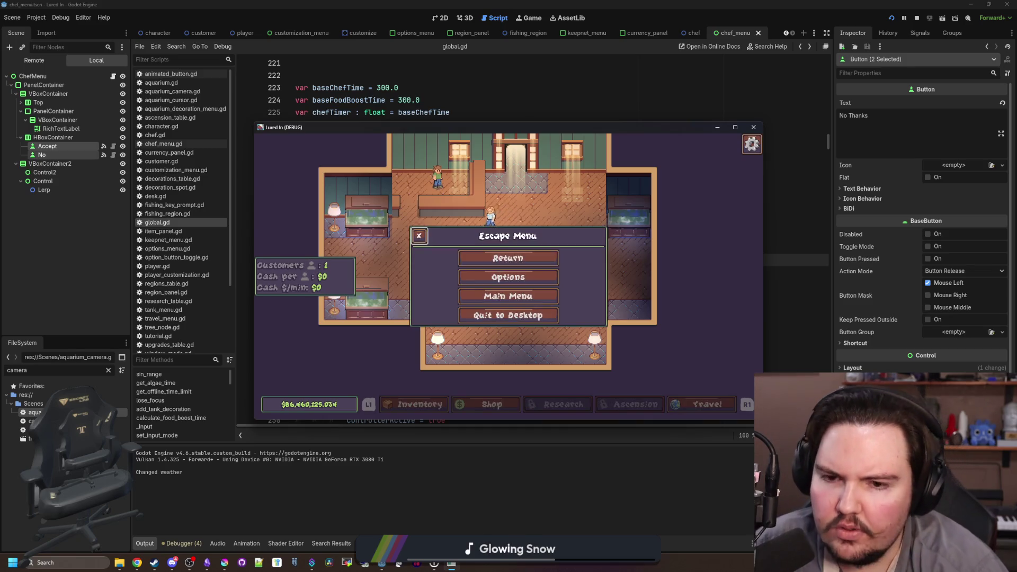
{"action": "key", "text": "Escape"}
{"action": "key", "text": "Escape"}
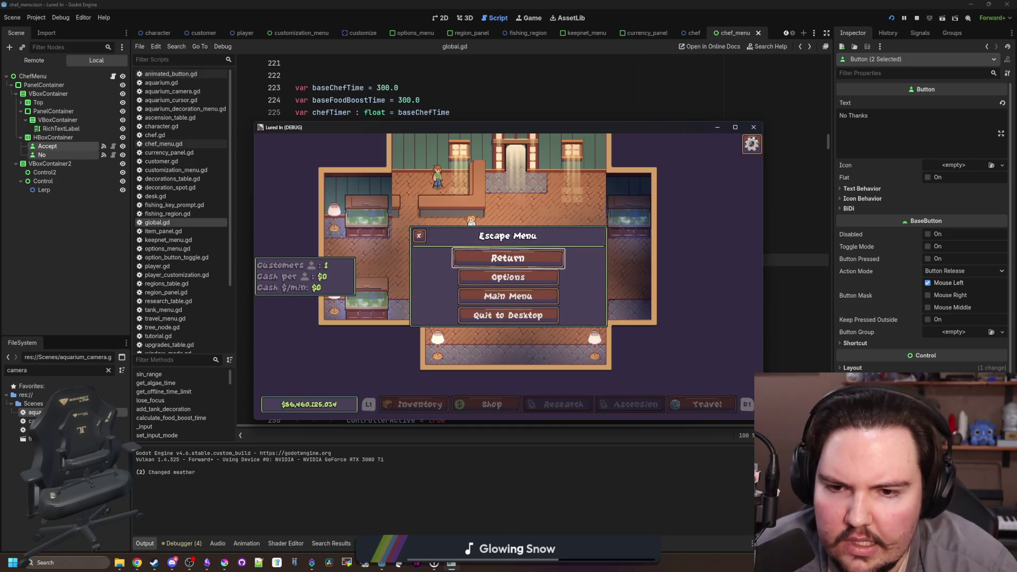
{"action": "key", "text": "Escape"}
{"action": "key", "text": "Escape"}
{"action": "key", "text": "Escape"}
{"action": "key", "text": "Escape"}
{"action": "key", "text": "Escape"}
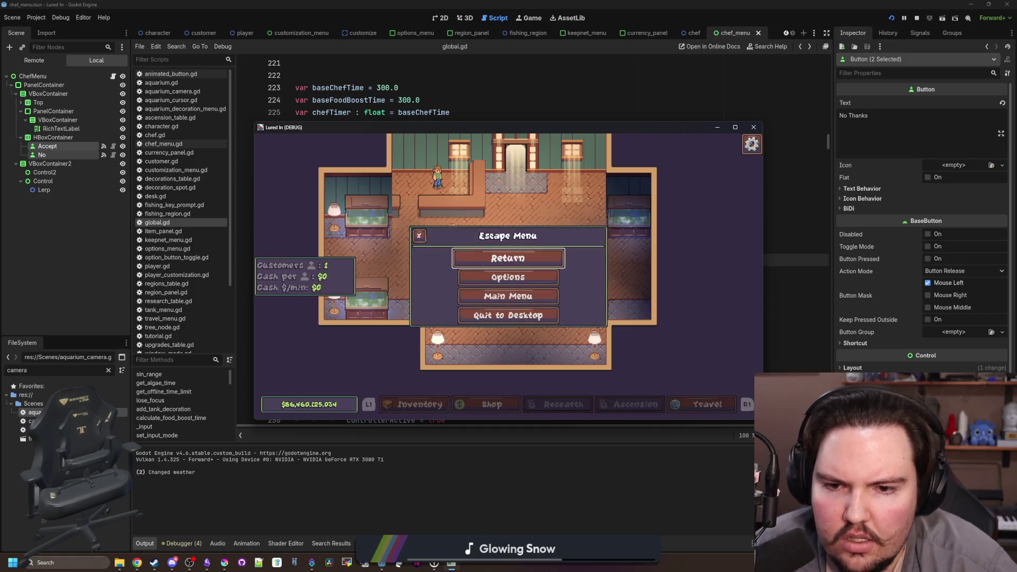
{"action": "key", "text": "Escape"}
{"action": "key", "text": "Escape"}
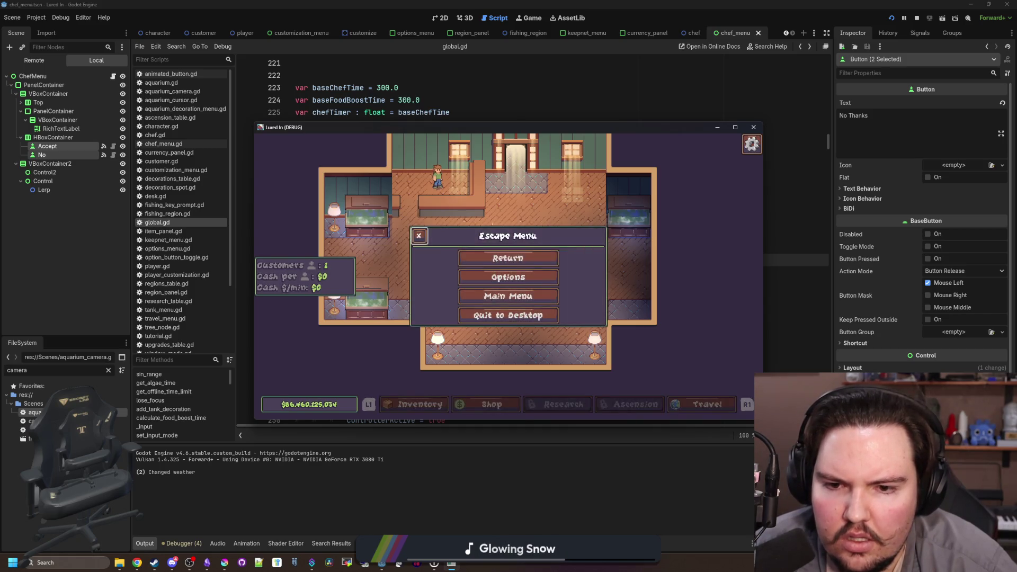
{"action": "key", "text": "Escape"}
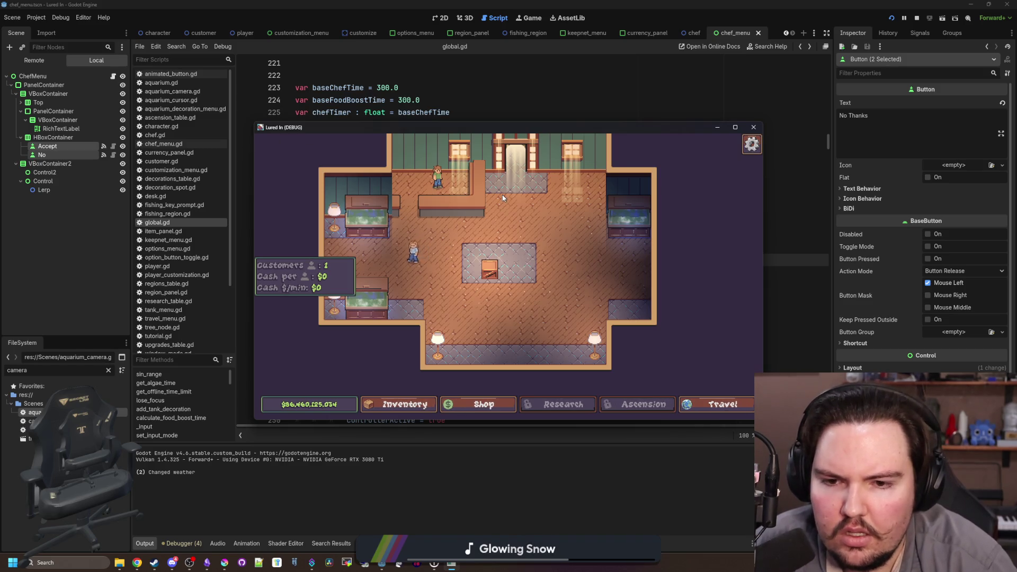
{"action": "key", "text": "Escape"}
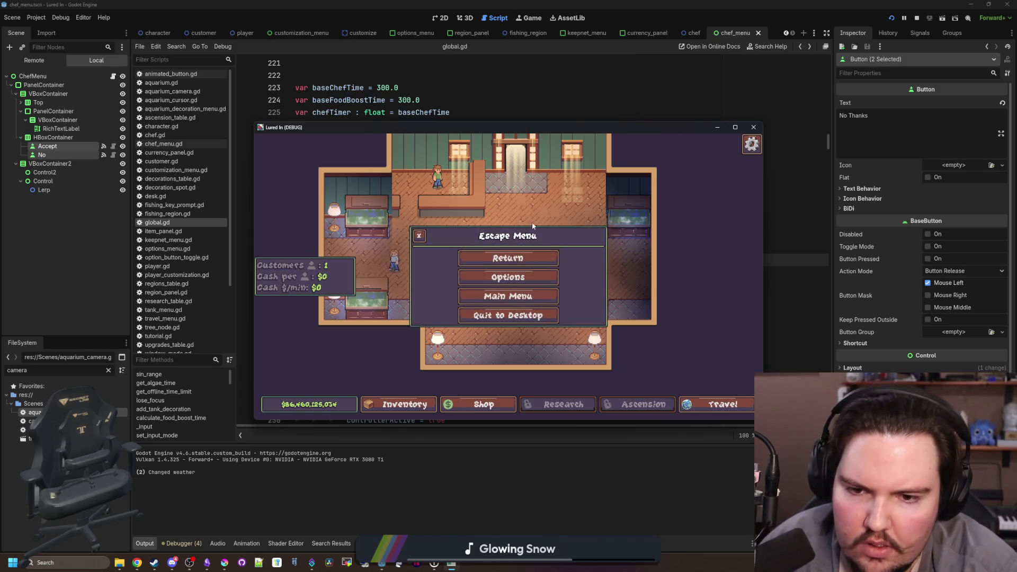
Reopen the Escape Menu and resume the game using mouse clicks and controller selection
{"action": "left_click", "coordinate": [535, 263]}
{"action": "key", "text": "Escape"}
{"action": "left_click", "coordinate": [487, 263]}
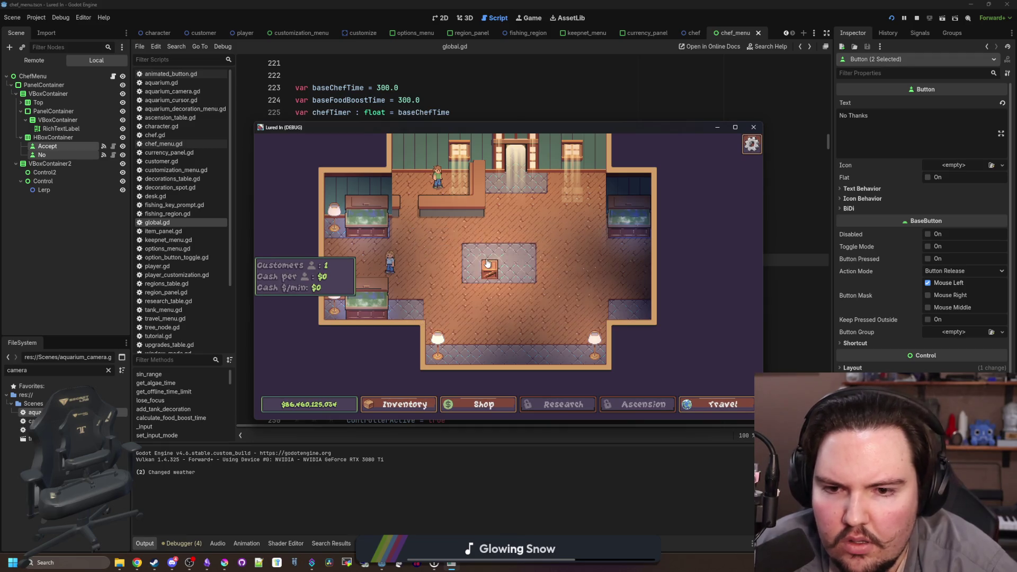
{"action": "key", "text": "Escape"}
{"action": "left_click", "coordinate": [488, 263]}
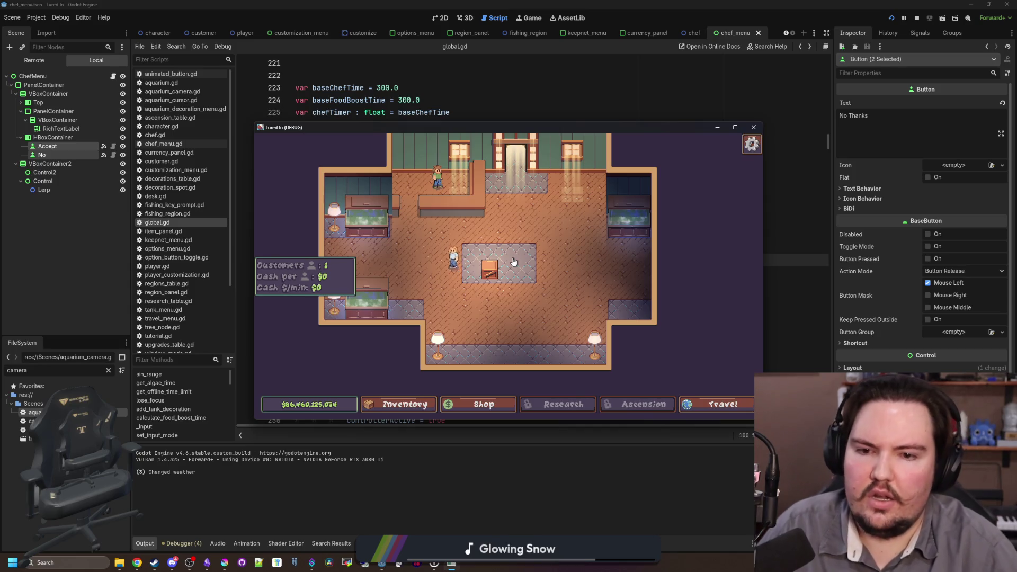
{"action": "key", "text": "Escape"}
{"action": "key", "text": "Down"}
{"action": "key", "text": "Return"}
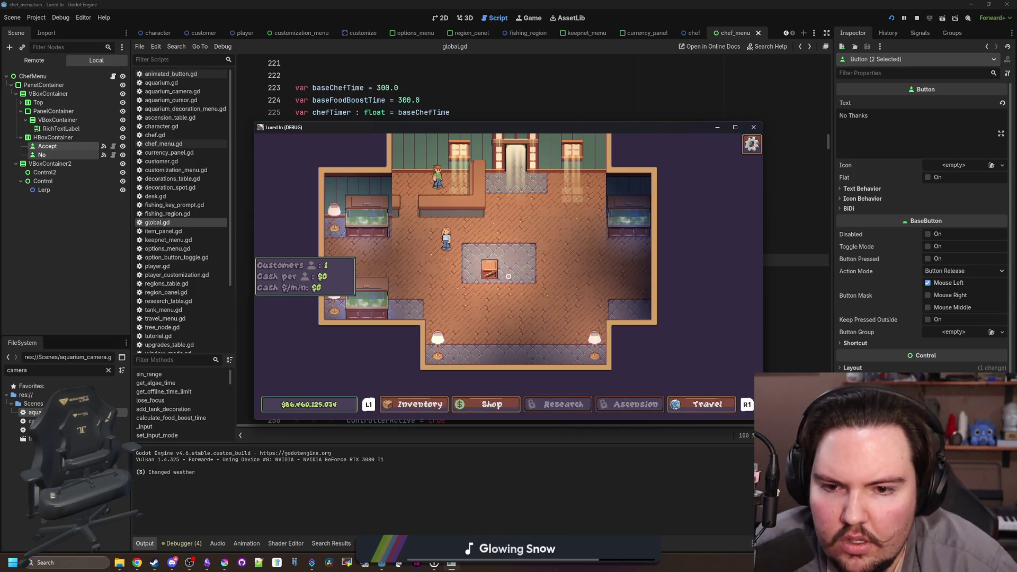
Keep toggling the Escape Menu with Escape, ending with it open
{"action": "key", "text": "Escape"}
{"action": "key", "text": "Escape"}
{"action": "key", "text": "Escape"}
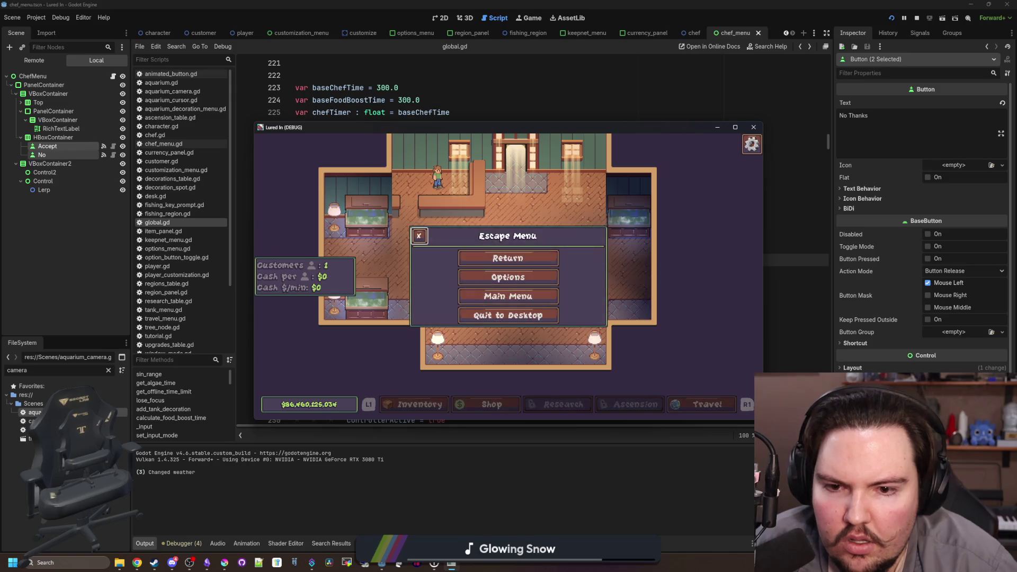
{"action": "key", "text": "Escape"}
{"action": "key", "text": "Escape"}
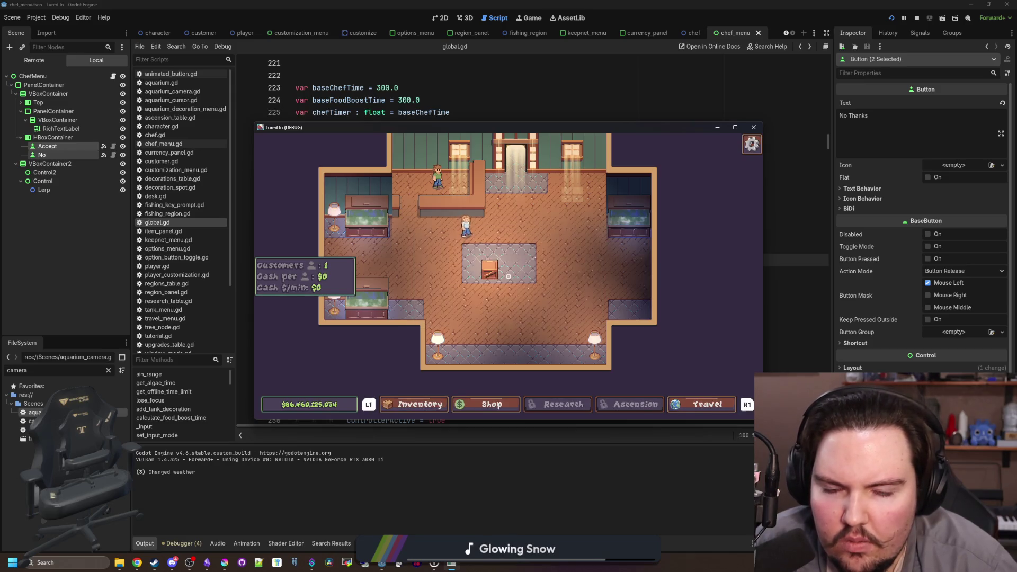
{"action": "key", "text": "Escape"}
{"action": "key", "text": "Escape"}
{"action": "key", "text": "Escape"}
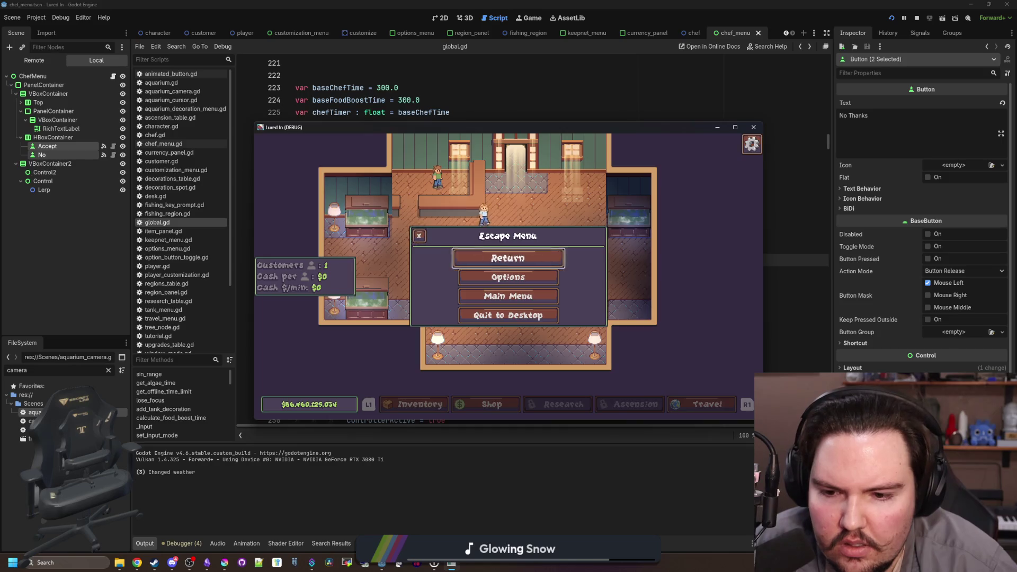
{"action": "key", "text": "Escape"}
{"action": "key", "text": "Escape"}
{"action": "key", "text": "Escape"}
{"action": "key", "text": "Escape"}
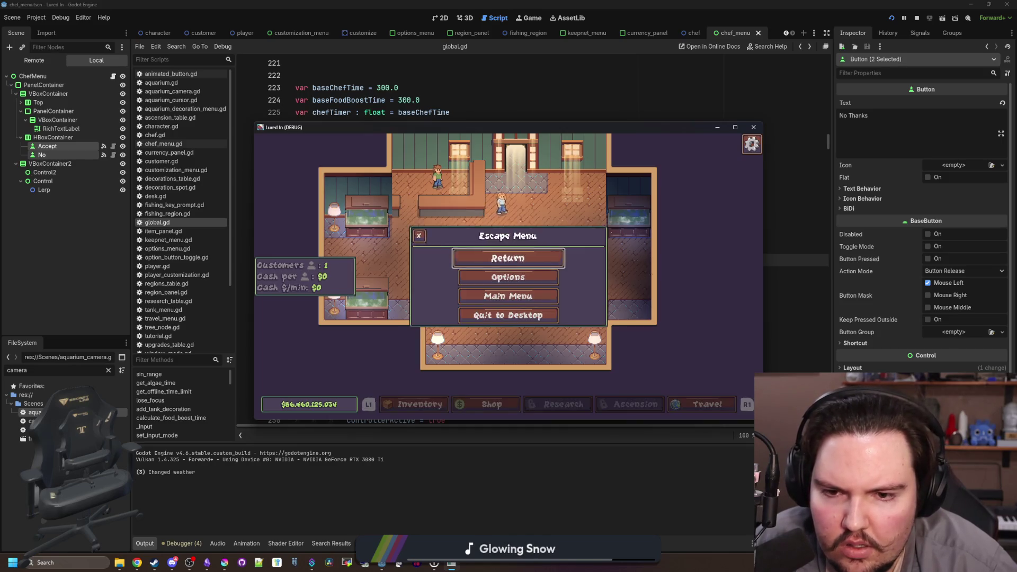
{"action": "key", "text": "Escape"}
{"action": "key", "text": "Escape"}
{"action": "key", "text": "Escape"}
{"action": "key", "text": "Escape"}
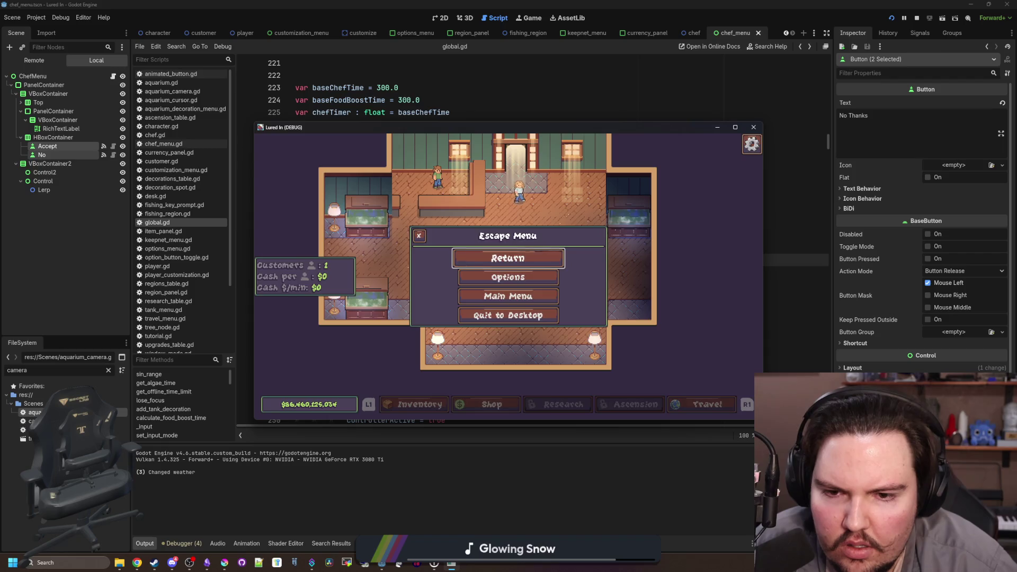
{"action": "key", "text": "Escape"}
{"action": "key", "text": "Escape"}
{"action": "key", "text": "Escape"}
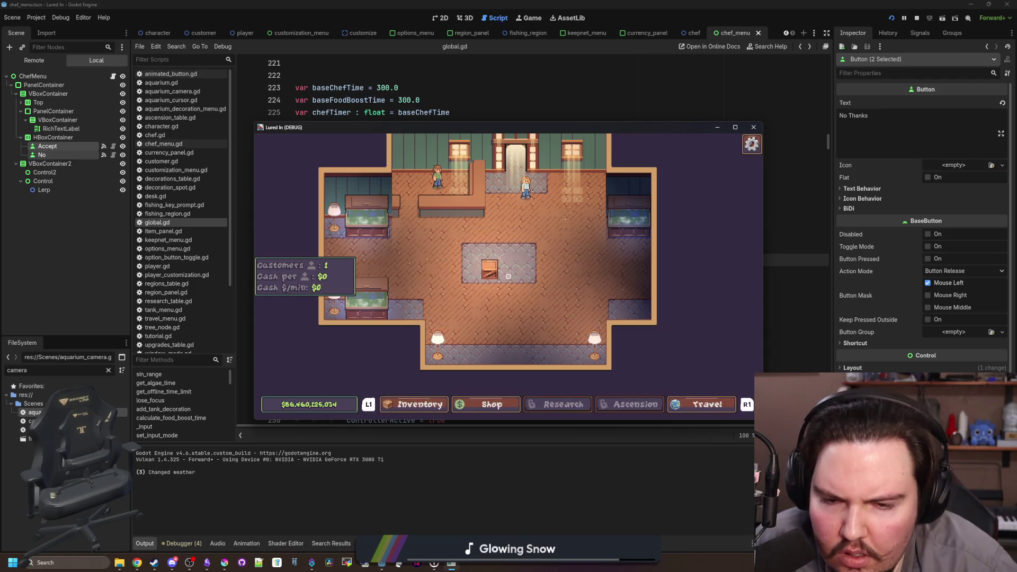
{"action": "key", "text": "Escape"}
{"action": "key", "text": "Escape"}
{"action": "key", "text": "Escape"}
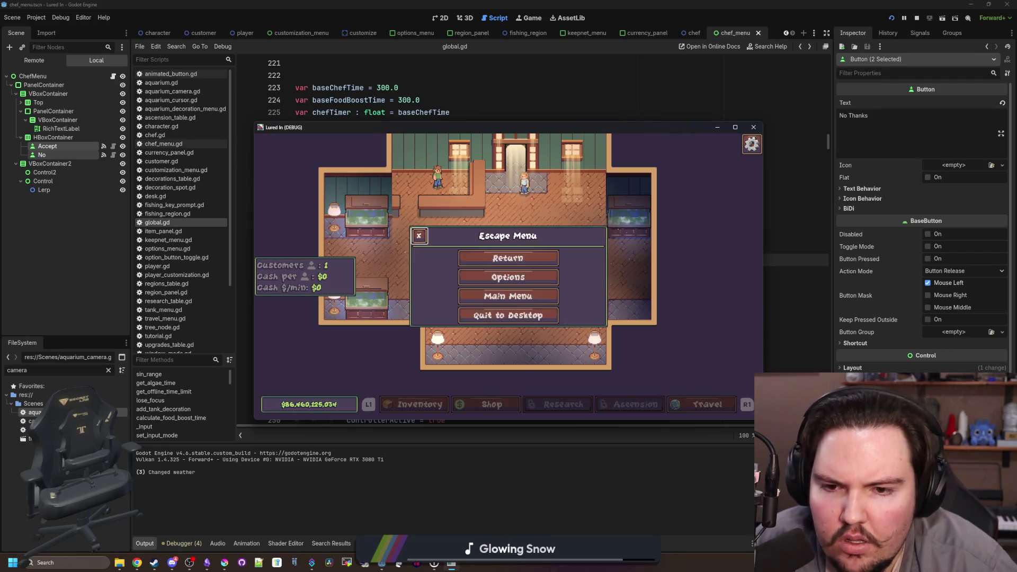
{"action": "key", "text": "Escape"}
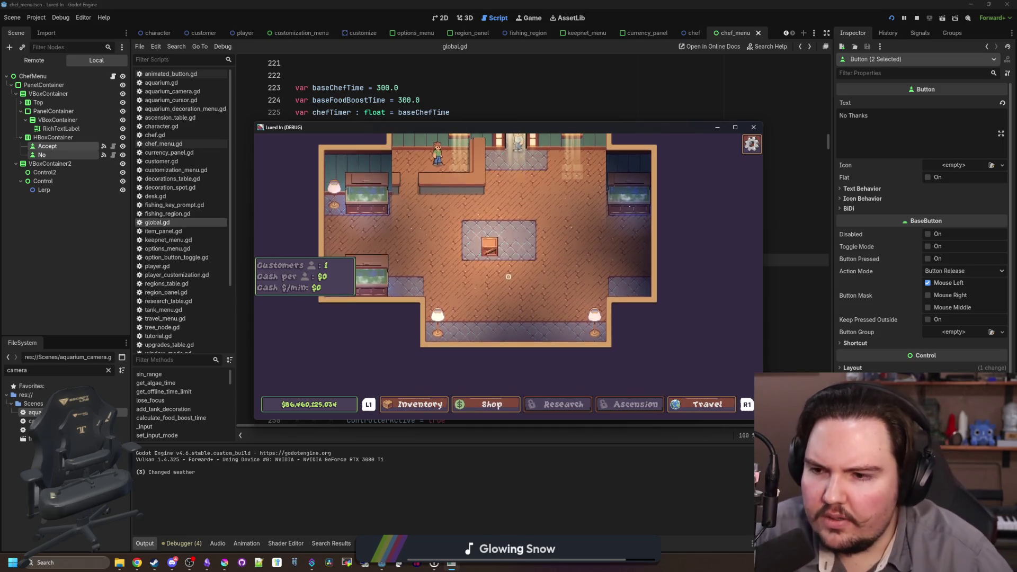
{"action": "key", "text": "Escape"}
{"action": "key", "text": "Escape"}
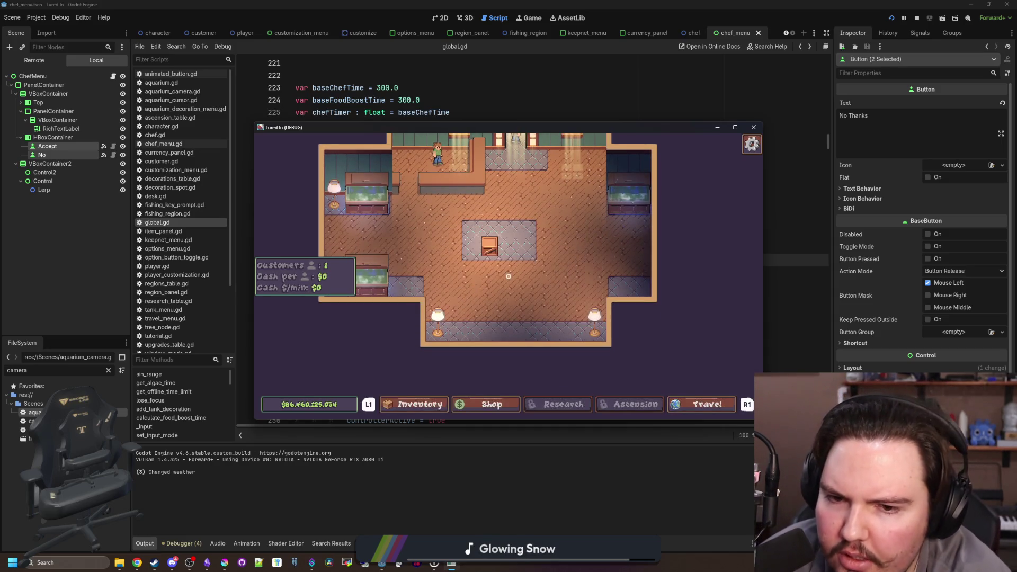
{"action": "key", "text": "Escape"}
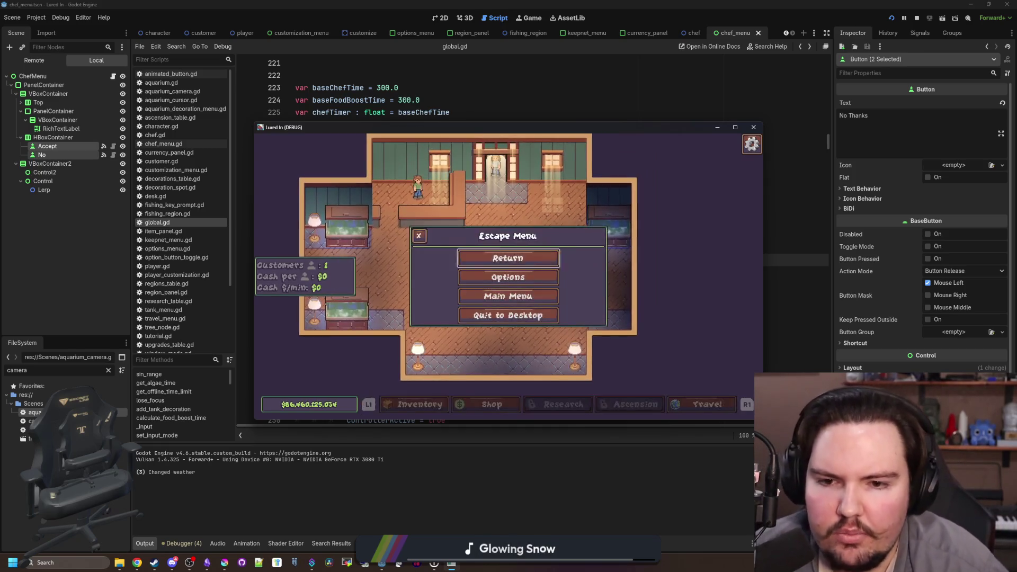
{"action": "key", "text": "Escape"}
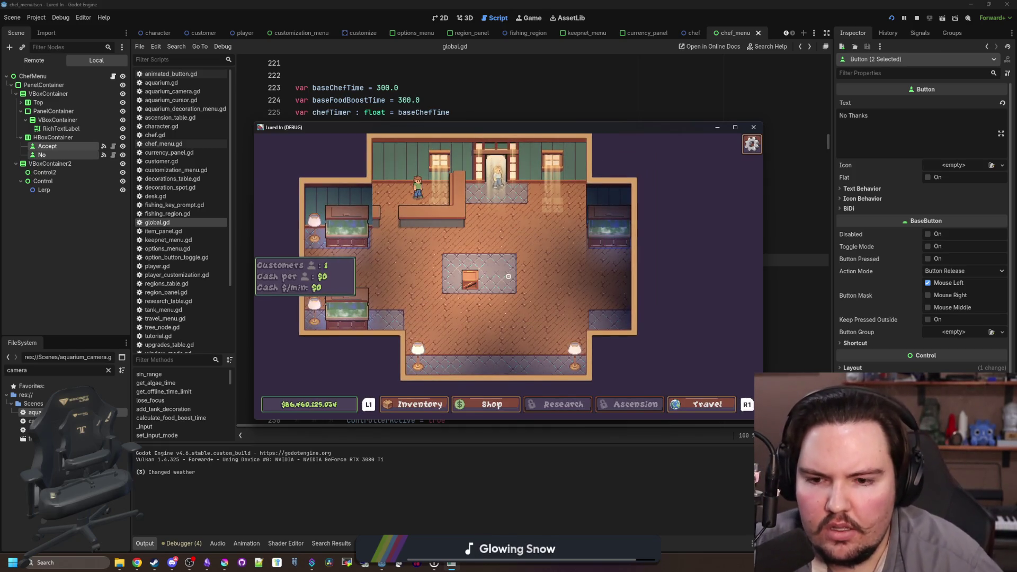
{"action": "key", "text": "Escape"}
{"action": "key", "text": "Escape"}
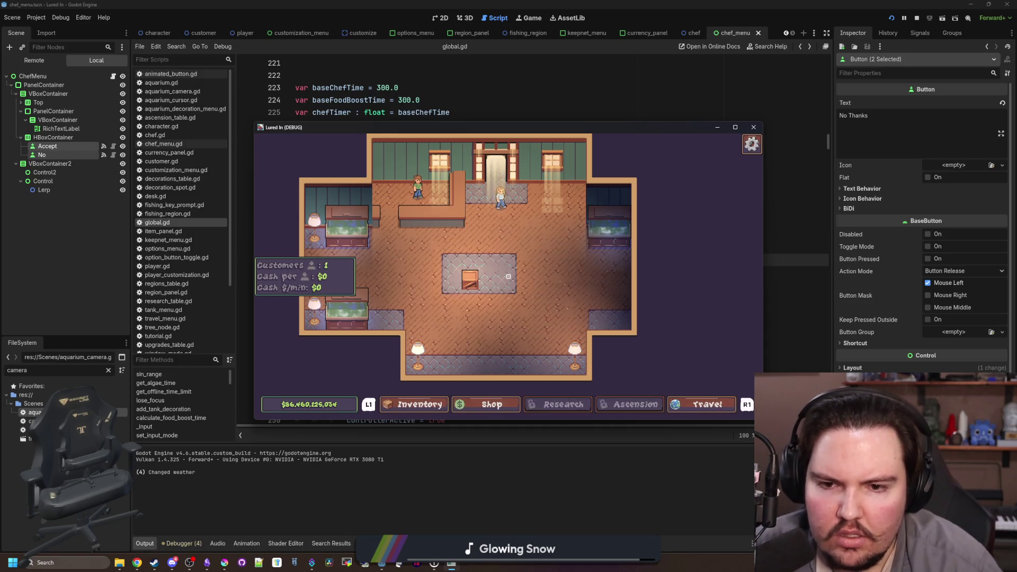
{"action": "key", "text": "Escape"}
{"action": "key", "text": "Escape"}
{"action": "key", "text": "Escape"}
{"action": "key", "text": "Escape"}
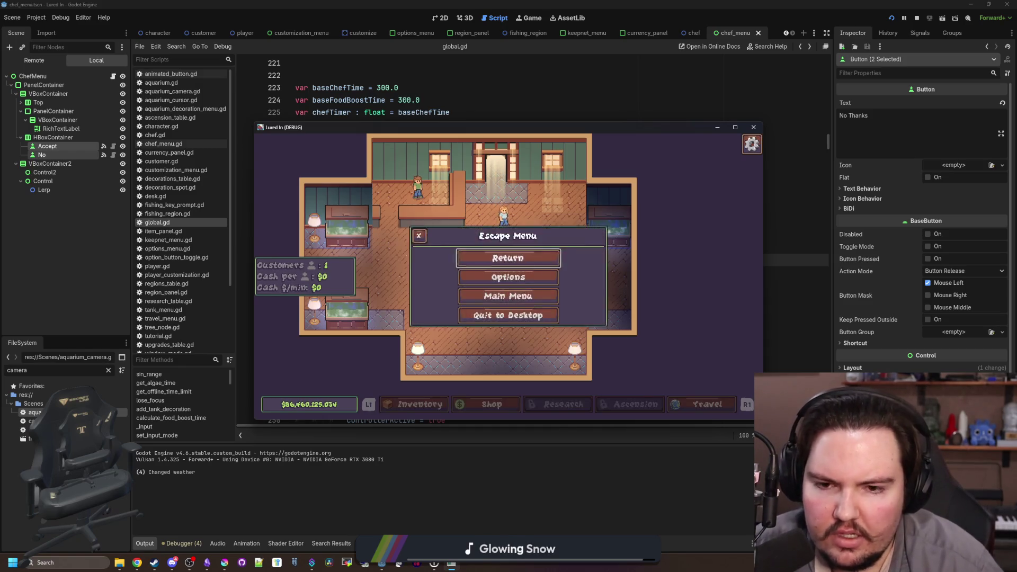
Open Options from the Escape Menu twice, backing out each time
{"action": "key", "text": "Down"}
{"action": "key", "text": "Return"}
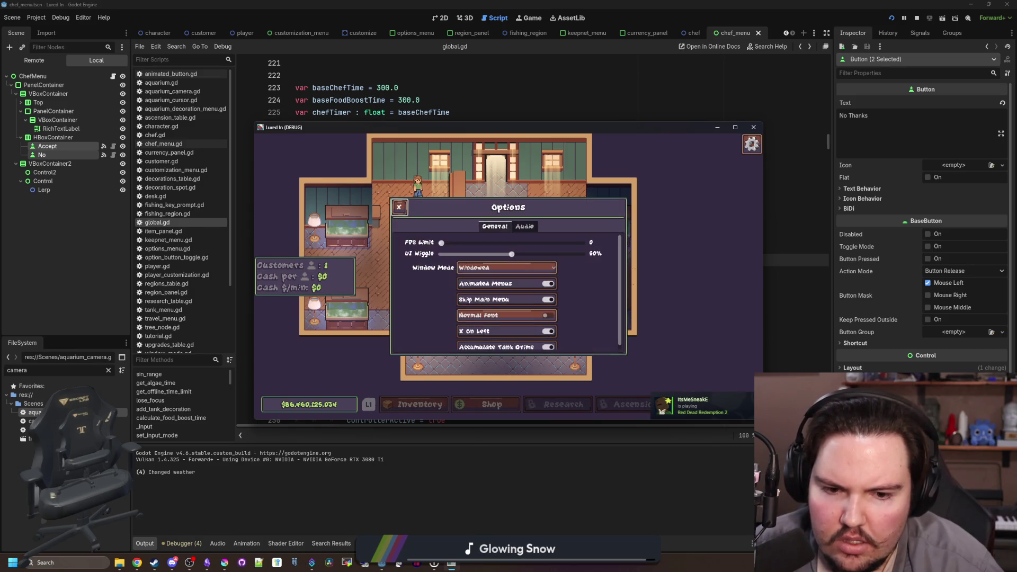
{"action": "key", "text": "Escape"}
{"action": "key", "text": "Escape"}
{"action": "key", "text": "Down"}
{"action": "key", "text": "Return"}
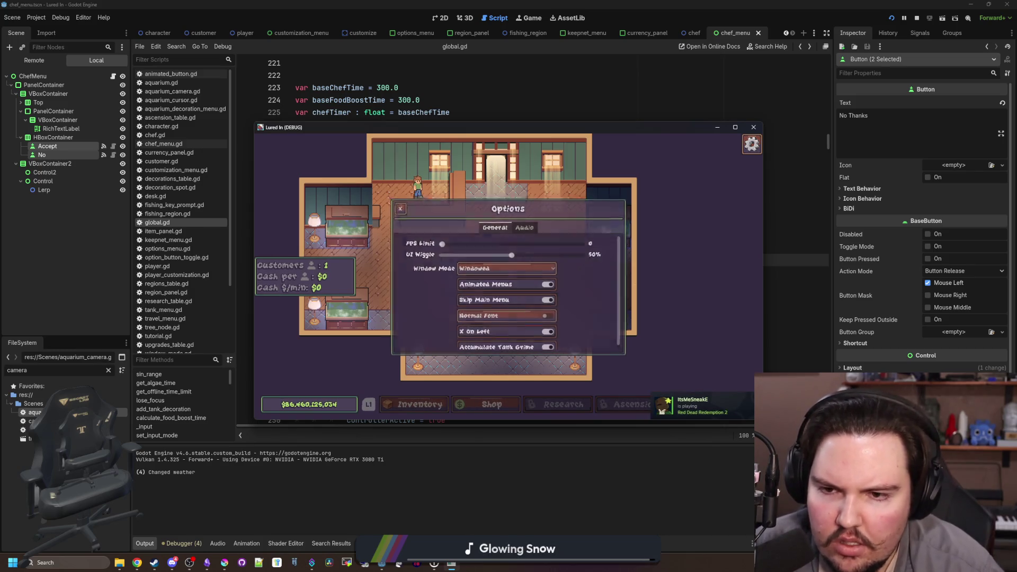
{"action": "key", "text": "Escape"}
{"action": "key", "text": "Escape"}
Toggle the Escape Menu several more times, then stop the running game
{"action": "key", "text": "Escape"}
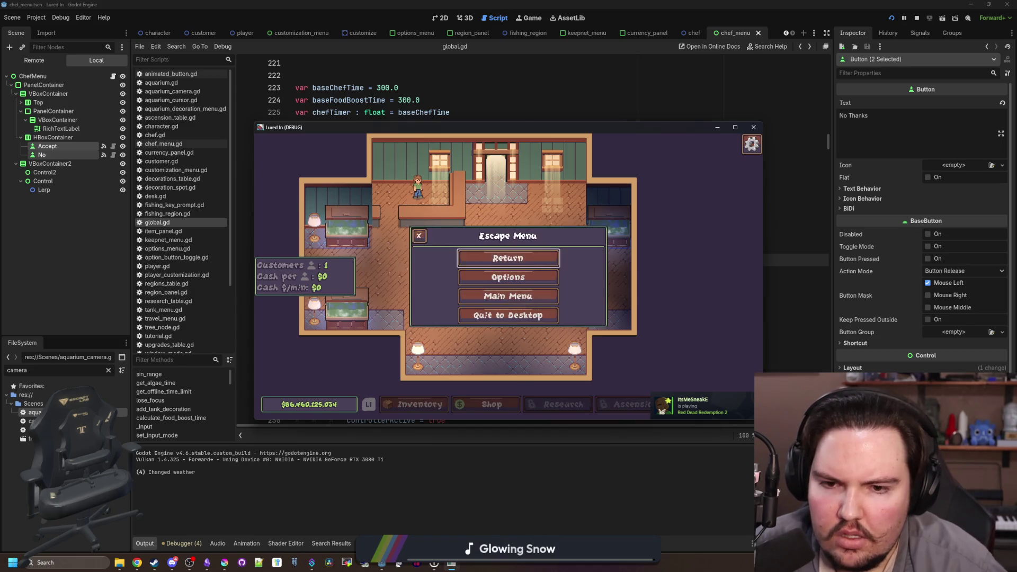
{"action": "key", "text": "Escape"}
{"action": "key", "text": "Escape"}
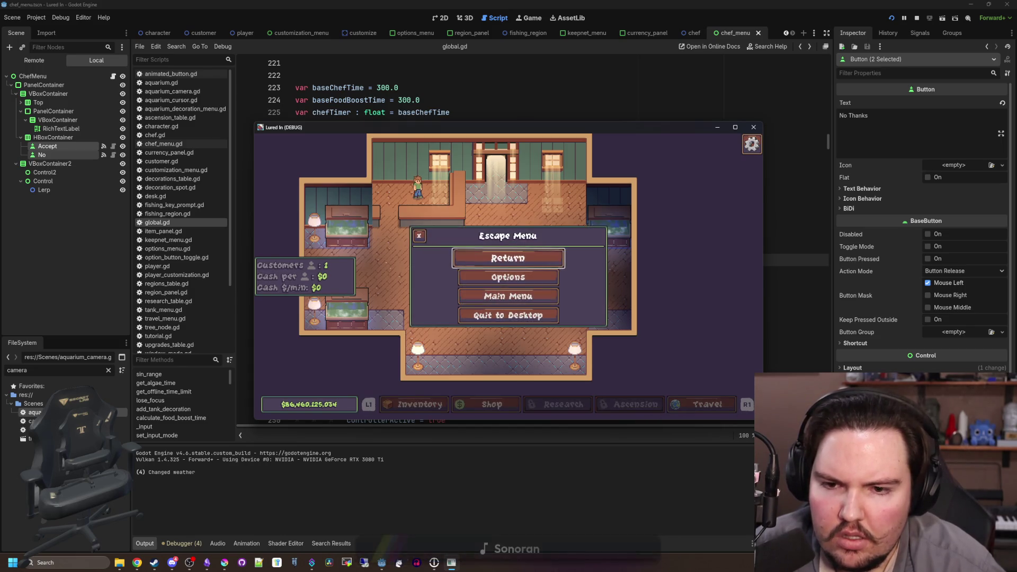
{"action": "key", "text": "Escape"}
{"action": "key", "text": "Escape"}
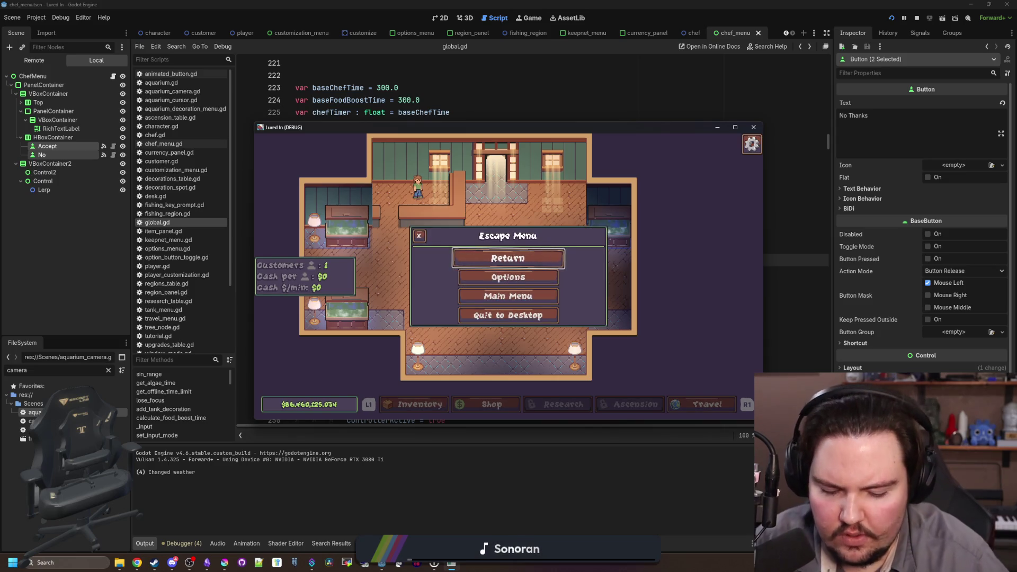
{"action": "key", "text": "Escape"}
{"action": "key", "text": "Escape"}
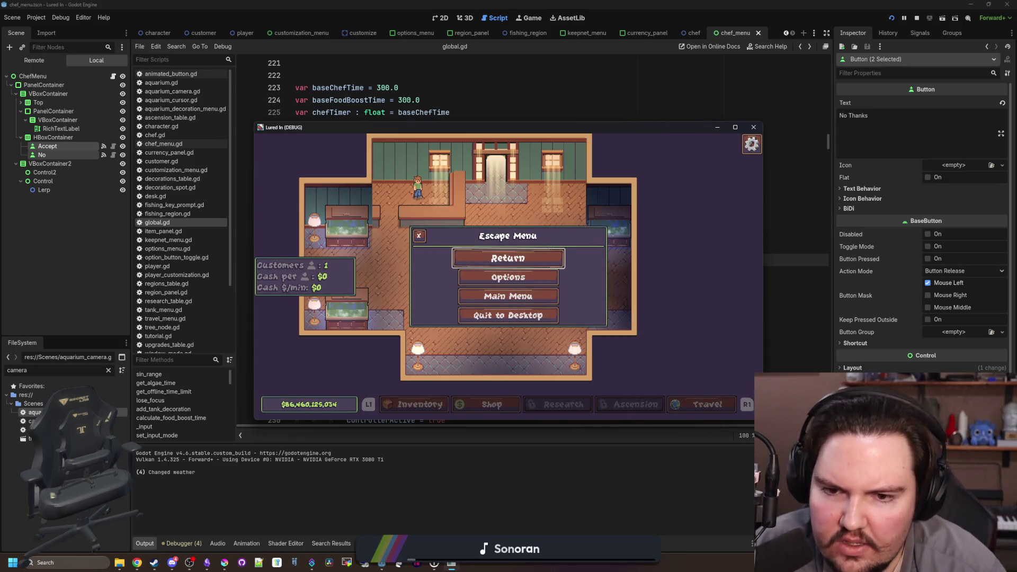
{"action": "key", "text": "Escape"}
{"action": "key", "text": "Escape"}
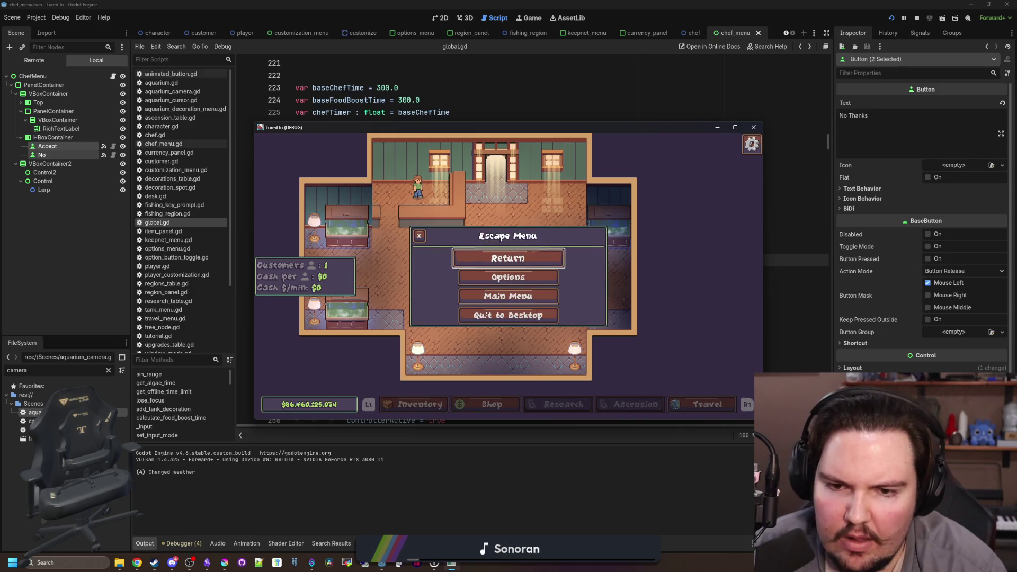
{"action": "key", "text": "Escape"}
{"action": "key", "text": "Escape"}
{"action": "key", "text": "Escape"}
{"action": "key", "text": "Escape"}
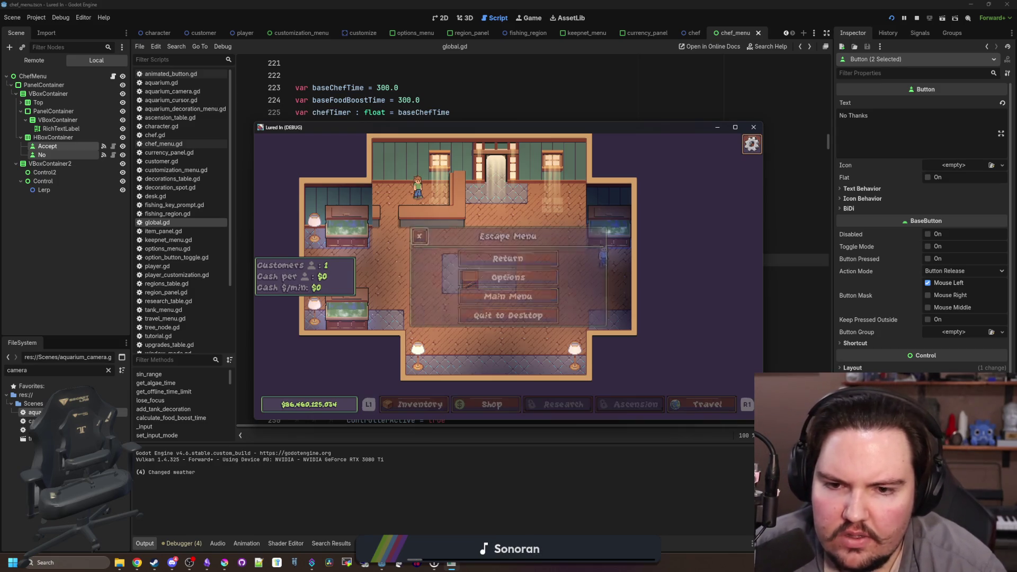
{"action": "key", "text": "Escape"}
{"action": "key", "text": "Escape"}
{"action": "key", "text": "Escape"}
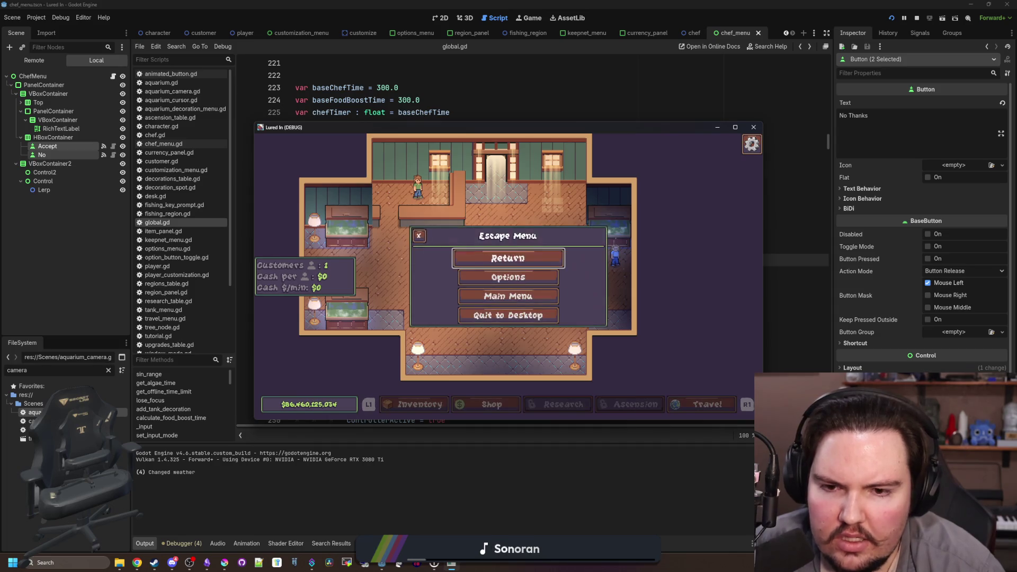
{"action": "key", "text": "Escape"}
{"action": "key", "text": "Escape"}
{"action": "key", "text": "Escape"}
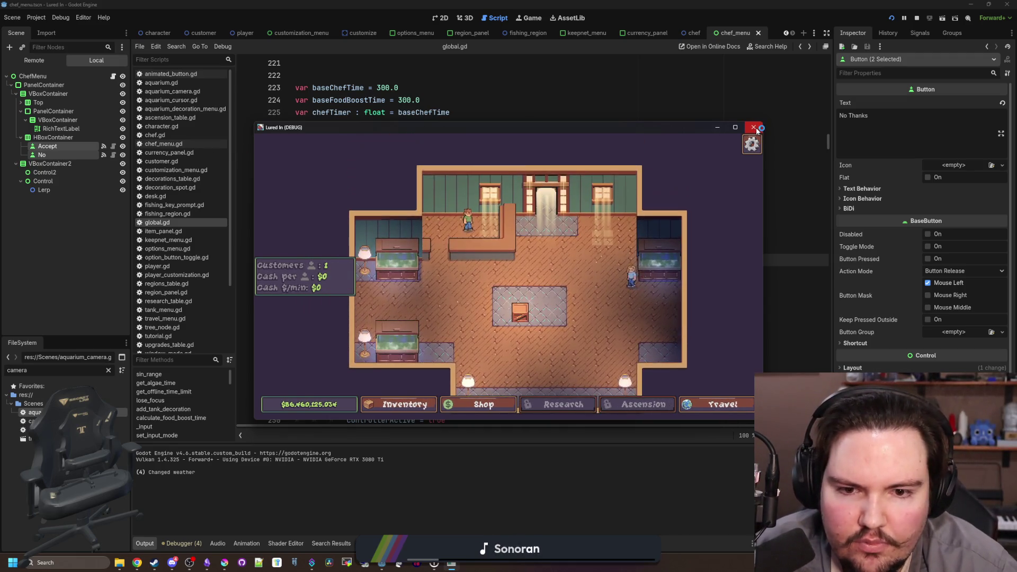
{"action": "left_click", "coordinate": [753, 127]}
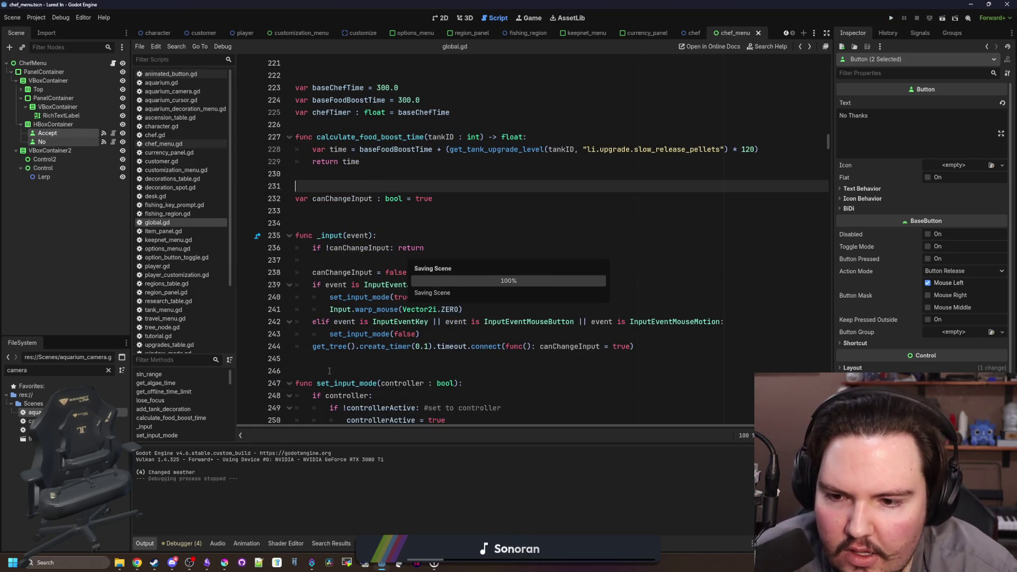
Search the project for 'hidden' and review the mouse-visible calls near line 251 of global.gd
{"action": "left_click", "coordinate": [386, 214]}
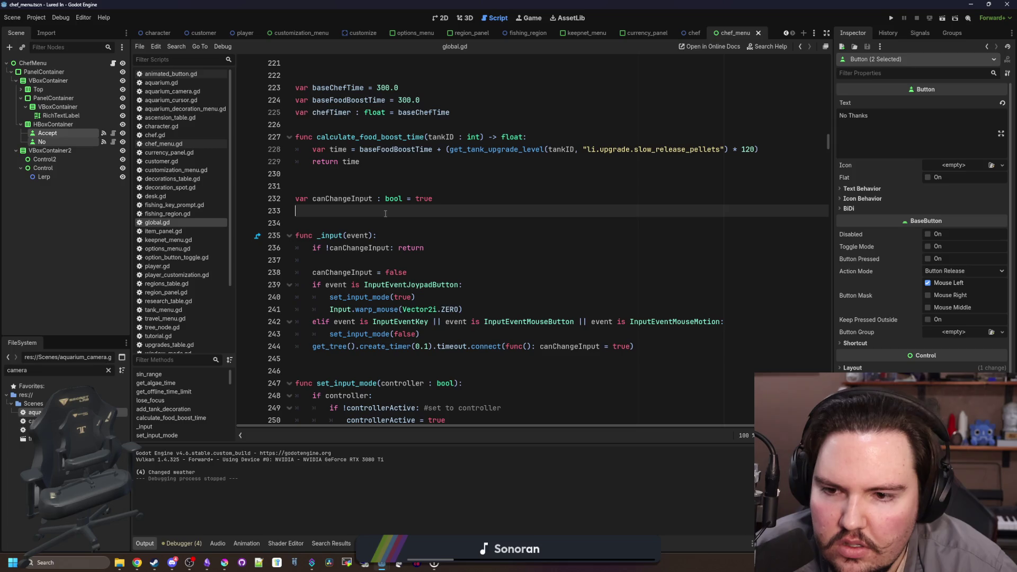
{"action": "key", "text": "ctrl+shift+f"}
{"action": "type", "text": "hidden"}
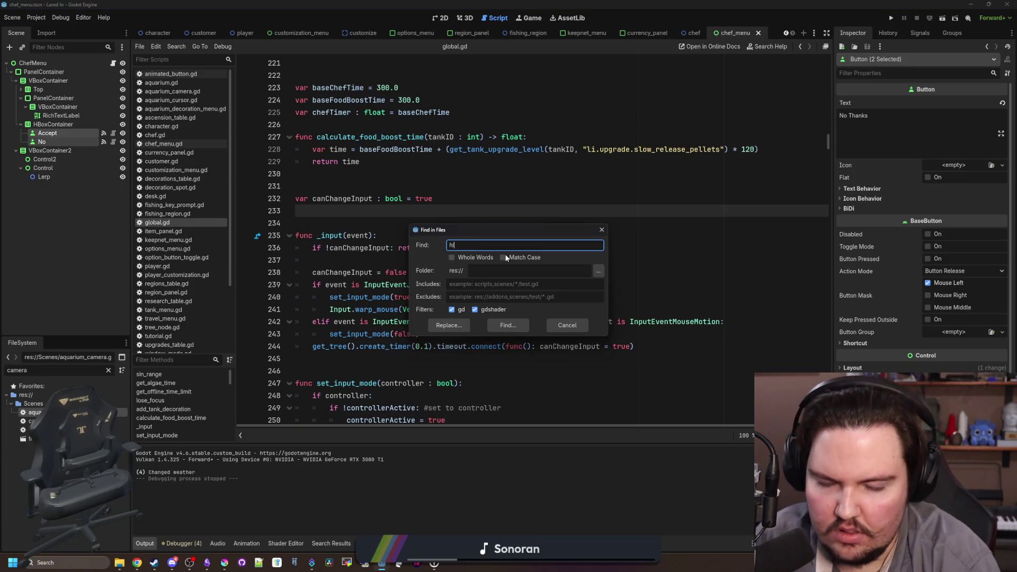
{"action": "key", "text": "Return"}
{"action": "left_click", "coordinate": [240, 424]}
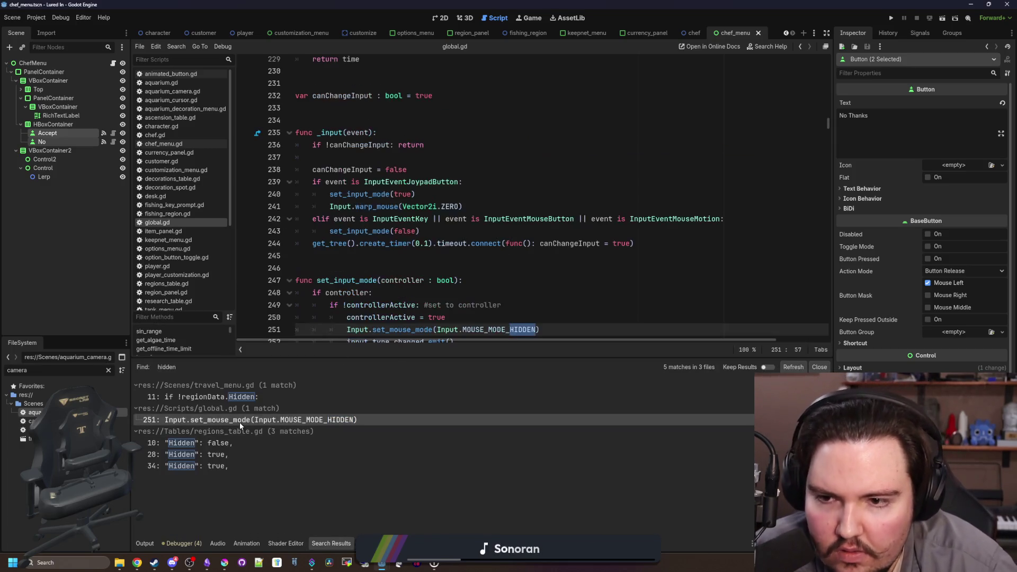
{"action": "scroll", "coordinate": [468, 243], "scroll_direction": "down", "scroll_amount": 2}
{"action": "scroll", "coordinate": [509, 254], "scroll_direction": "down", "scroll_amount": 1}
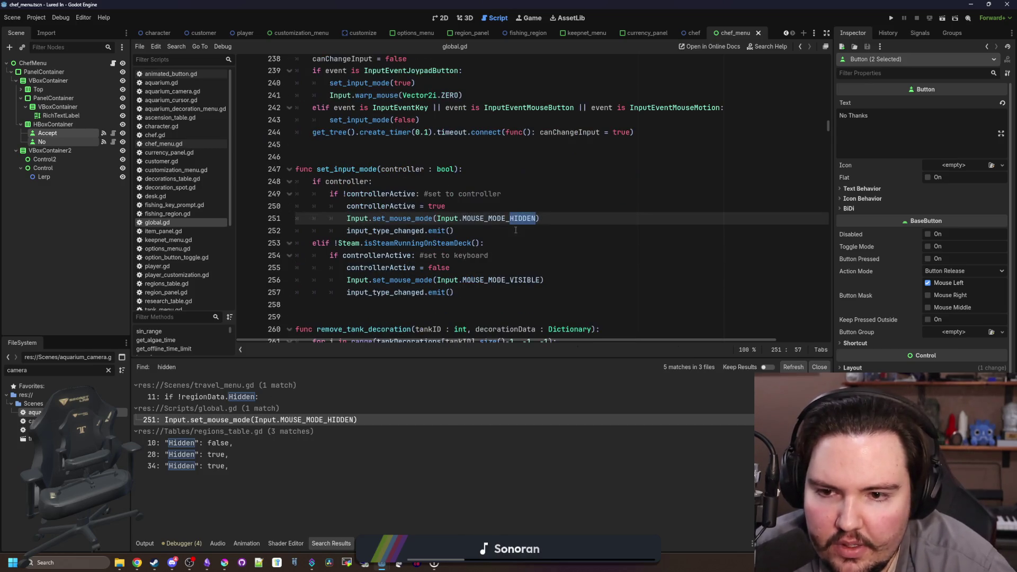
{"action": "key", "text": "Down"}
{"action": "left_click_drag", "start_coordinate": [570, 276], "coordinate": [348, 280]}
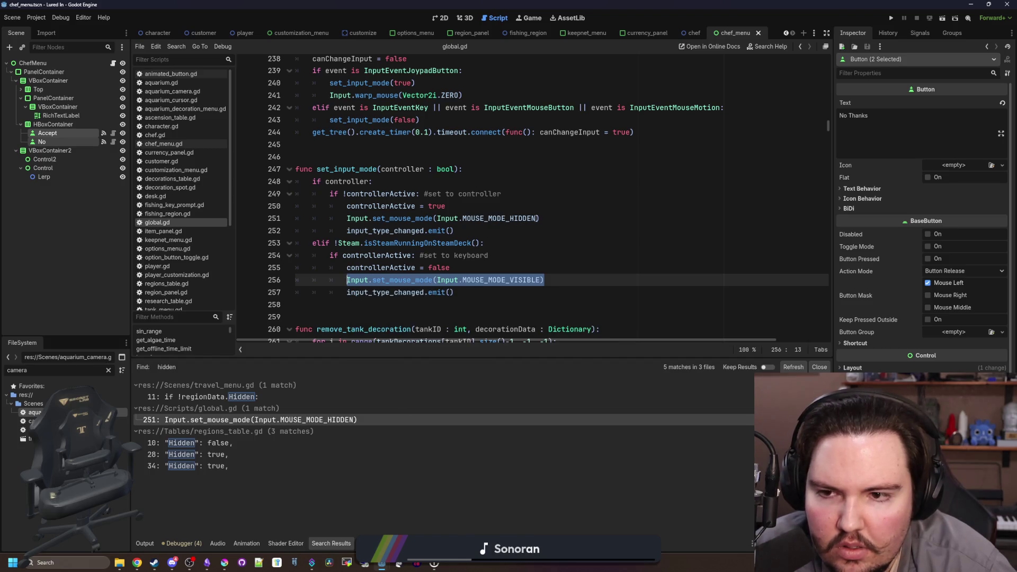
{"action": "left_click", "coordinate": [461, 267]}
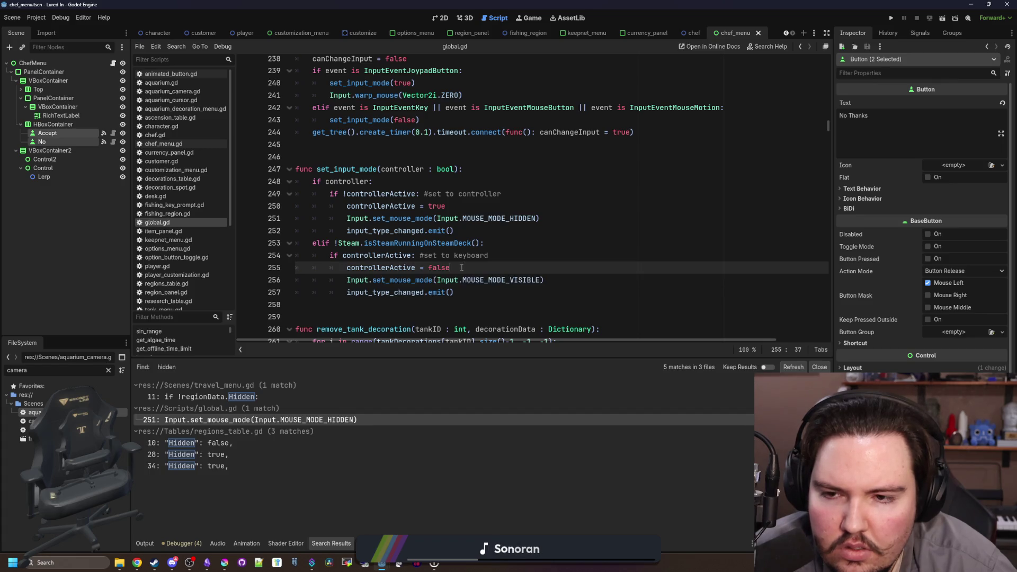
Find set_input_mode in global.gd and filter the project files by 'escape'
{"action": "left_click", "coordinate": [400, 157]}
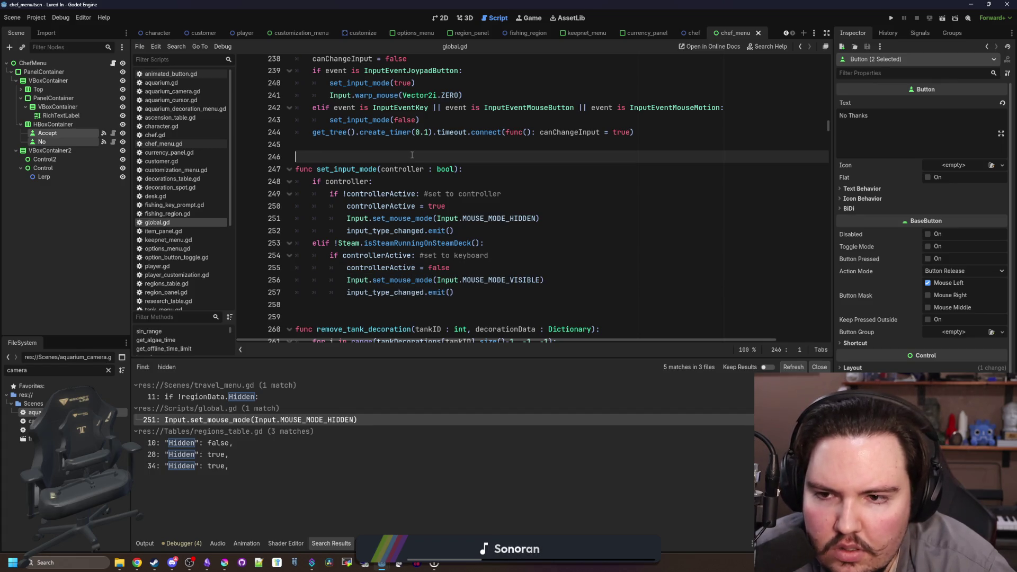
{"action": "scroll", "coordinate": [477, 212], "scroll_direction": "up", "scroll_amount": 10}
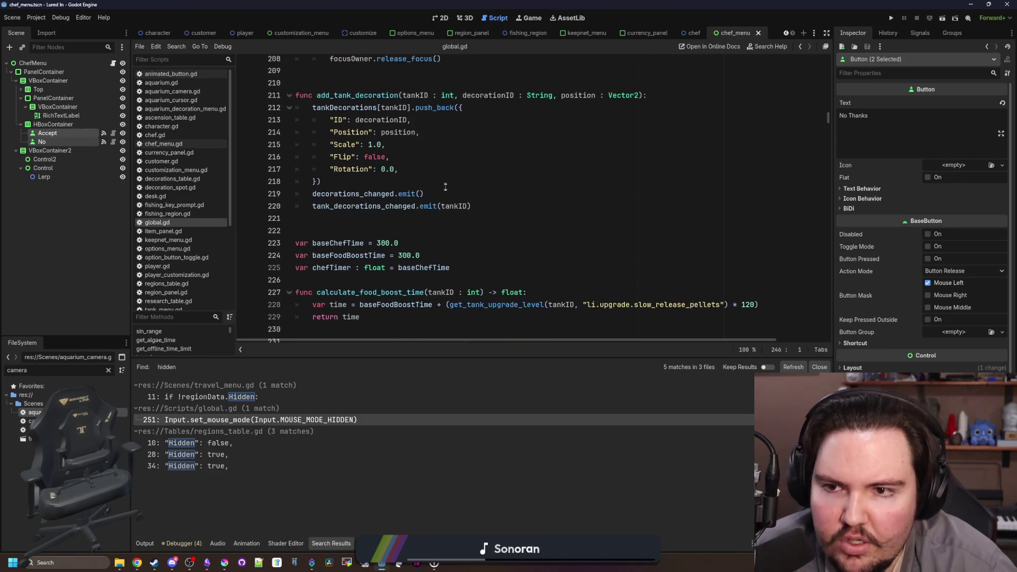
{"action": "left_click", "coordinate": [519, 247]}
{"action": "key", "text": "ctrl+f"}
{"action": "type", "text": "set_input_mode"}
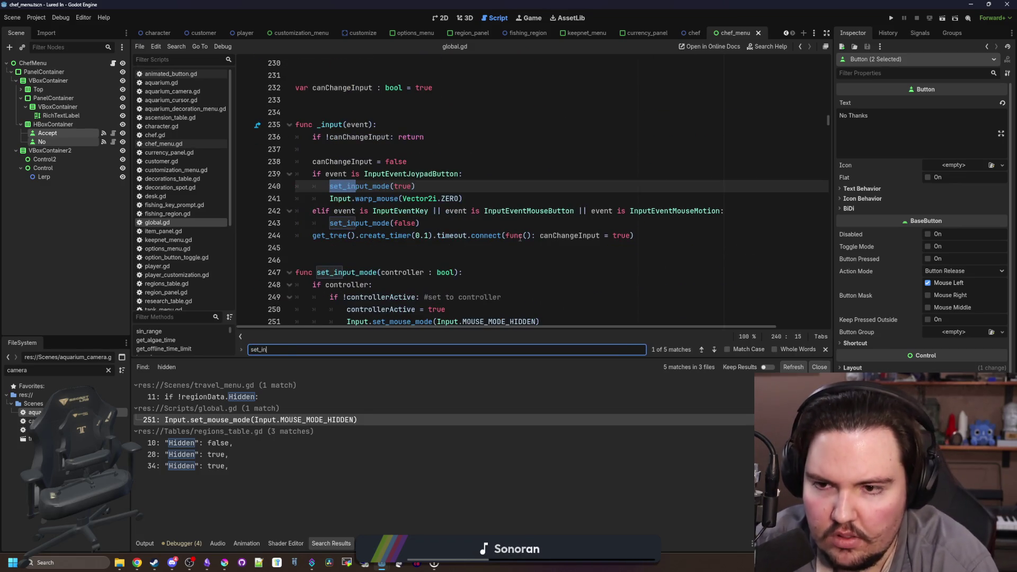
{"action": "left_click", "coordinate": [528, 196]}
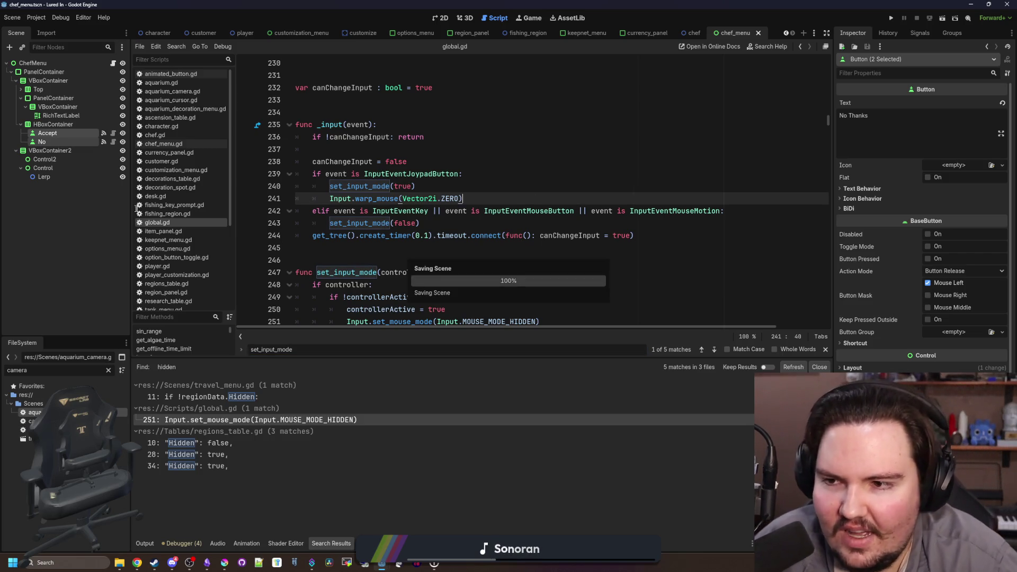
{"action": "left_click", "coordinate": [108, 371]}
{"action": "type", "text": "escape"}
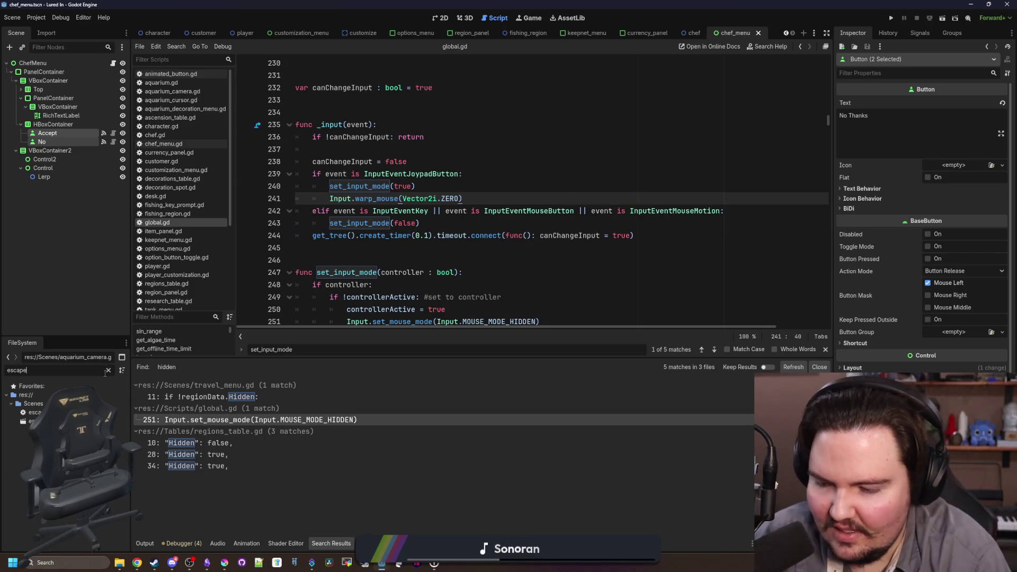
Open escape_menu.tscn, select the Return node, and confirm its pressed signal calls _on_return_pressed
{"action": "double_click", "coordinate": [32, 421]}
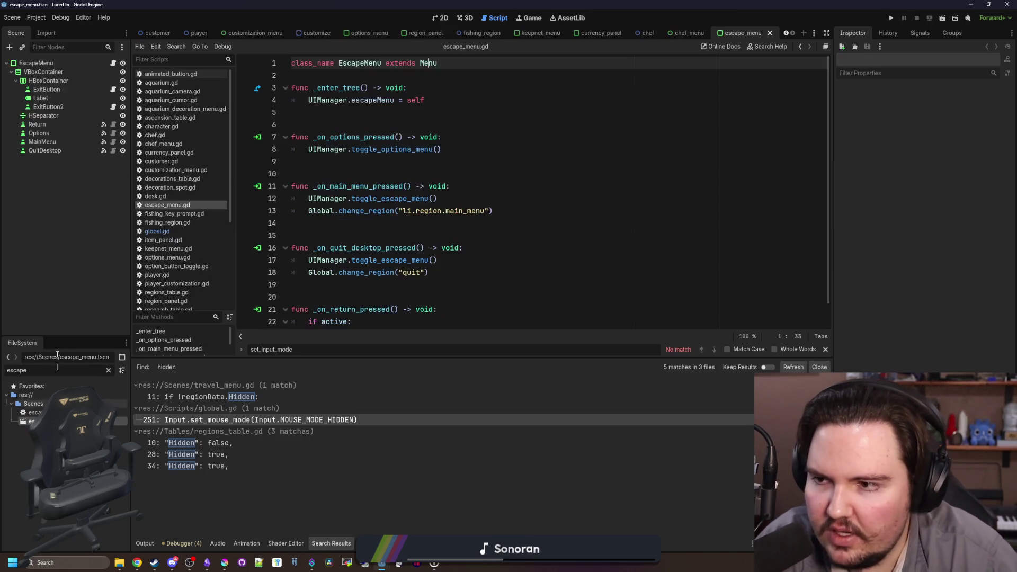
{"action": "left_click", "coordinate": [78, 125]}
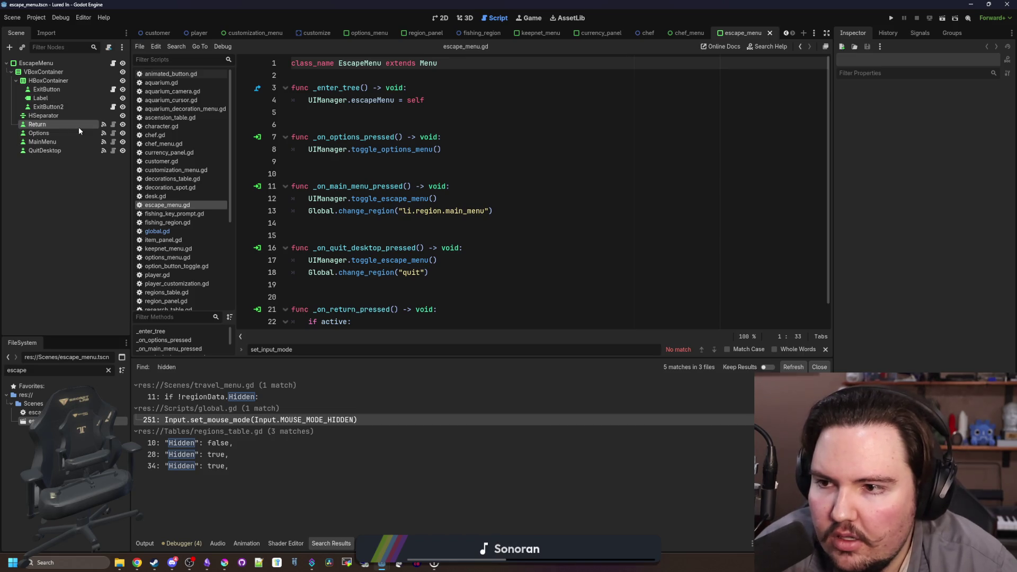
{"action": "left_click", "coordinate": [913, 34]}
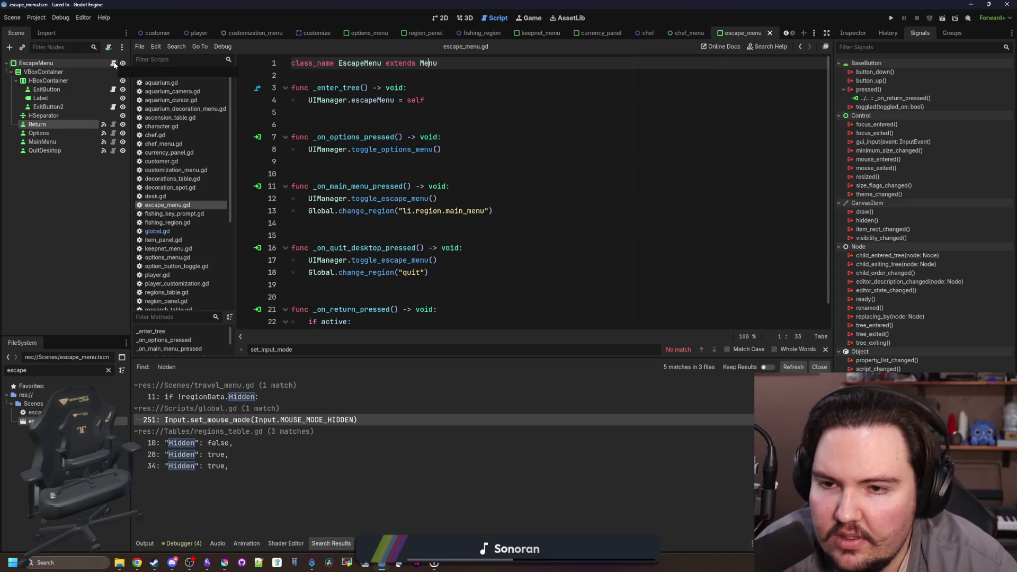
{"action": "left_click", "coordinate": [380, 116]}
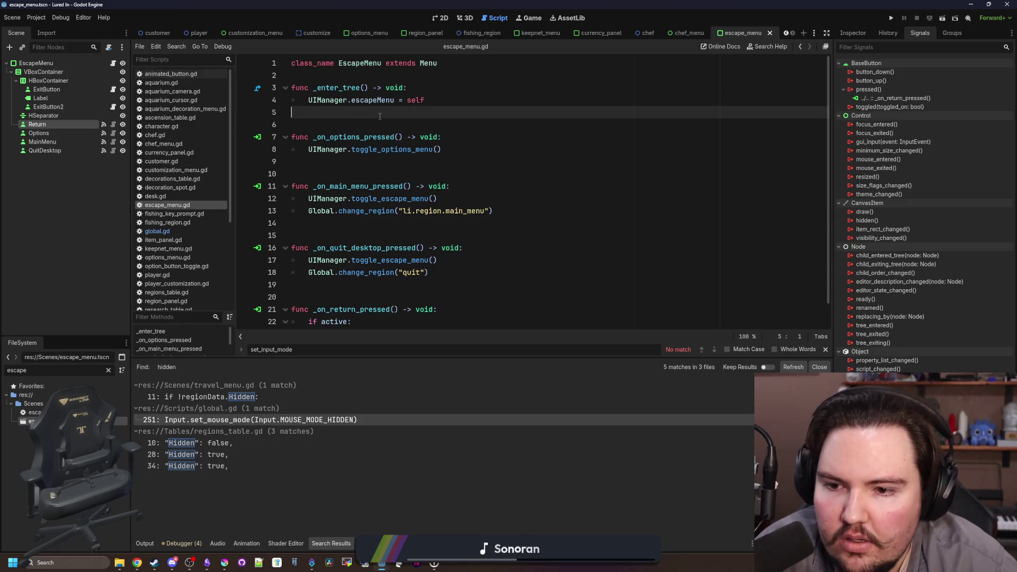
{"action": "scroll", "coordinate": [381, 137], "scroll_direction": "down", "scroll_amount": 1}
{"action": "left_click", "coordinate": [377, 272]}
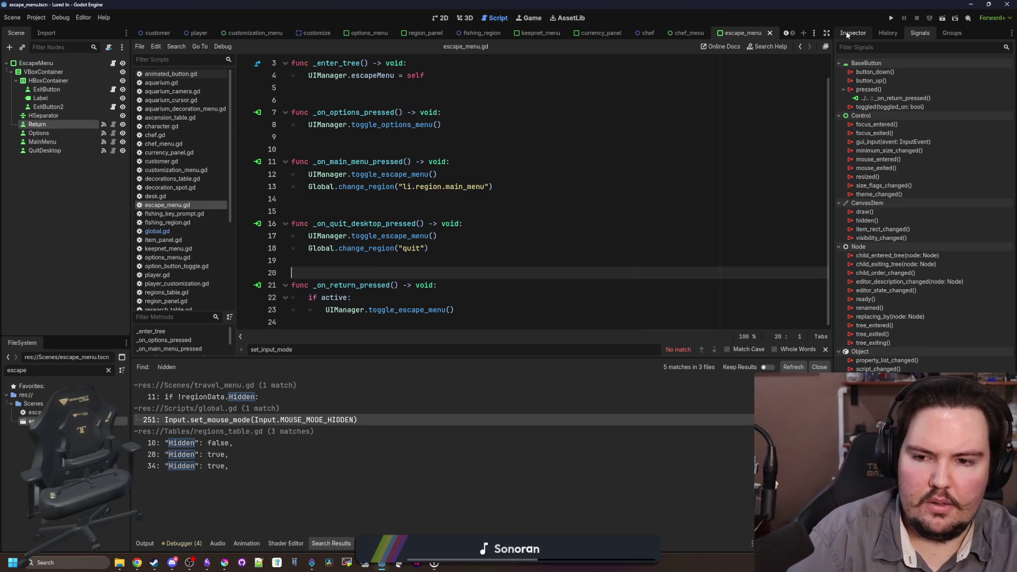
{"action": "left_click", "coordinate": [369, 259]}
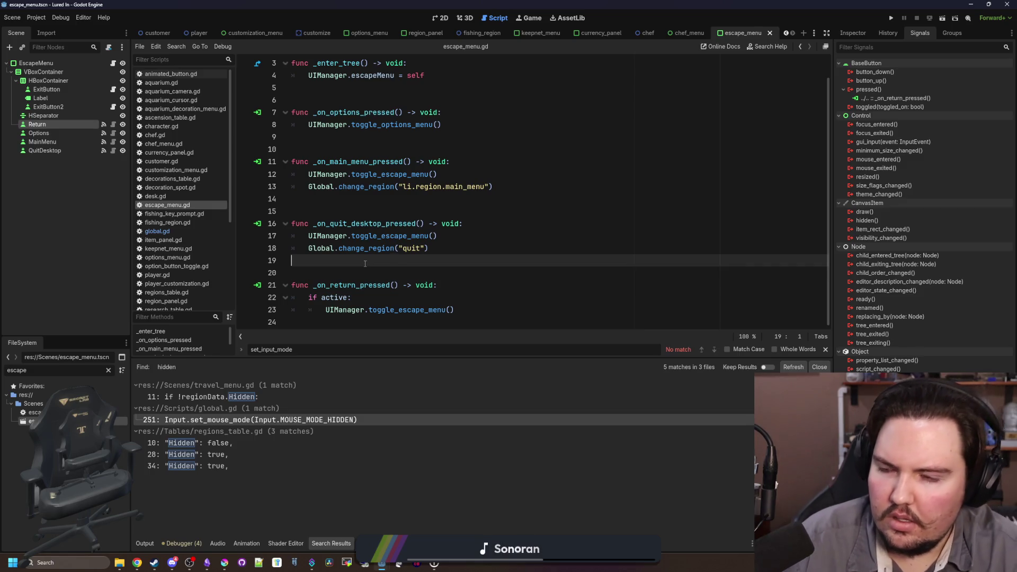
{"action": "left_click", "coordinate": [852, 33]}
{"action": "left_click", "coordinate": [667, 284]}
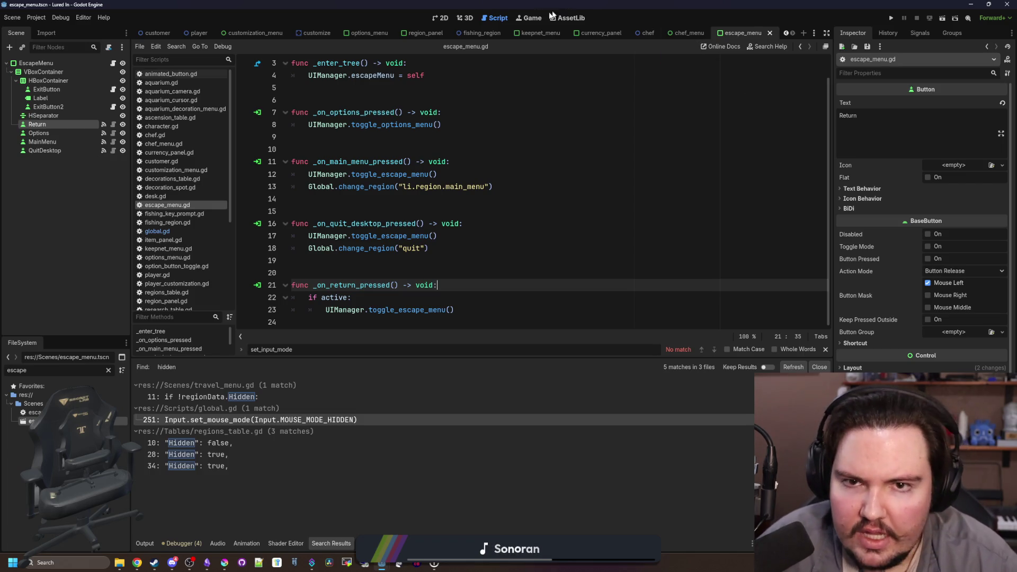
{"action": "left_click", "coordinate": [530, 17]}
Run the game, dismiss the popup, select a crate, and toggle the escape menu
{"action": "key", "text": "F5"}
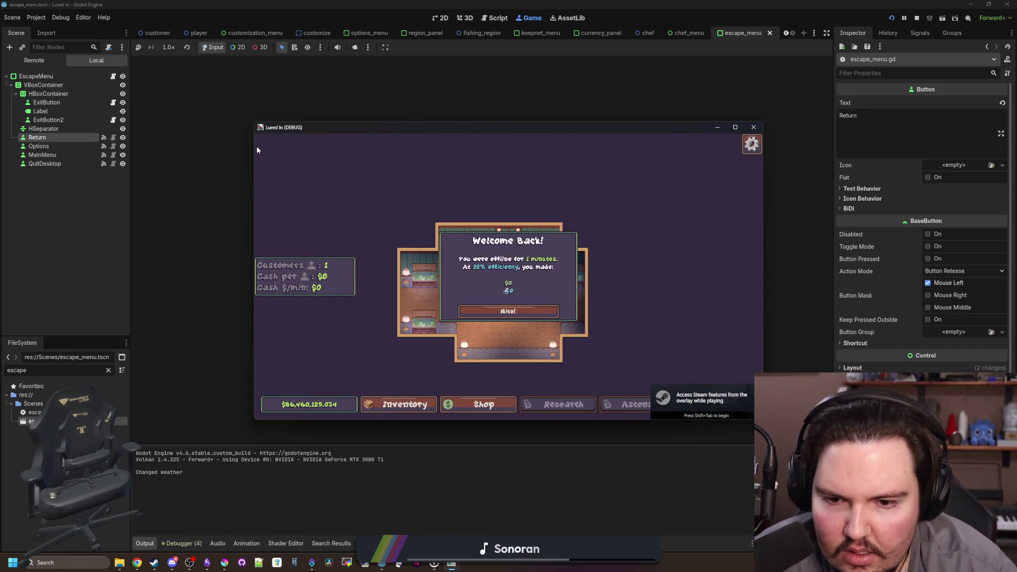
{"action": "key", "text": "Return"}
{"action": "left_click", "coordinate": [501, 281]}
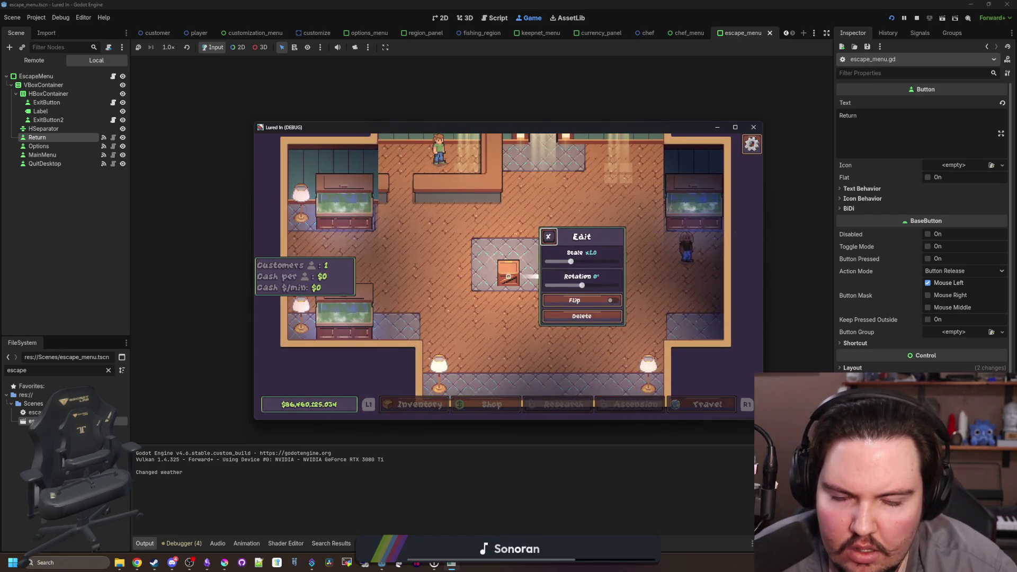
{"action": "key", "text": "Escape"}
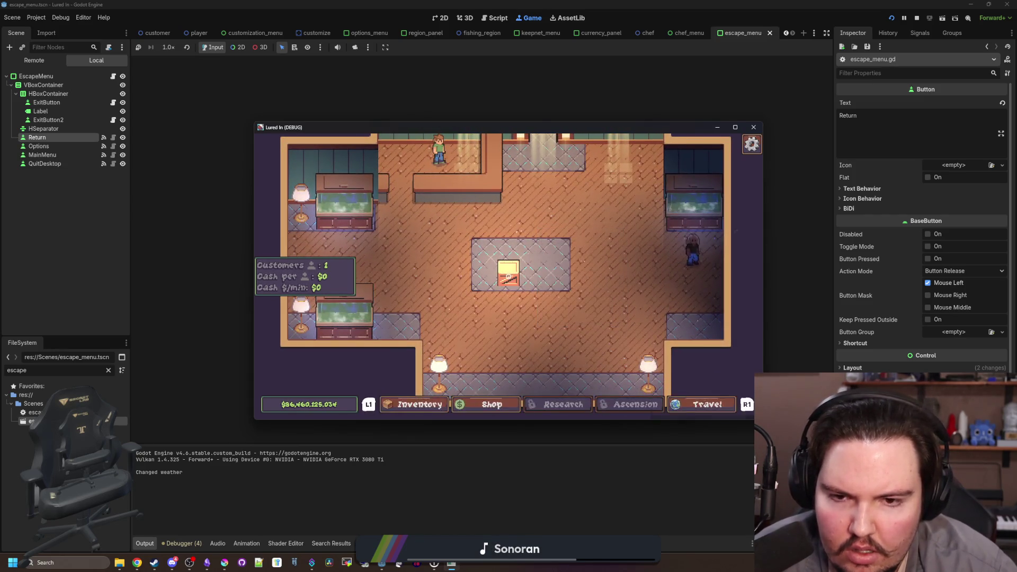
{"action": "key", "text": "Escape"}
{"action": "key", "text": "Escape"}
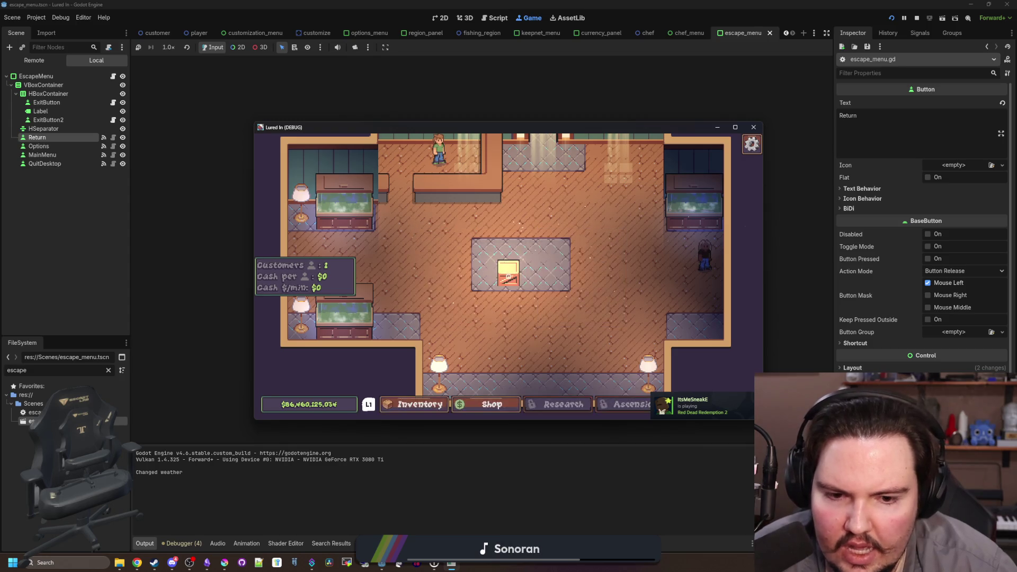
{"action": "key", "text": "Escape"}
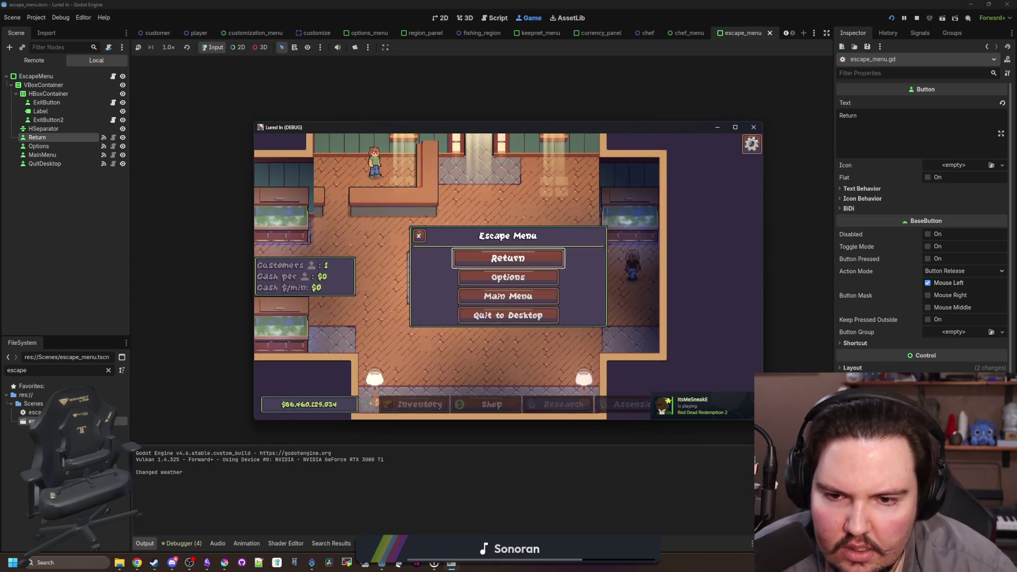
{"action": "key", "text": "Escape"}
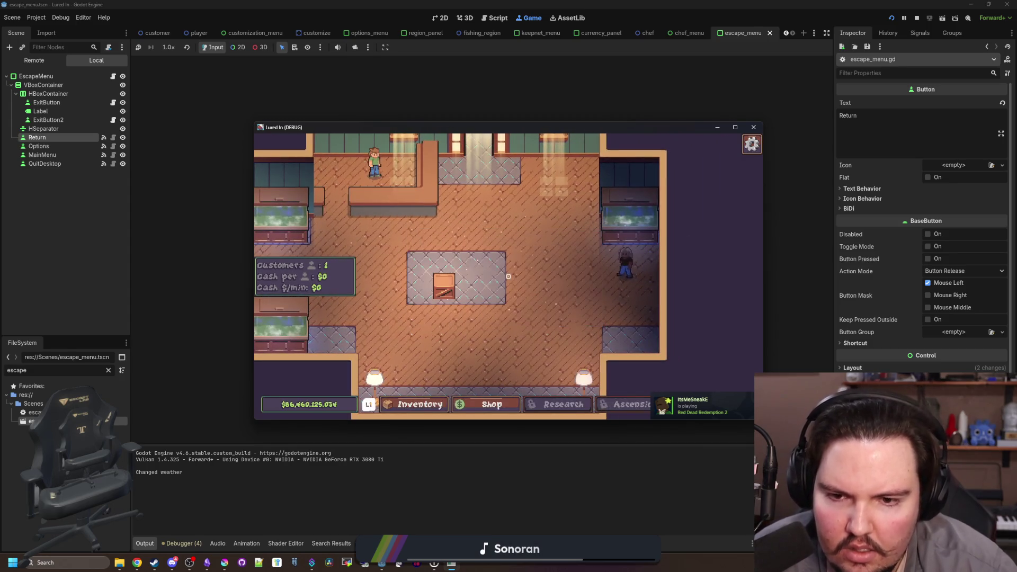
Stop the game and return to escape_menu.gd with the Return node selected
{"action": "key", "text": "super"}
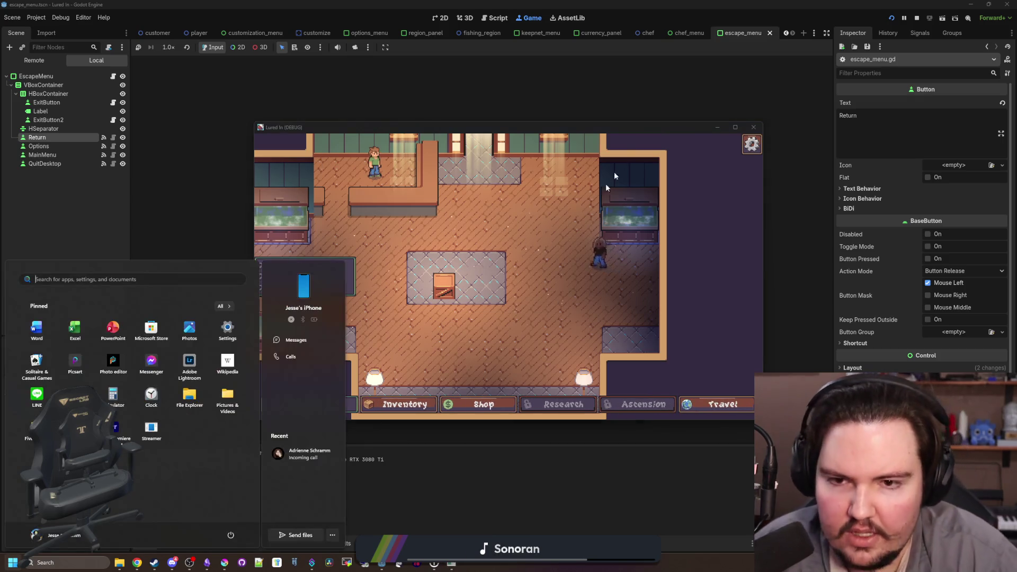
{"action": "key", "text": "F8"}
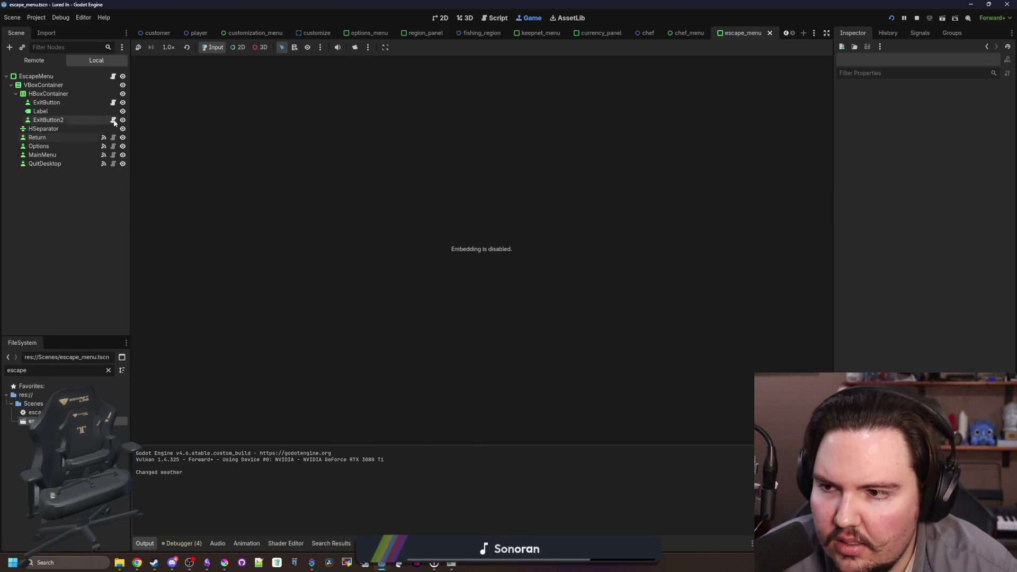
{"action": "left_click", "coordinate": [72, 137]}
{"action": "left_click", "coordinate": [113, 76]}
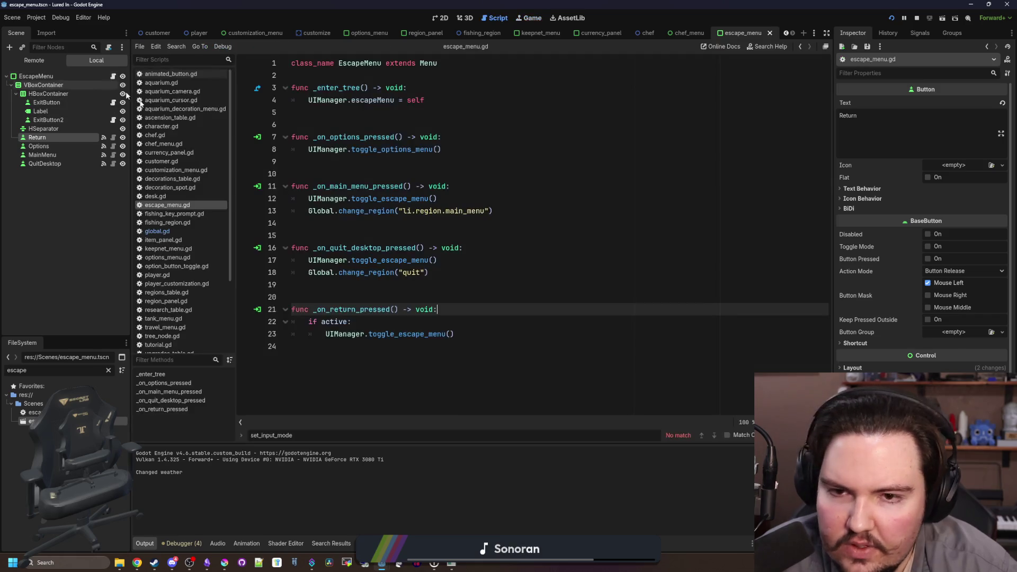
Review the _on_return_pressed code in escape_menu.gd
{"action": "left_click", "coordinate": [441, 247]}
{"action": "left_click", "coordinate": [402, 126]}
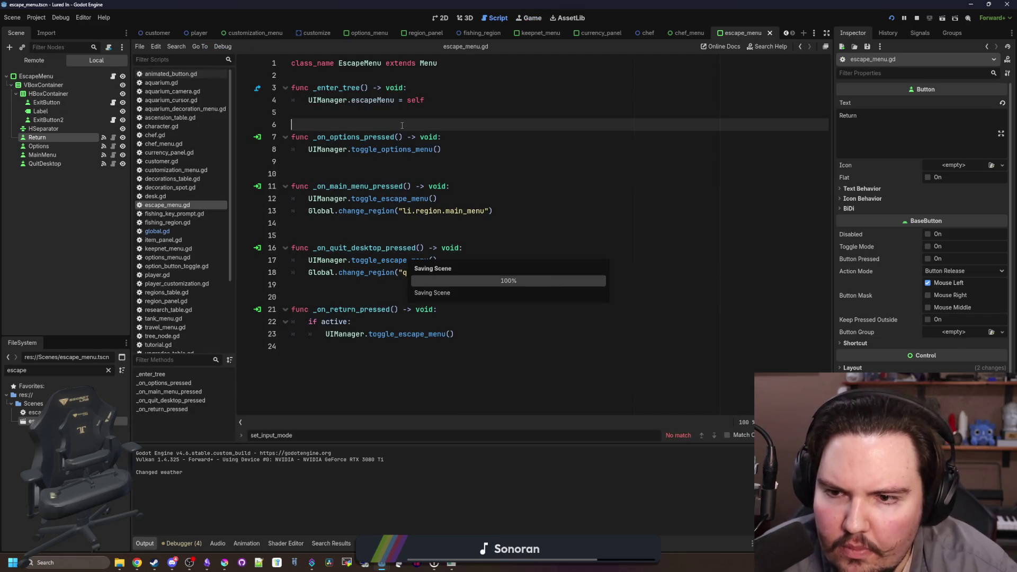
{"action": "left_click", "coordinate": [385, 168]}
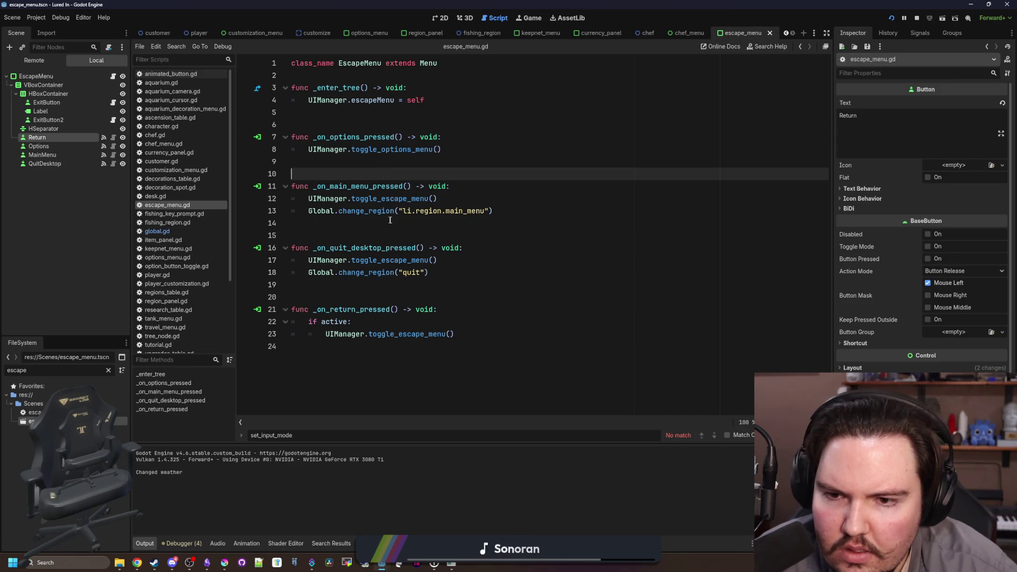
{"action": "left_click", "coordinate": [390, 221]}
{"action": "left_click", "coordinate": [396, 169]}
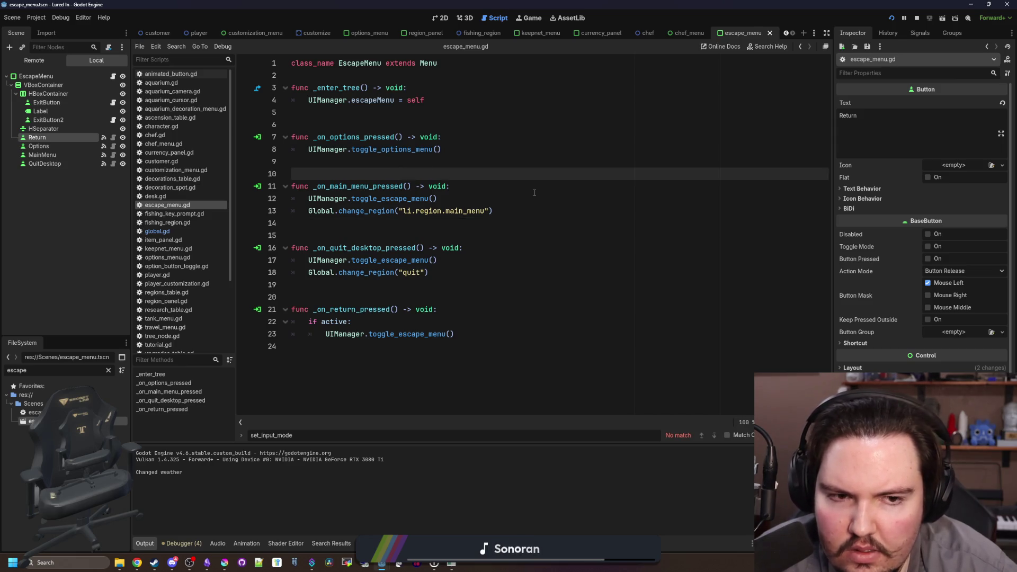
Switch to exit_button.gd and review its _unhandled_input handler
{"action": "left_click", "coordinate": [112, 102]}
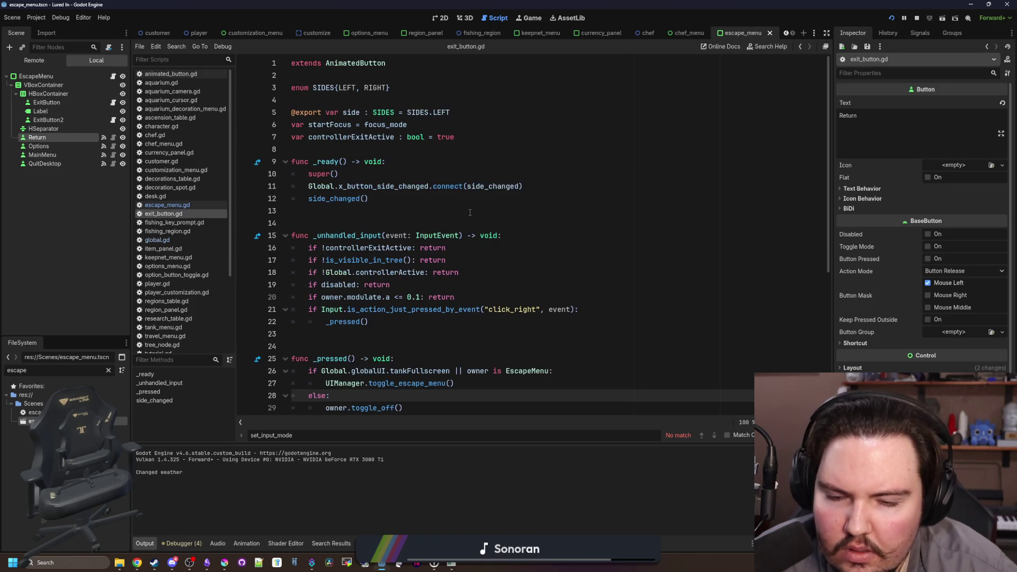
{"action": "scroll", "coordinate": [470, 212], "scroll_direction": "down", "scroll_amount": 6}
{"action": "scroll", "coordinate": [470, 213], "scroll_direction": "up", "scroll_amount": 6}
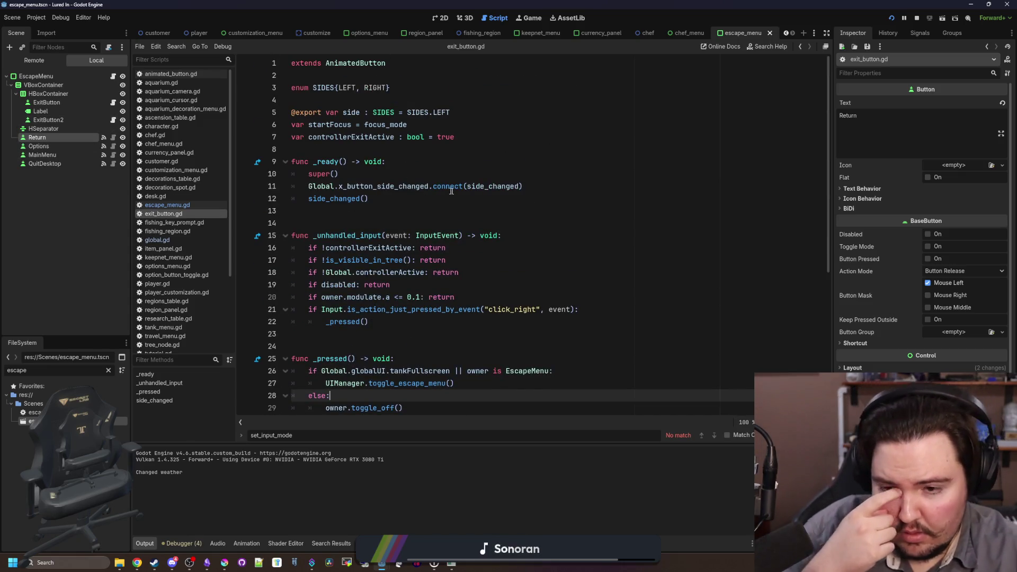
{"action": "left_click", "coordinate": [386, 204]}
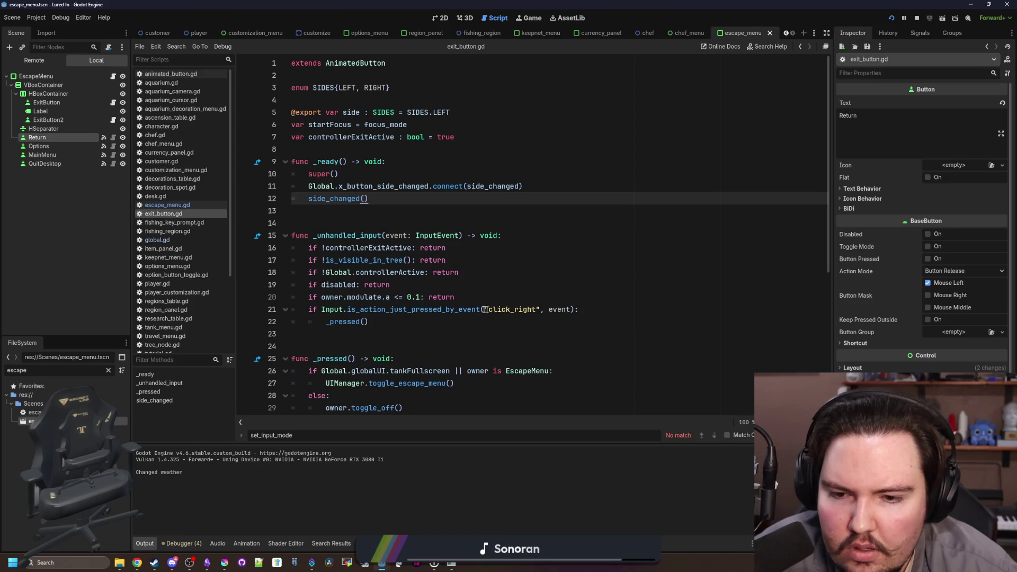
{"action": "left_click", "coordinate": [37, 17]}
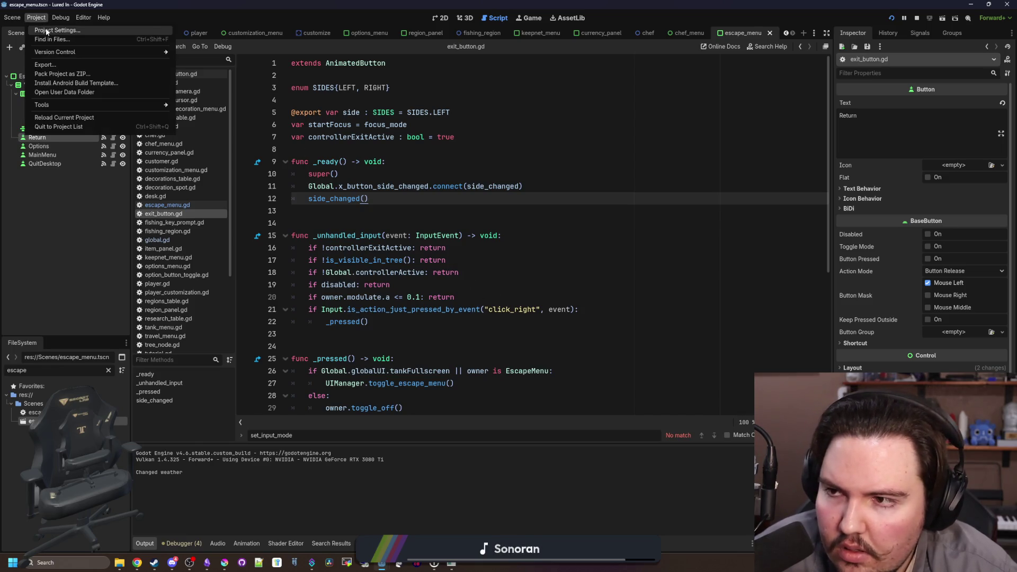
Check the click_left and click_right input actions in Project Settings, then close it
{"action": "left_click", "coordinate": [53, 32]}
{"action": "type", "text": "clic"}
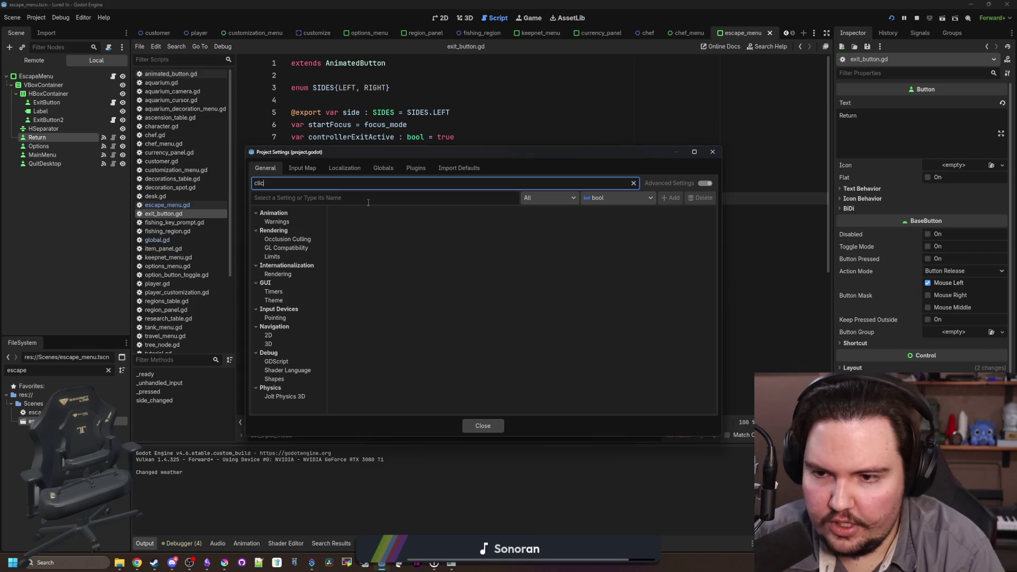
{"action": "left_click", "coordinate": [302, 168]}
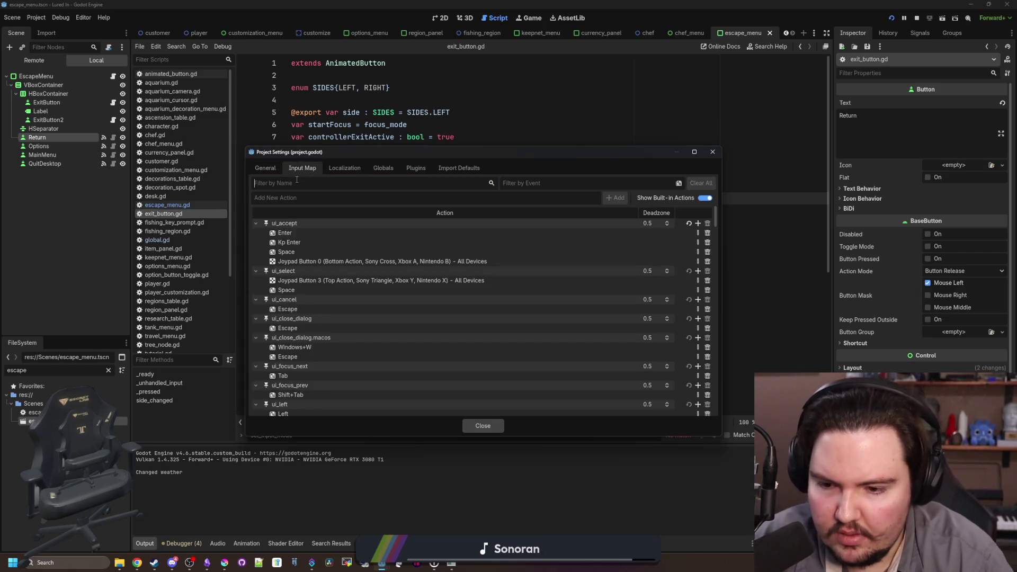
{"action": "type", "text": "click"}
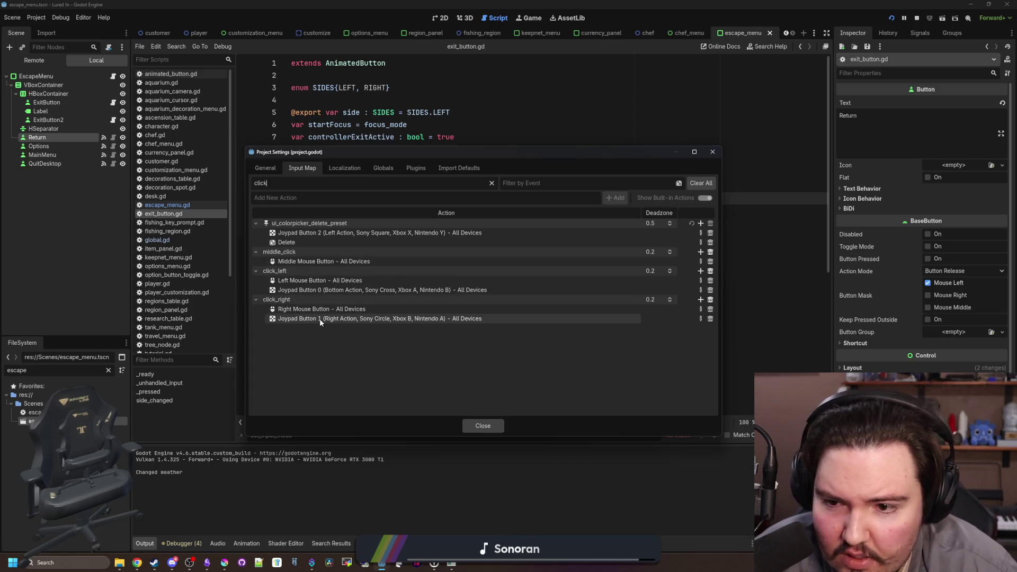
{"action": "left_click", "coordinate": [490, 422]}
{"action": "left_click", "coordinate": [426, 221]}
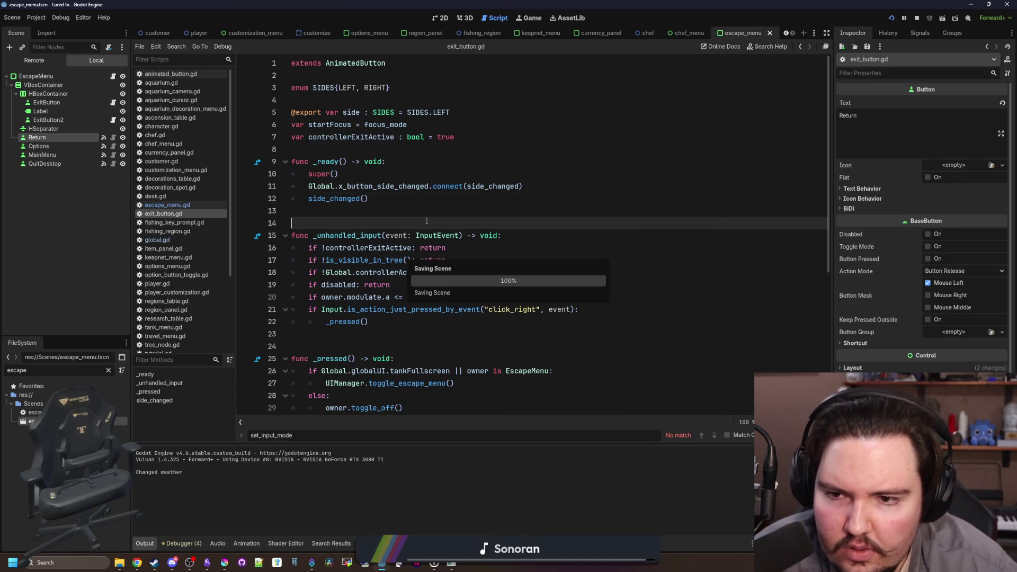
Open the EscapeMenu node's escape_menu.gd script for editing
{"action": "key", "text": "Up"}
{"action": "scroll", "coordinate": [512, 267], "scroll_direction": "down", "scroll_amount": 5}
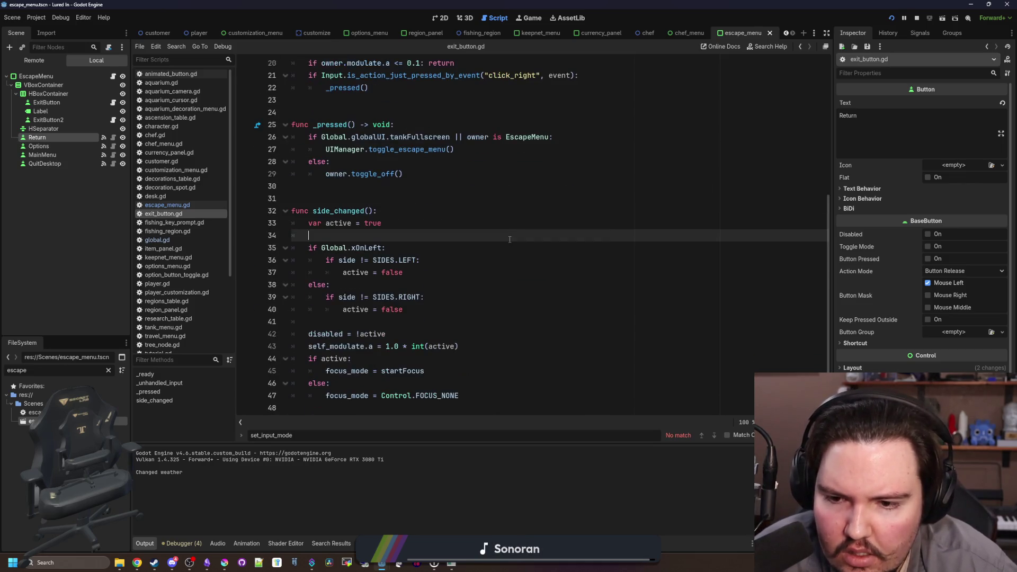
{"action": "scroll", "coordinate": [512, 268], "scroll_direction": "up", "scroll_amount": 6}
{"action": "left_click", "coordinate": [113, 76]}
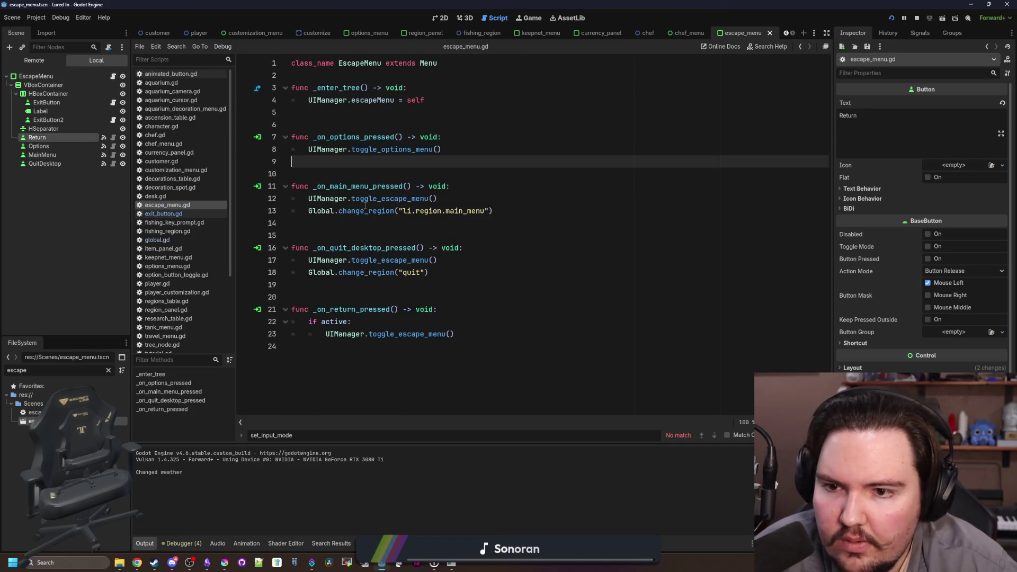
{"action": "left_click", "coordinate": [467, 235]}
Add print("haaa") at the top of _on_return_pressed, run the game and open its Escape Menu
{"action": "left_click", "coordinate": [474, 310]}
{"action": "key", "text": "Return"}
{"action": "type", "text": "print(\"haa"}
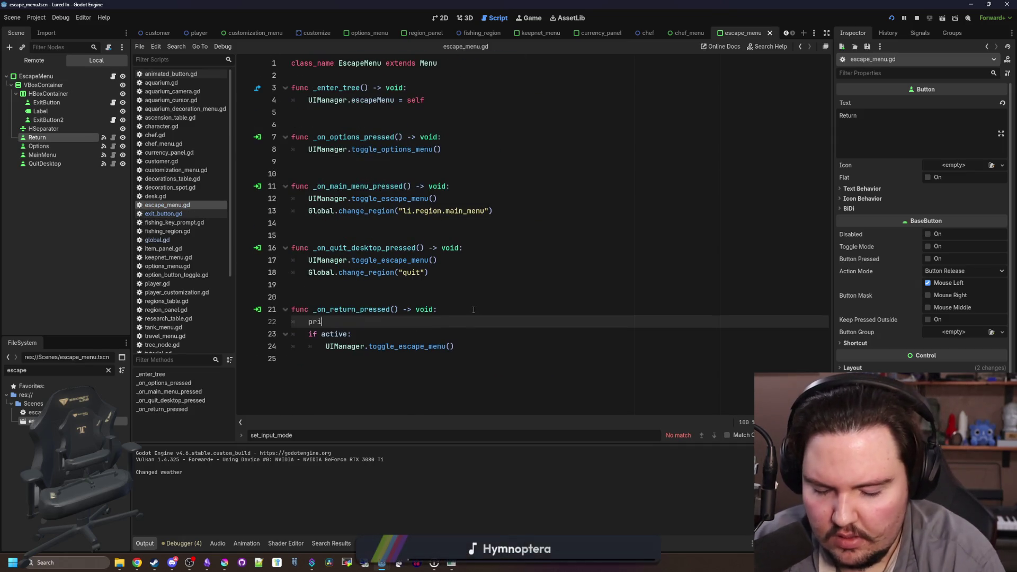
{"action": "key", "text": "F5"}
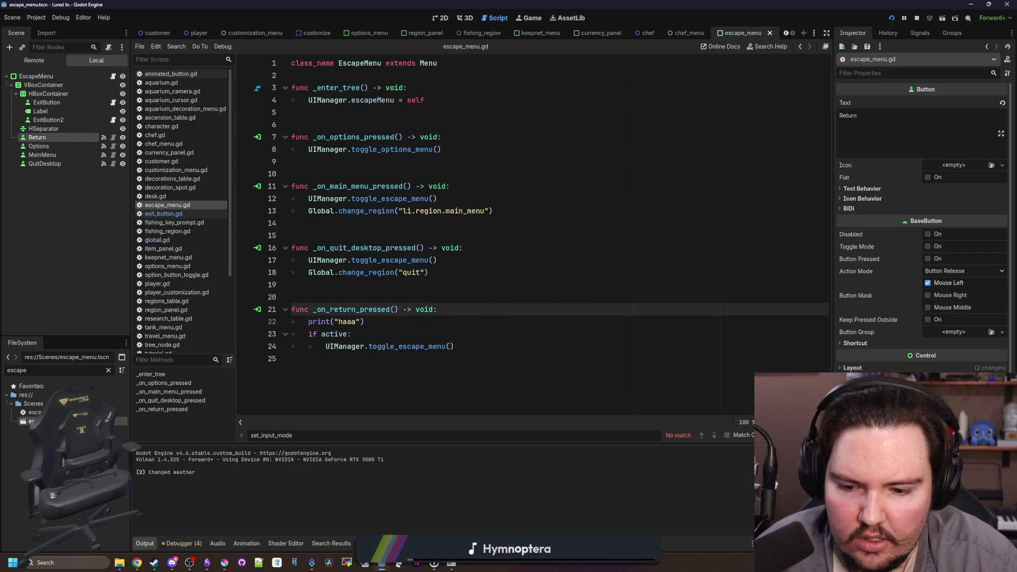
{"action": "key", "text": "Escape"}
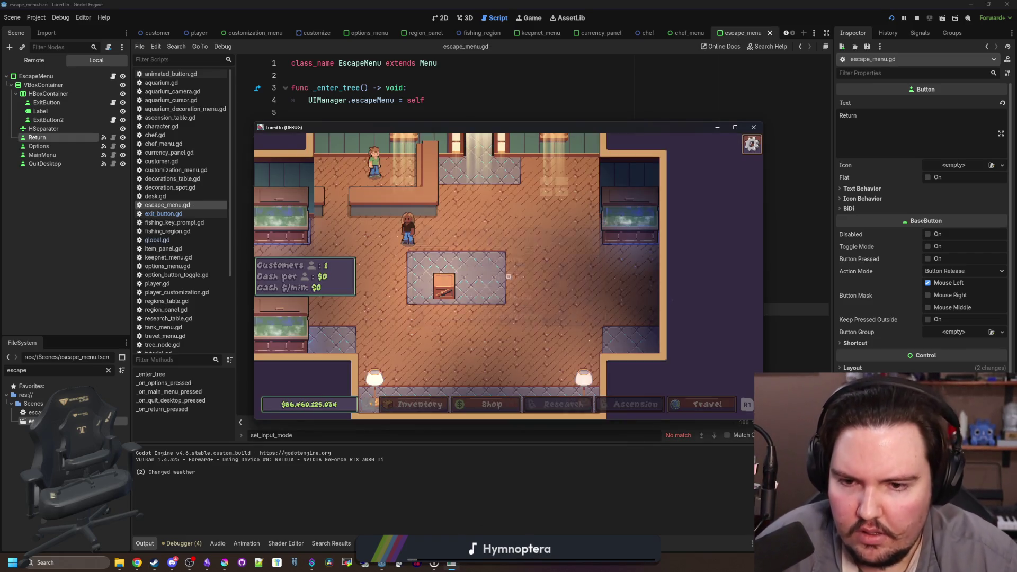
Reopen the Escape Menu and choose Return several times to confirm haaa prints
{"action": "key", "text": "Escape"}
{"action": "key", "text": "Escape"}
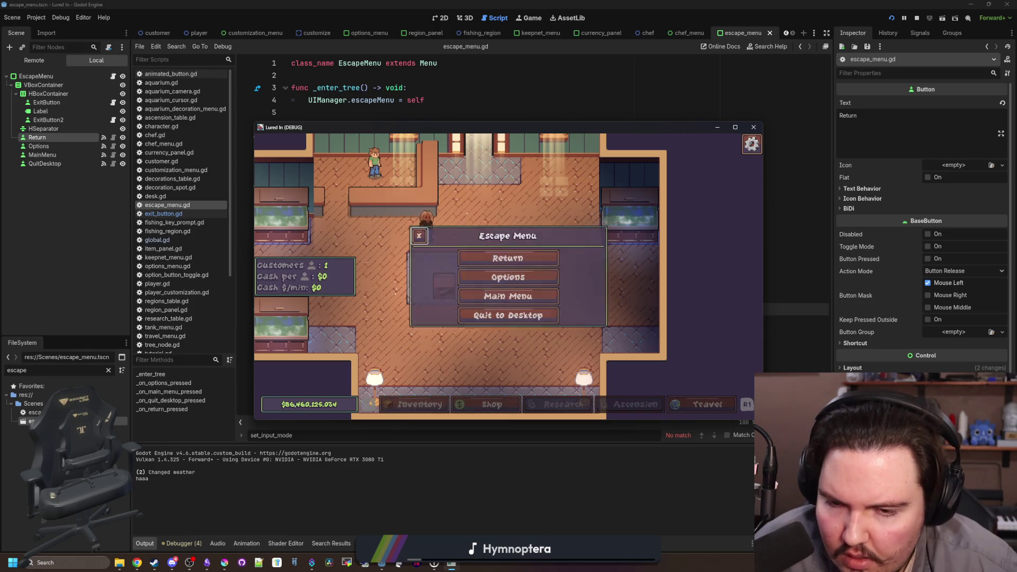
{"action": "key", "text": "Return"}
{"action": "key", "text": "Escape"}
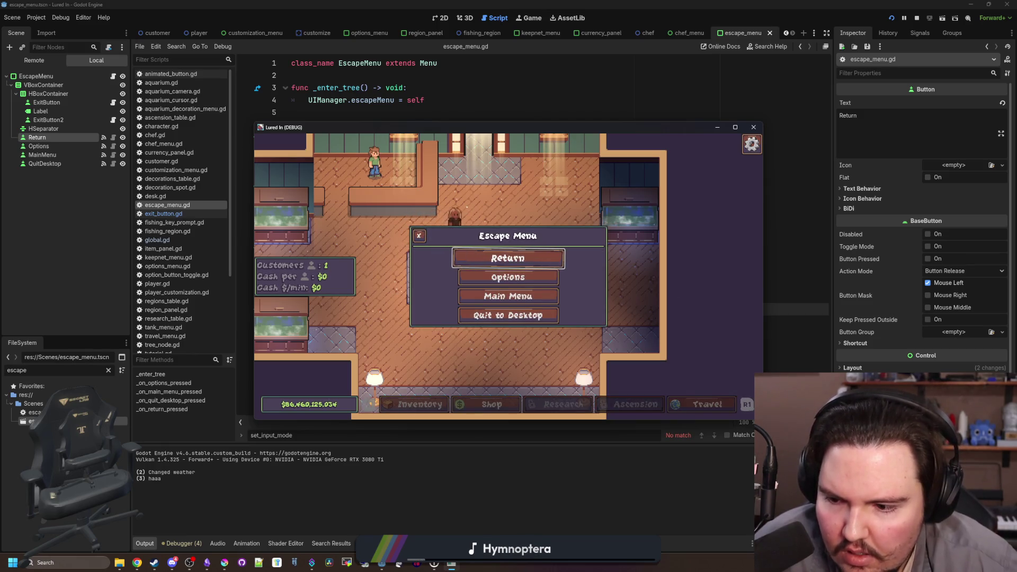
{"action": "key", "text": "Return"}
{"action": "key", "text": "Escape"}
{"action": "key", "text": "Return"}
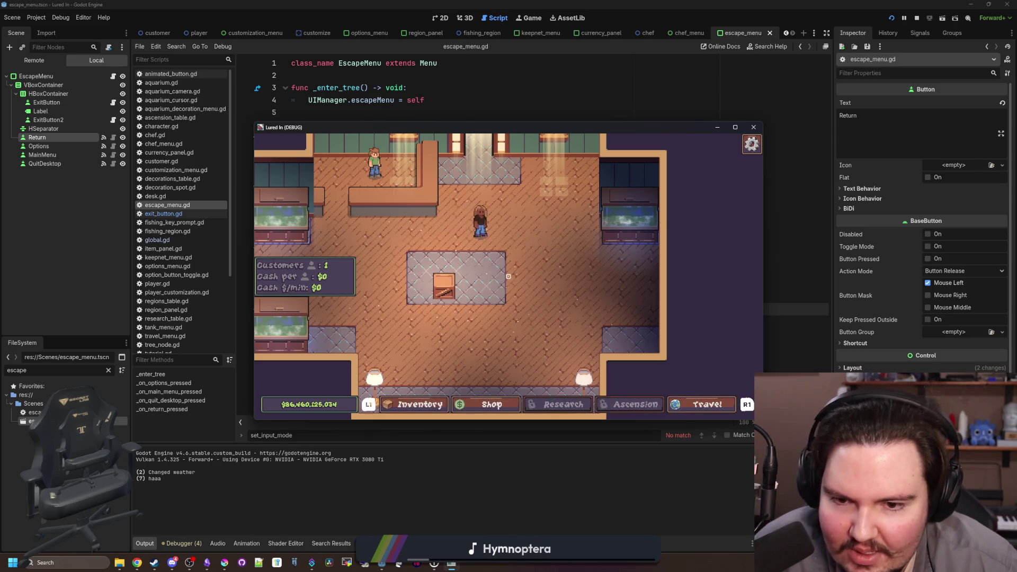
Switch back to the editor, save, and select the print("haaa") line
{"action": "key", "text": "super"}
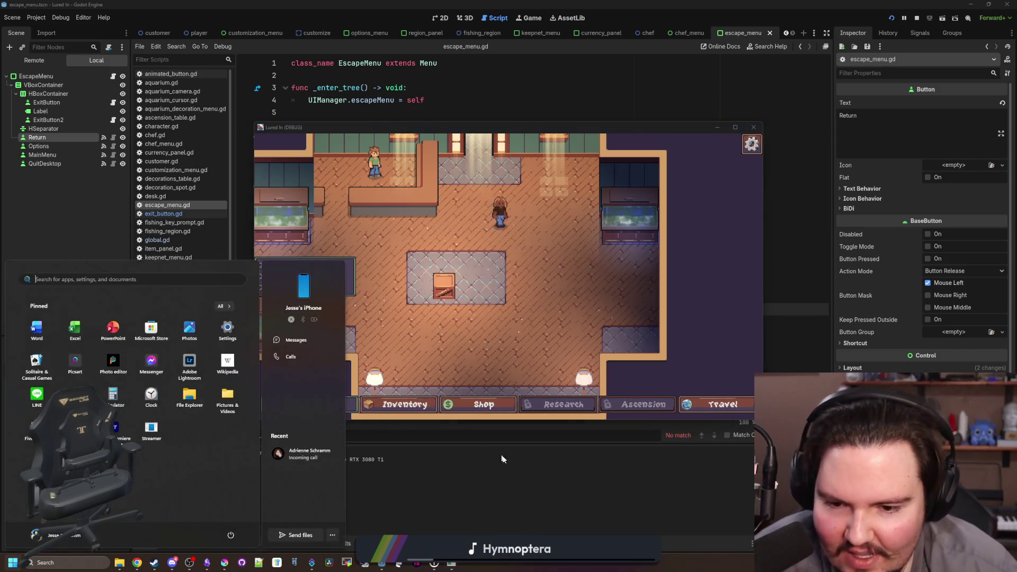
{"action": "left_click", "coordinate": [422, 331]}
{"action": "key", "text": "ctrl+s"}
{"action": "left_click", "coordinate": [369, 322]}
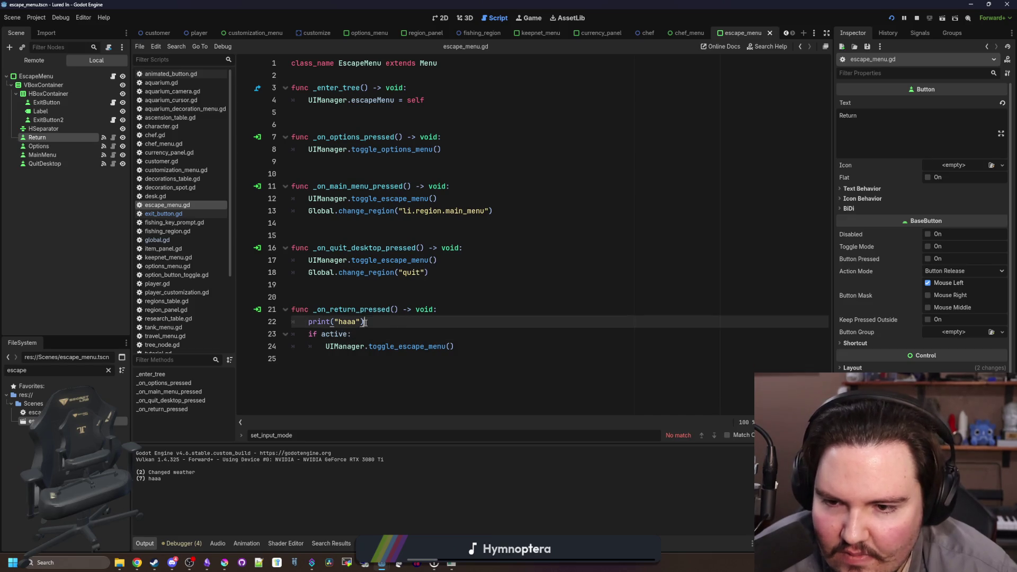
Delete the print("haaa") debug line from _on_return_pressed
{"action": "key", "text": "shift+Home"}
{"action": "key", "text": "shift+Home"}
{"action": "key", "text": "BackSpace"}
{"action": "key", "text": "BackSpace"}
{"action": "left_click", "coordinate": [383, 293]}
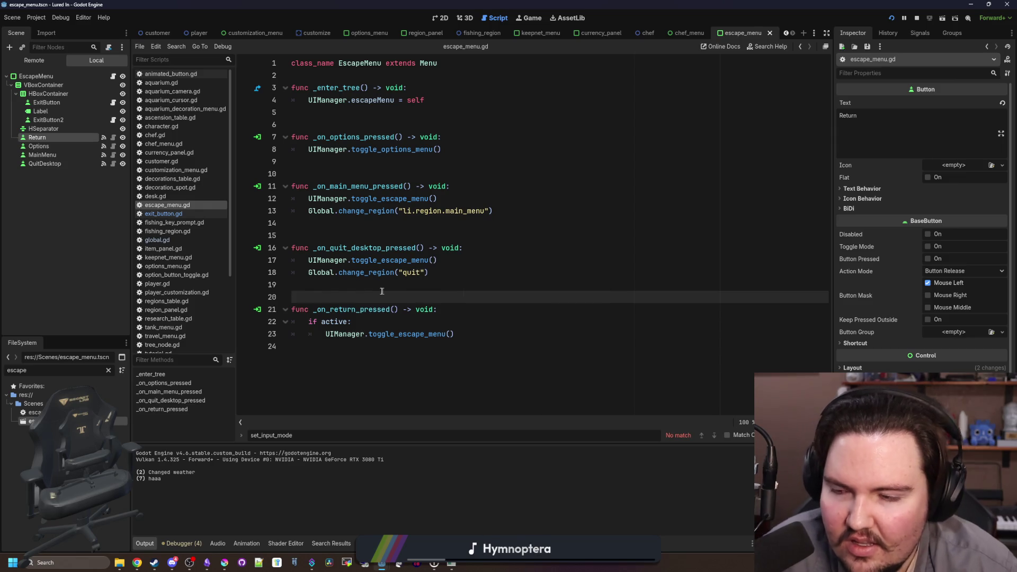
Inspect the Options and Return buttons, checking Return's Action Mode in the Inspector
{"action": "left_click", "coordinate": [53, 144]}
{"action": "left_click", "coordinate": [62, 137]}
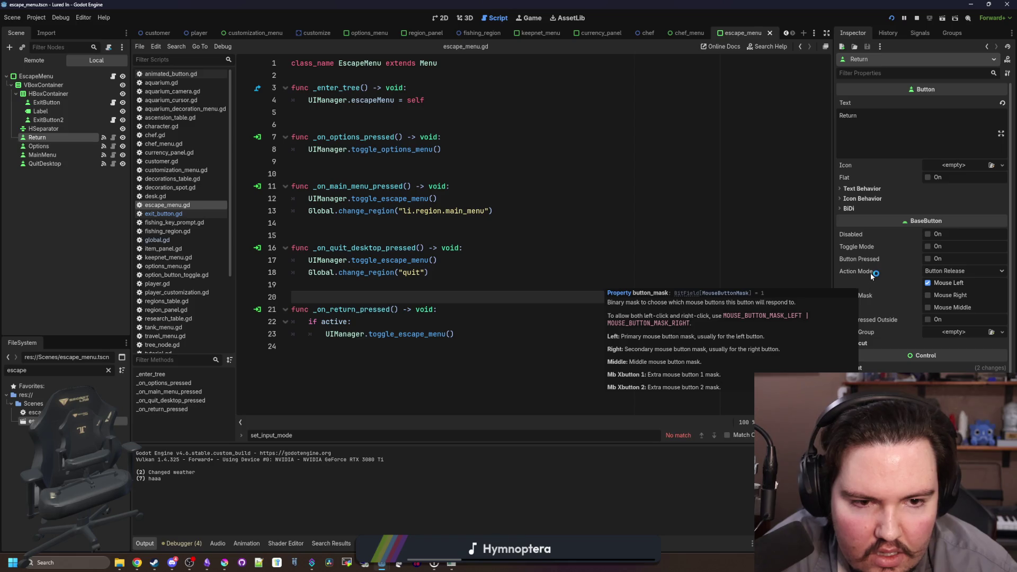
{"action": "mouse_move", "coordinate": [870, 272]}
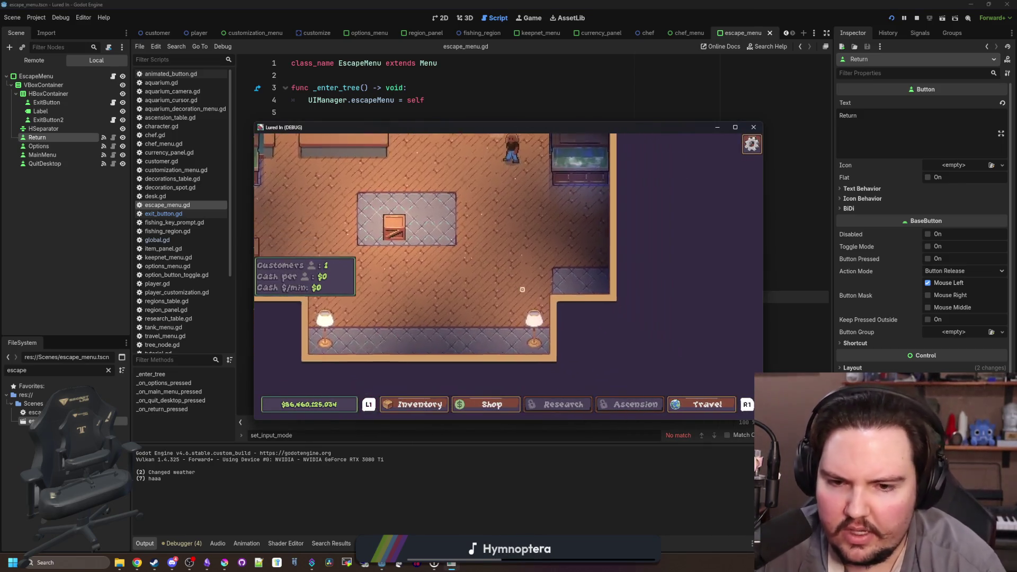
In the running game, open and close the lamp's edit panel
{"action": "left_click", "coordinate": [507, 264]}
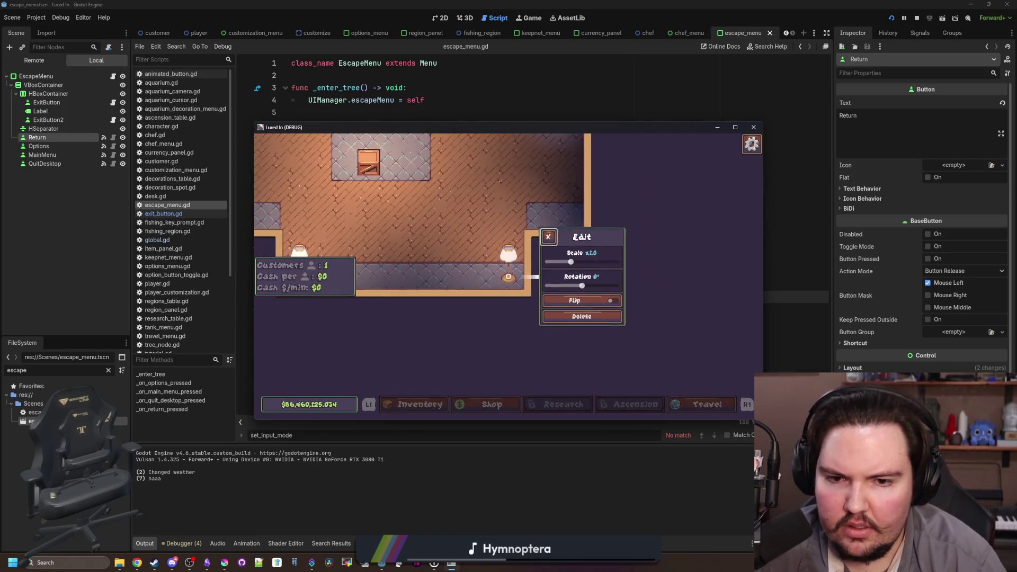
{"action": "left_click", "coordinate": [508, 265]}
{"action": "left_click", "coordinate": [508, 265]}
{"action": "key", "text": "Escape"}
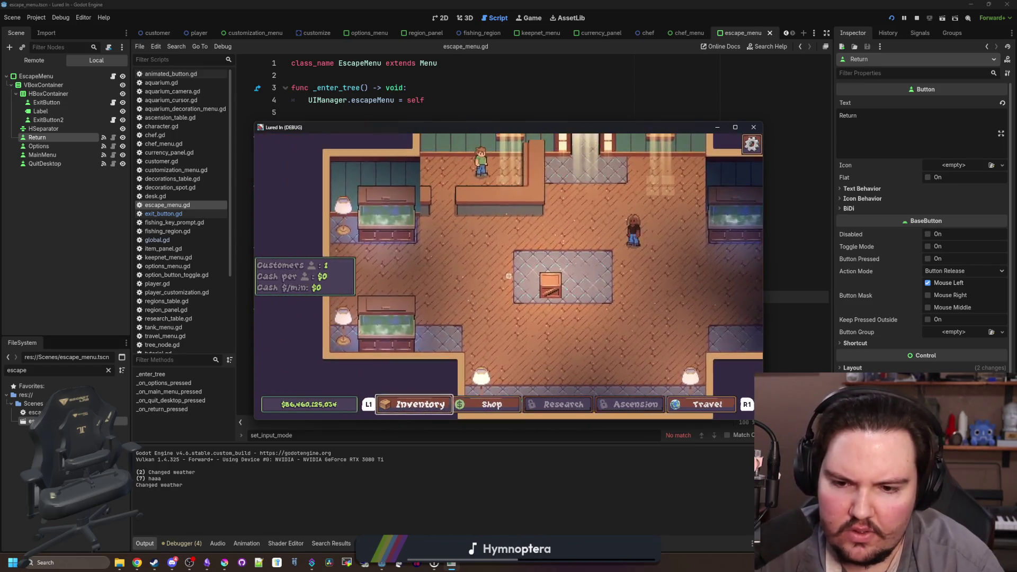
Open and close the Inventory Menu and Escape Menu, then return to the editor
{"action": "key", "text": "Left"}
{"action": "key", "text": "Left"}
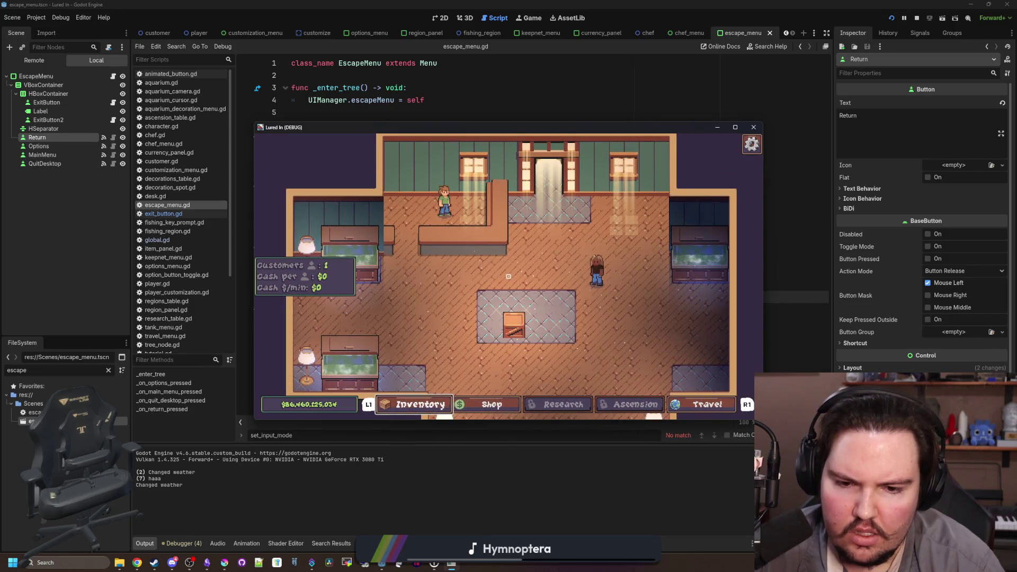
{"action": "key", "text": "Return"}
{"action": "key", "text": "Escape"}
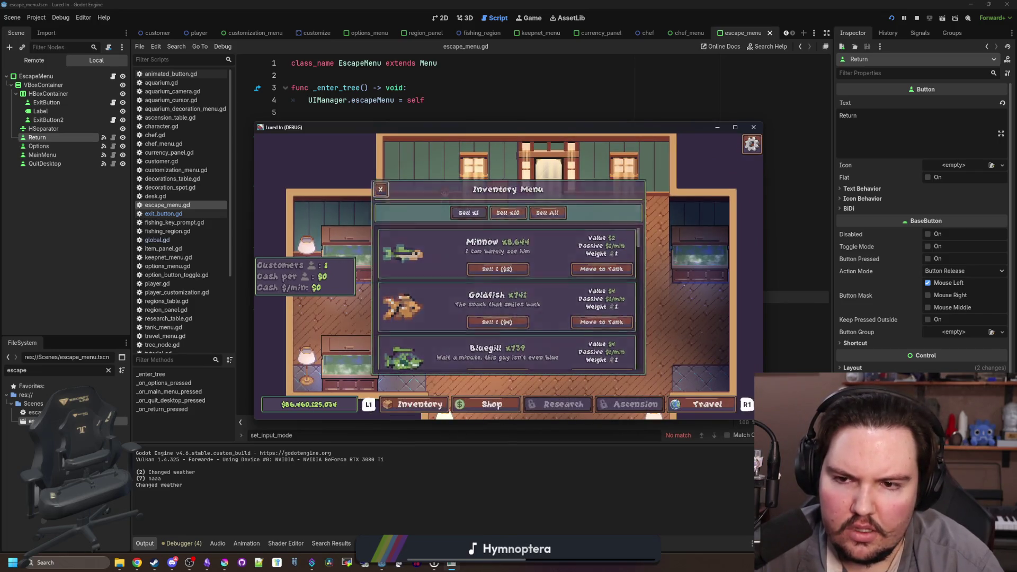
{"action": "key", "text": "Escape"}
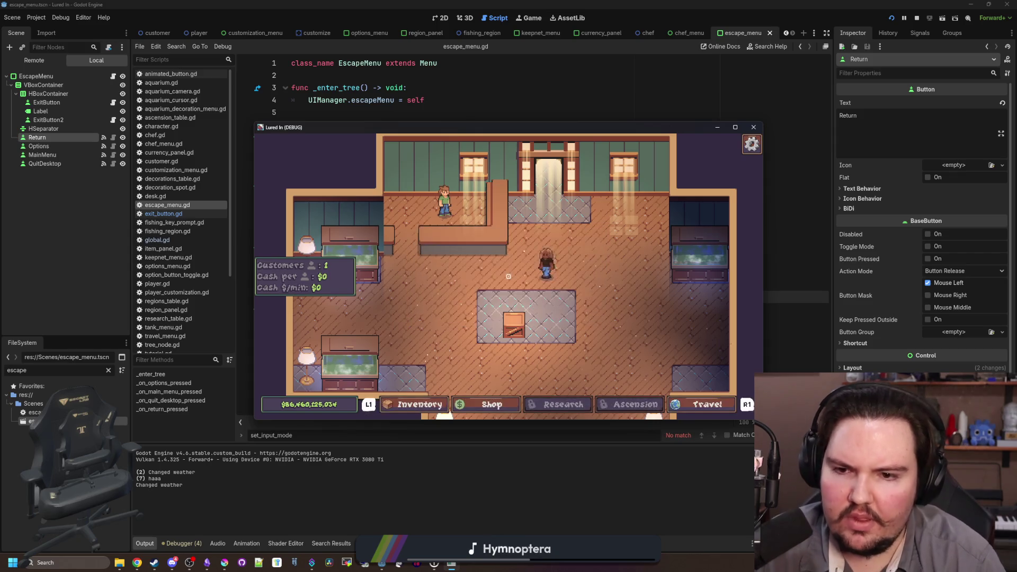
{"action": "key", "text": "Escape"}
{"action": "key", "text": "super"}
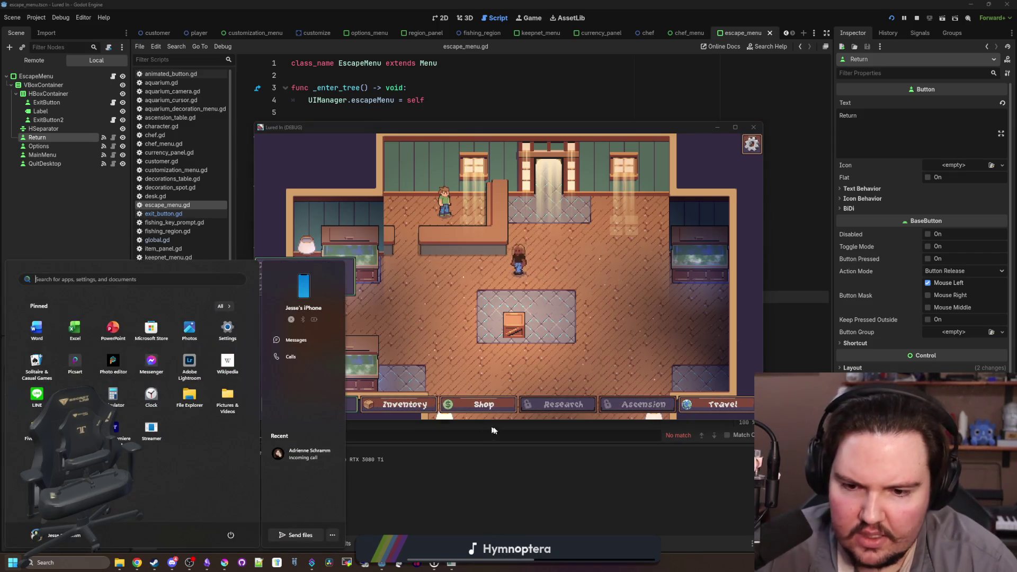
{"action": "left_click", "coordinate": [536, 465]}
Look over the _on_quit_desktop_pressed and _on_return_pressed functions in escape_menu.gd
{"action": "left_click", "coordinate": [318, 174]}
{"action": "left_click", "coordinate": [312, 247]}
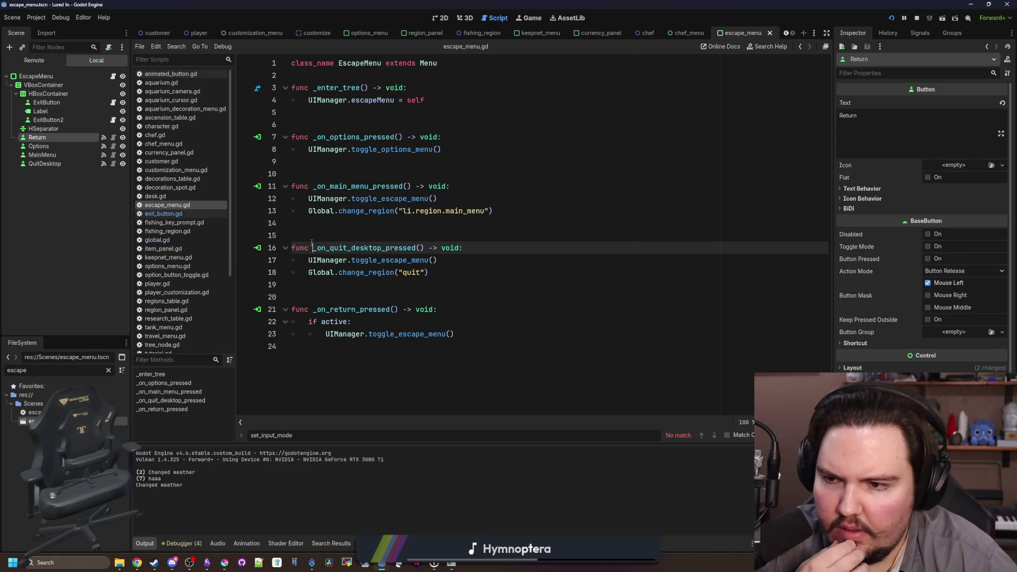
{"action": "left_click", "coordinate": [318, 236]}
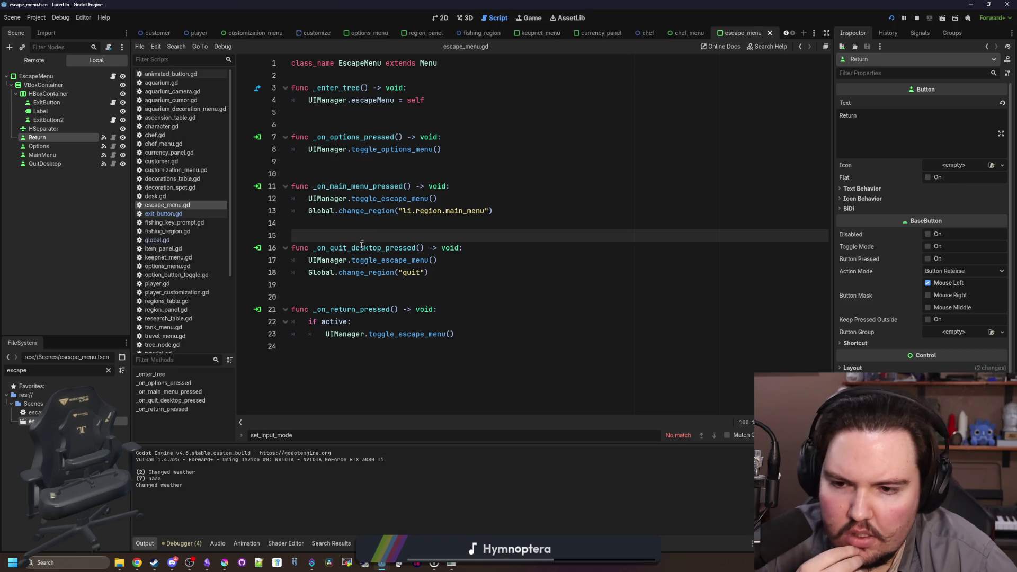
{"action": "left_click", "coordinate": [362, 294]}
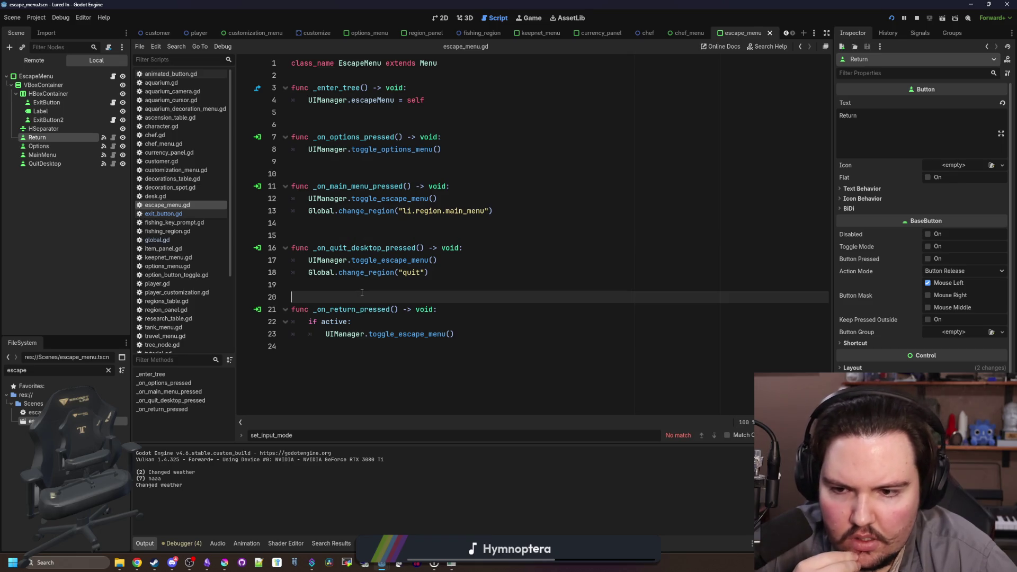
{"action": "left_click", "coordinate": [444, 310]}
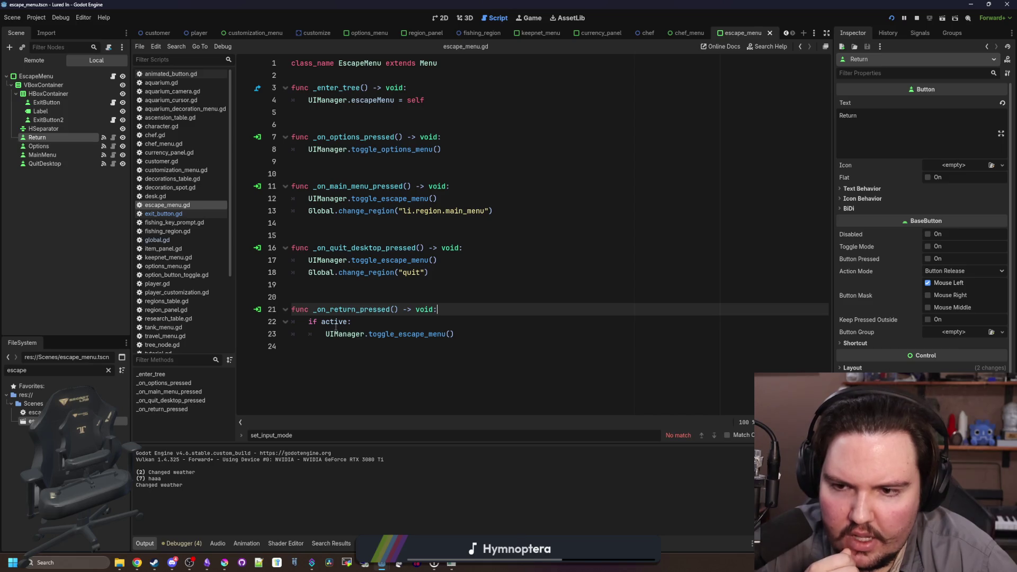
{"action": "left_click", "coordinate": [307, 297]}
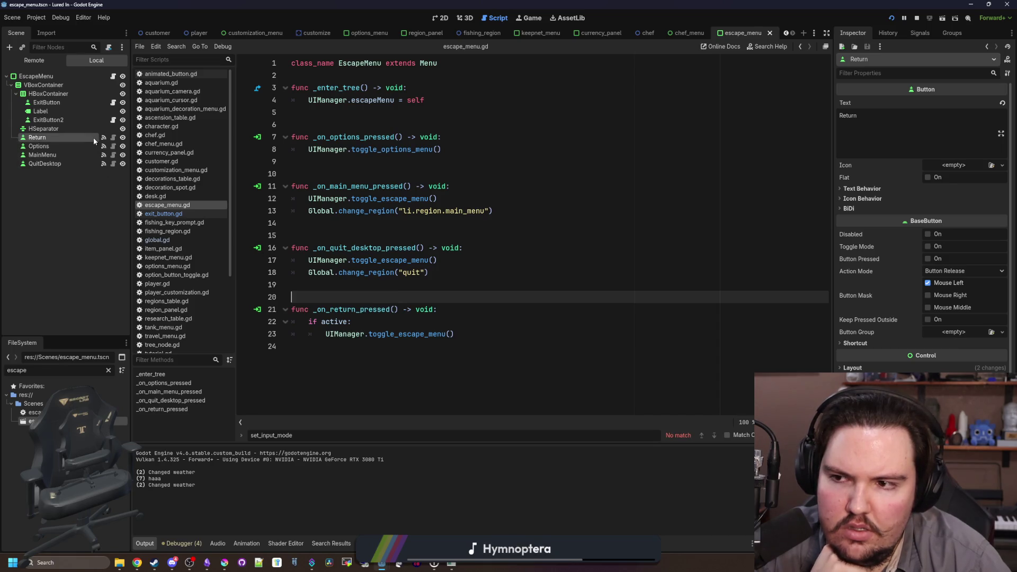
Open the Return button's animated_button.gd script and scroll to its top
{"action": "left_click", "coordinate": [114, 138]}
{"action": "left_click", "coordinate": [375, 212]}
{"action": "scroll", "coordinate": [430, 270], "scroll_direction": "up", "scroll_amount": 10}
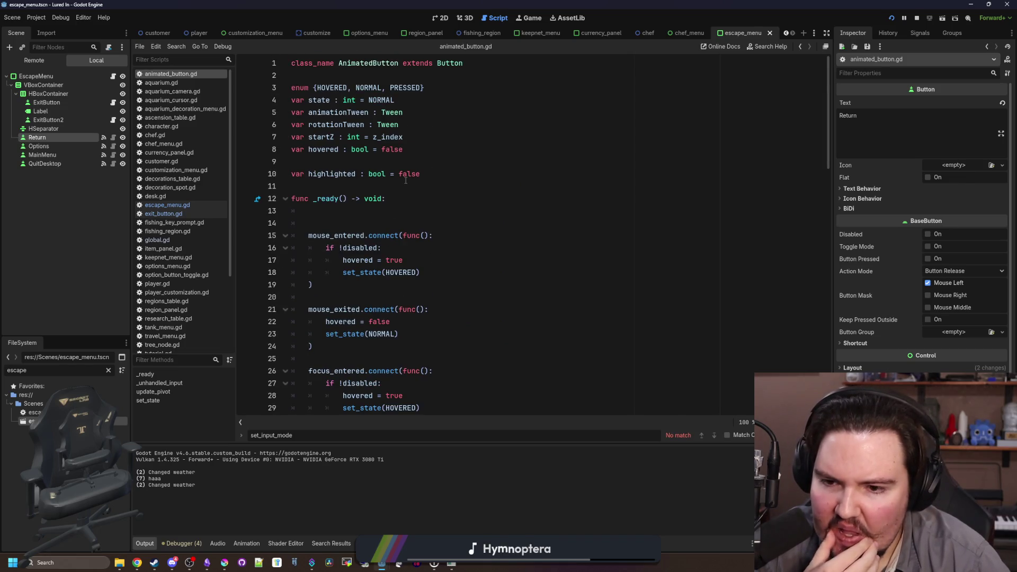
Delete the blank line under func _ready in animated_button.gd
{"action": "left_click", "coordinate": [363, 223]}
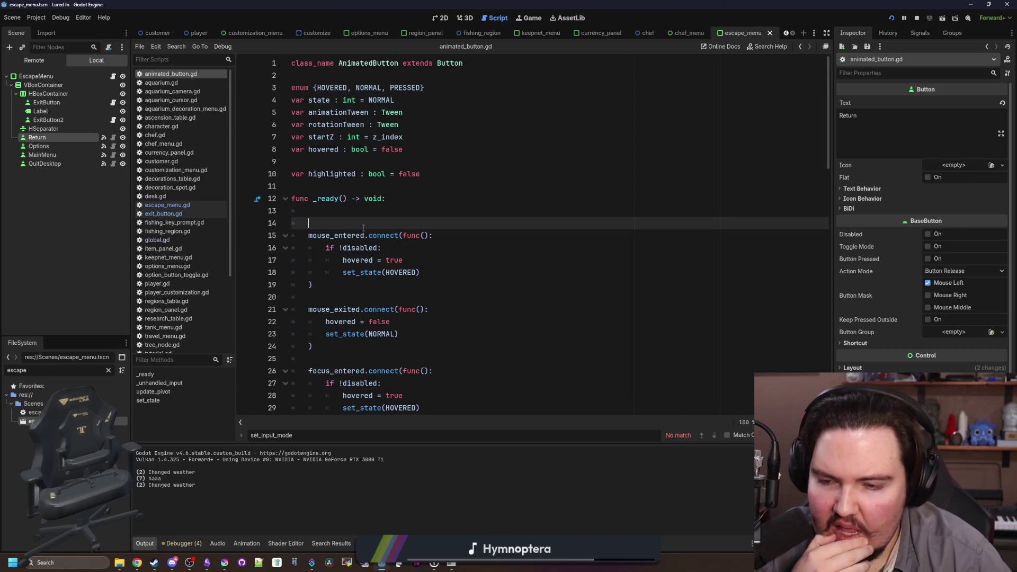
{"action": "key", "text": "BackSpace"}
{"action": "key", "text": "BackSpace"}
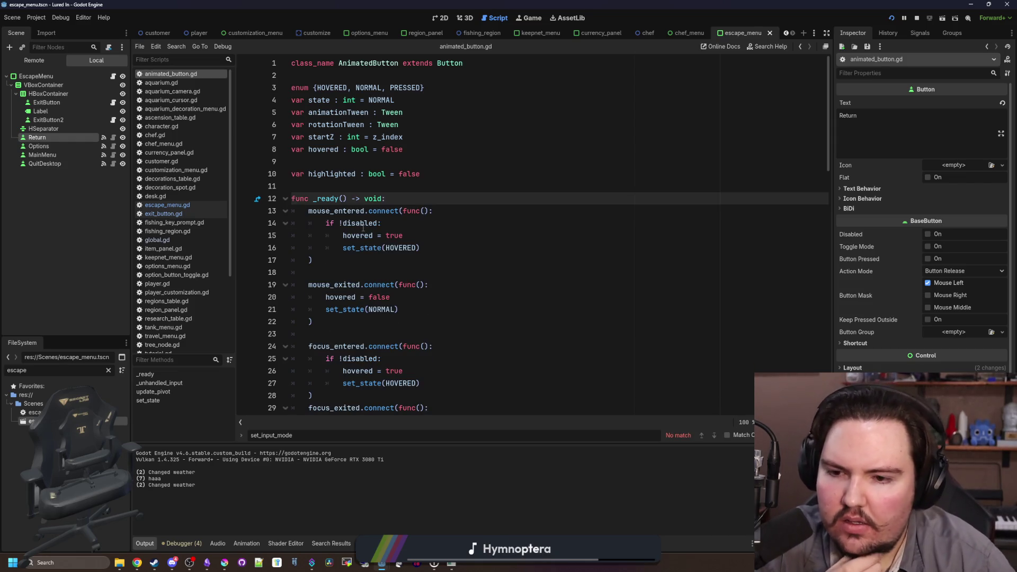
{"action": "scroll", "coordinate": [418, 209], "scroll_direction": "down", "scroll_amount": 4}
{"action": "scroll", "coordinate": [418, 210], "scroll_direction": "down", "scroll_amount": 5}
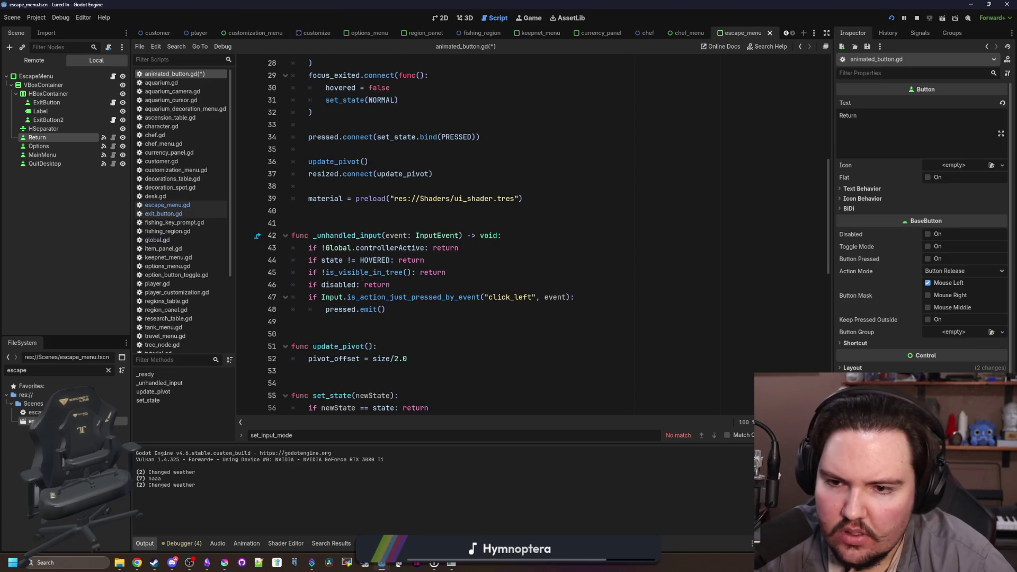
{"action": "mouse_move", "coordinate": [362, 278]}
{"action": "left_click", "coordinate": [431, 311]}
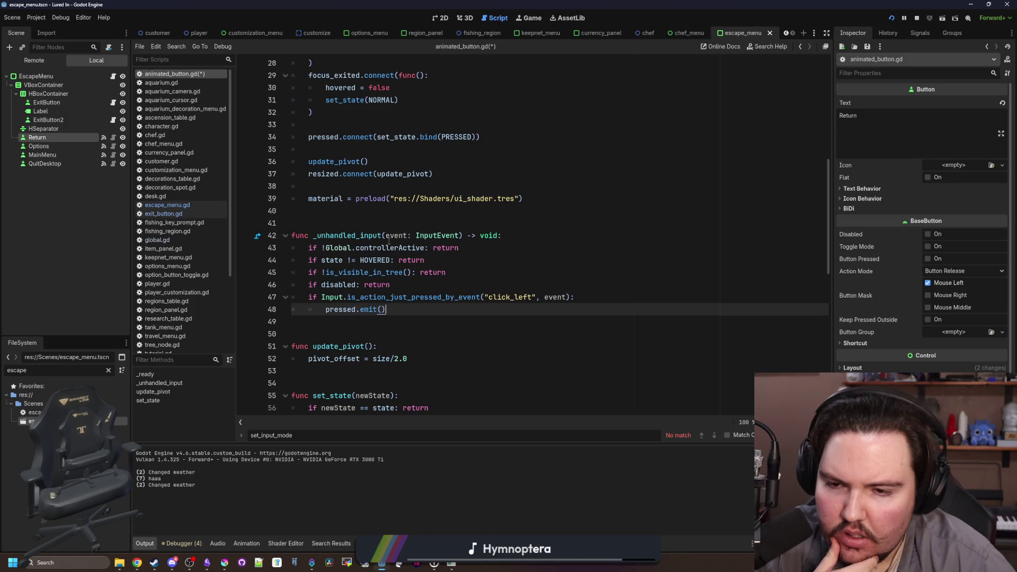
Review the _unhandled_input function spanning lines 41–48
{"action": "left_click", "coordinate": [416, 219]}
{"action": "scroll", "coordinate": [416, 219], "scroll_direction": "up", "scroll_amount": 9}
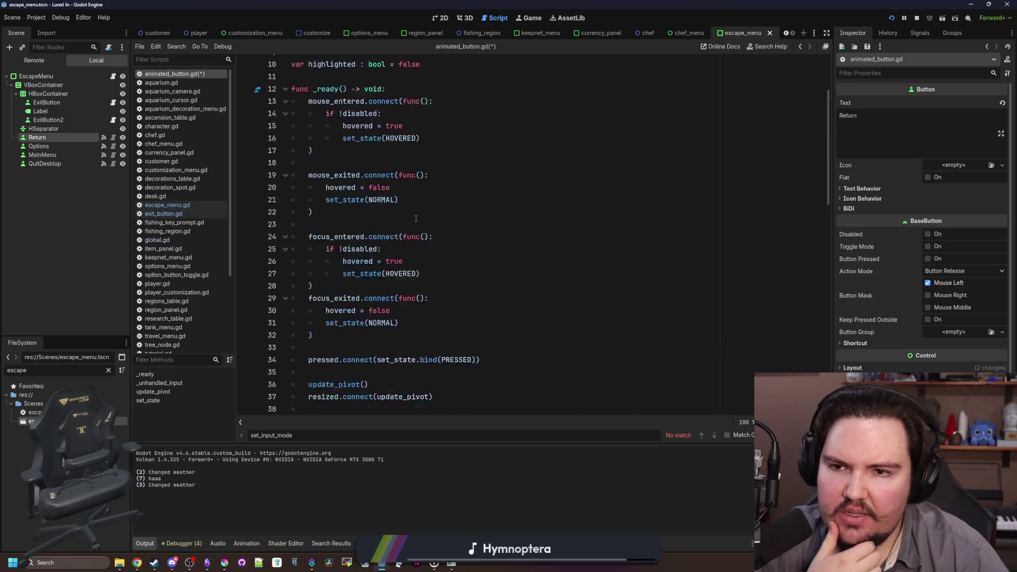
{"action": "scroll", "coordinate": [532, 247], "scroll_direction": "down", "scroll_amount": 8}
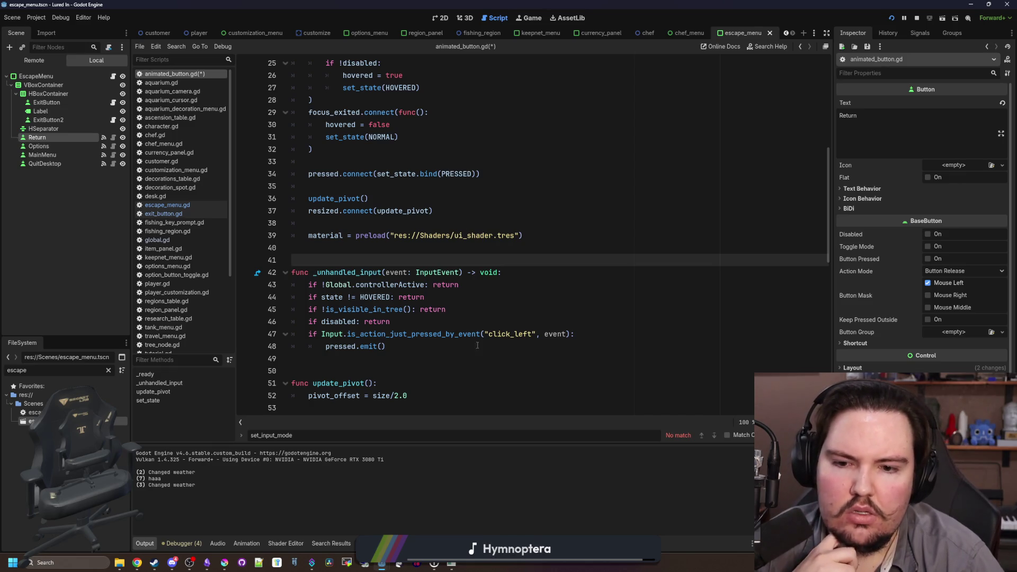
{"action": "left_click", "coordinate": [486, 326]}
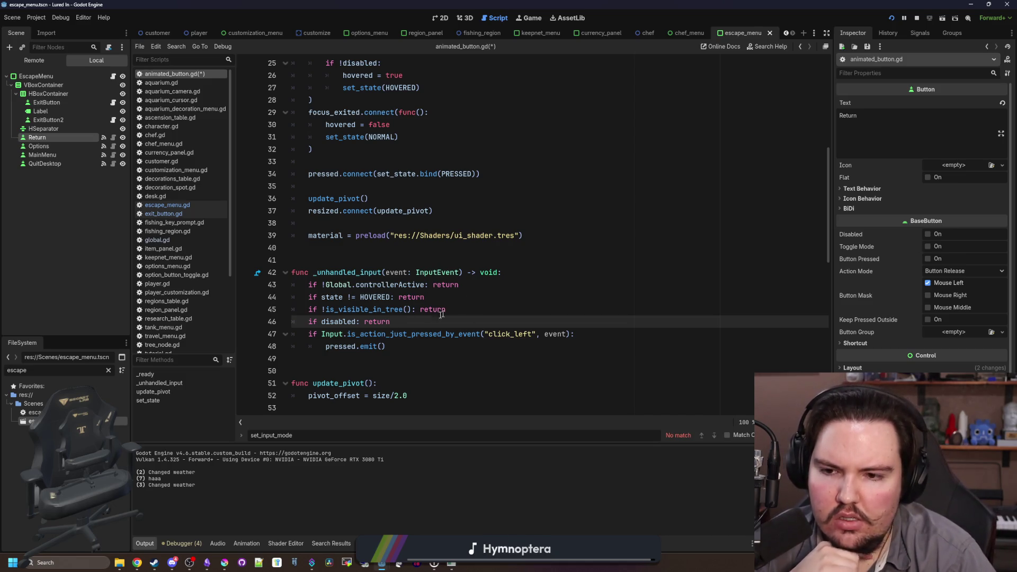
{"action": "left_click", "coordinate": [352, 251]}
{"action": "left_click", "coordinate": [358, 258]}
{"action": "scroll", "coordinate": [358, 258], "scroll_direction": "down", "scroll_amount": 1}
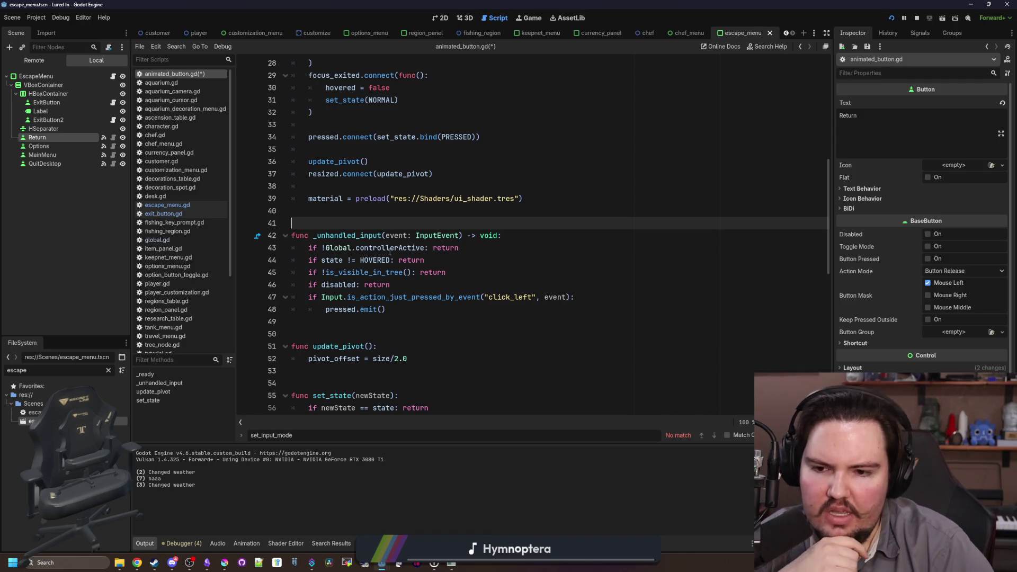
{"action": "mouse_move", "coordinate": [390, 252]}
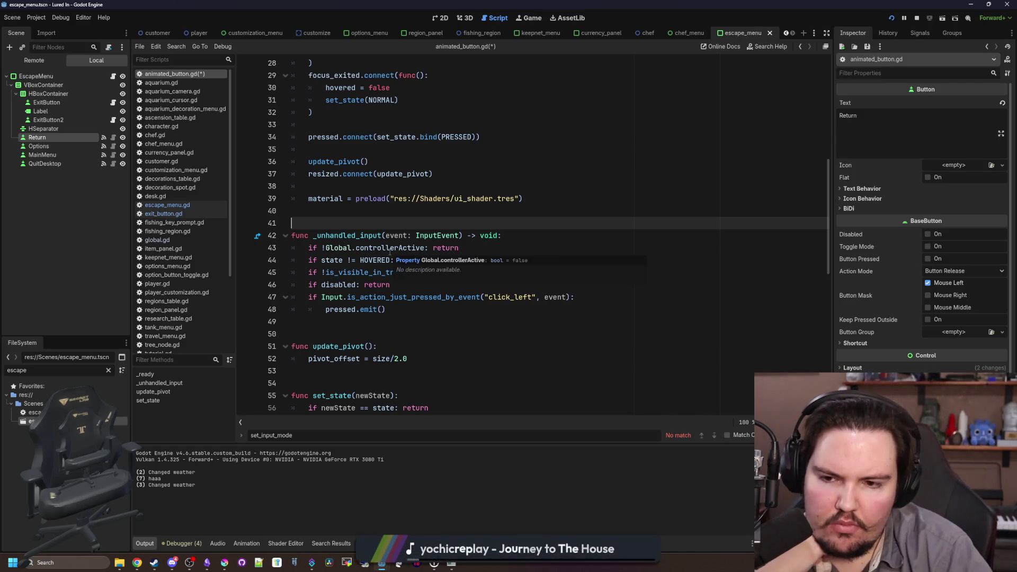
{"action": "left_click", "coordinate": [429, 297]}
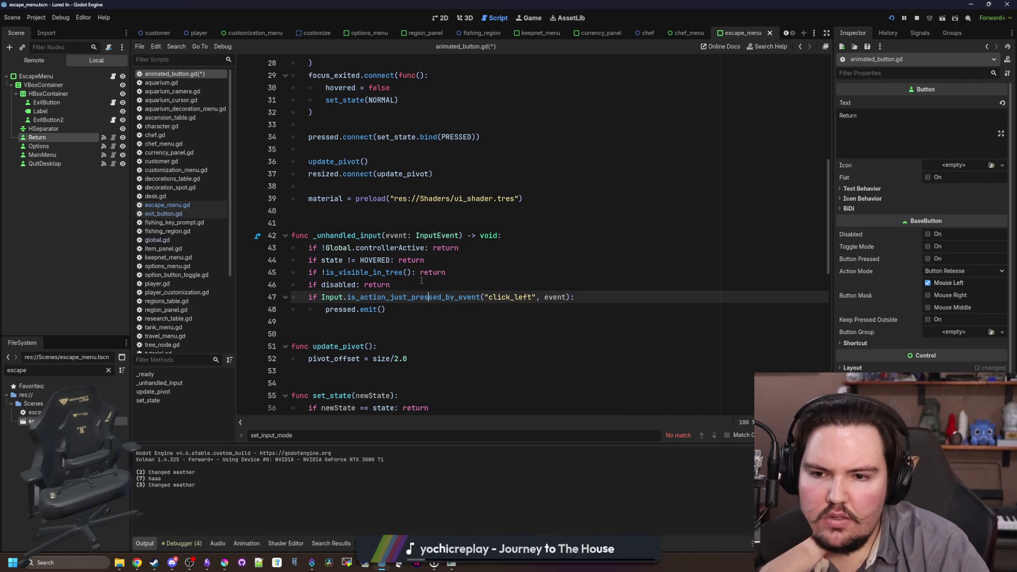
{"action": "left_click", "coordinate": [404, 305]}
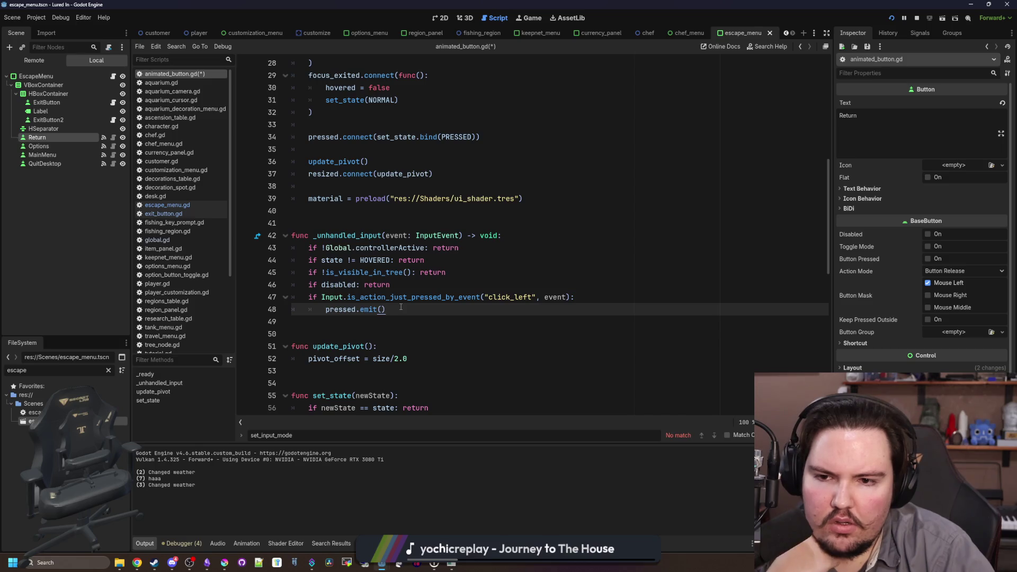
Cut the _unhandled_input function out and save animated_button.gd
{"action": "left_click_drag", "start_coordinate": [409, 310], "coordinate": [276, 237]}
{"action": "key", "text": "ctrl+c"}
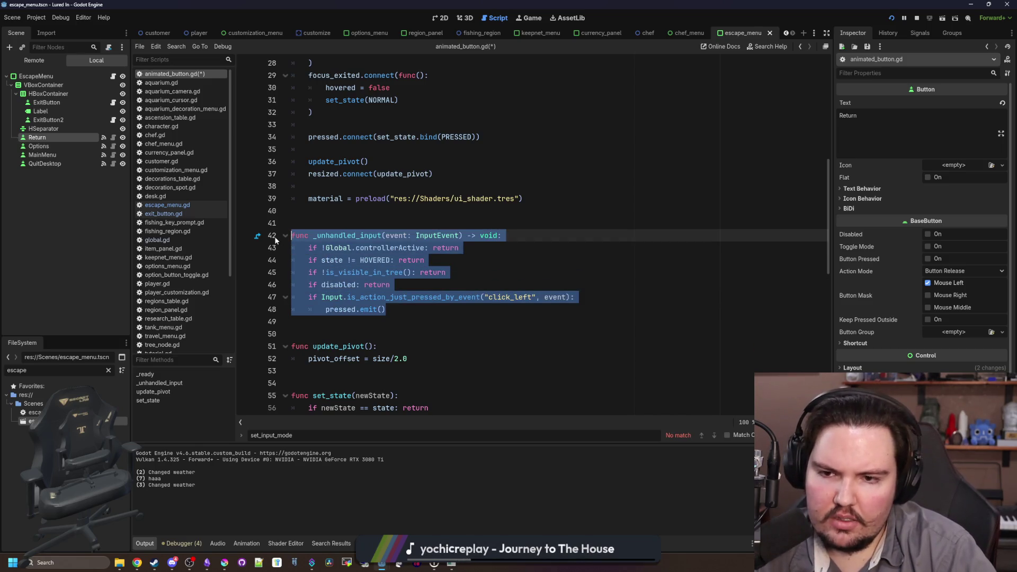
{"action": "key", "text": "BackSpace"}
{"action": "key", "text": "BackSpace"}
{"action": "key", "text": "BackSpace"}
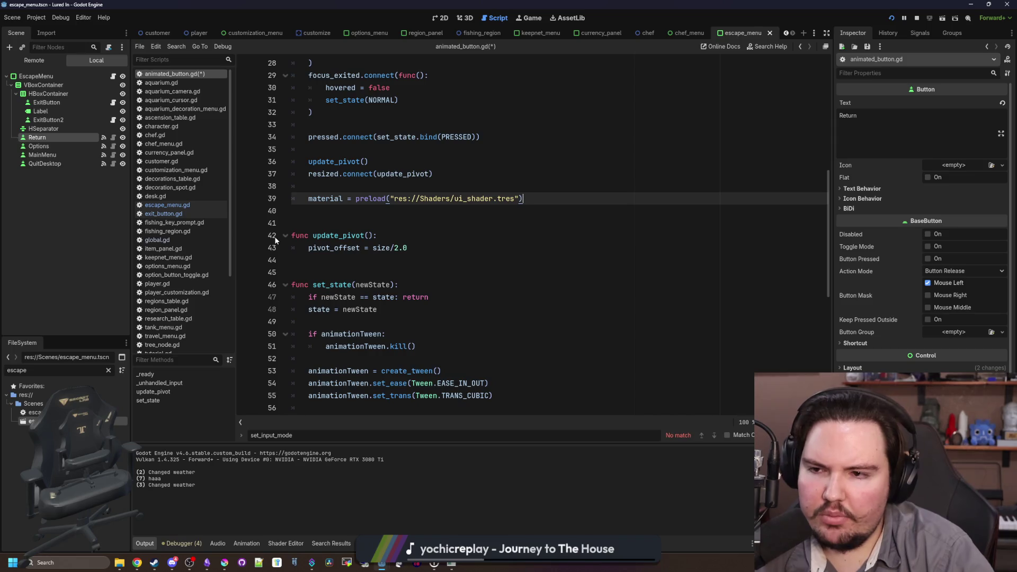
{"action": "key", "text": "ctrl+s"}
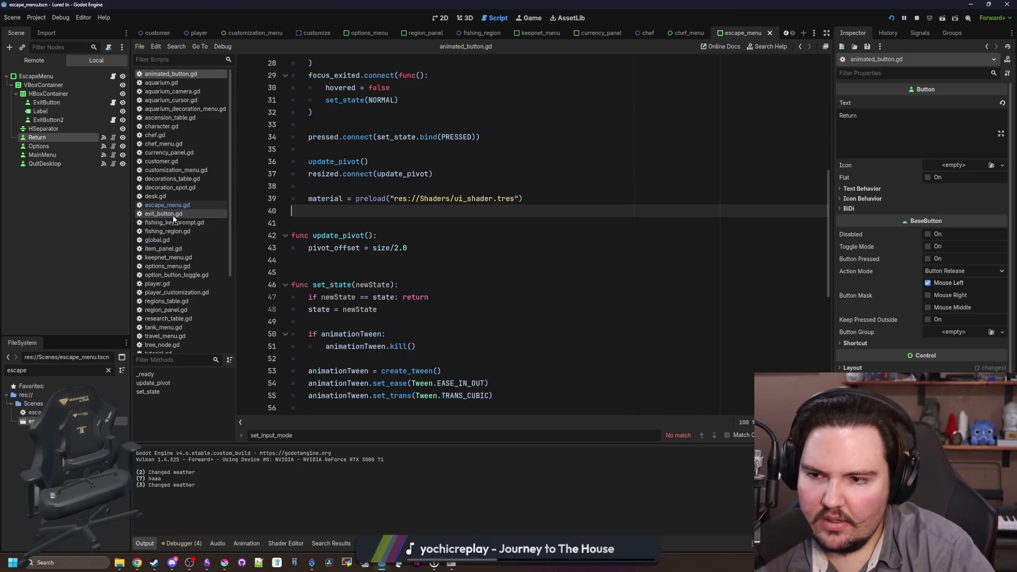
{"action": "left_click", "coordinate": [163, 214]}
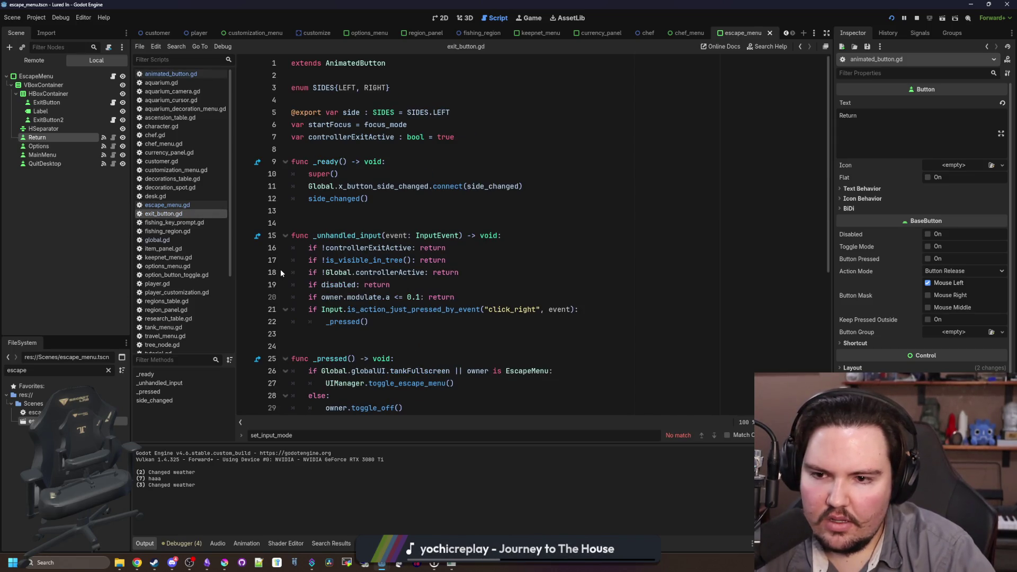
Paste the _unhandled_input function into exit_button.gd after side_changed()
{"action": "left_click", "coordinate": [342, 212]}
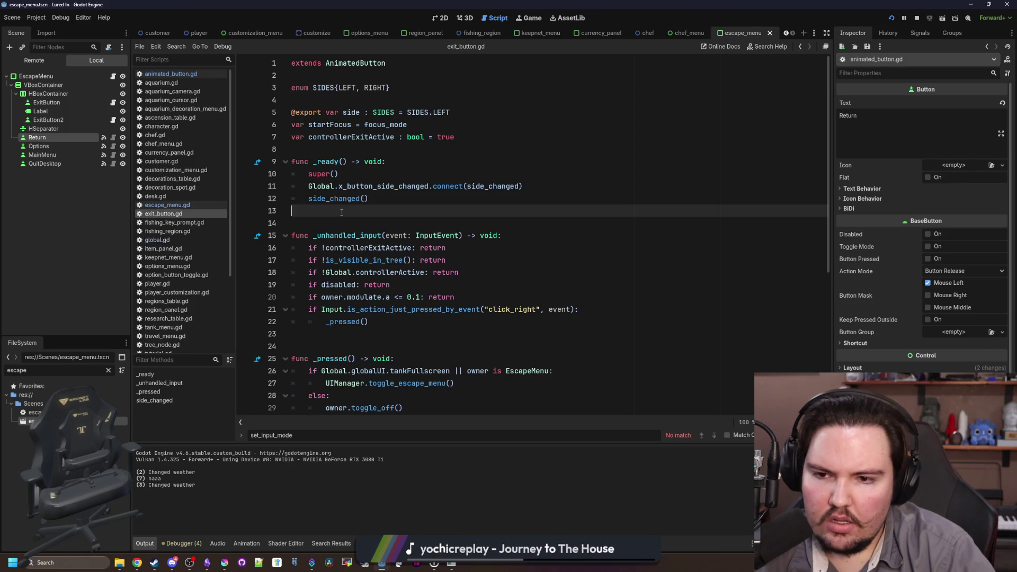
{"action": "key", "text": "ctrl+v"}
{"action": "left_click", "coordinate": [371, 198]}
{"action": "key", "text": "Return"}
{"action": "key", "text": "Return"}
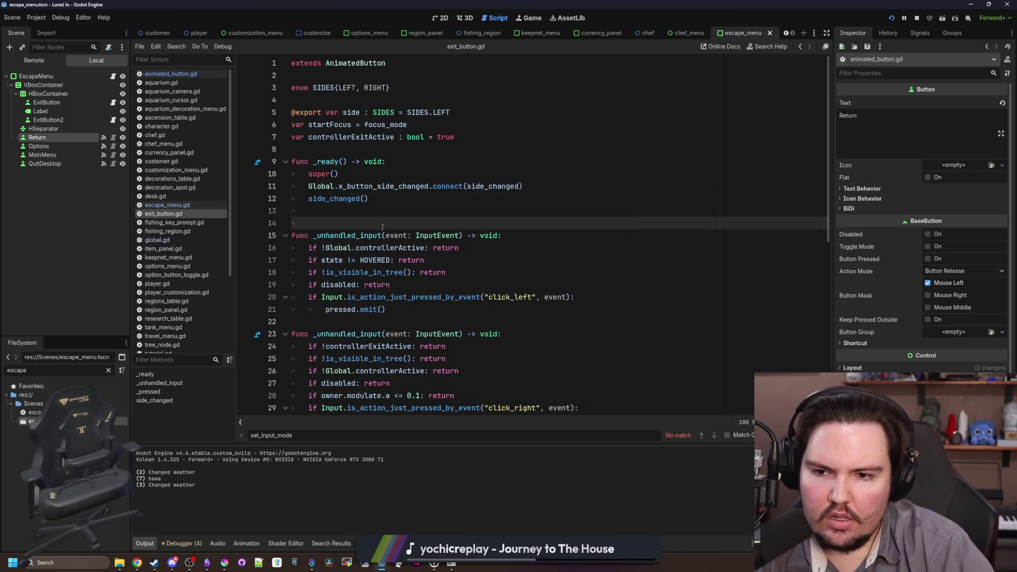
{"action": "scroll", "coordinate": [458, 287], "scroll_direction": "down", "scroll_amount": 2}
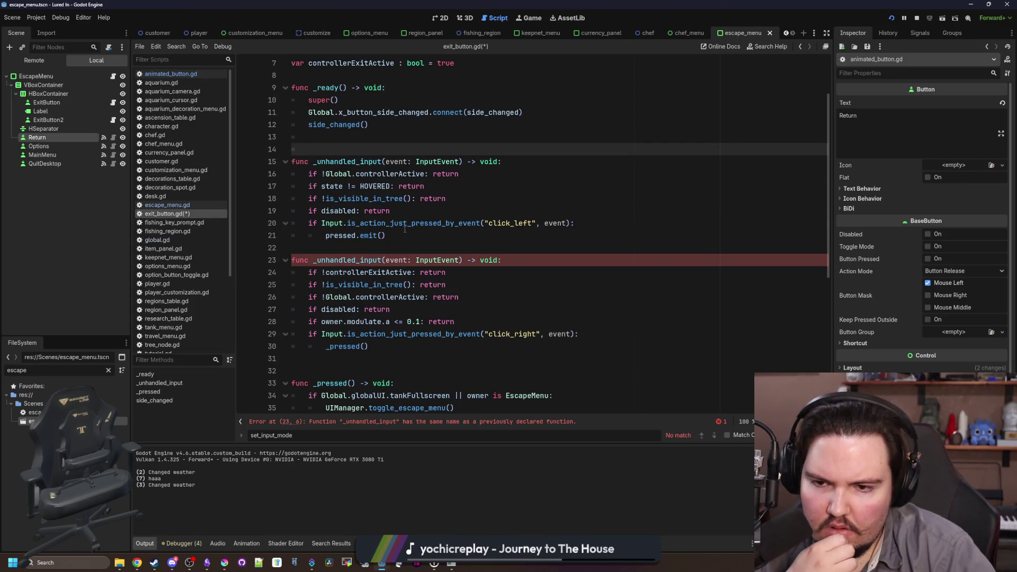
Delete the duplicate from exit_button.gd, save, and paste it back into animated_button.gd
{"action": "mouse_move", "coordinate": [396, 233]}
{"action": "left_mouse_down"}
{"action": "mouse_move", "coordinate": [352, 223]}
{"action": "mouse_move", "coordinate": [266, 164]}
{"action": "left_mouse_up"}
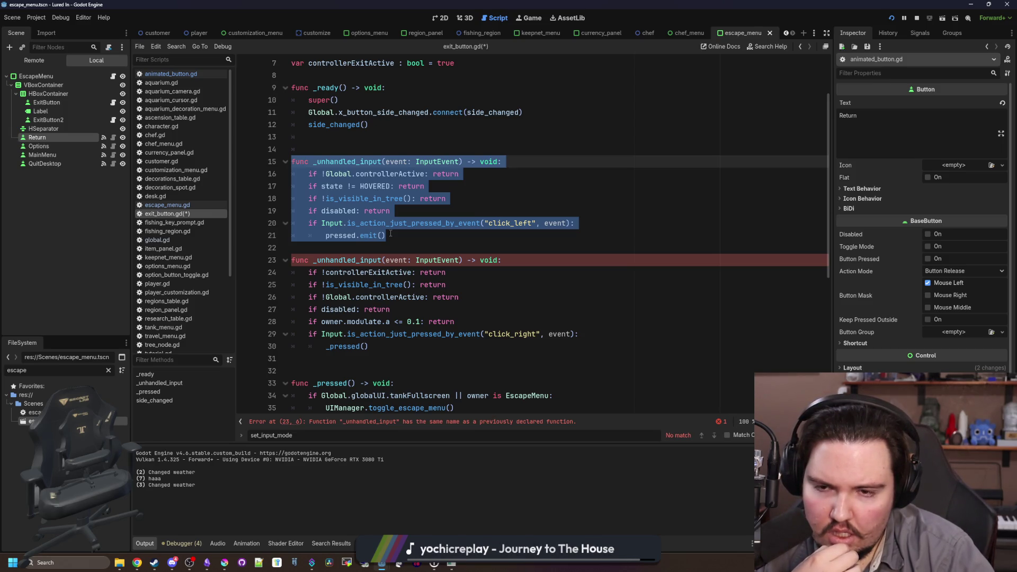
{"action": "key", "text": "BackSpace"}
{"action": "key", "text": "BackSpace"}
{"action": "key", "text": "BackSpace"}
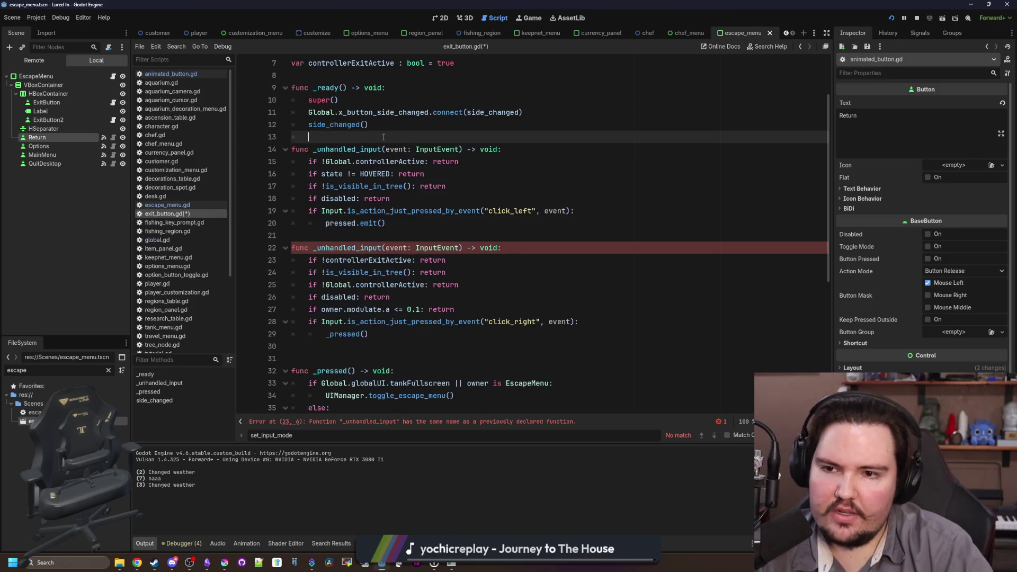
{"action": "key", "text": "ctrl+s"}
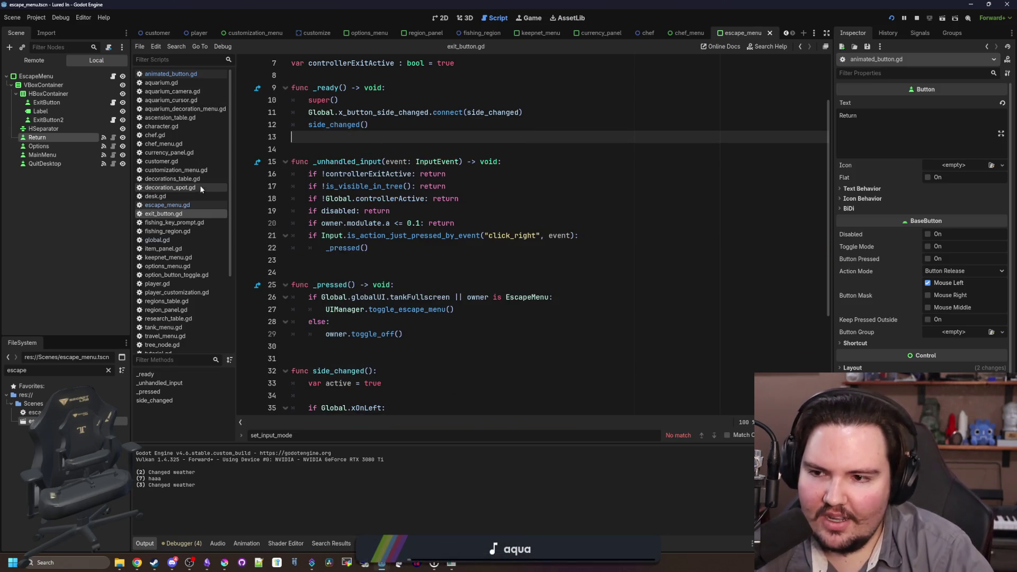
{"action": "left_click", "coordinate": [197, 74]}
{"action": "key", "text": "ctrl+v"}
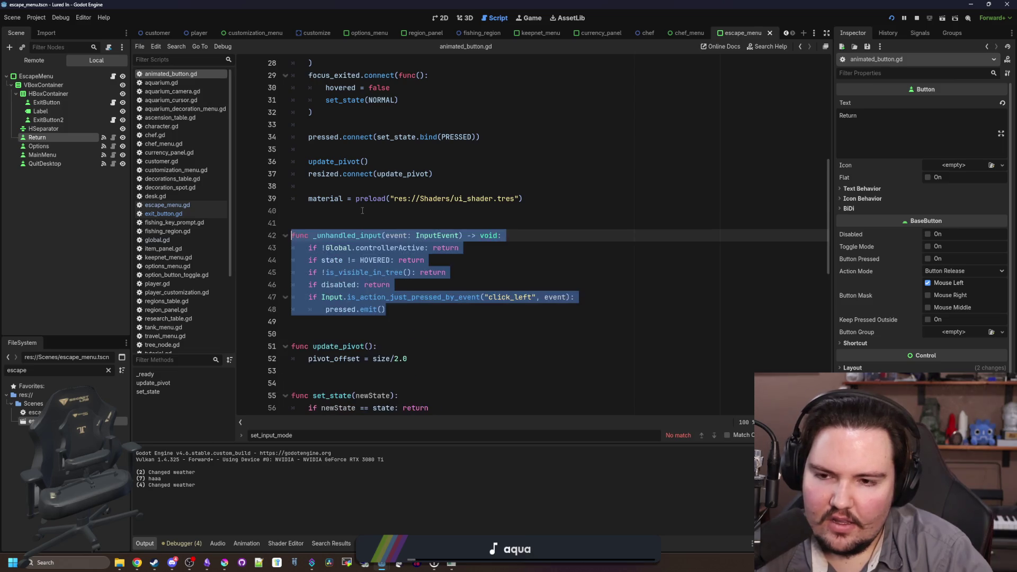
Comment out lines 42–48 with Ctrl+K, save animated_button.gd, and bring the game forward
{"action": "key", "text": "ctrl+k"}
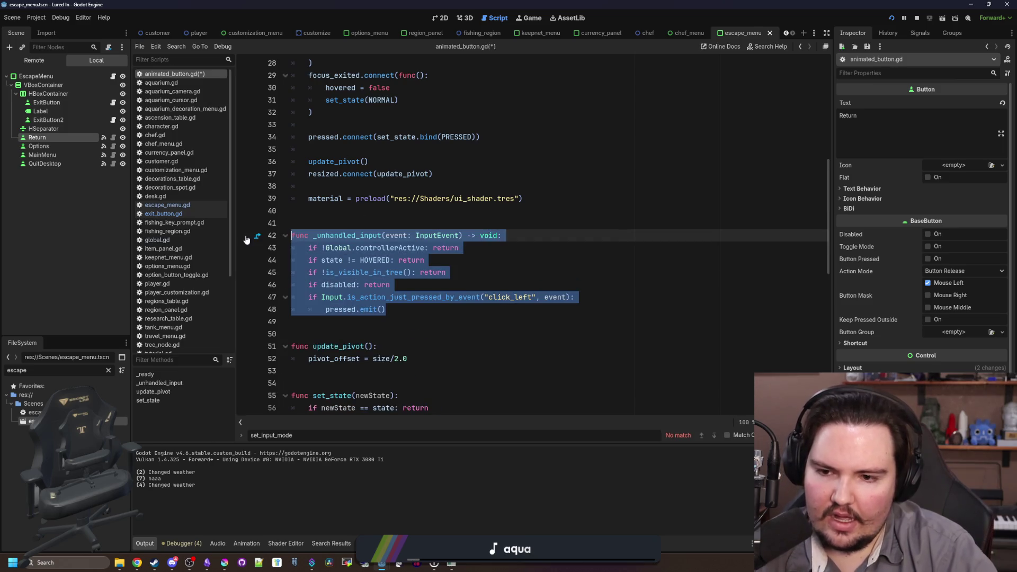
{"action": "key", "text": "ctrl+s"}
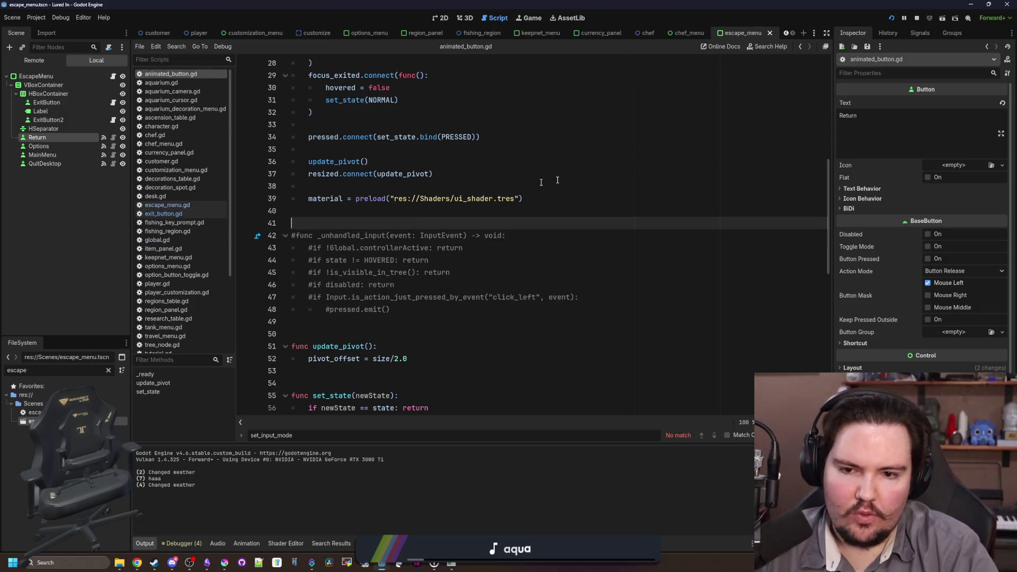
{"action": "left_click", "coordinate": [447, 566]}
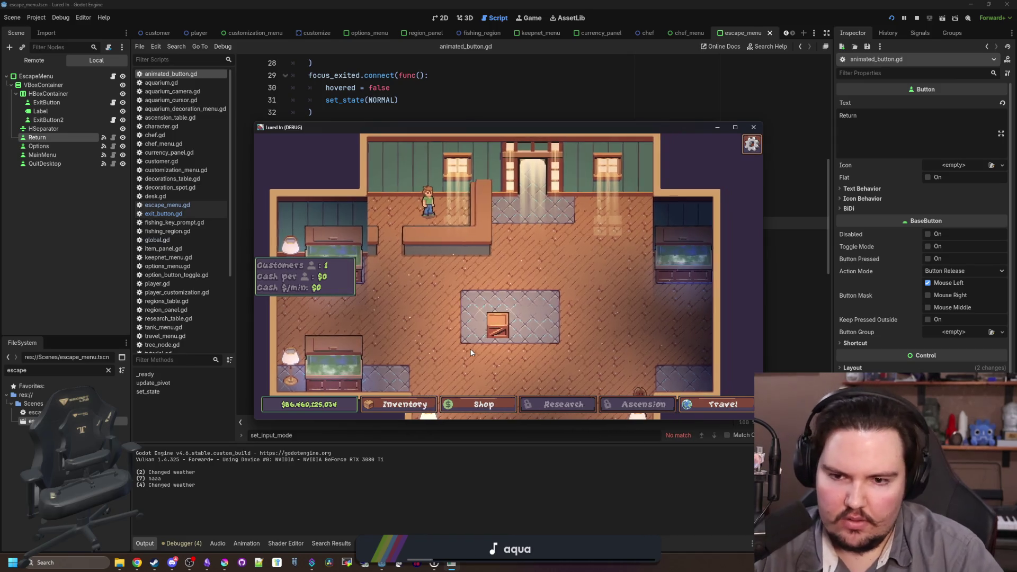
Using controller input, open and close the Escape Menu twice, then minimise the game
{"action": "key", "text": "Return"}
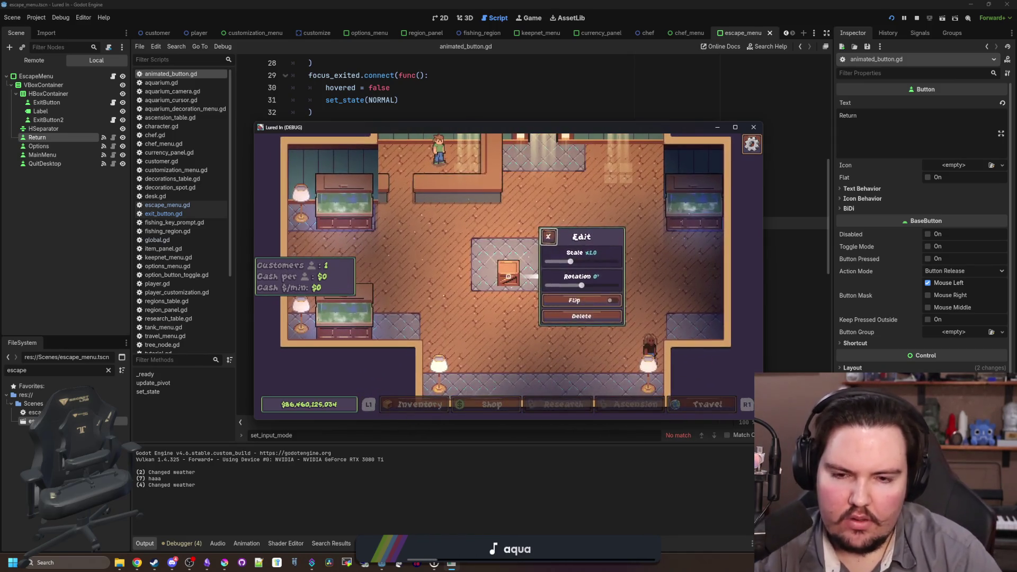
{"action": "key", "text": "Escape"}
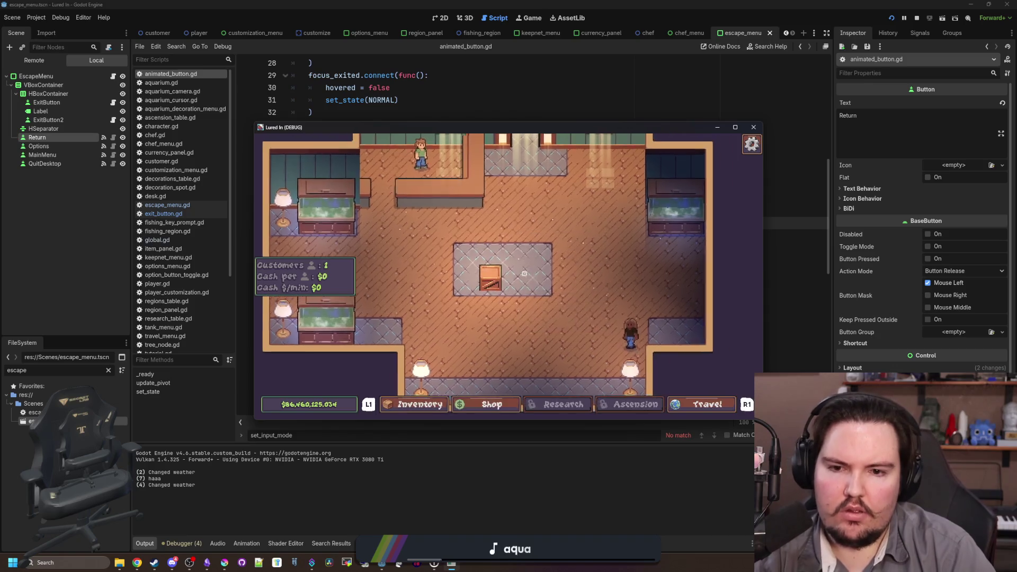
{"action": "key", "text": "Escape"}
{"action": "key", "text": "Escape"}
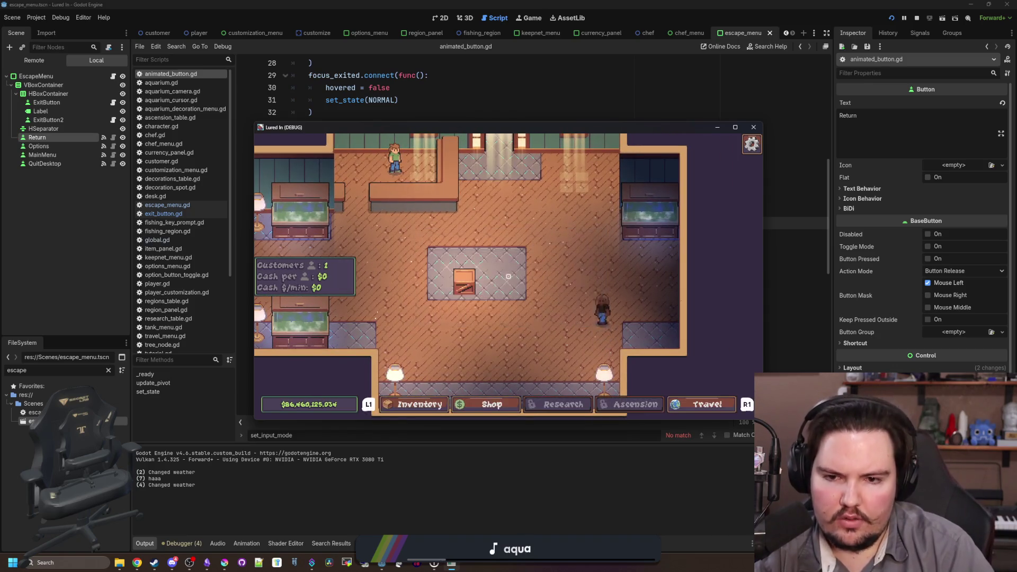
{"action": "key", "text": "Escape"}
{"action": "key", "text": "Escape"}
{"action": "key", "text": "Escape"}
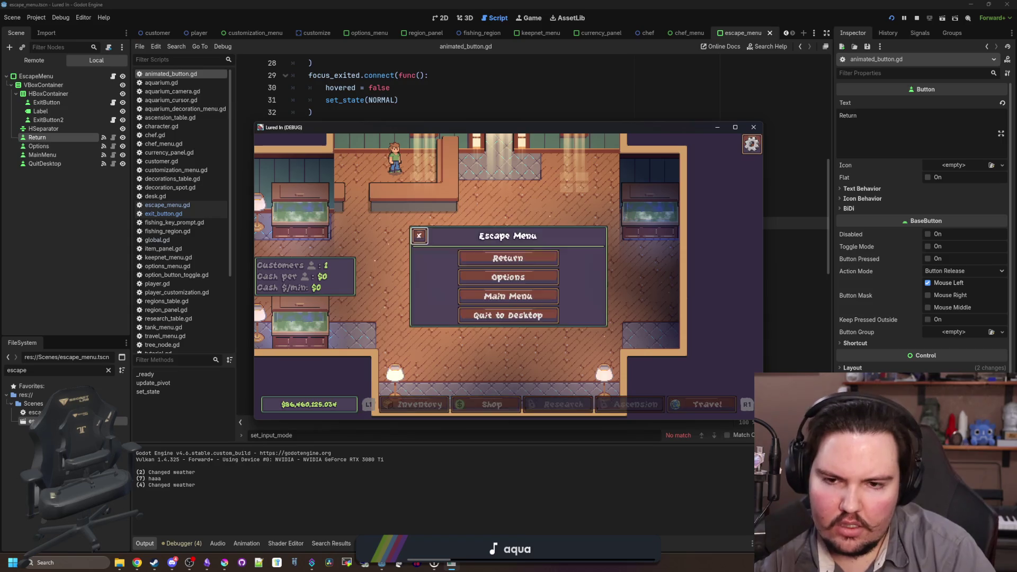
{"action": "key", "text": "Escape"}
{"action": "key", "text": "Escape"}
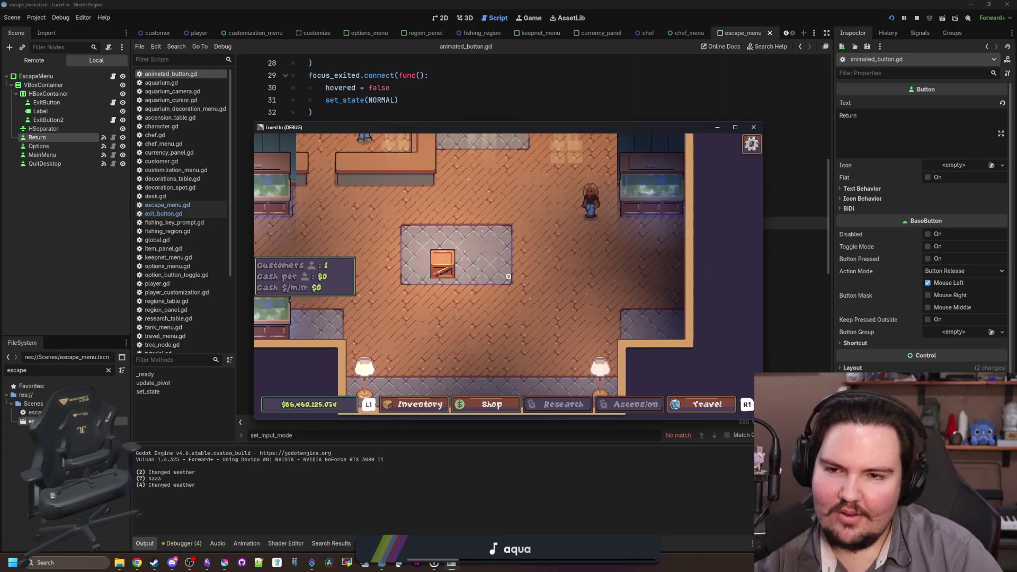
{"action": "key", "text": "super+Down"}
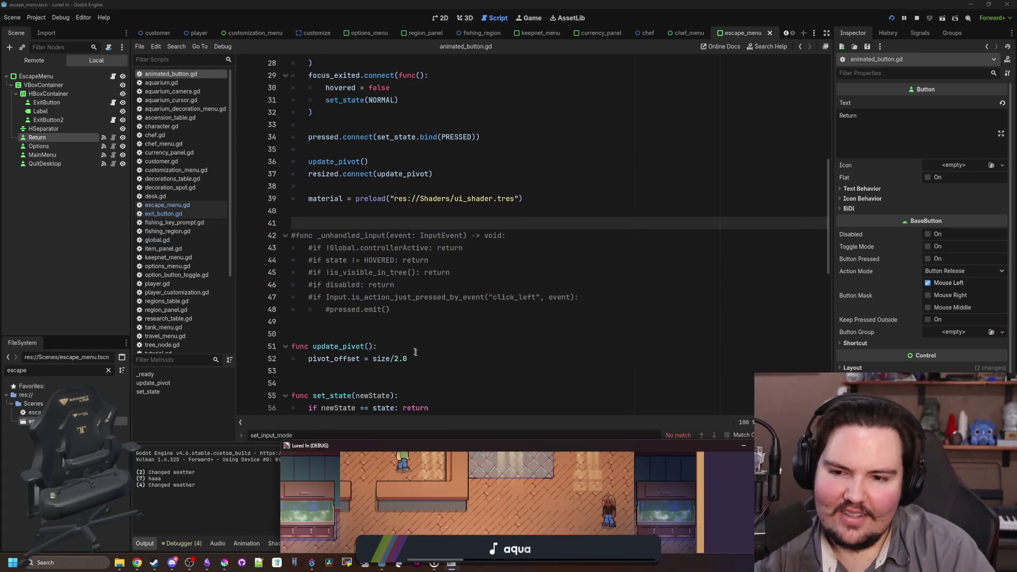
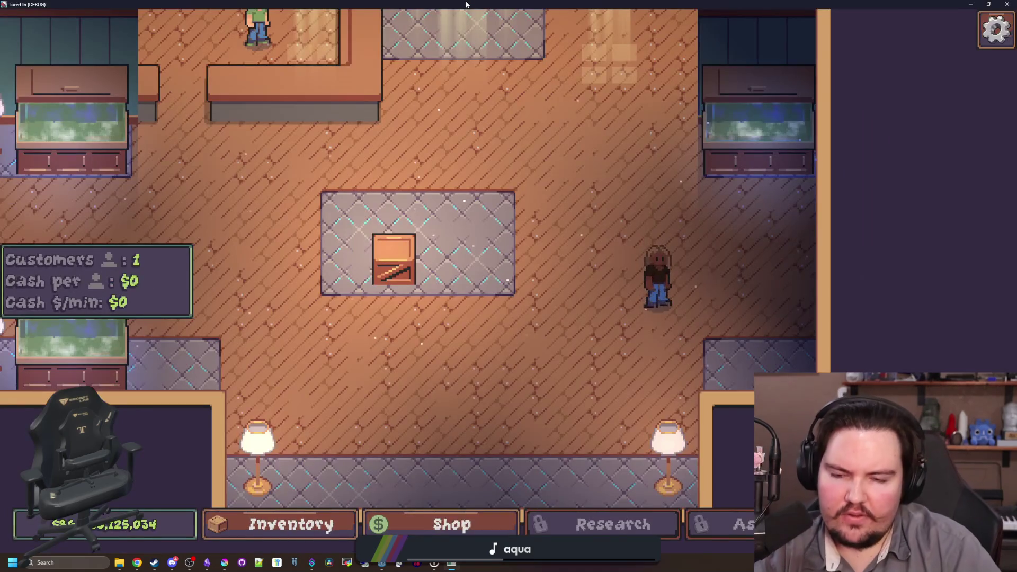
Toggle the game's pause menu open and closed a few times
{"action": "key", "text": "Escape"}
{"action": "key", "text": "Escape"}
{"action": "key", "text": "Escape"}
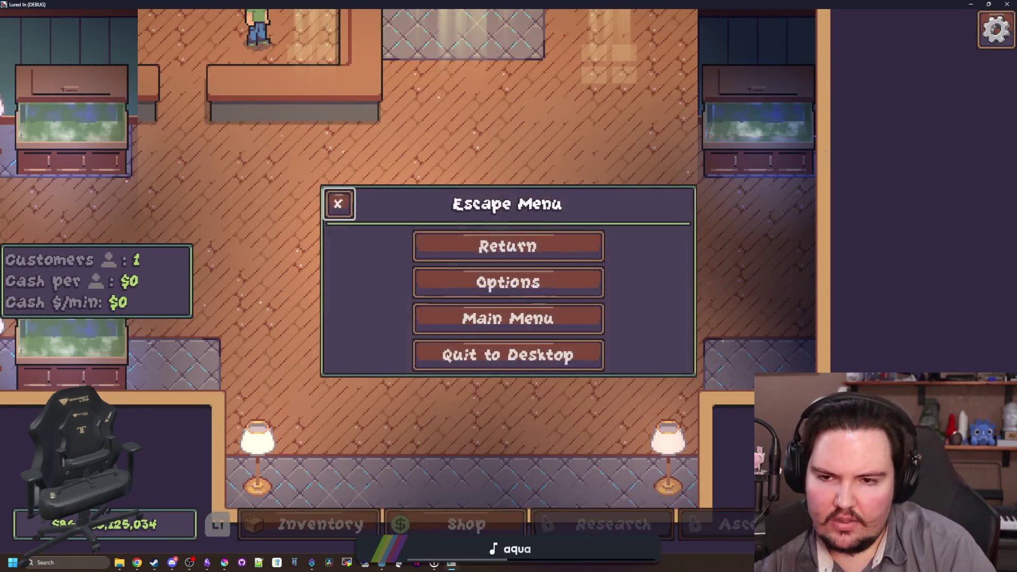
{"action": "key", "text": "Escape"}
{"action": "key", "text": "Escape"}
{"action": "key", "text": "Escape"}
{"action": "key", "text": "Escape"}
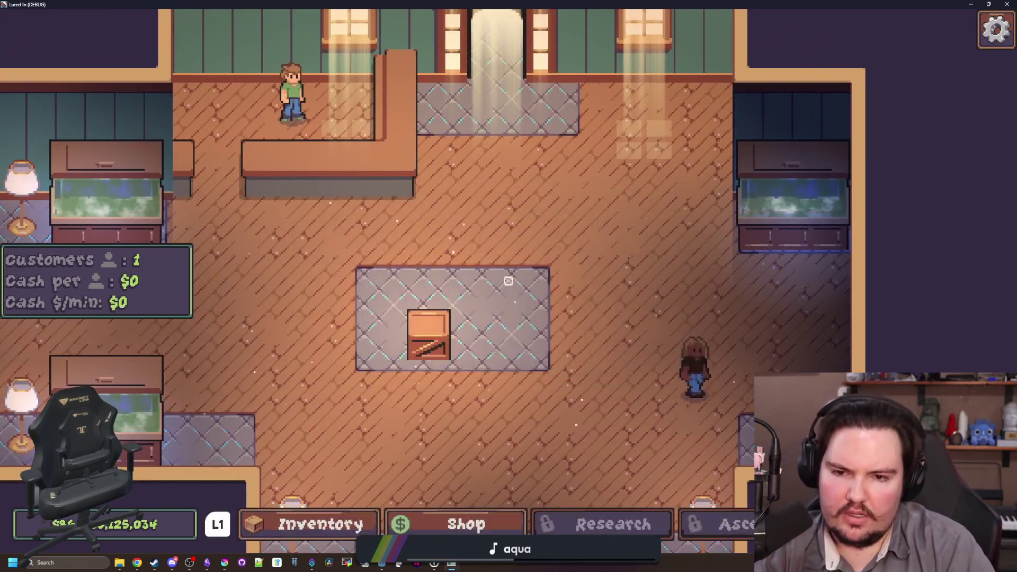
{"action": "key", "text": "Escape"}
{"action": "left_click", "coordinate": [508, 281]}
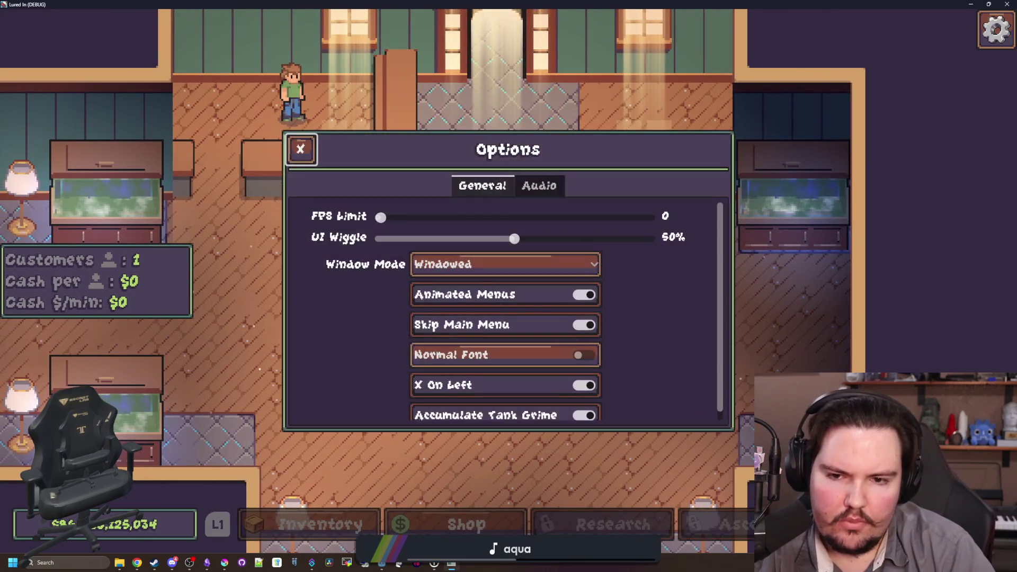
{"action": "key", "text": "Escape"}
{"action": "key", "text": "Escape"}
{"action": "key", "text": "Escape"}
With the controller, toggle the Normal Font option in Options, then resume the shop
{"action": "key", "text": "Down"}
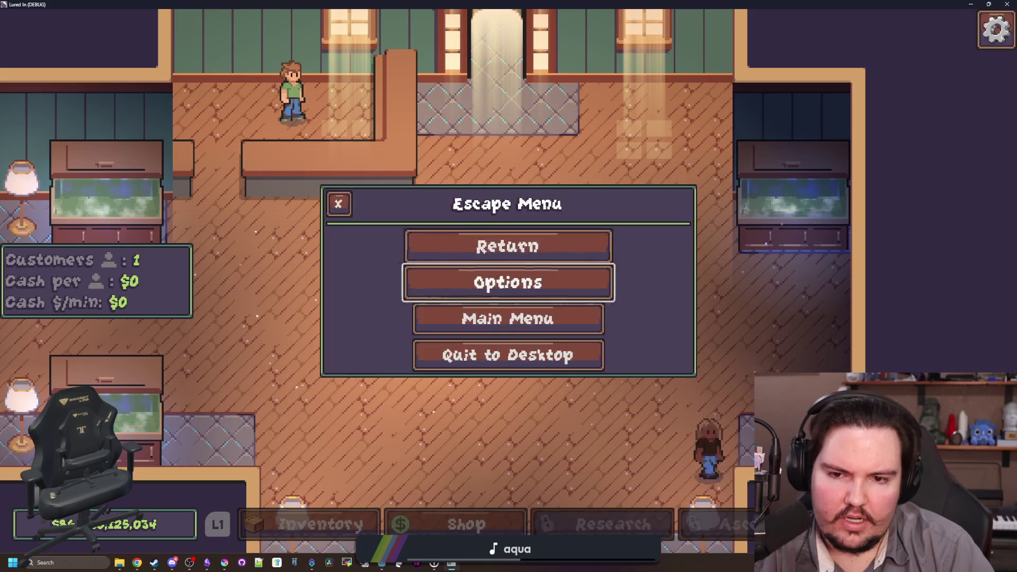
{"action": "key", "text": "Return"}
{"action": "key", "text": "Down"}
{"action": "key", "text": "Down"}
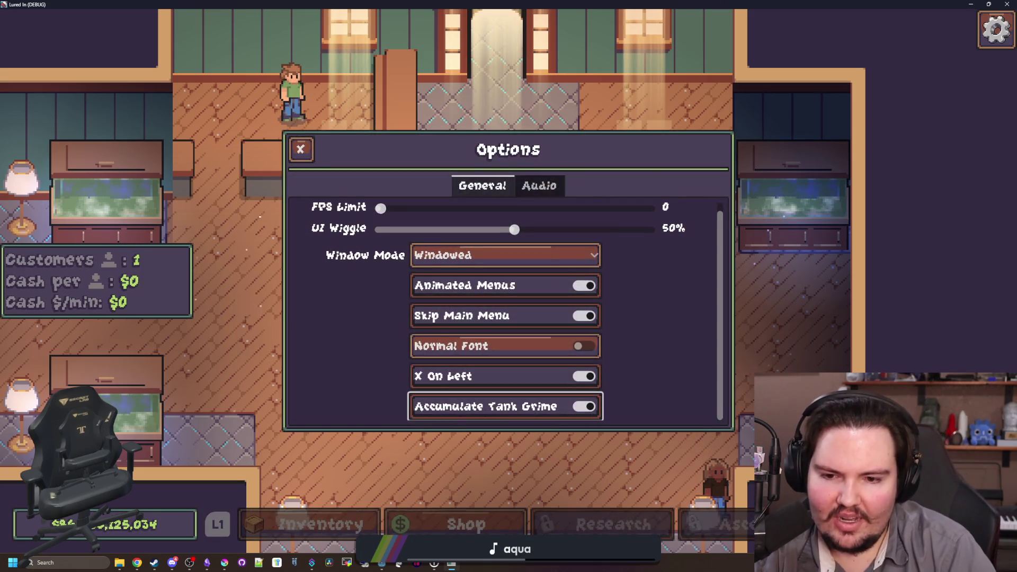
{"action": "key", "text": "Return"}
{"action": "key", "text": "Return"}
{"action": "key", "text": "Return"}
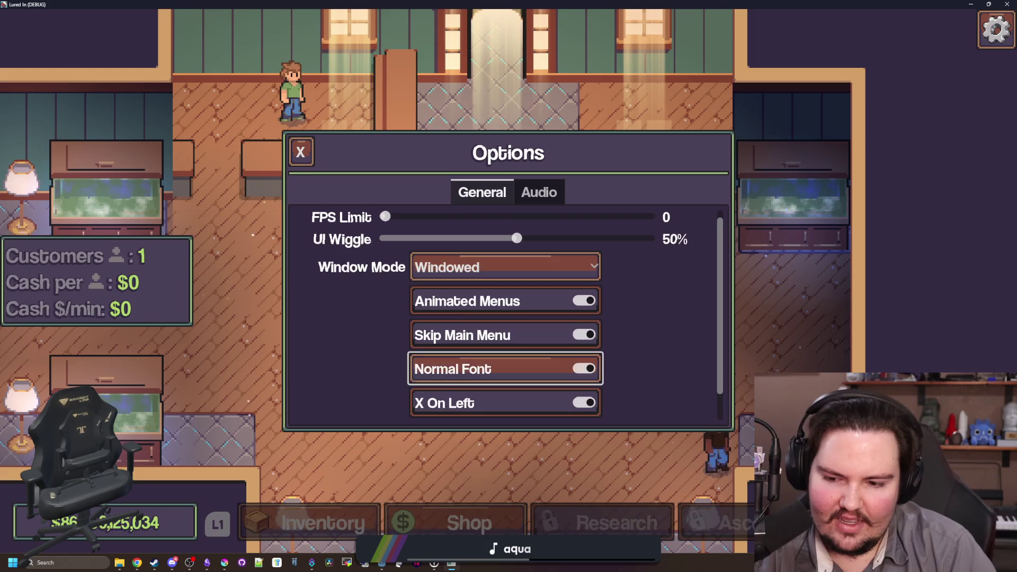
{"action": "key", "text": "Return"}
{"action": "key", "text": "Return"}
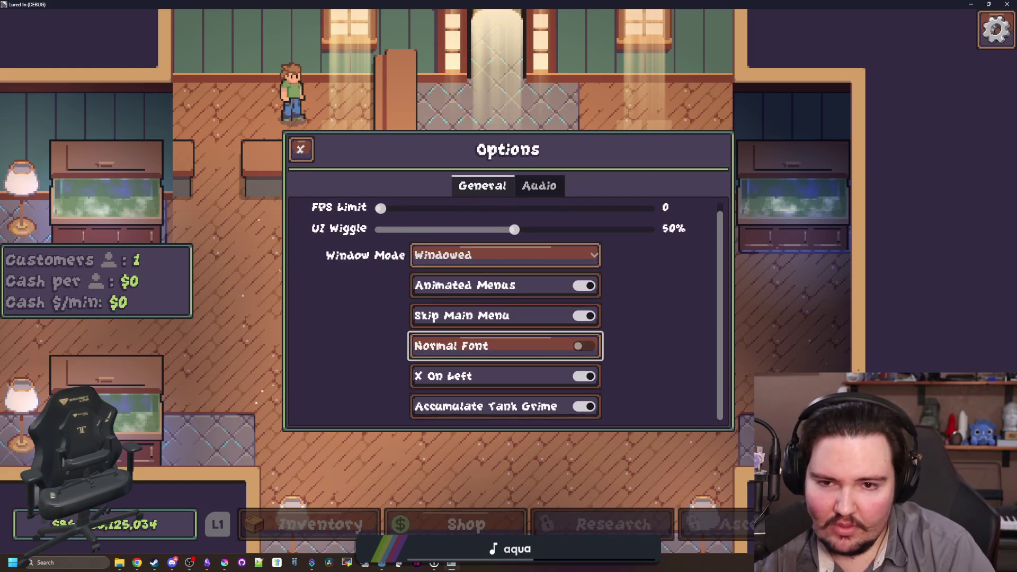
{"action": "key", "text": "e"}
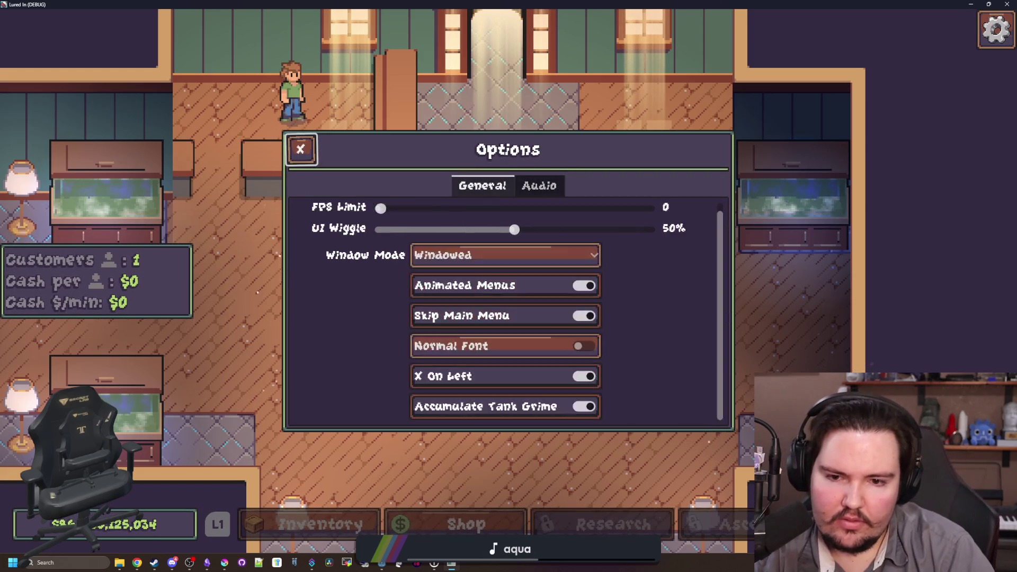
{"action": "key", "text": "Escape"}
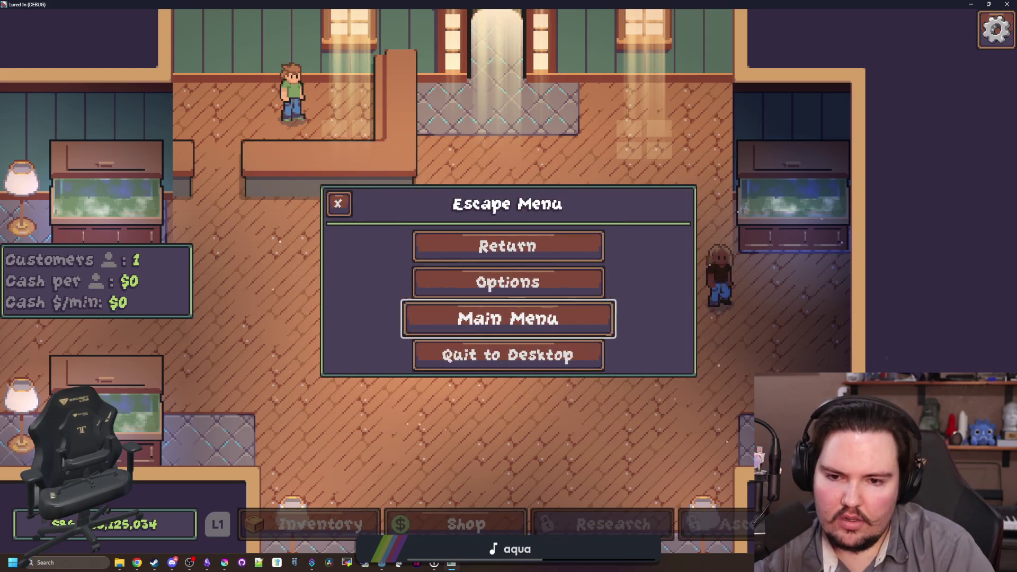
{"action": "key", "text": "Escape"}
Pan the camera across the shop: right wall, entrance, far left and lower room
{"action": "scroll", "coordinate": [511, 277], "scroll_direction": "up", "scroll_amount": 2}
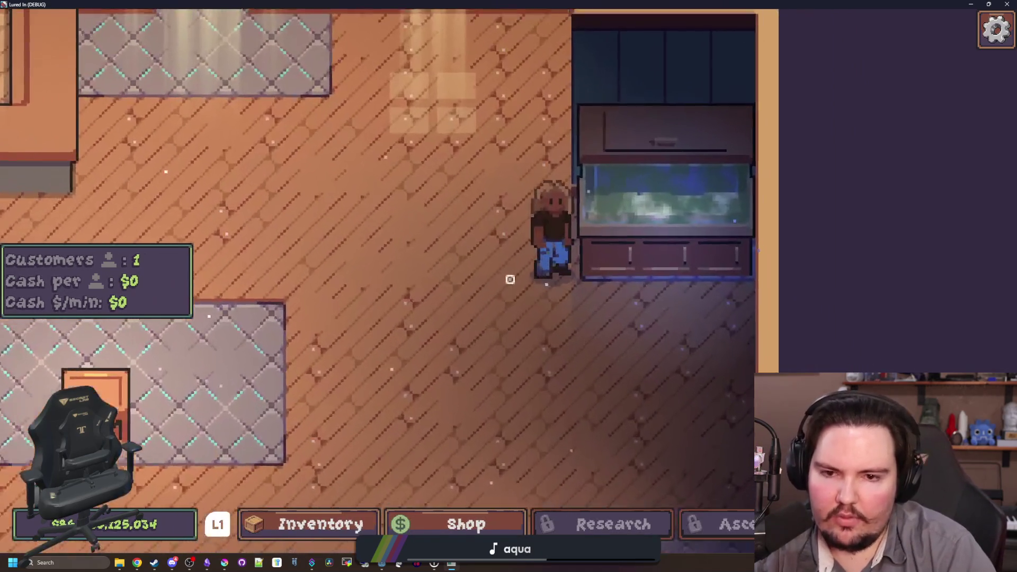
{"action": "scroll", "coordinate": [508, 281], "scroll_direction": "down", "scroll_amount": 2}
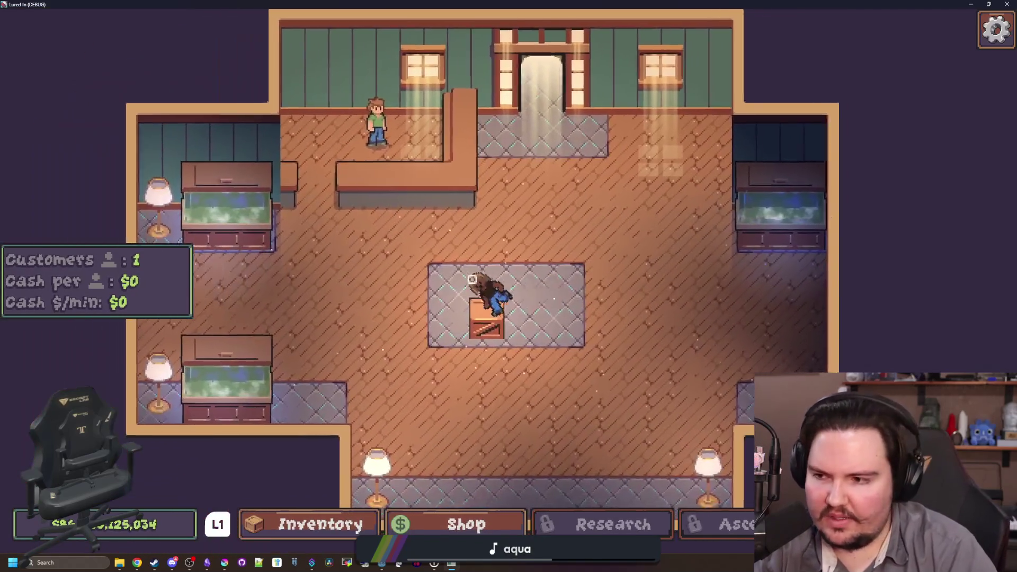
{"action": "mouse_move", "coordinate": [472, 279]}
{"action": "left_mouse_down"}
{"action": "mouse_move", "coordinate": [503, 286]}
{"action": "mouse_move", "coordinate": [514, 273]}
{"action": "mouse_move", "coordinate": [476, 291]}
{"action": "mouse_move", "coordinate": [504, 303]}
{"action": "mouse_move", "coordinate": [511, 295]}
{"action": "mouse_move", "coordinate": [506, 317]}
{"action": "mouse_move", "coordinate": [520, 265]}
{"action": "mouse_move", "coordinate": [504, 268]}
{"action": "mouse_move", "coordinate": [503, 242]}
{"action": "mouse_move", "coordinate": [514, 272]}
{"action": "mouse_move", "coordinate": [504, 291]}
{"action": "left_mouse_up"}
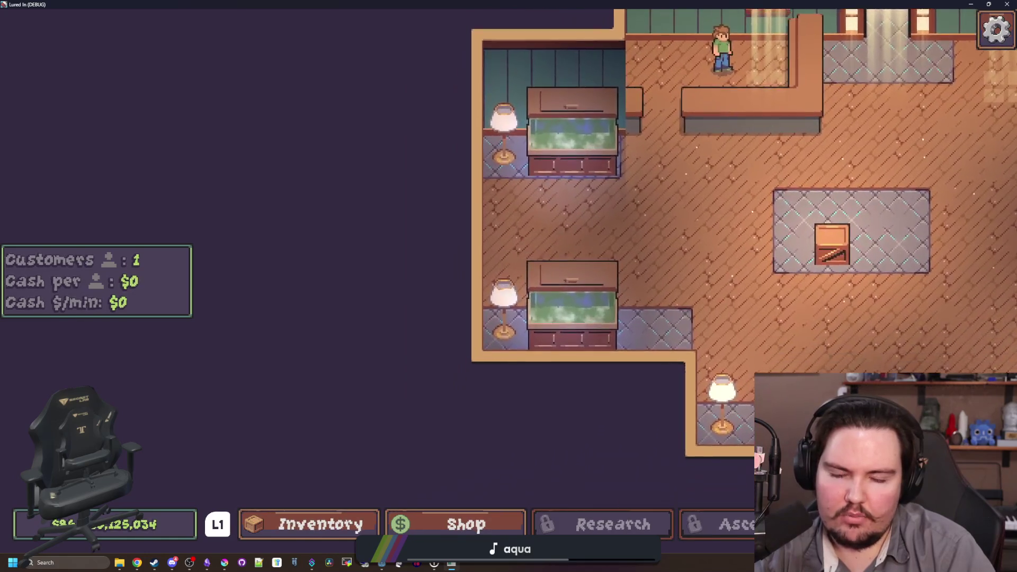
{"action": "key", "text": "d"}
{"action": "key", "text": "w"}
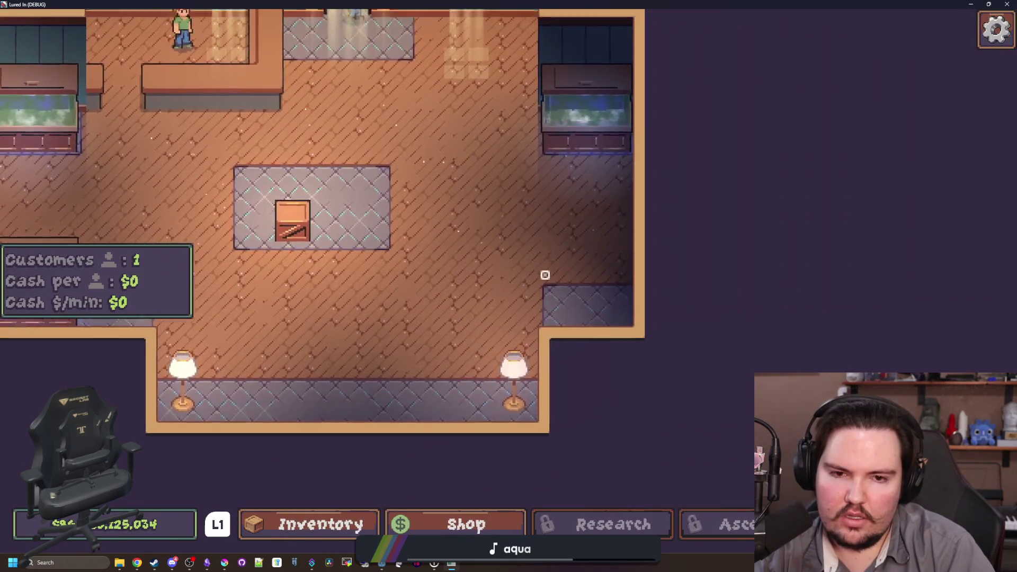
{"action": "key", "text": "w"}
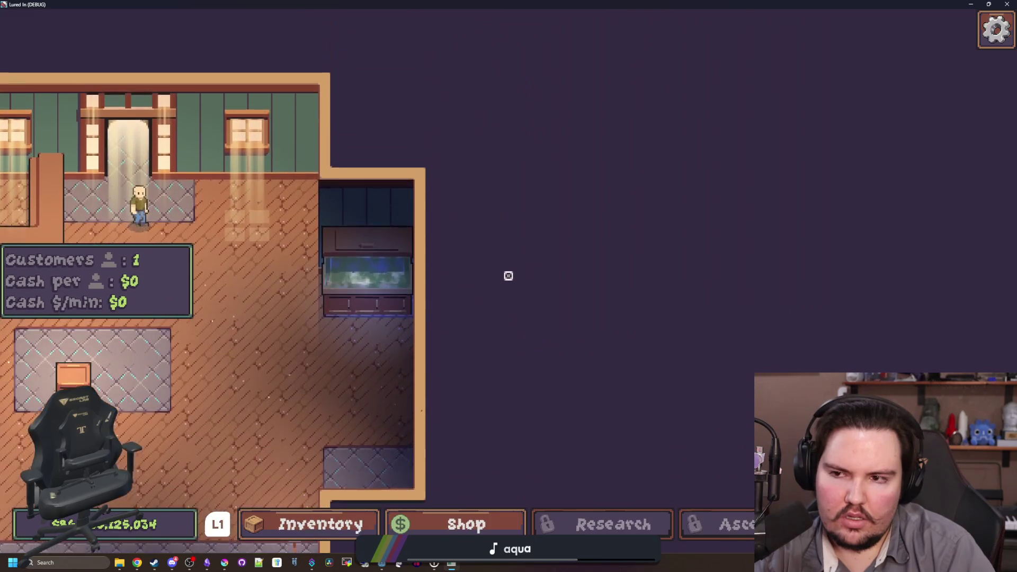
{"action": "key", "text": "a"}
{"action": "key", "text": "s"}
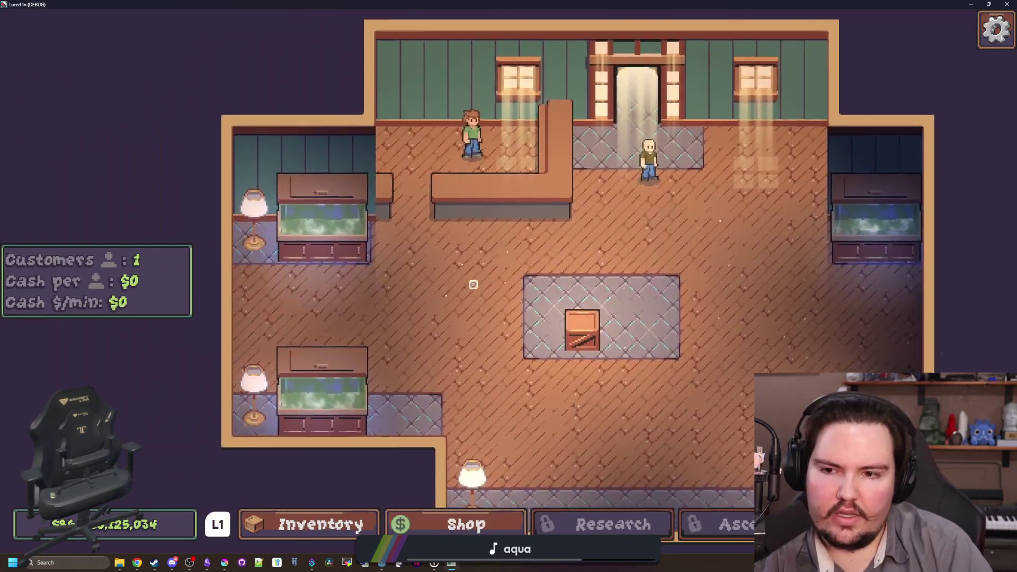
{"action": "key", "text": "d"}
{"action": "key", "text": "w"}
{"action": "key", "text": "a"}
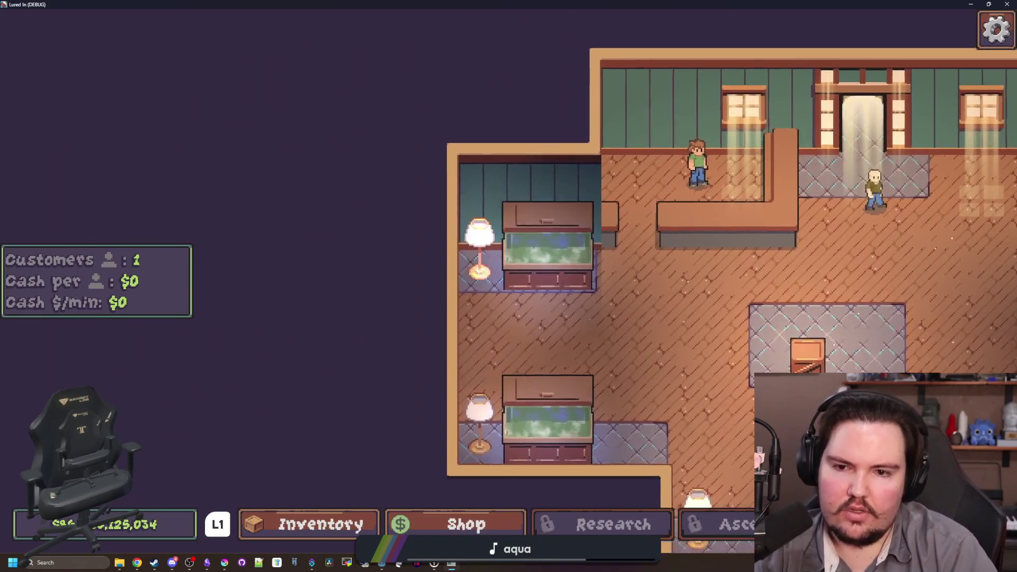
{"action": "key", "text": "s"}
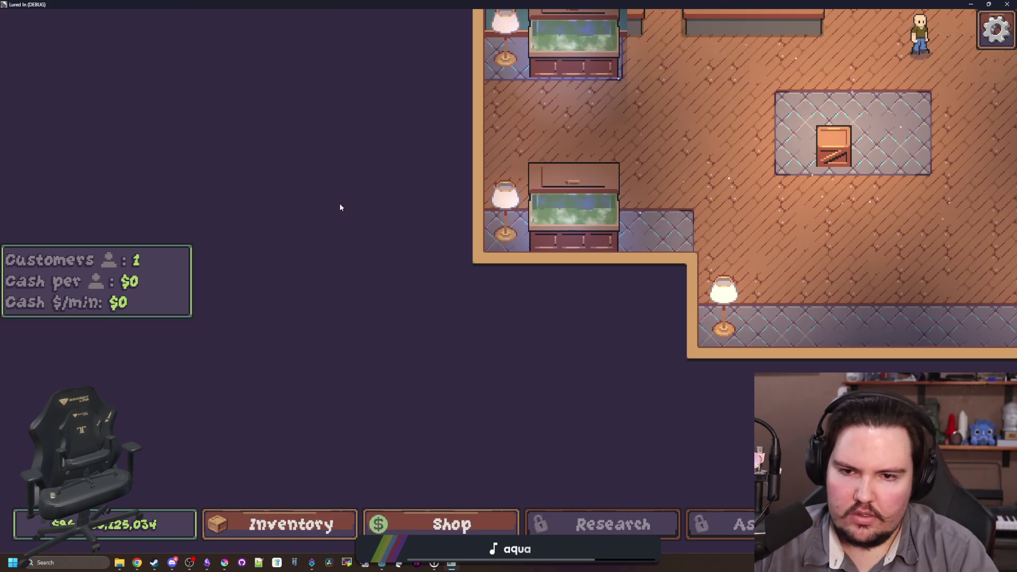
Stop the game and return to the Godot editor
{"action": "key", "text": "w"}
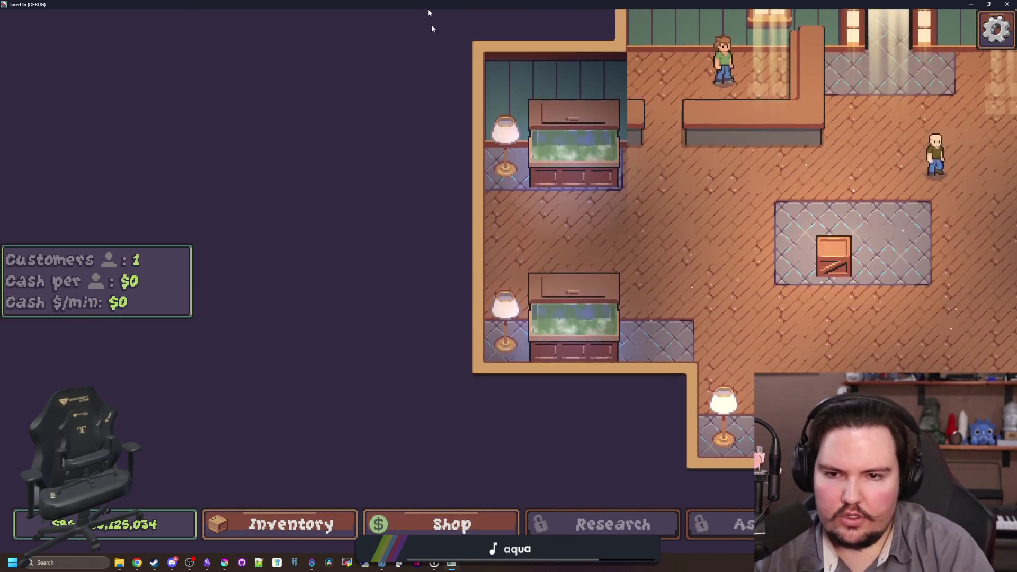
{"action": "key", "text": "alt+Tab"}
{"action": "key", "text": "ctrl+s"}
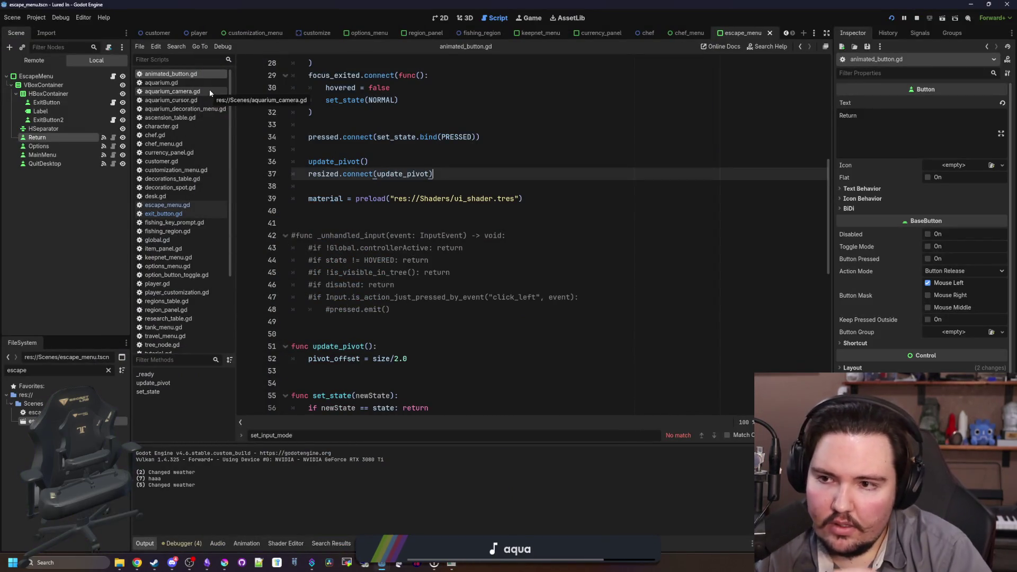
Open aquarium_cursor.gd and look over its _ready function
{"action": "left_click", "coordinate": [201, 99]}
{"action": "scroll", "coordinate": [498, 171], "scroll_direction": "up", "scroll_amount": 15}
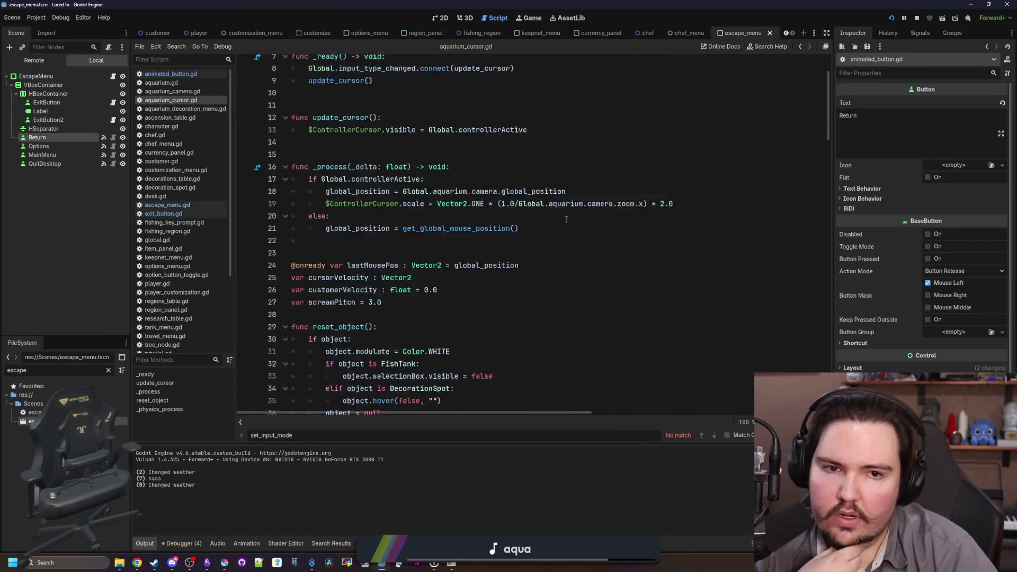
{"action": "left_click", "coordinate": [396, 133]}
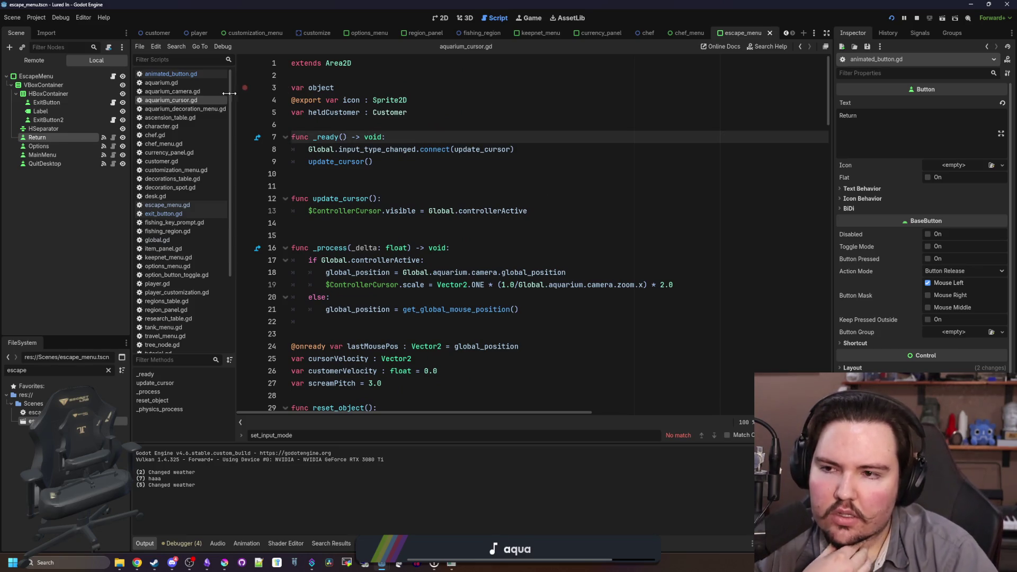
In aquarium_camera.gd set limitMin to Vector2(-300, -256), then relaunch the game maximised
{"action": "left_click", "coordinate": [153, 93]}
{"action": "scroll", "coordinate": [419, 159], "scroll_direction": "up", "scroll_amount": 8}
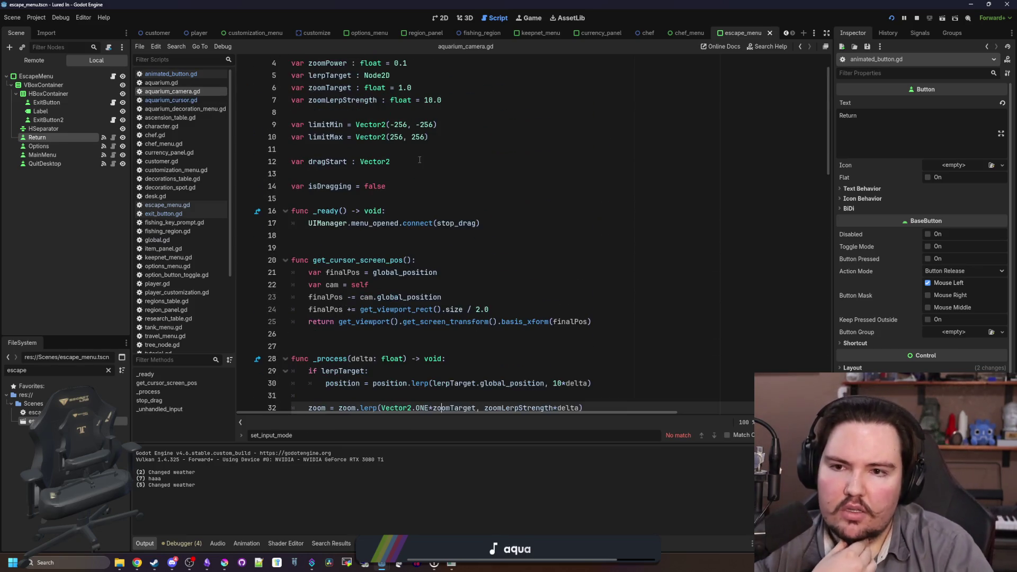
{"action": "left_click", "coordinate": [455, 194]}
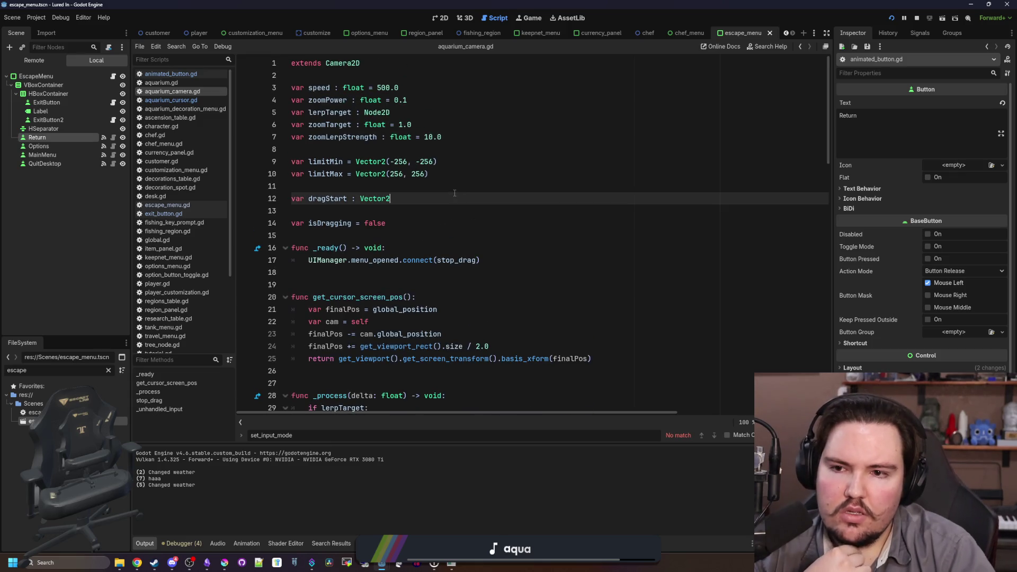
{"action": "left_click", "coordinate": [348, 186]}
{"action": "left_click", "coordinate": [409, 161]}
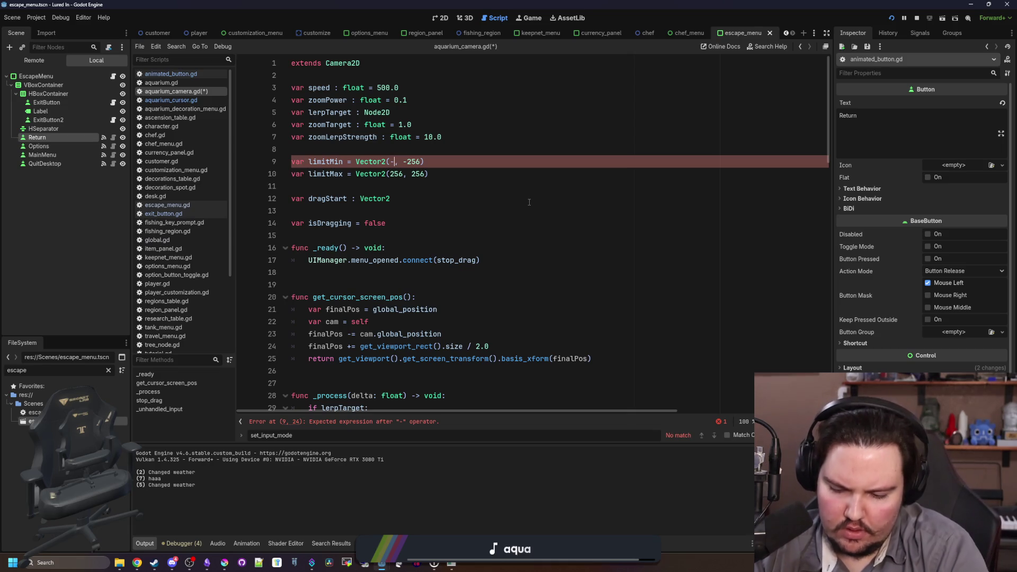
{"action": "type", "text": "300"}
{"action": "left_click", "coordinate": [529, 202]}
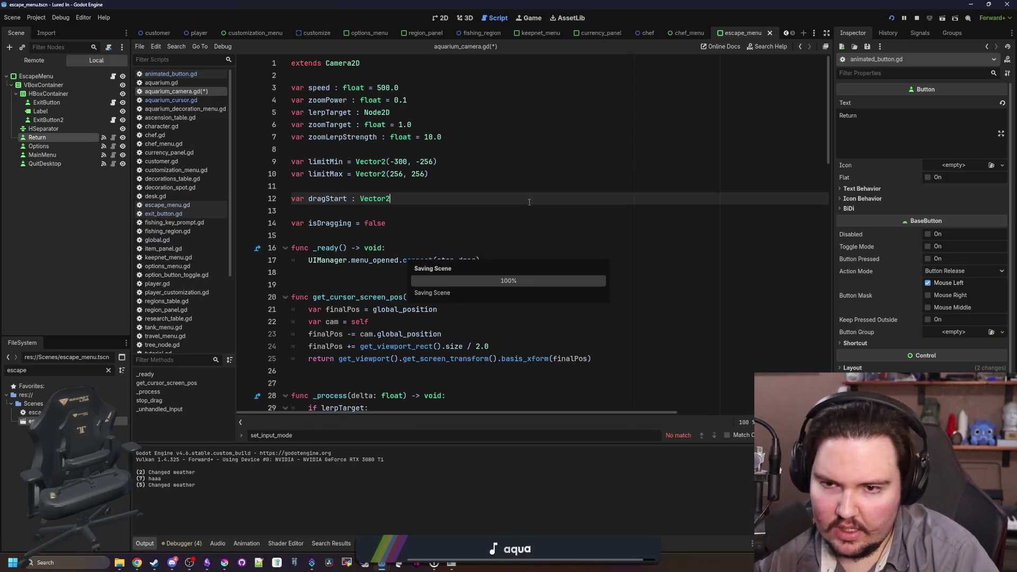
{"action": "key", "text": "F5"}
{"action": "double_click", "coordinate": [503, 363]}
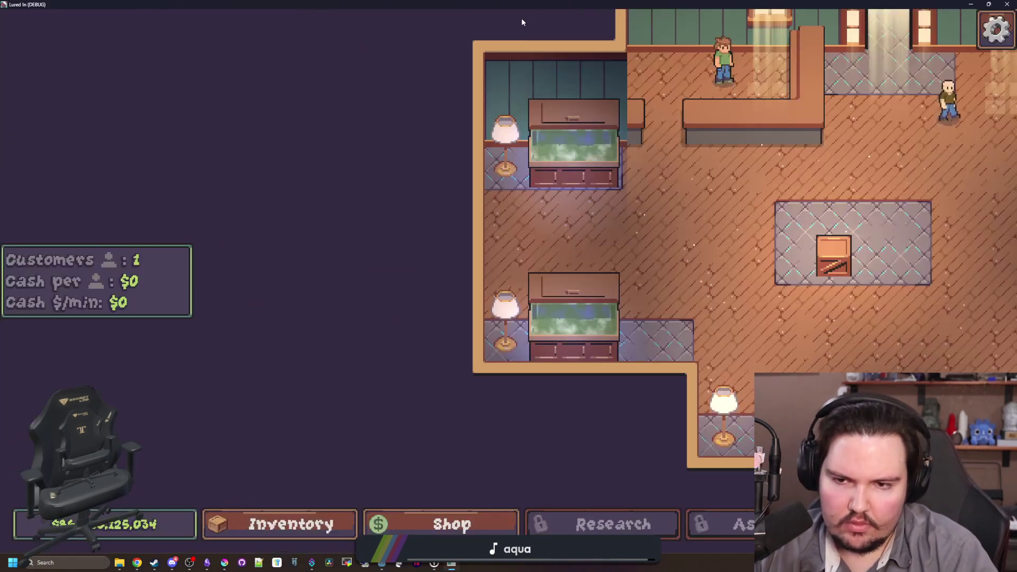
Restart the shop via the pause menu and title screen
{"action": "key", "text": "Escape"}
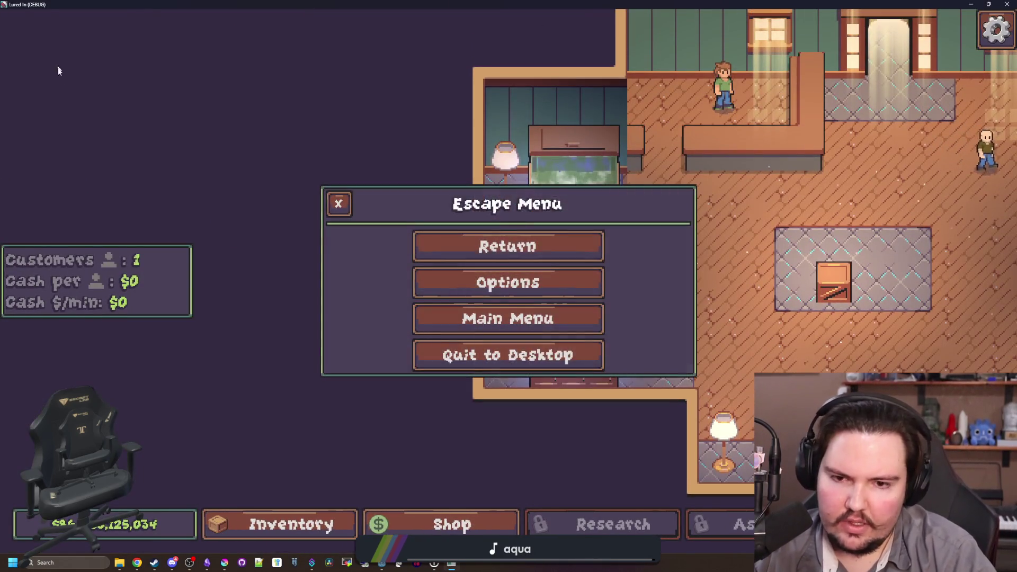
{"action": "left_click", "coordinate": [509, 316]}
{"action": "left_click", "coordinate": [147, 353]}
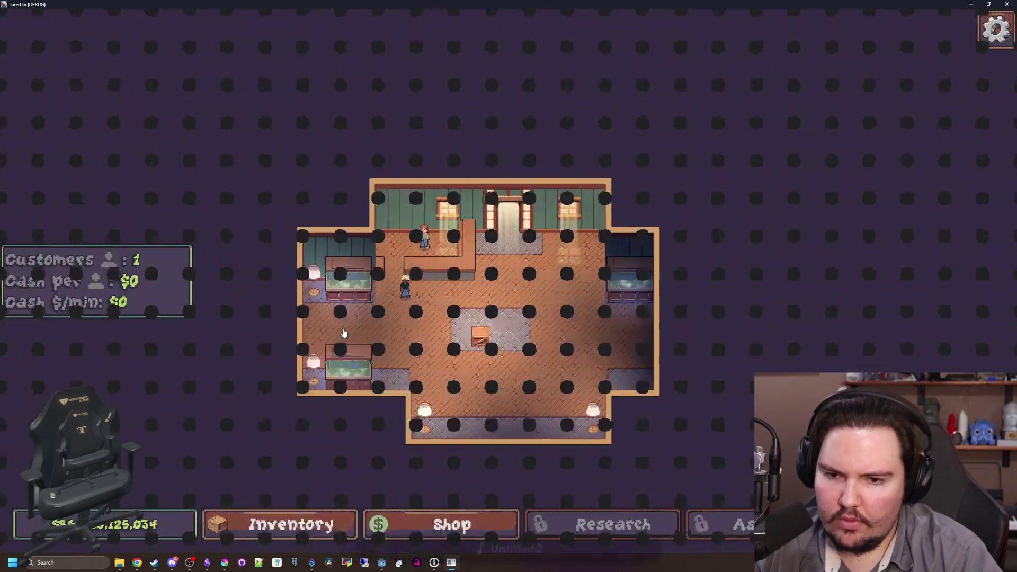
Pan the camera past the shop's edges to test the limit, then leave the game
{"action": "key", "text": "d"}
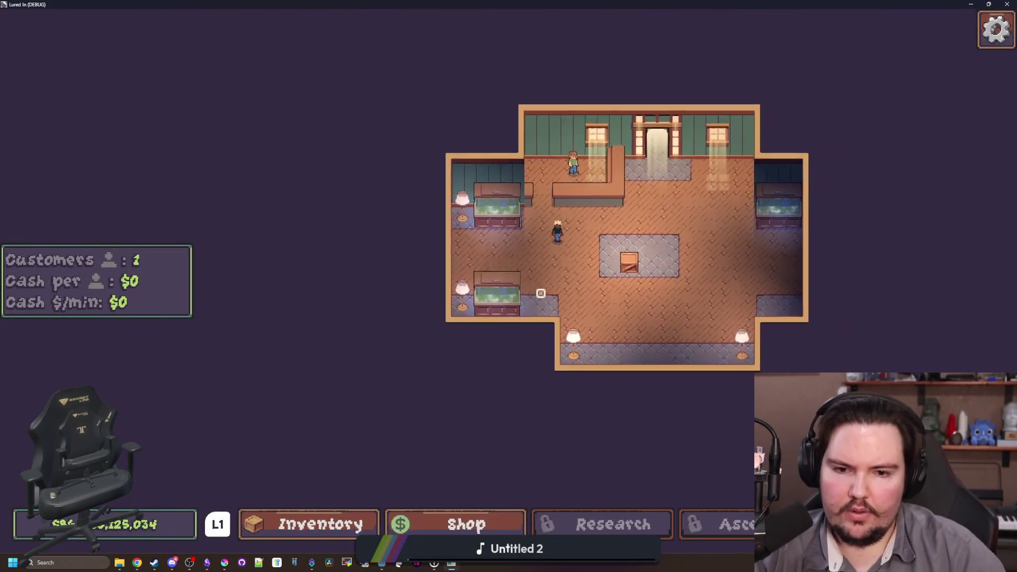
{"action": "key", "text": "s"}
{"action": "key", "text": "w"}
{"action": "key", "text": "a"}
{"action": "key", "text": "w"}
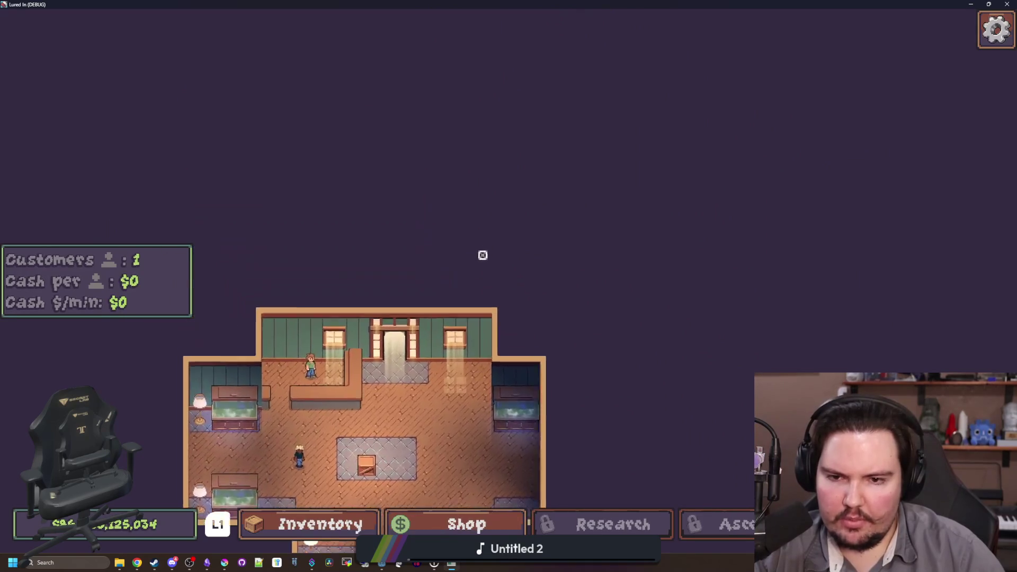
{"action": "key", "text": "s"}
{"action": "key", "text": "d"}
{"action": "key", "text": "w"}
{"action": "key", "text": "a"}
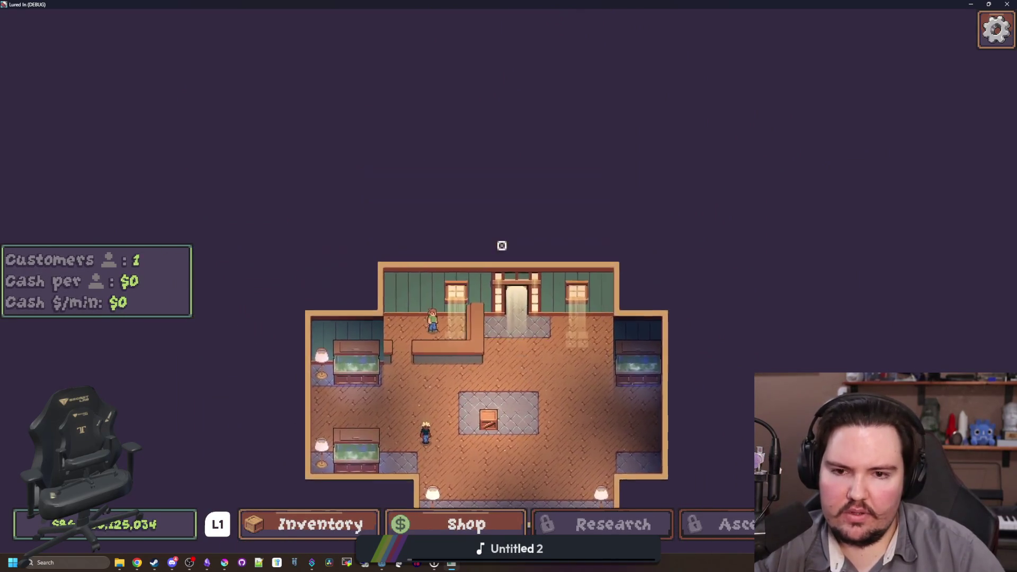
{"action": "key", "text": "super"}
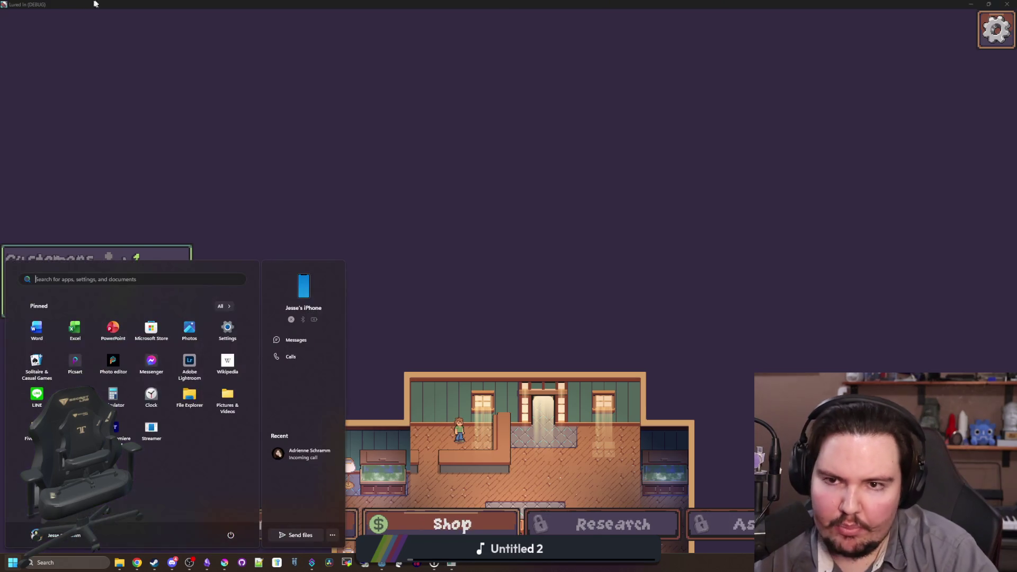
Change limitMin's y value in aquarium_camera.gd to -208, giving Vector2(-300, -208)
{"action": "left_click", "coordinate": [248, 235]}
{"action": "key", "text": "Down"}
{"action": "key", "text": "Down"}
{"action": "key", "text": "Down"}
{"action": "key", "text": "End"}
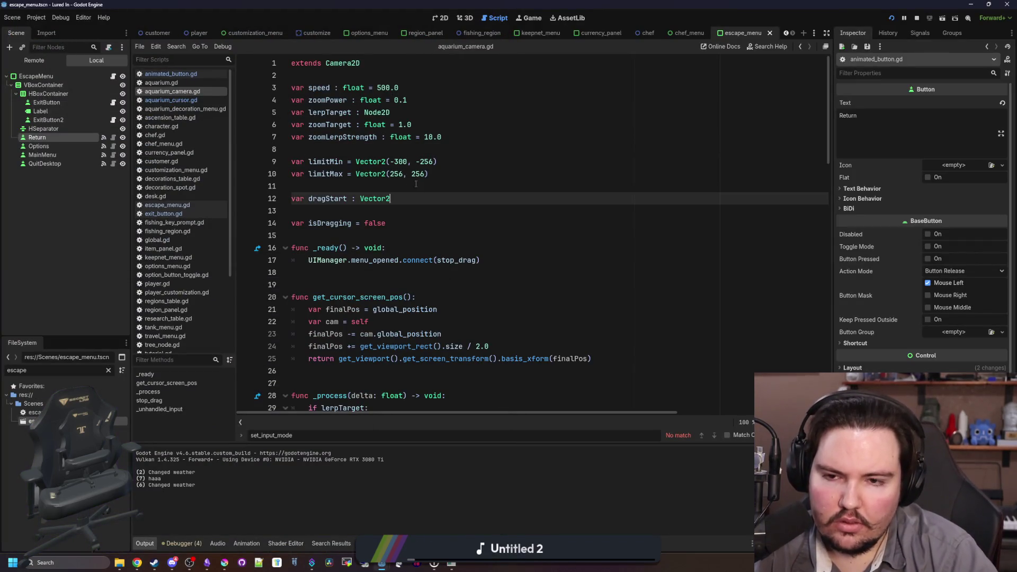
{"action": "left_click", "coordinate": [433, 157]}
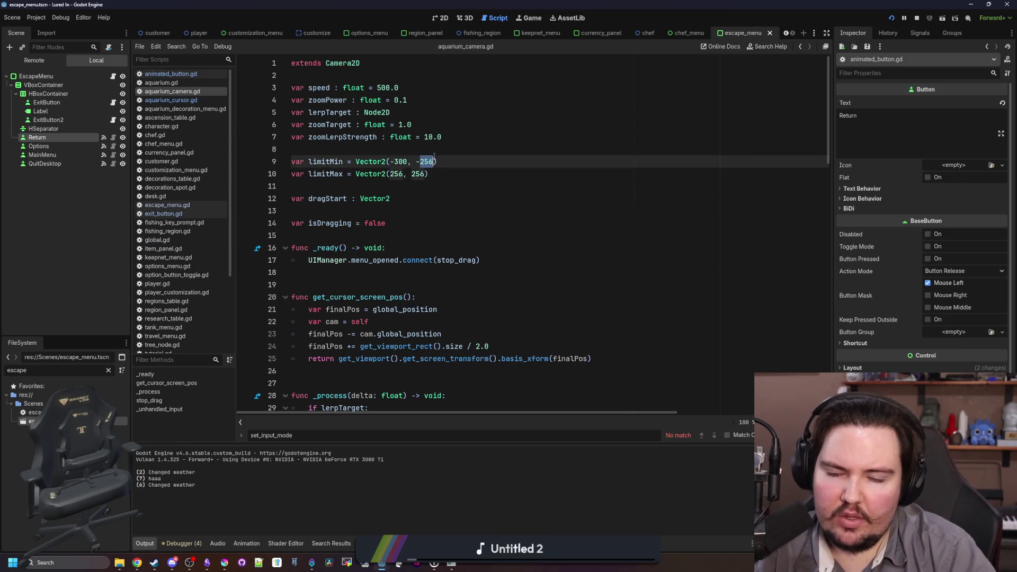
{"action": "type", "text": "00"}
{"action": "left_click", "coordinate": [534, 191]}
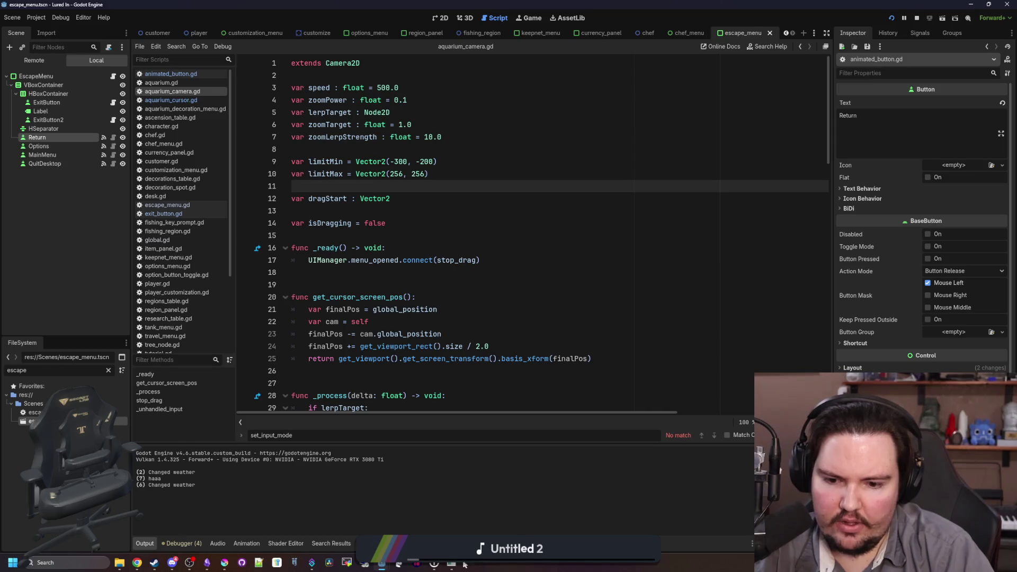
Bring the running Lured In game back full screen with its Escape Menu open
{"action": "left_click", "coordinate": [454, 566]}
{"action": "double_click", "coordinate": [400, 297]}
{"action": "key", "text": "Escape"}
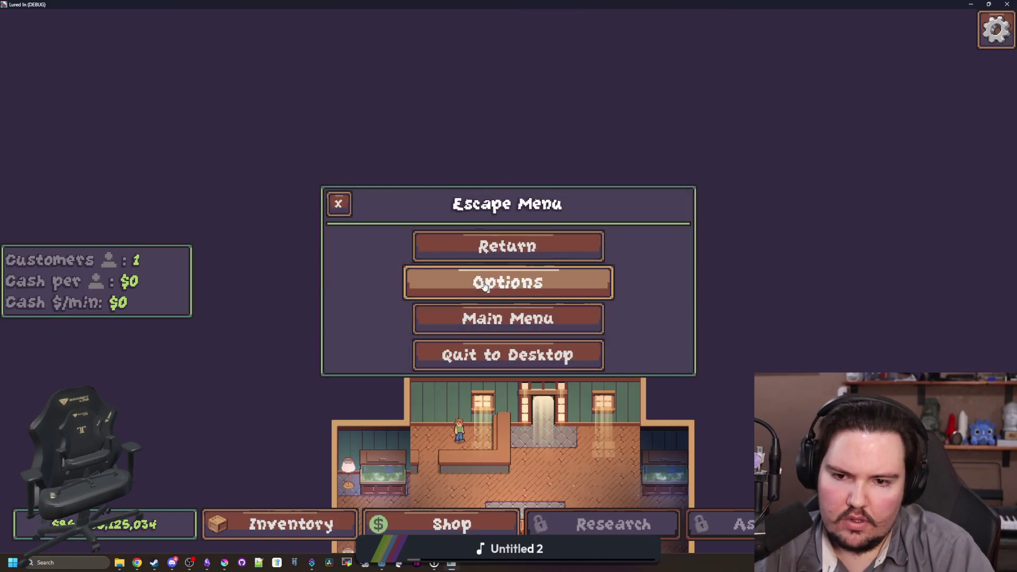
Reload the shop from the main menu and pan the camera across the room
{"action": "left_click", "coordinate": [500, 317]}
{"action": "left_click", "coordinate": [161, 369]}
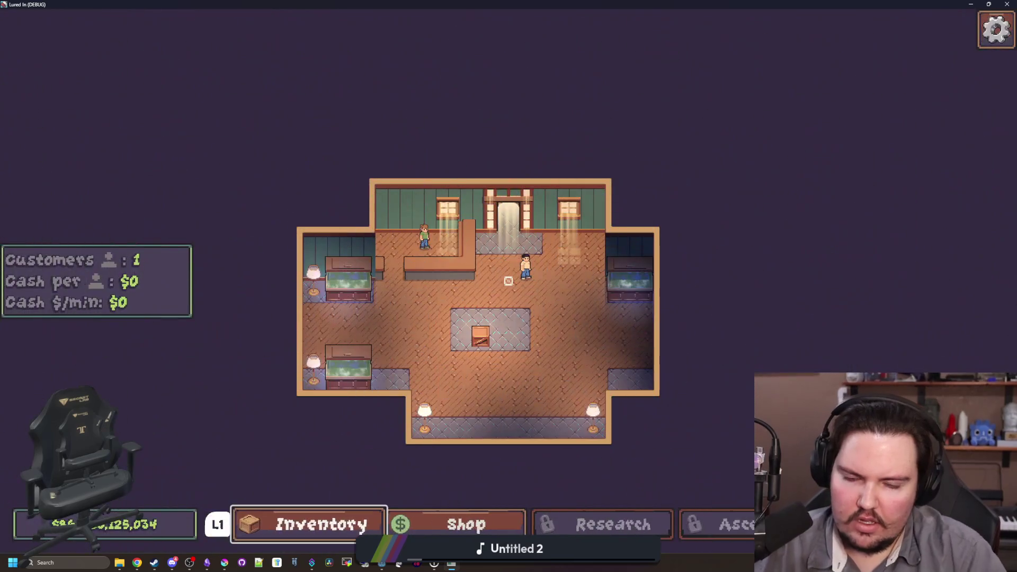
{"action": "key", "text": "s"}
{"action": "key", "text": "a"}
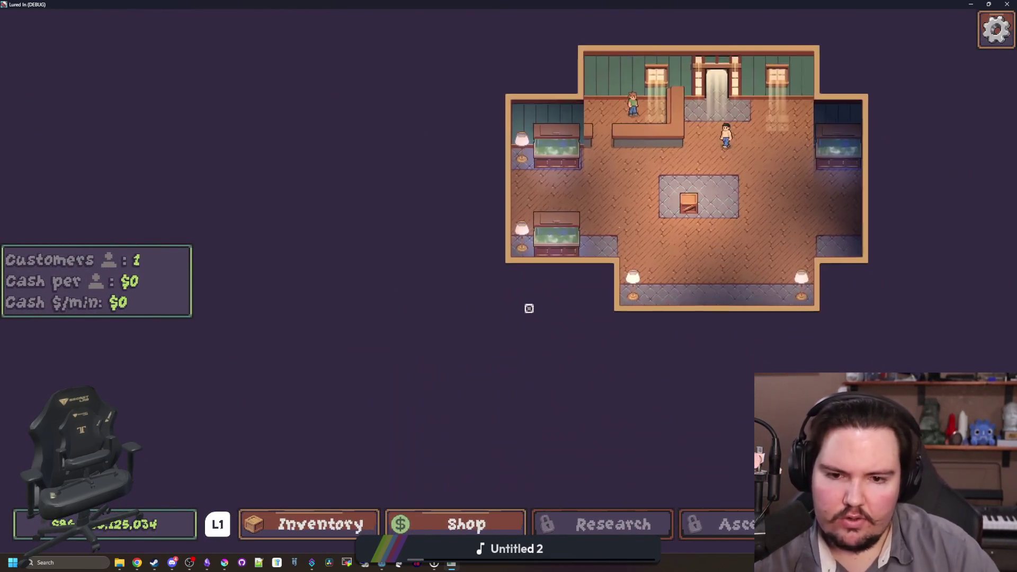
{"action": "key", "text": "d"}
{"action": "key", "text": "w"}
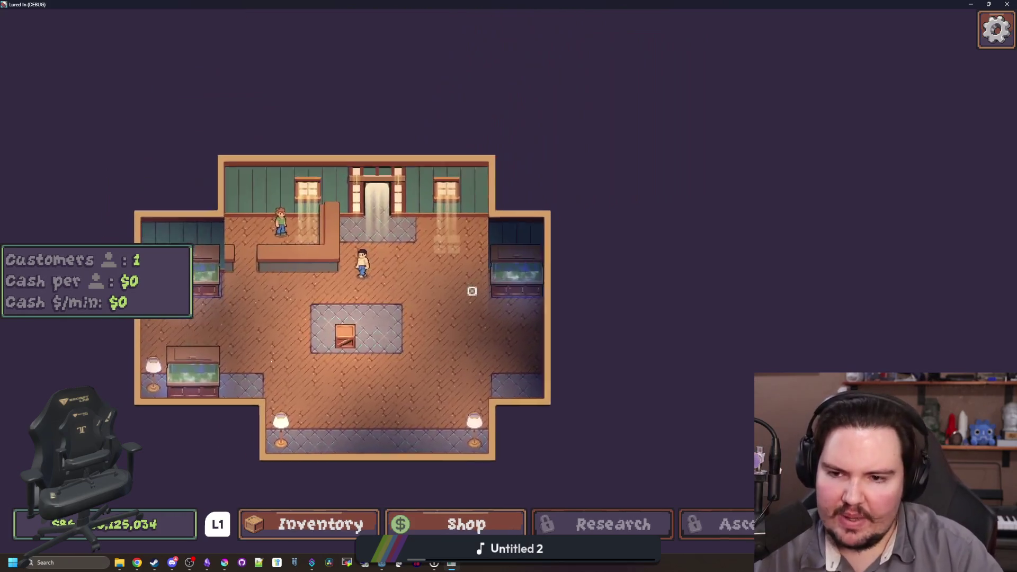
{"action": "scroll", "coordinate": [472, 291], "scroll_direction": "up", "scroll_amount": 5}
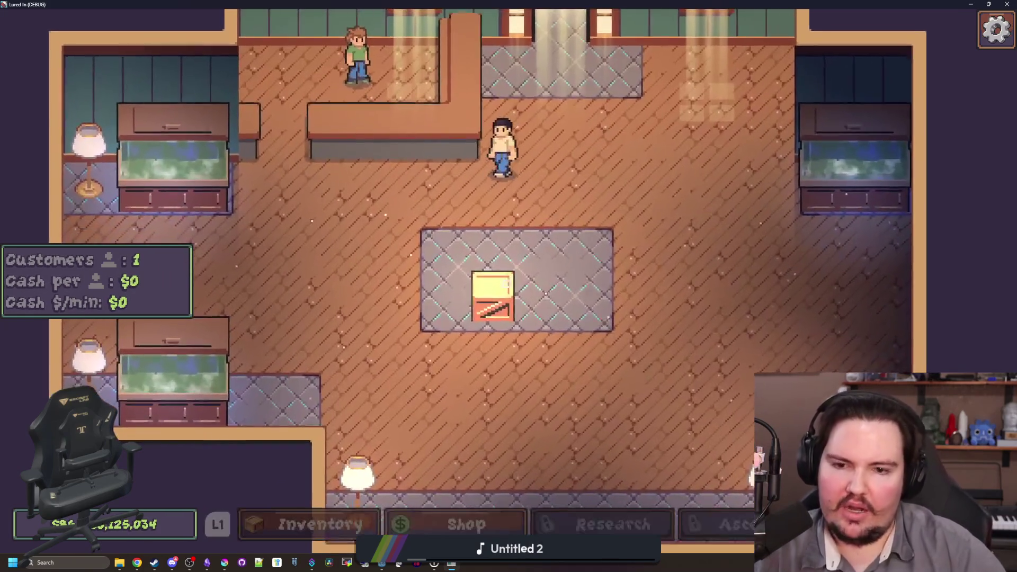
Open and close the crate's edit panel, then toggle the Escape Menu
{"action": "left_click", "coordinate": [508, 281]}
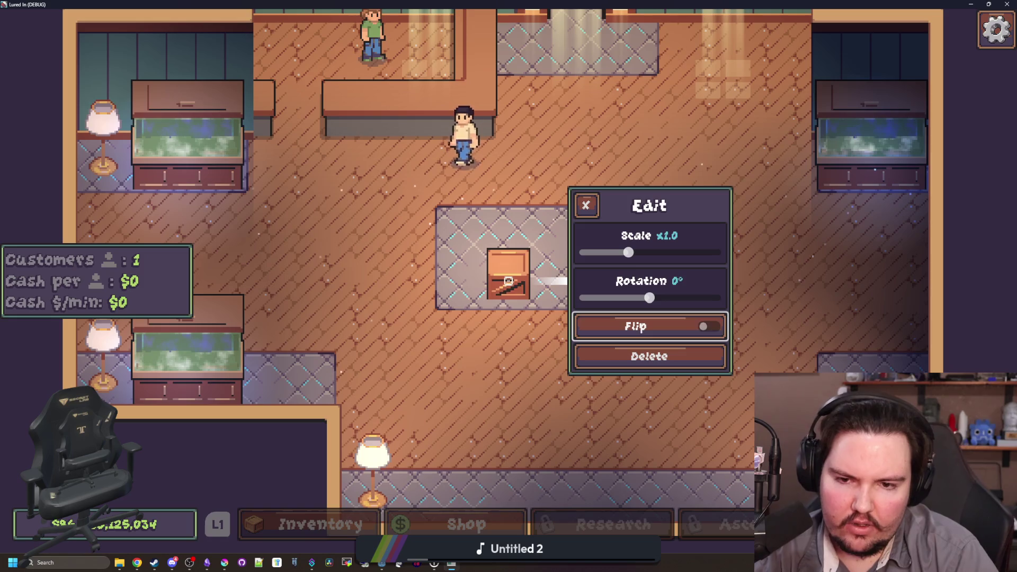
{"action": "left_click", "coordinate": [586, 205]}
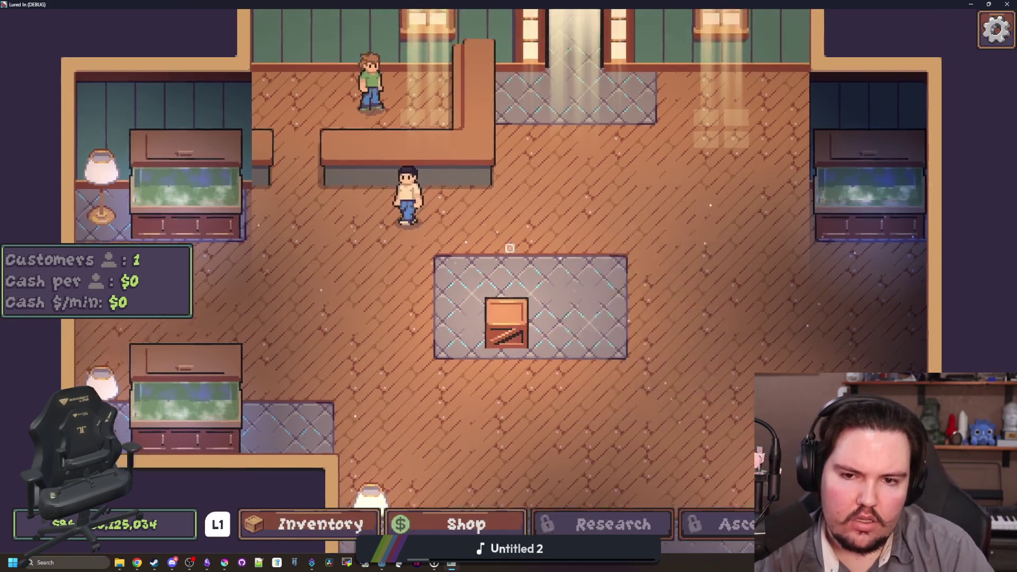
{"action": "key", "text": "Escape"}
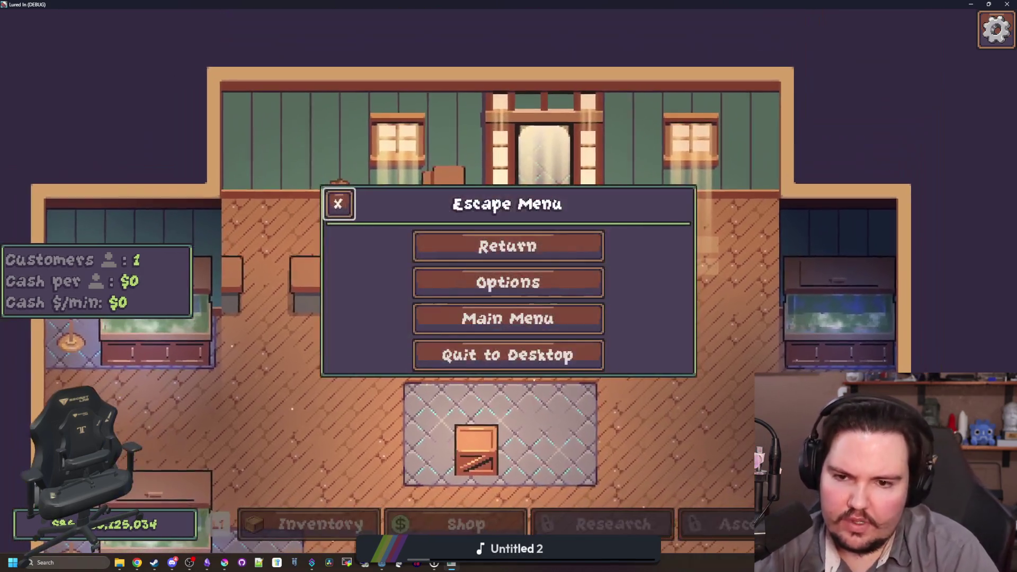
{"action": "key", "text": "Escape"}
{"action": "key", "text": "Escape"}
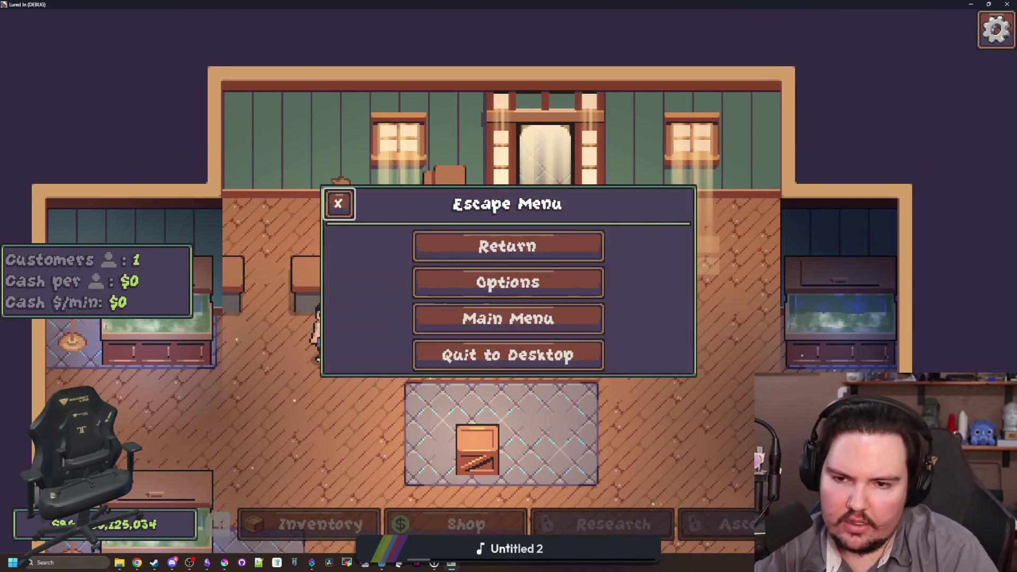
{"action": "key", "text": "Escape"}
Give the customer a Bowl Cut hair type and a light skin colour
{"action": "left_click", "coordinate": [506, 280]}
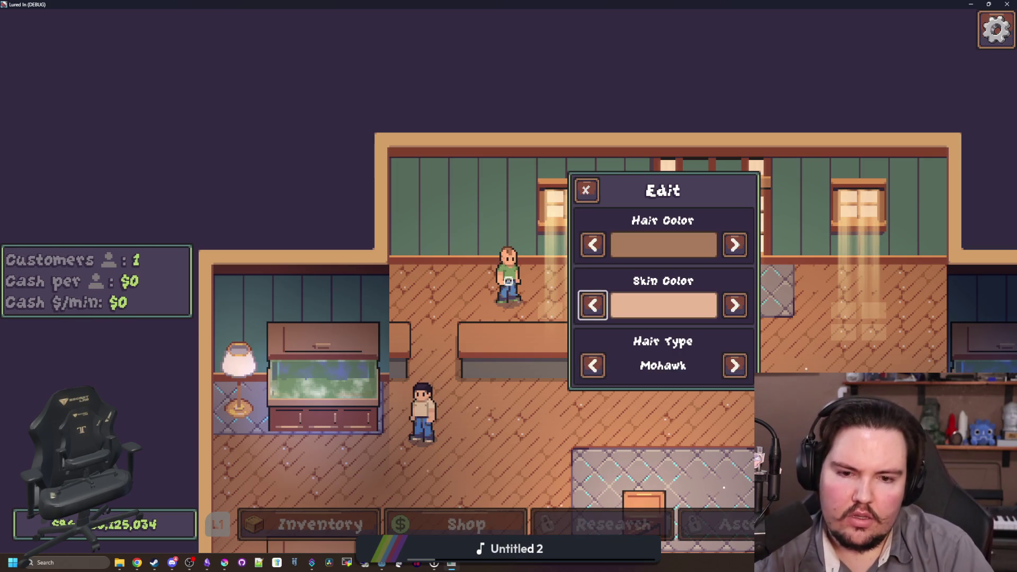
{"action": "left_click", "coordinate": [593, 365]}
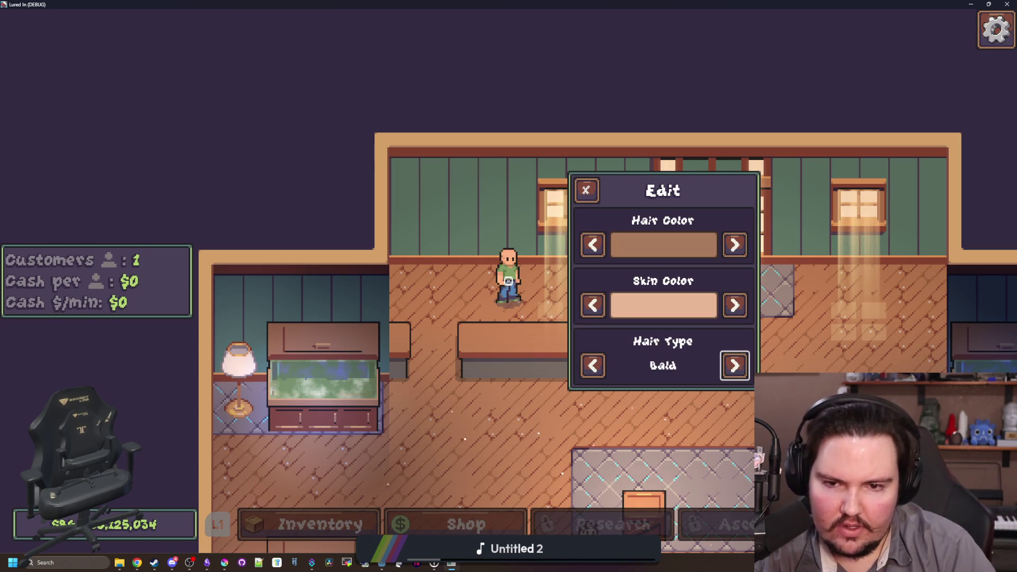
{"action": "left_click", "coordinate": [592, 305]}
{"action": "left_click", "coordinate": [593, 305]}
{"action": "left_click", "coordinate": [593, 305]}
{"action": "left_click", "coordinate": [593, 305]}
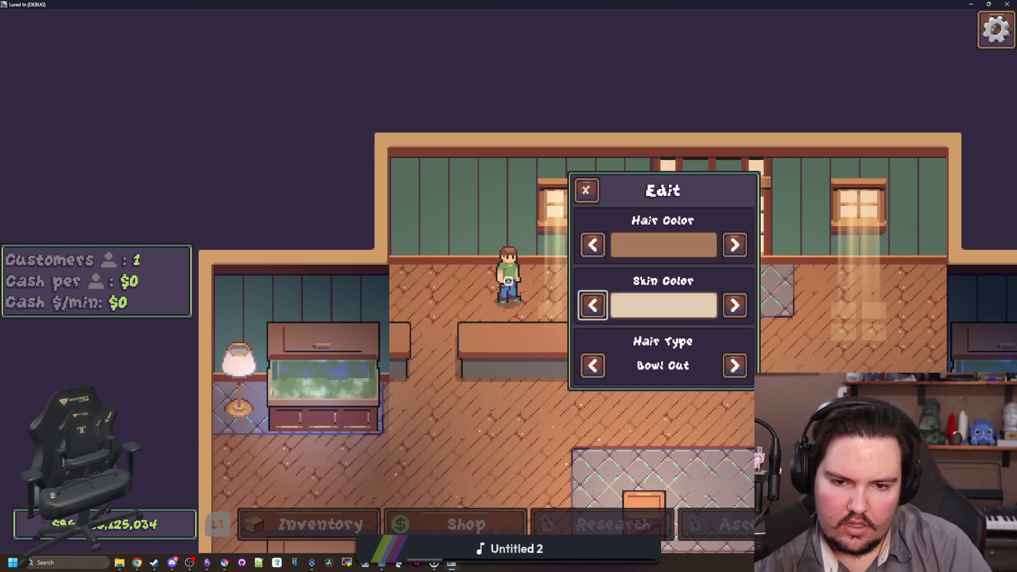
{"action": "left_click", "coordinate": [592, 305]}
{"action": "left_click", "coordinate": [735, 305]}
{"action": "left_click", "coordinate": [735, 305]}
Cycle the customer's hair colour to a dark reddish-brown and close the panel
{"action": "left_click", "coordinate": [735, 244]}
{"action": "left_click", "coordinate": [735, 245]}
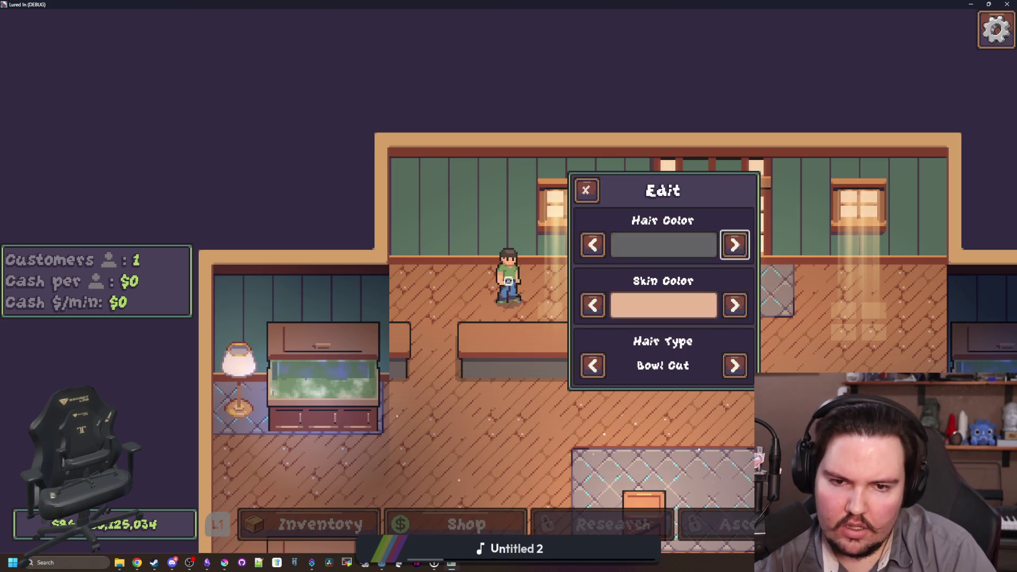
{"action": "left_click", "coordinate": [735, 245]}
{"action": "left_click", "coordinate": [734, 245]}
{"action": "left_click", "coordinate": [735, 245]}
{"action": "left_click", "coordinate": [734, 244]}
{"action": "left_click", "coordinate": [734, 244]}
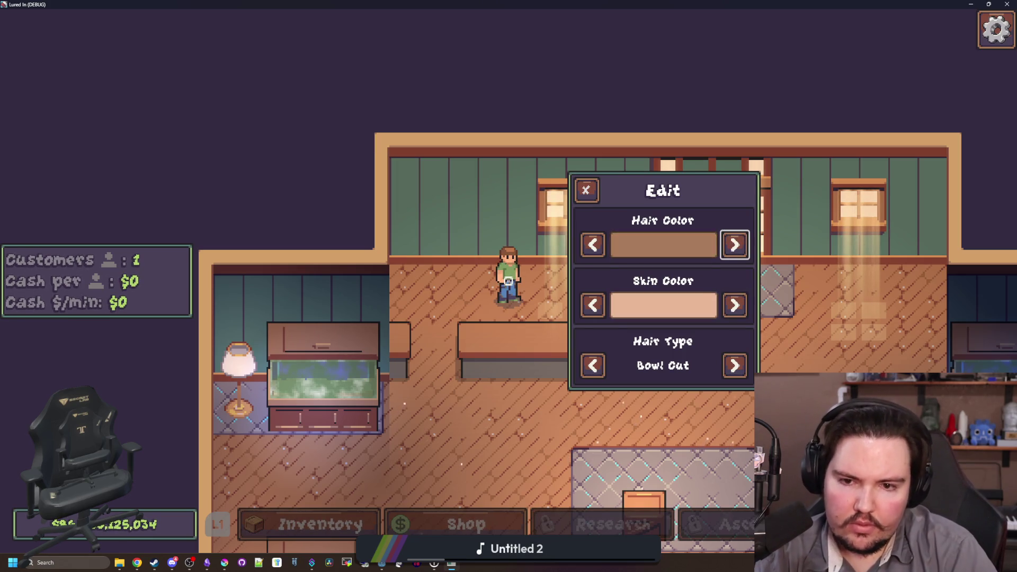
{"action": "left_click", "coordinate": [735, 245]}
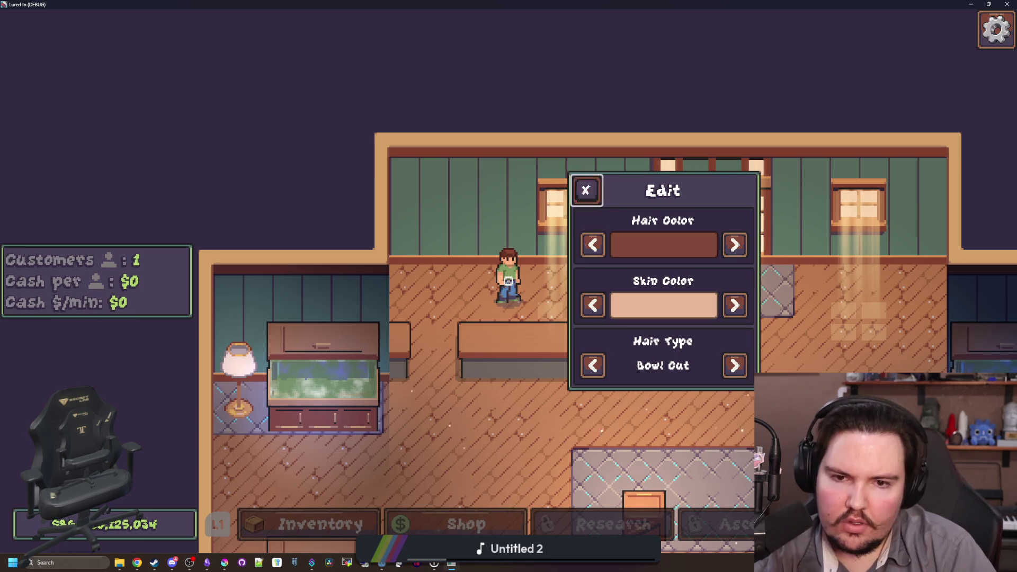
{"action": "key", "text": "Escape"}
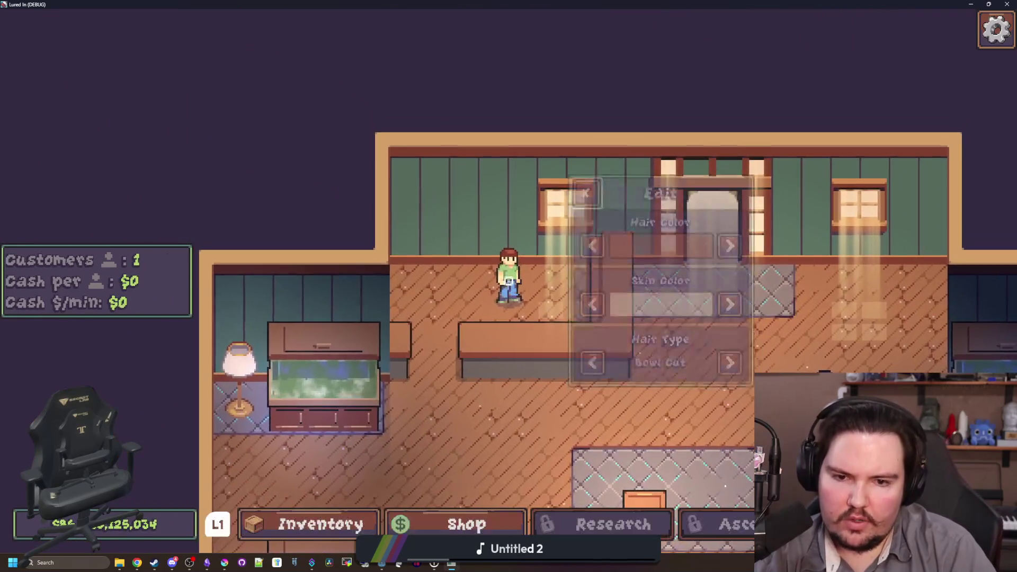
Dismiss the edit panel and cycle controller focus through the Chef's Offer choices
{"action": "key", "text": "Escape"}
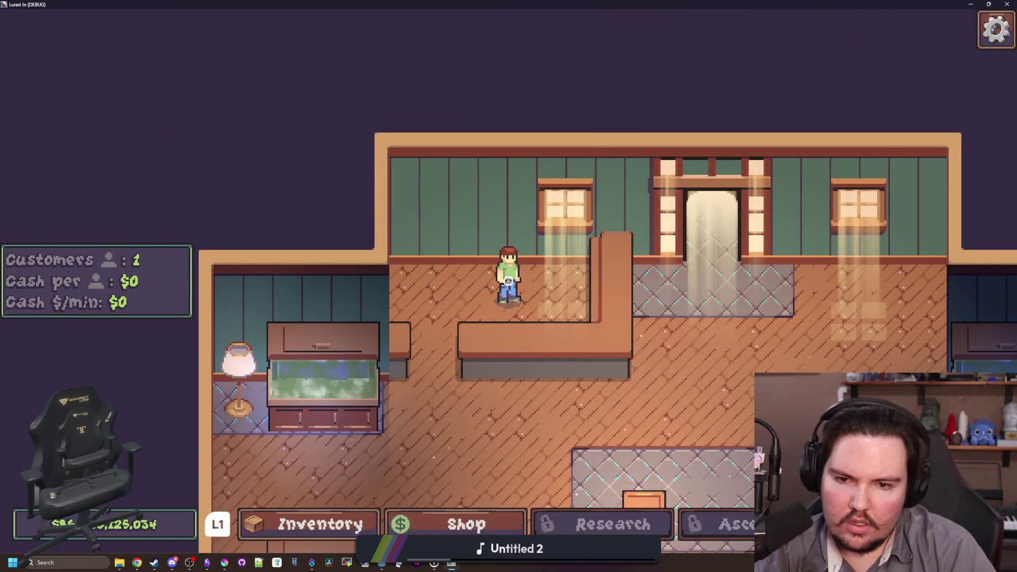
{"action": "key", "text": "Escape"}
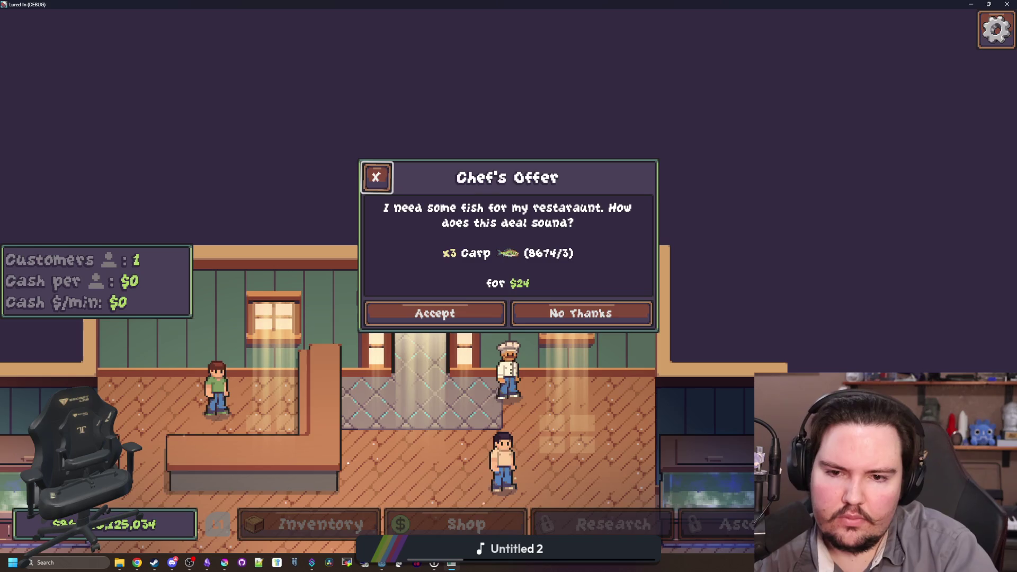
{"action": "key", "text": "Down"}
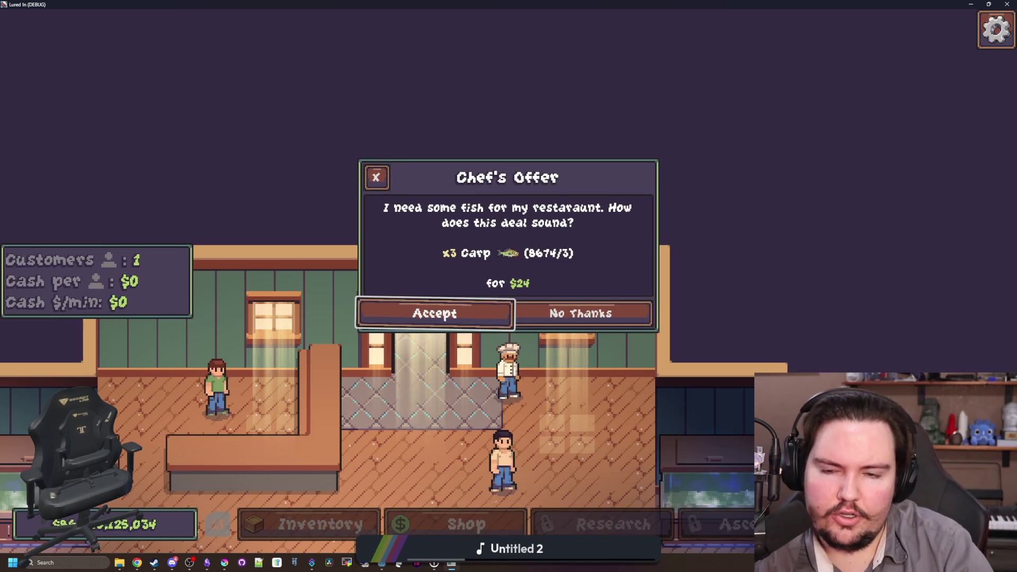
{"action": "key", "text": "Up"}
{"action": "key", "text": "Right"}
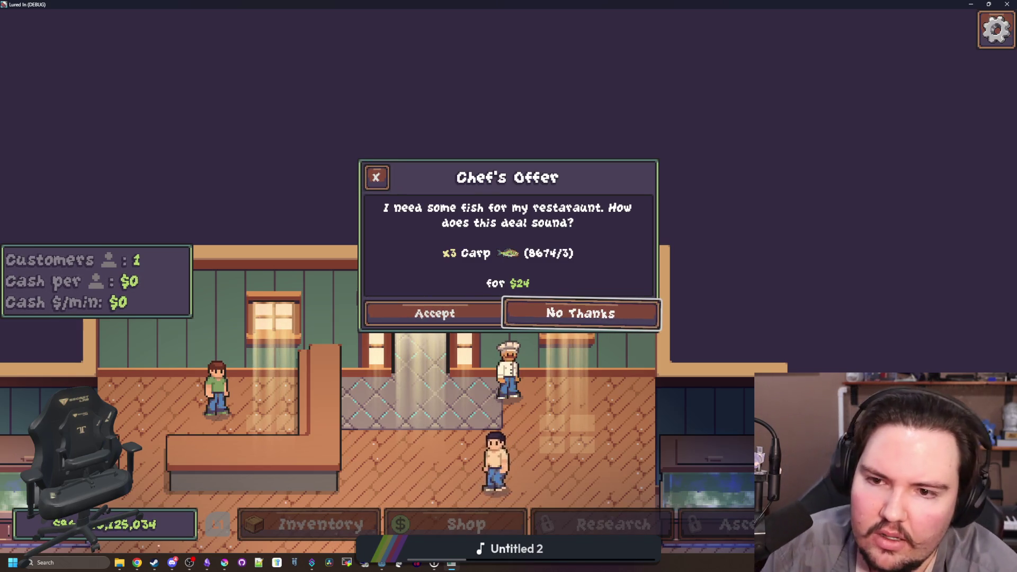
{"action": "key", "text": "Left"}
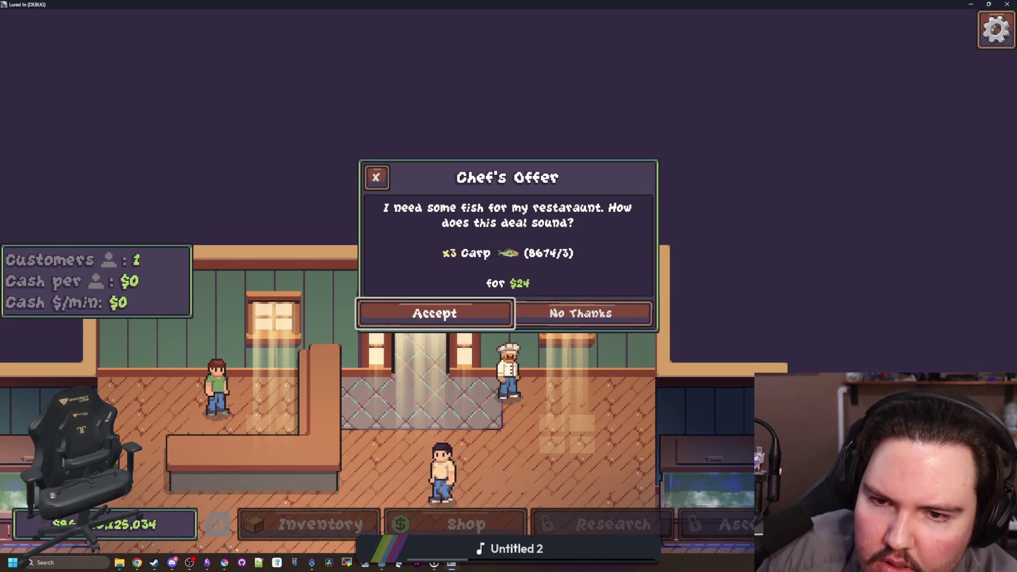
{"action": "key", "text": "Up"}
{"action": "key", "text": "Right"}
{"action": "key", "text": "Up"}
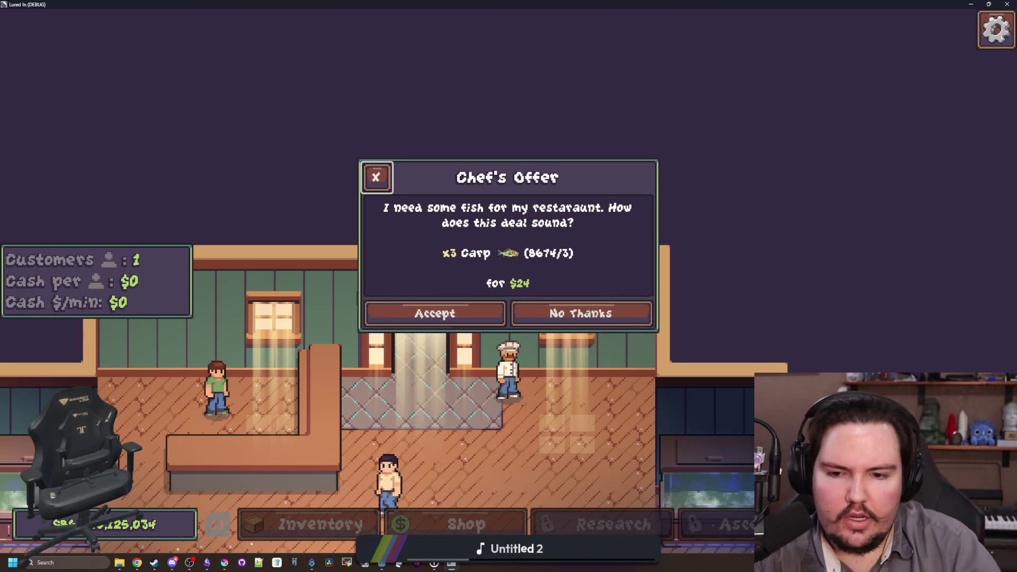
{"action": "key", "text": "Down"}
{"action": "key", "text": "Up"}
{"action": "key", "text": "Down"}
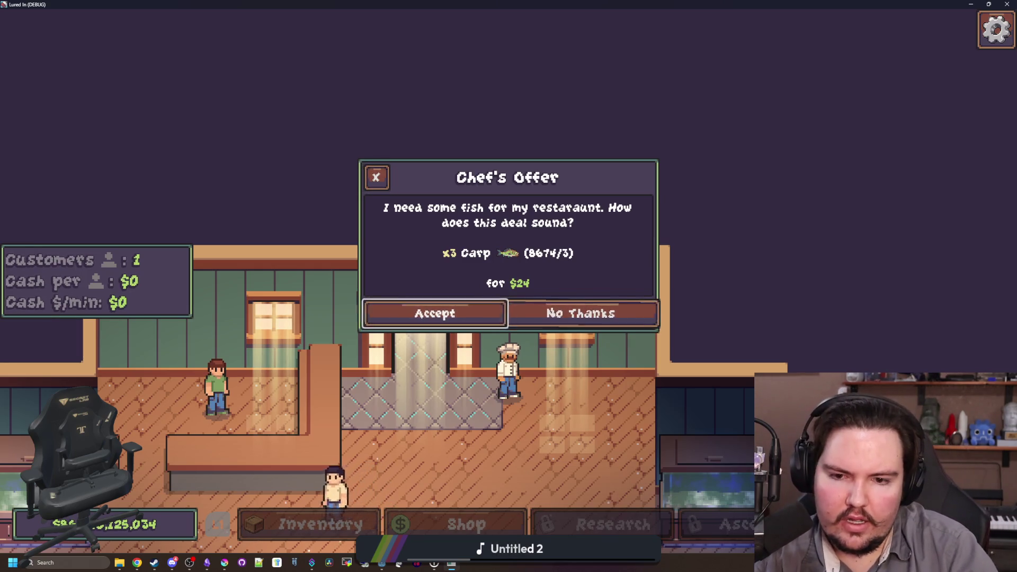
Settle focus on Accept and sell the three Carp to the chef for $24
{"action": "key", "text": "Up"}
{"action": "key", "text": "Right"}
{"action": "key", "text": "Up"}
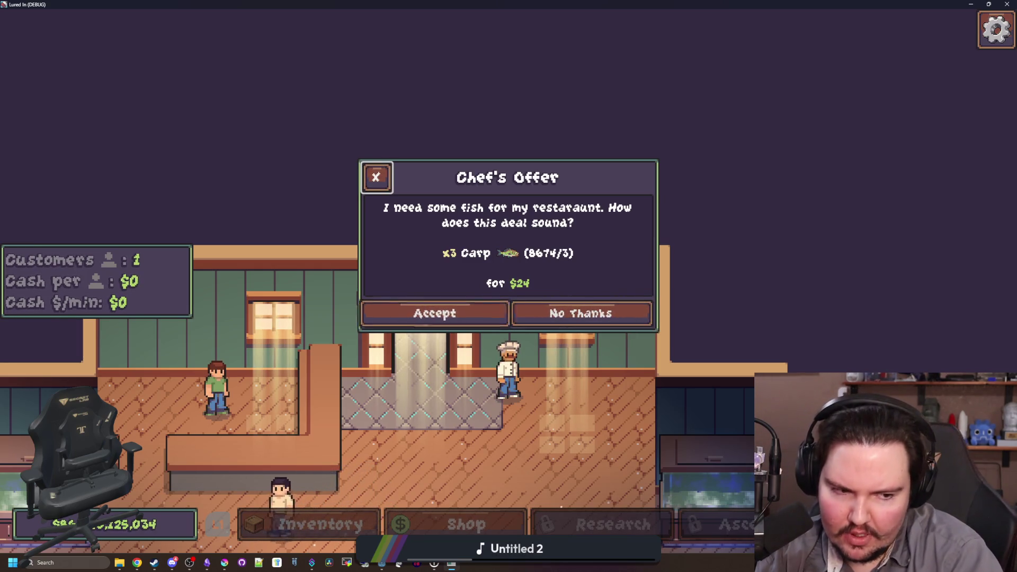
{"action": "key", "text": "Down"}
{"action": "key", "text": "Up"}
{"action": "key", "text": "Right"}
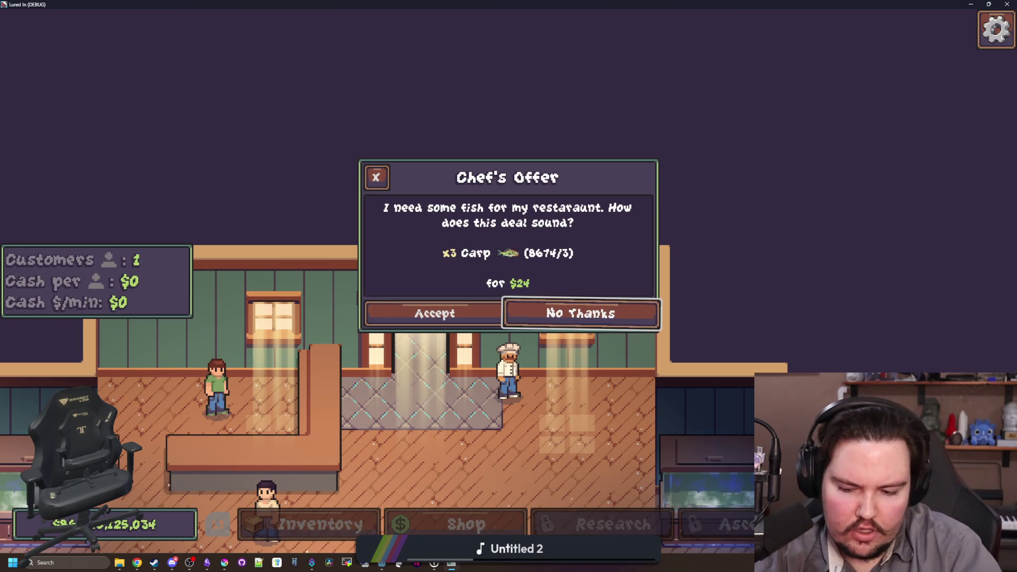
{"action": "key", "text": "Left"}
{"action": "key", "text": "Right"}
{"action": "key", "text": "Left"}
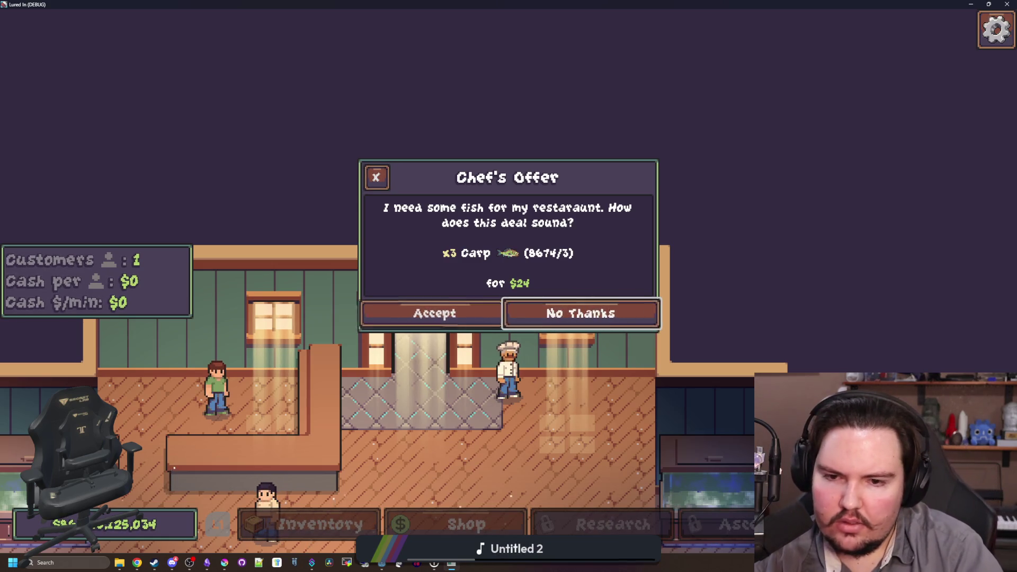
{"action": "key", "text": "Right"}
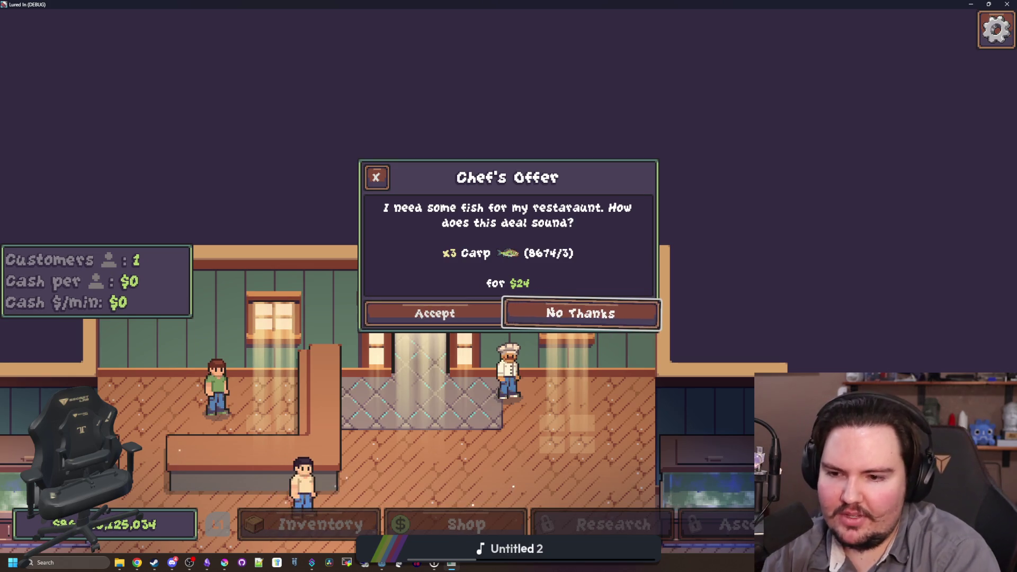
{"action": "key", "text": "Left"}
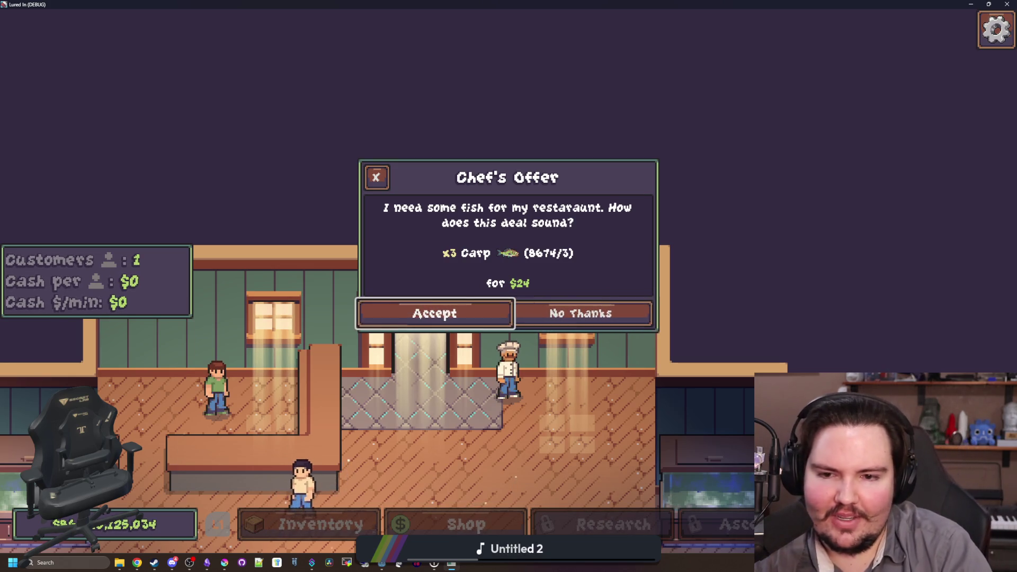
{"action": "key", "text": "Return"}
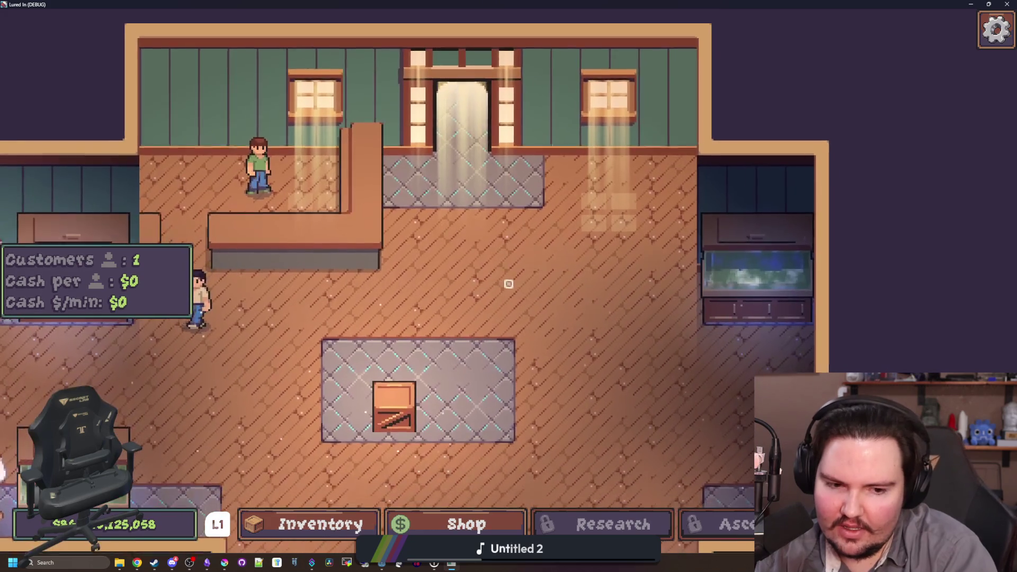
Travel to the Pond for $0, start charging a cast, then minimise the game
{"action": "key", "text": "Down"}
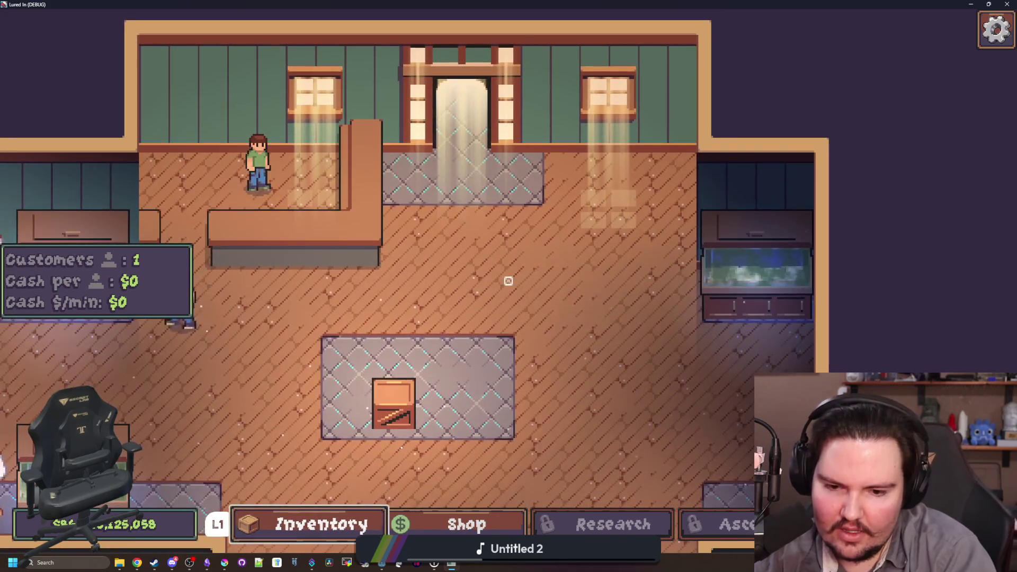
{"action": "key", "text": "Right"}
{"action": "key", "text": "Right"}
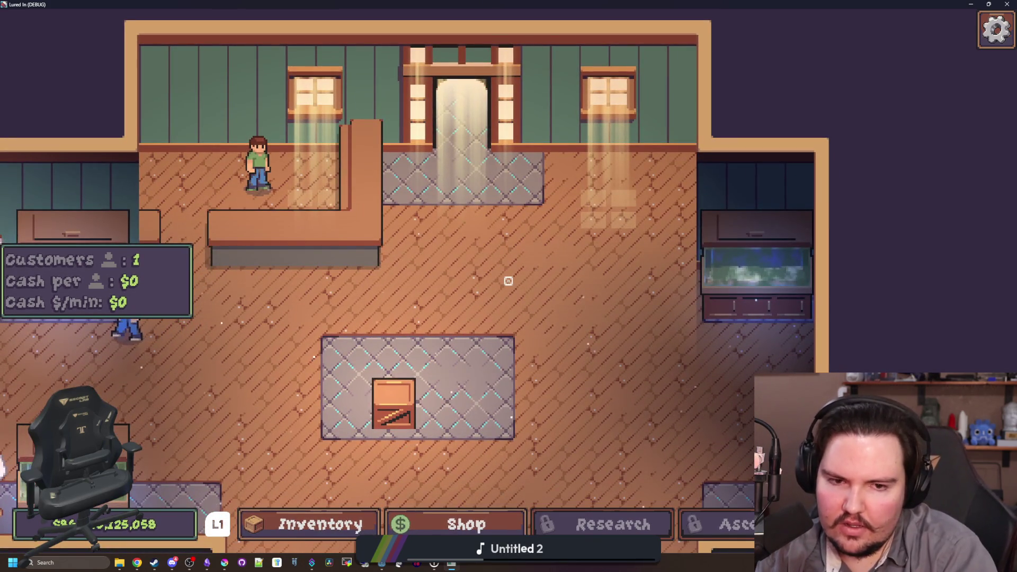
{"action": "key", "text": "Return"}
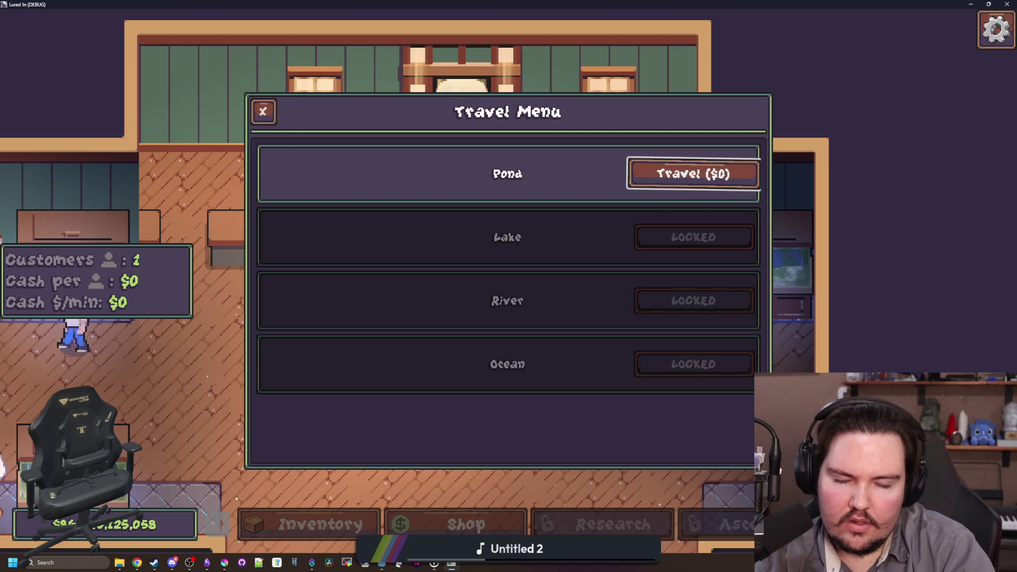
{"action": "key", "text": "Down"}
{"action": "key", "text": "Up"}
{"action": "key", "text": "Return"}
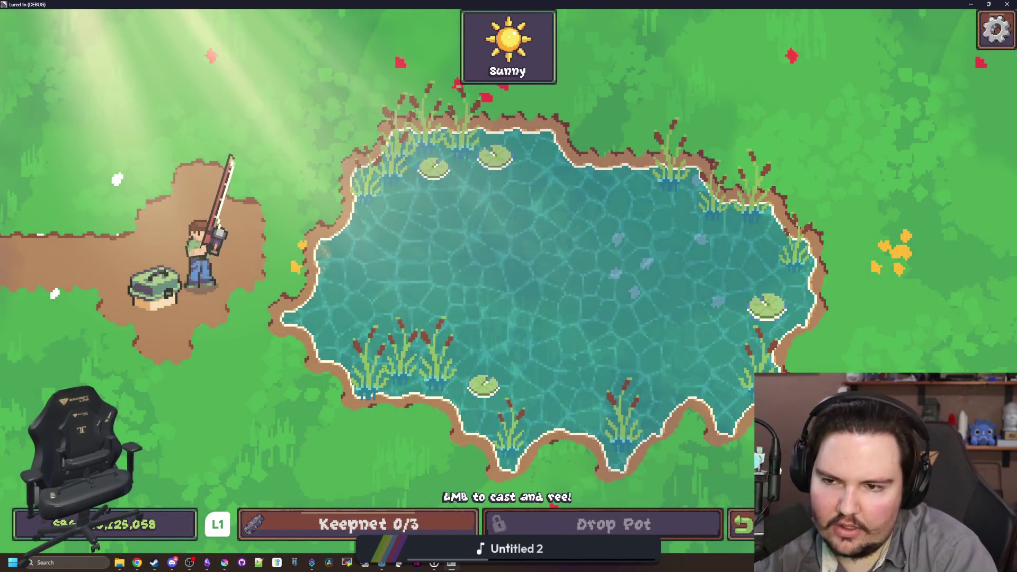
{"action": "key", "text": "space"}
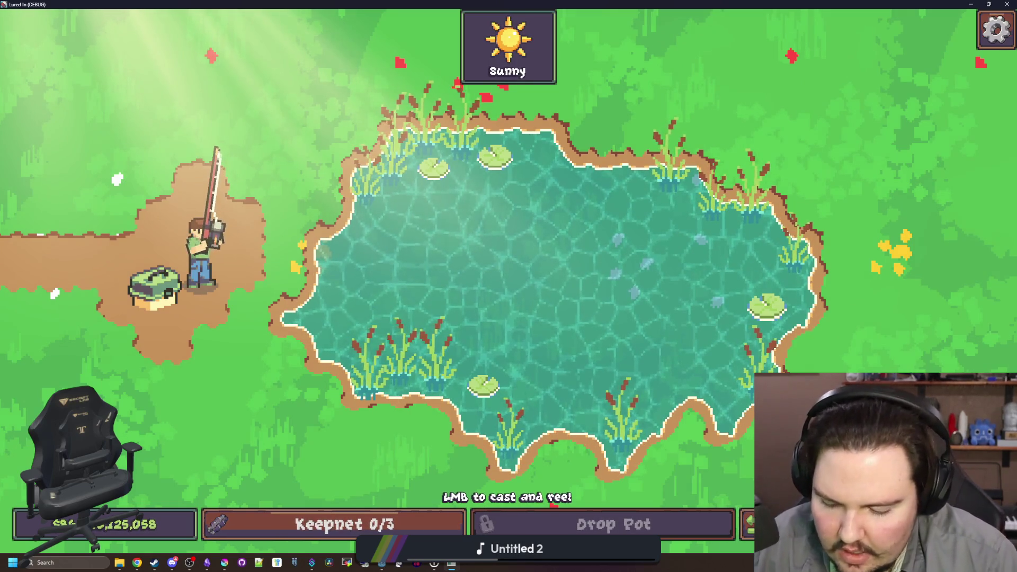
{"action": "key", "text": "super+Down"}
{"action": "key", "text": "super+Down"}
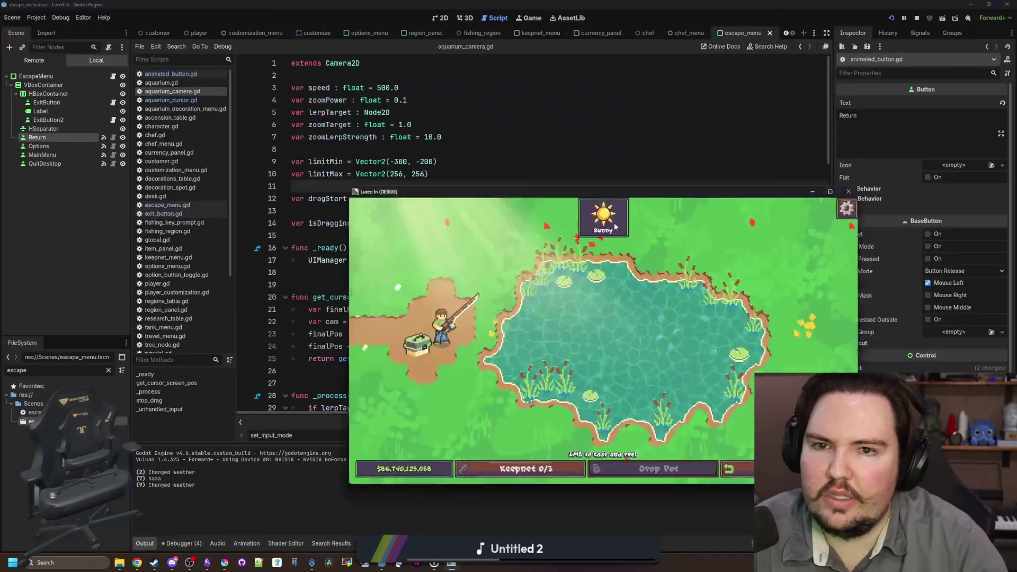
Save the scene, then filter the FileSystem for 'fishing_re' and open fishing_region.gd
{"action": "left_click", "coordinate": [350, 235]}
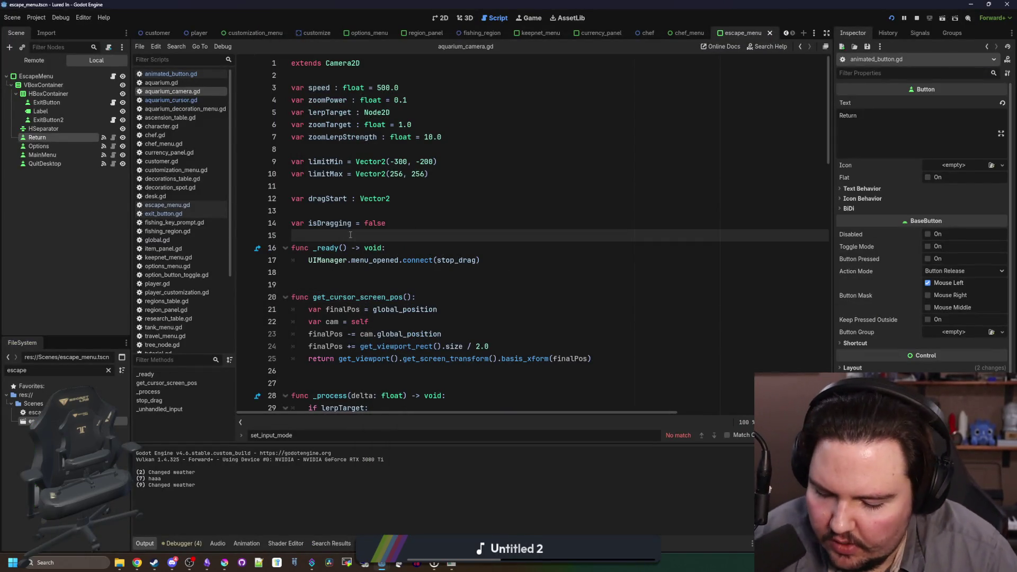
{"action": "key", "text": "ctrl+s"}
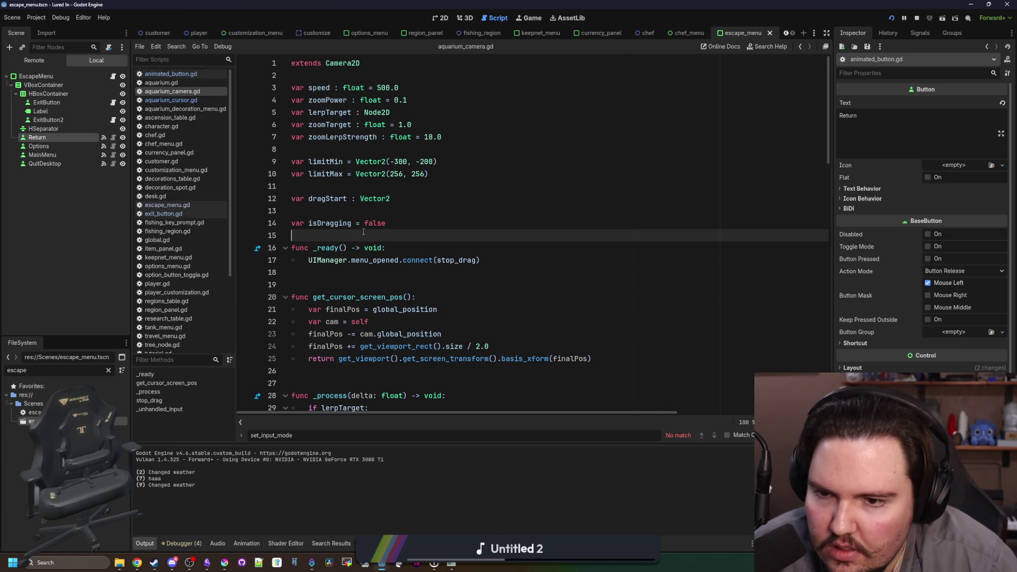
{"action": "left_click", "coordinate": [108, 370]}
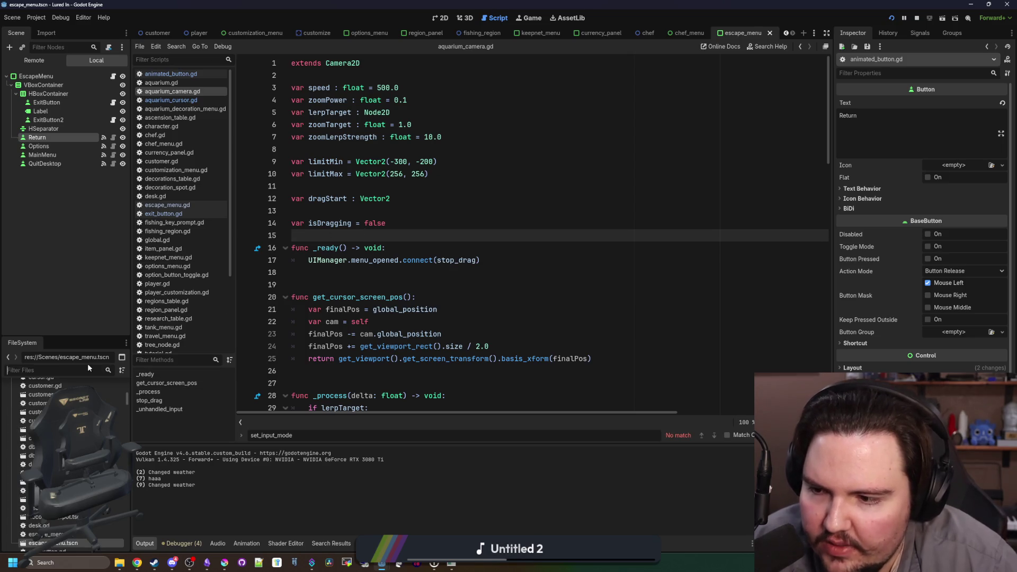
{"action": "type", "text": "fishing_re"}
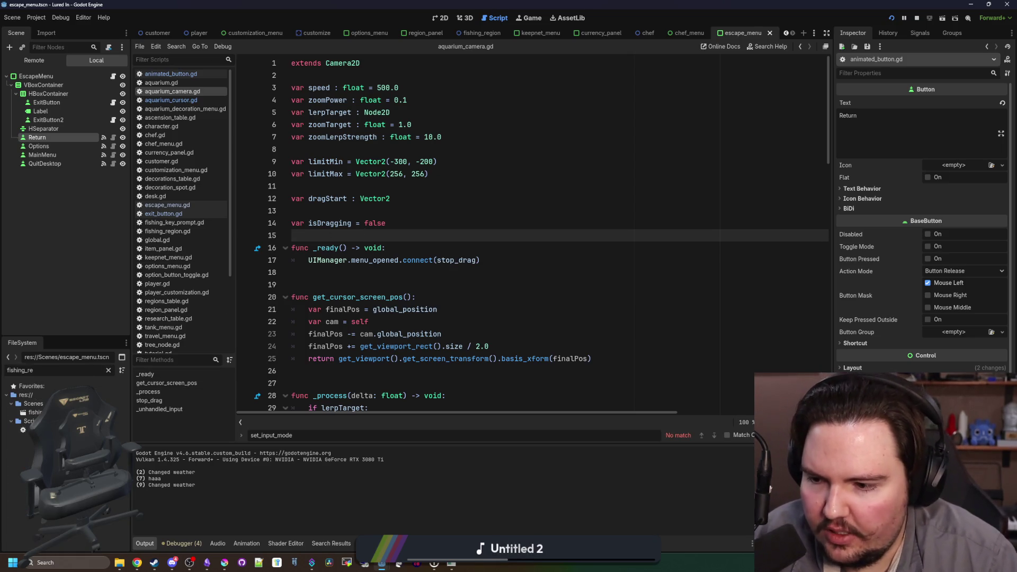
{"action": "double_click", "coordinate": [32, 429]}
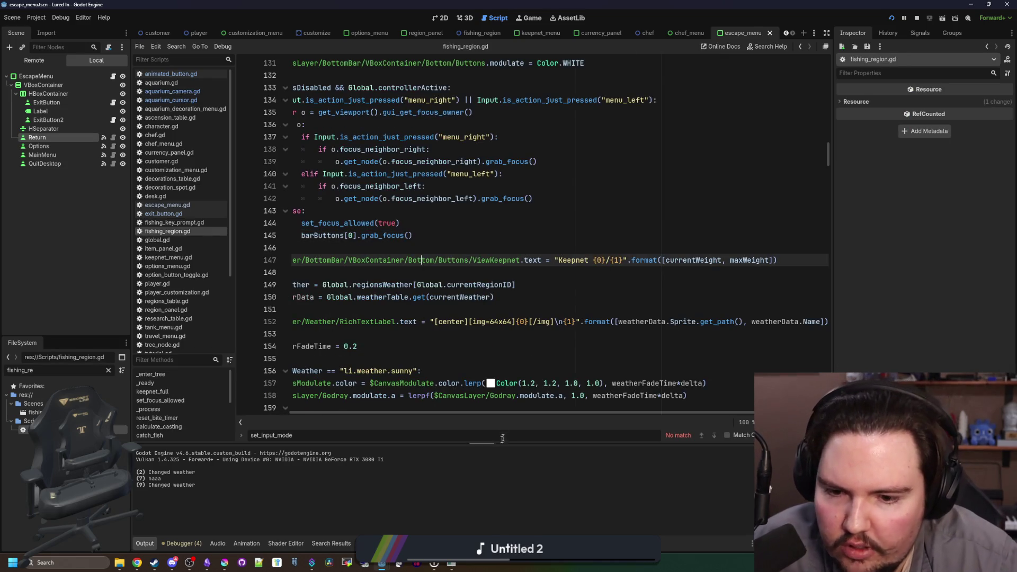
Scroll through the controller input code in fishing_region.gd's _process and save the script
{"action": "left_click_drag", "start_coordinate": [517, 411], "coordinate": [472, 411]}
{"action": "left_click", "coordinate": [418, 359]}
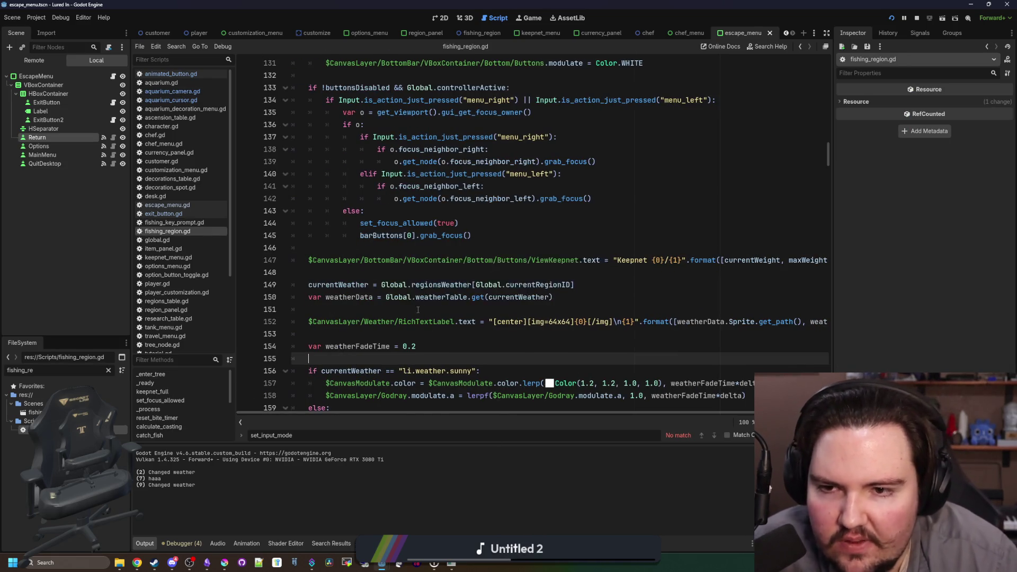
{"action": "scroll", "coordinate": [418, 310], "scroll_direction": "up", "scroll_amount": 5}
{"action": "left_click", "coordinate": [417, 249]}
{"action": "key", "text": "ctrl+s"}
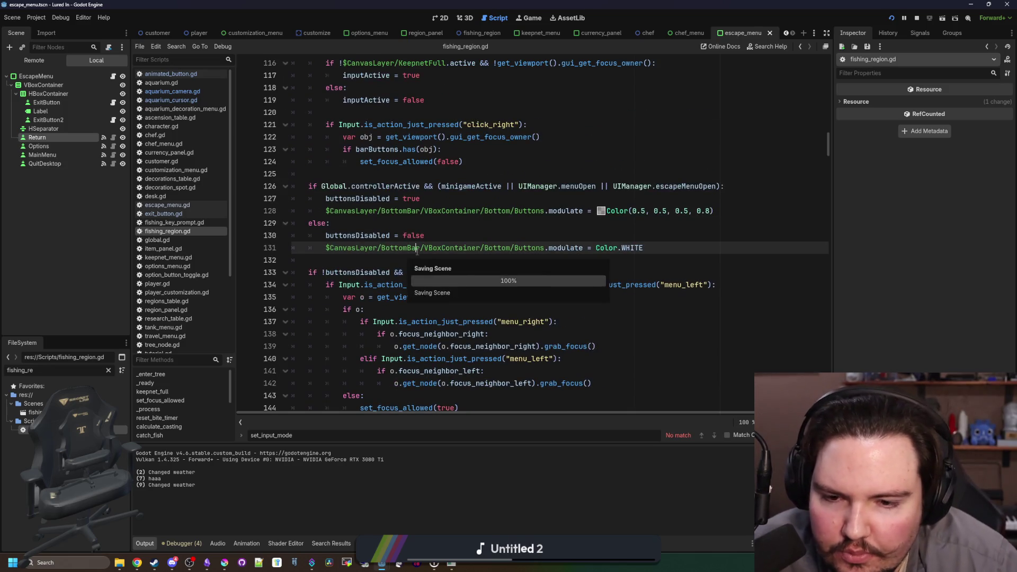
{"action": "scroll", "coordinate": [419, 238], "scroll_direction": "up", "scroll_amount": 5}
{"action": "left_click", "coordinate": [404, 233]}
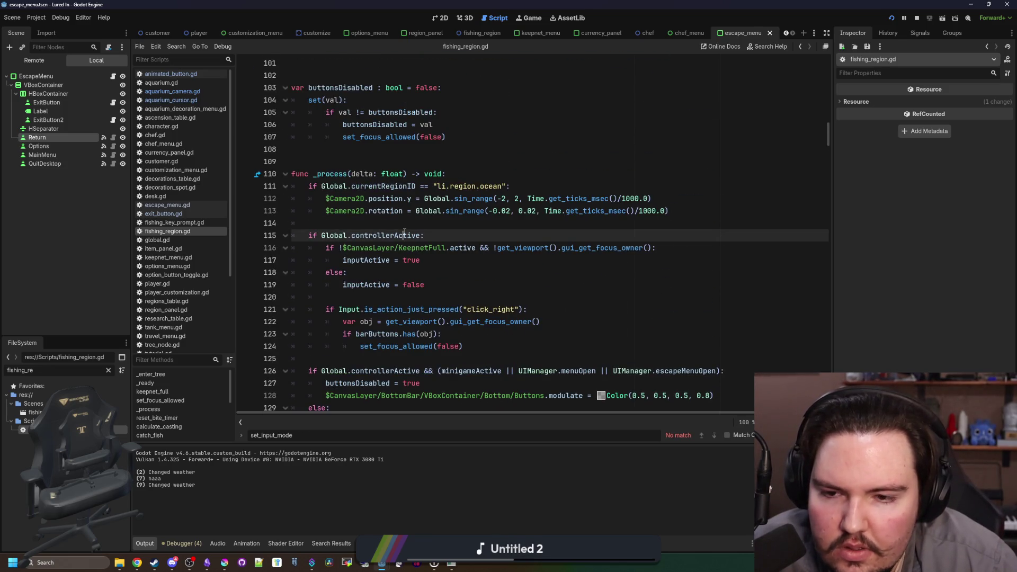
{"action": "left_click", "coordinate": [405, 224]}
{"action": "scroll", "coordinate": [418, 224], "scroll_direction": "down", "scroll_amount": 3}
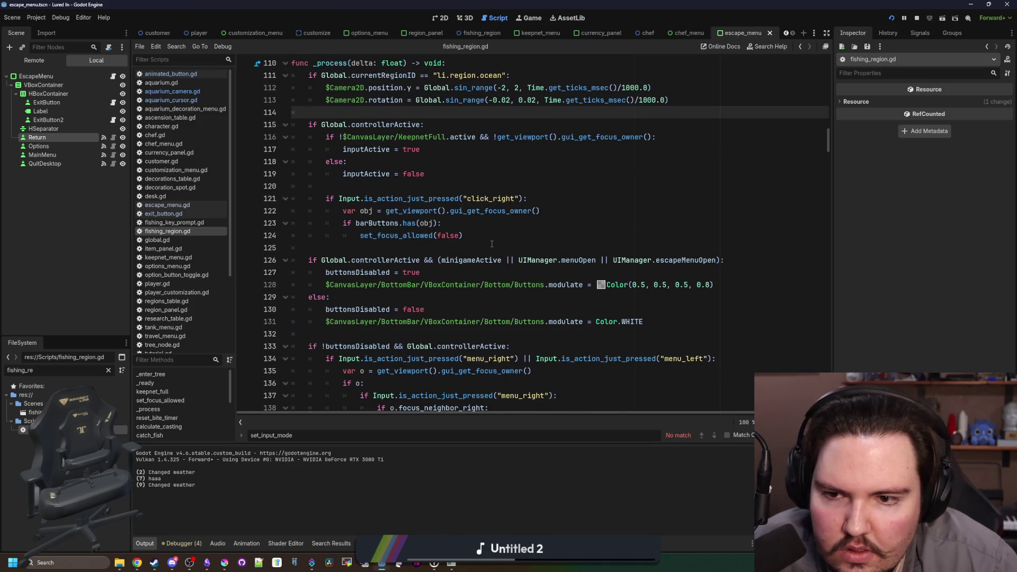
{"action": "scroll", "coordinate": [492, 243], "scroll_direction": "down", "scroll_amount": 3}
Search fishing_region.gd for 'cursor', which finds no cursor handling, and start a new search
{"action": "key", "text": "ctrl+f"}
{"action": "type", "text": "cursor"}
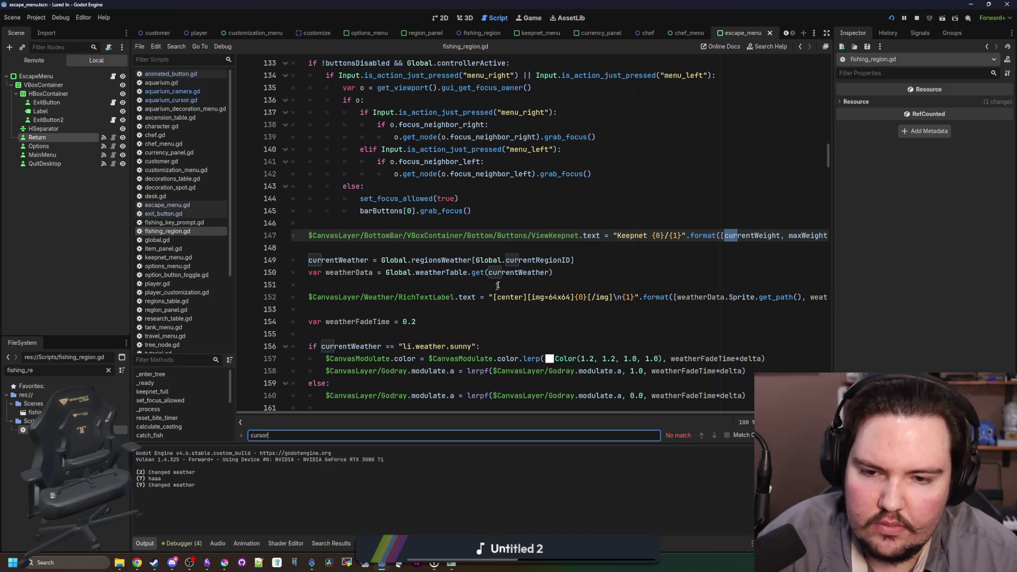
{"action": "scroll", "coordinate": [476, 281], "scroll_direction": "up", "scroll_amount": 6}
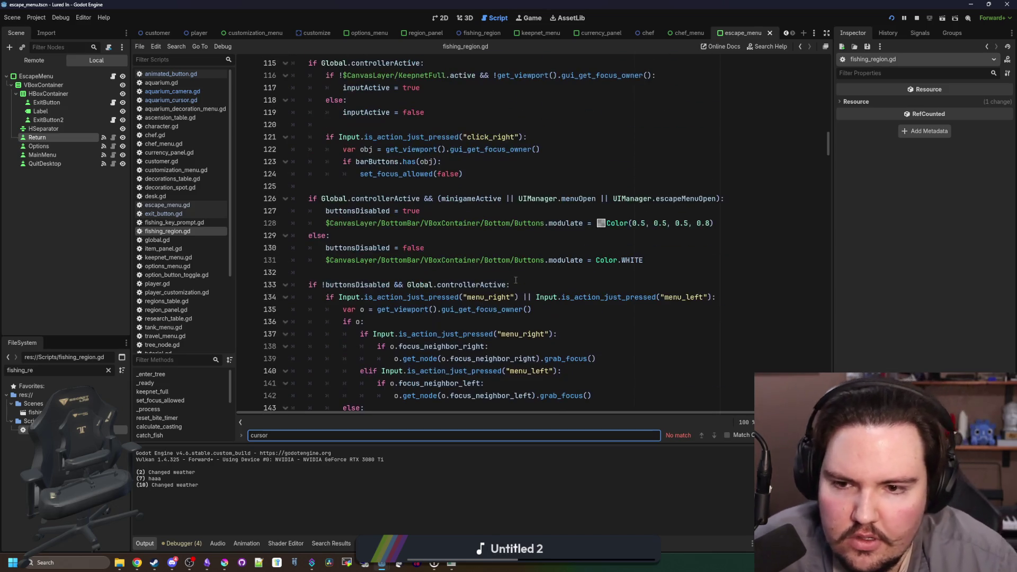
{"action": "left_click", "coordinate": [461, 272]}
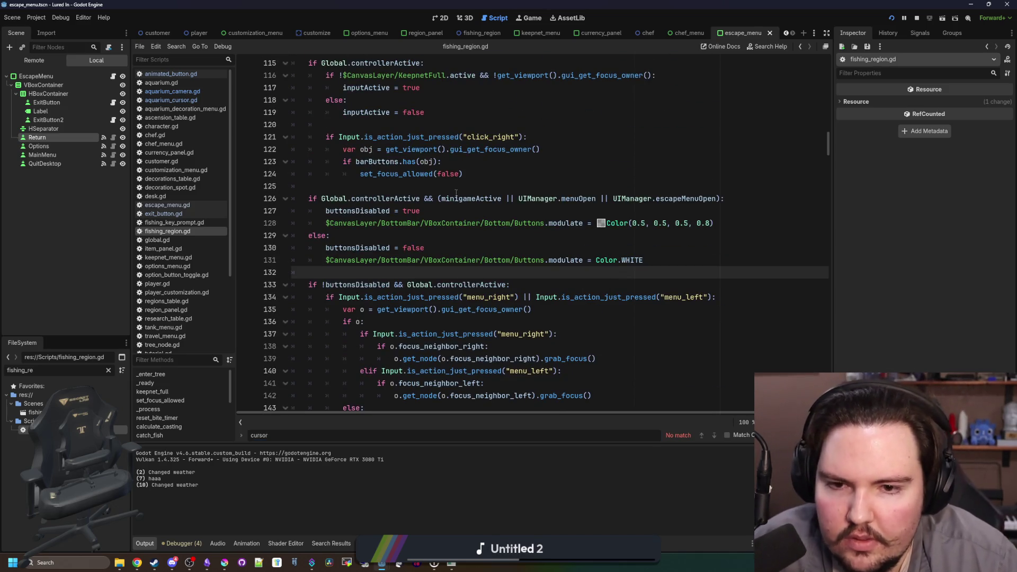
{"action": "scroll", "coordinate": [451, 223], "scroll_direction": "up", "scroll_amount": 4}
{"action": "scroll", "coordinate": [450, 223], "scroll_direction": "up", "scroll_amount": 5}
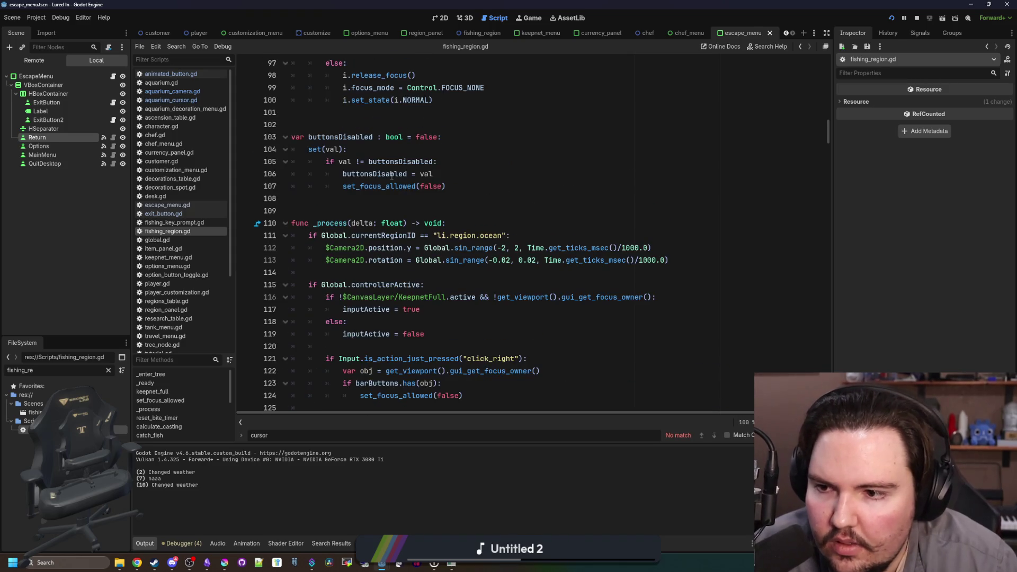
{"action": "scroll", "coordinate": [392, 176], "scroll_direction": "down", "scroll_amount": 8}
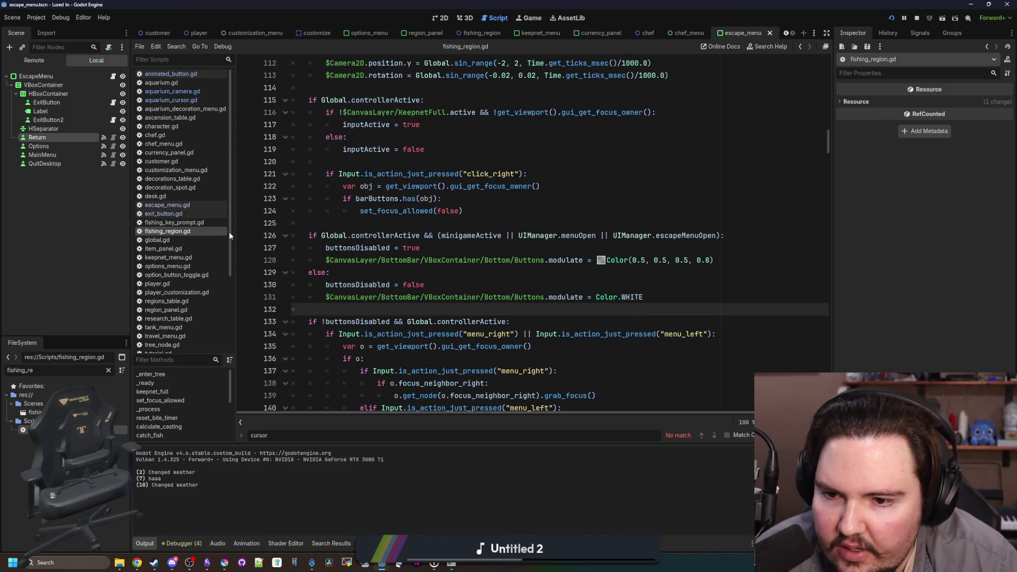
{"action": "scroll", "coordinate": [466, 281], "scroll_direction": "down", "scroll_amount": 15}
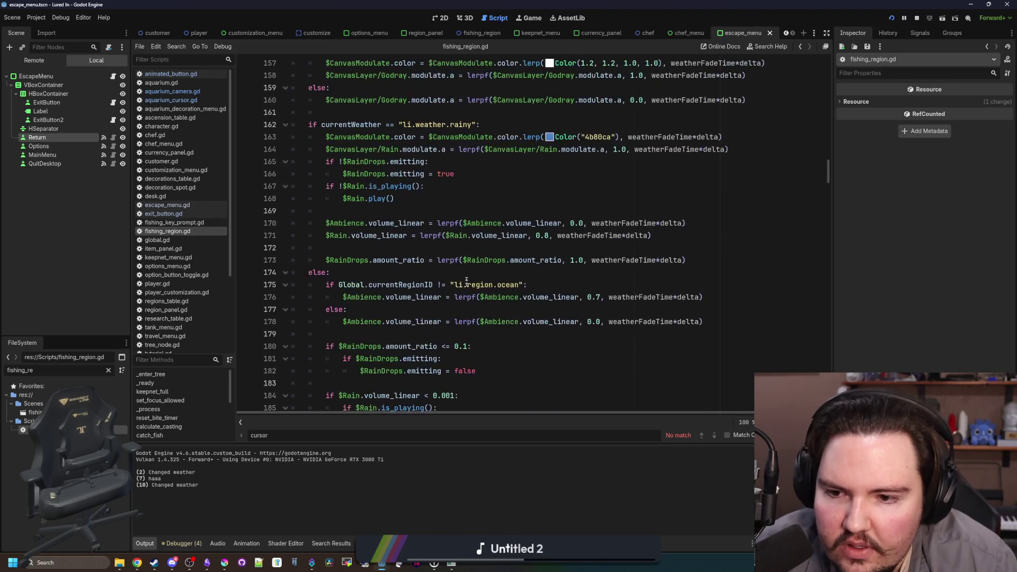
{"action": "scroll", "coordinate": [466, 281], "scroll_direction": "down", "scroll_amount": 5}
{"action": "key", "text": "ctrl+f"}
Search for 'rotation' and inspect the mousePos line 232 in calculate_casting
{"action": "type", "text": "rotati"}
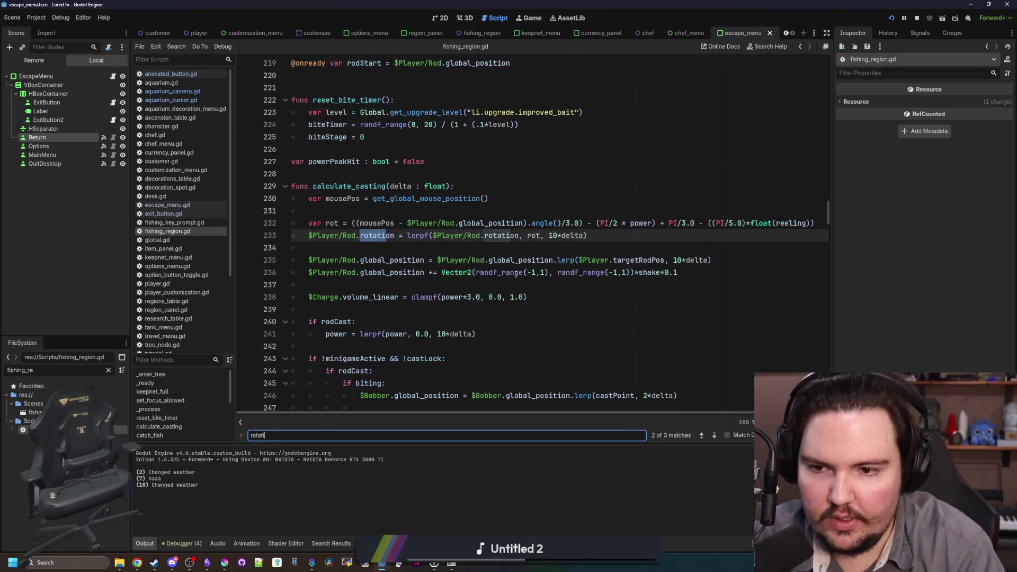
{"action": "type", "text": "on"}
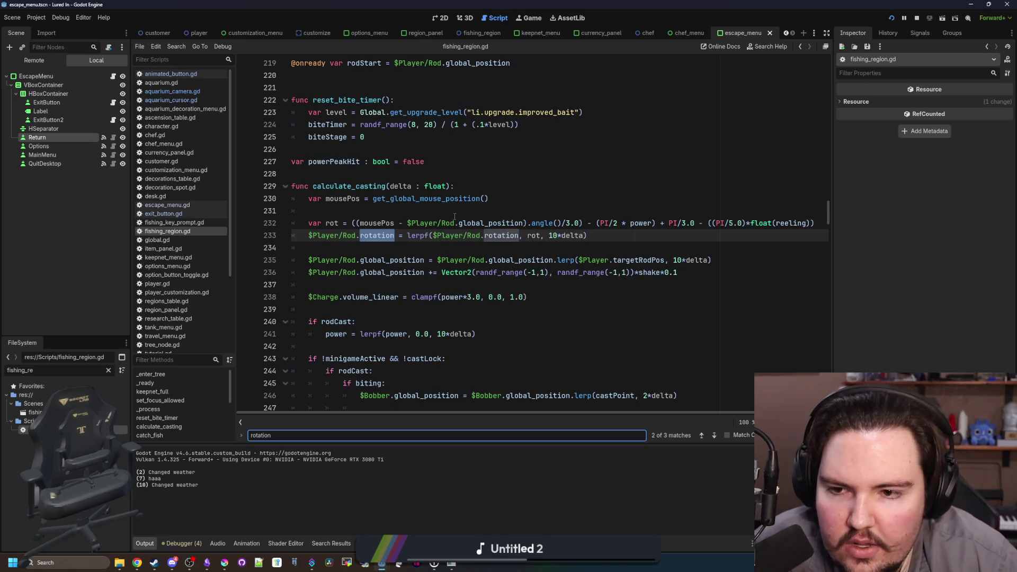
{"action": "left_click", "coordinate": [369, 223]}
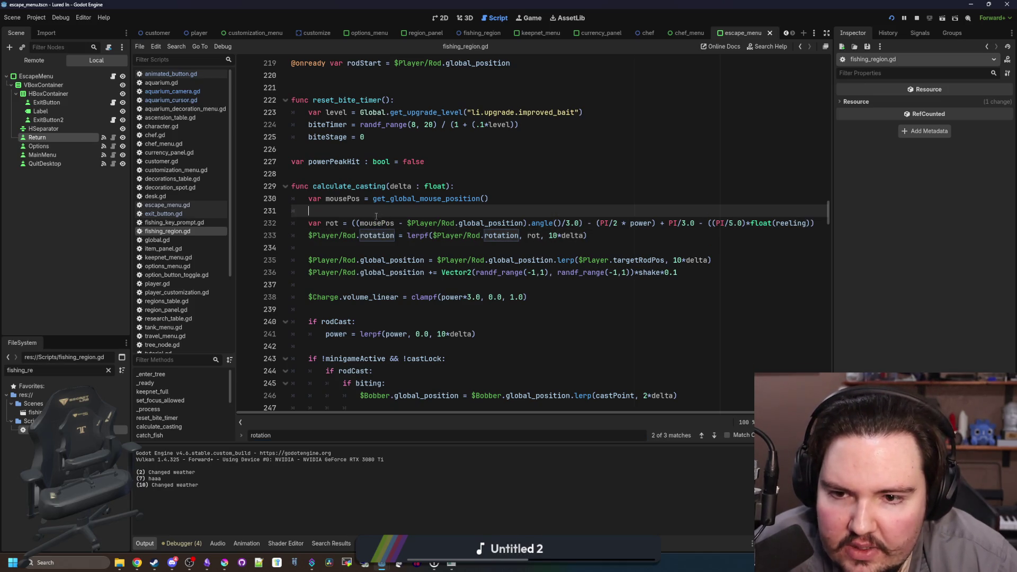
{"action": "mouse_move", "coordinate": [378, 223]}
{"action": "left_mouse_down"}
{"action": "mouse_move", "coordinate": [845, 217]}
{"action": "mouse_move", "coordinate": [392, 218]}
{"action": "mouse_move", "coordinate": [409, 211]}
{"action": "left_mouse_up"}
{"action": "left_click", "coordinate": [409, 211]}
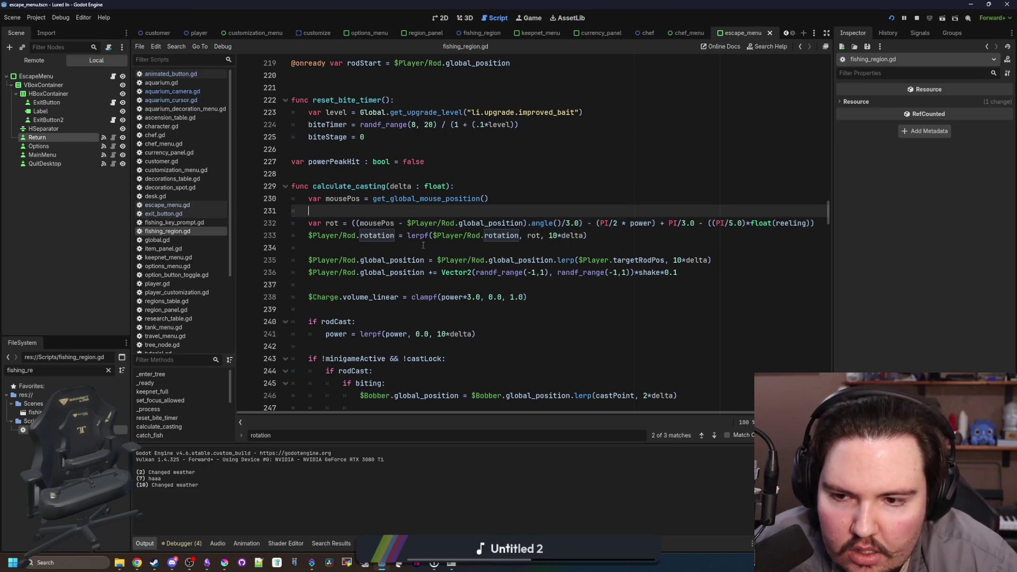
{"action": "left_click", "coordinate": [434, 250]}
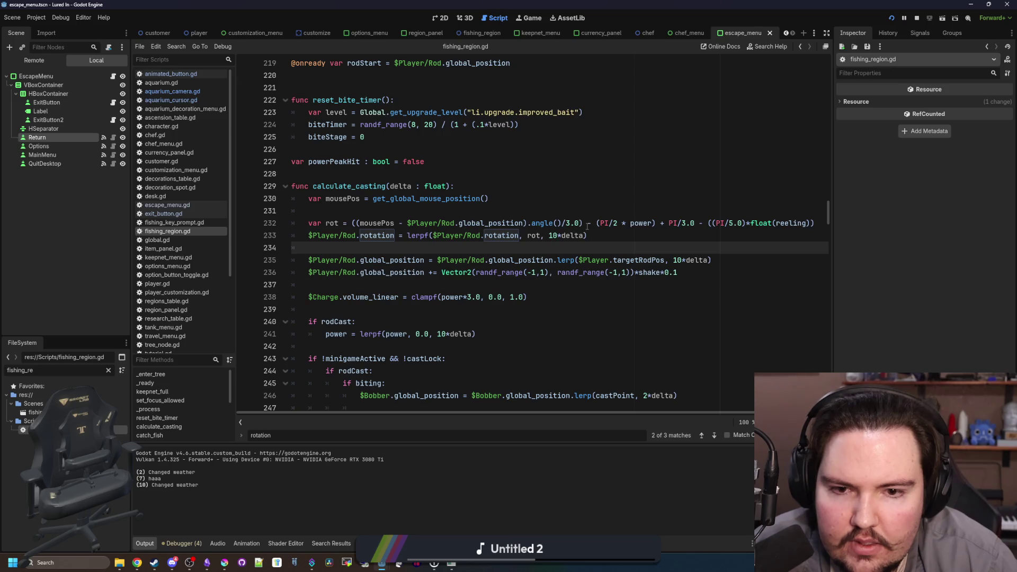
{"action": "left_click_drag", "start_coordinate": [587, 223], "coordinate": [871, 226]}
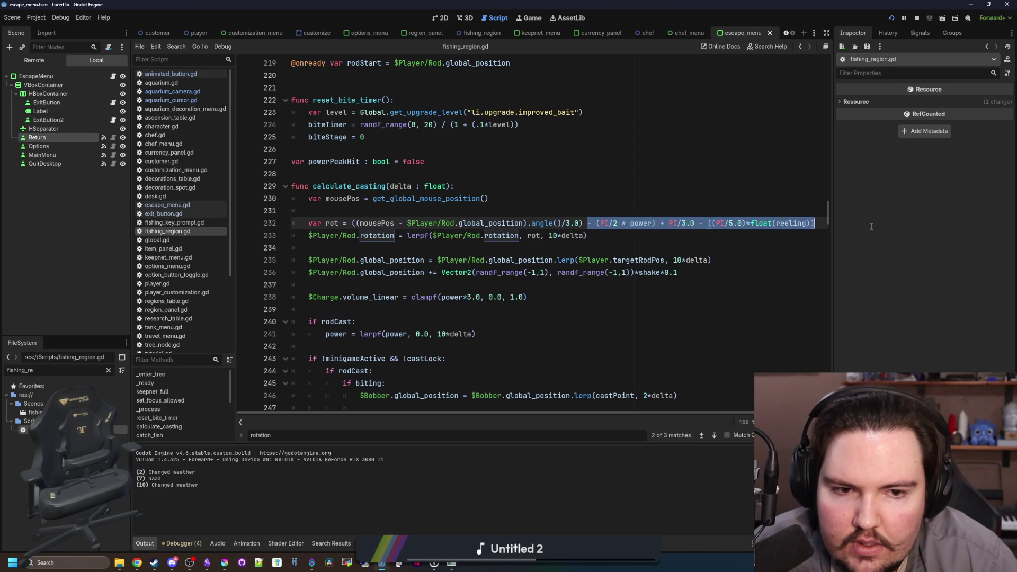
{"action": "left_click", "coordinate": [412, 211]}
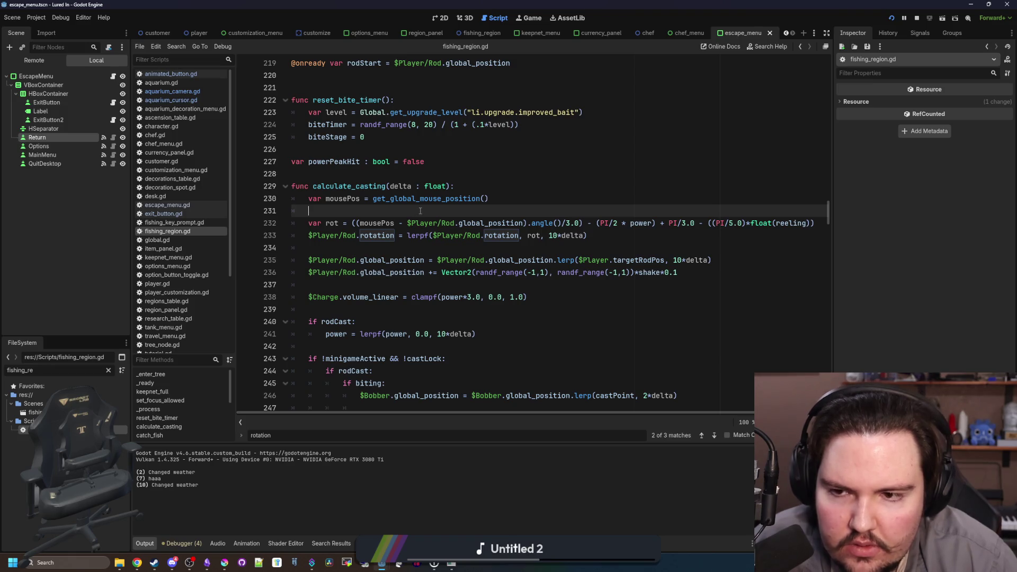
Insert 'if Global.controllerActive:' above line 232 with an indented 'mousePos =' line
{"action": "key", "text": "Return"}
{"action": "key", "text": "Return"}
{"action": "key", "text": "Up"}
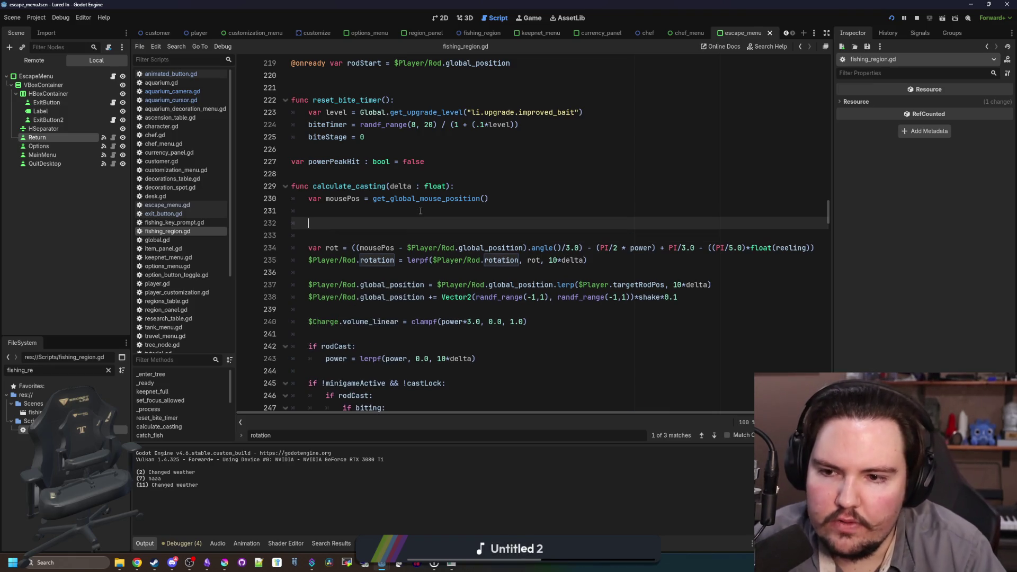
{"action": "key", "text": "BackSpace"}
{"action": "type", "text": "bal.controllerA"}
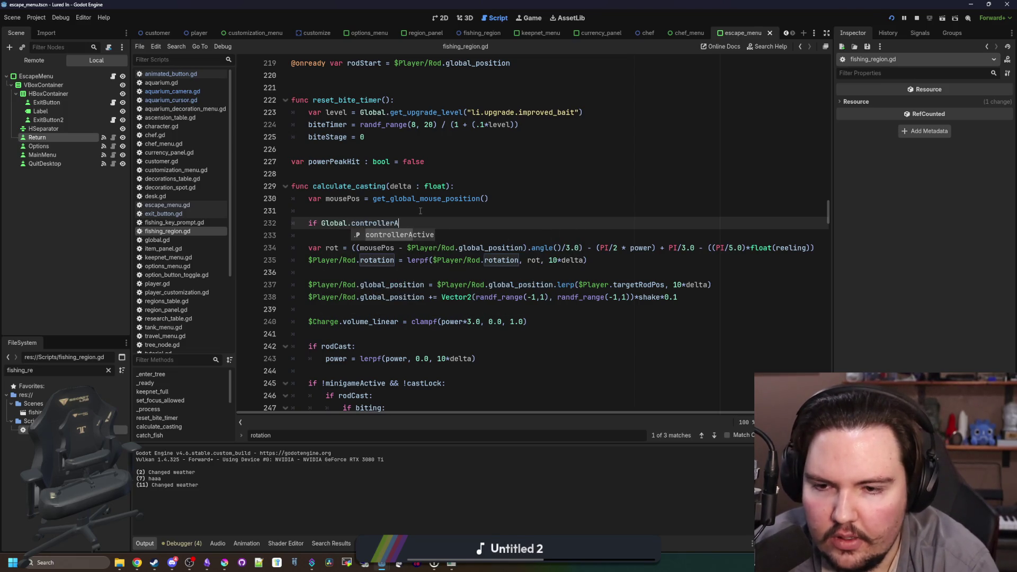
{"action": "key", "text": "Return"}
{"action": "type", "text": ":"}
{"action": "key", "text": "Return"}
{"action": "type", "text": "mousePosition"}
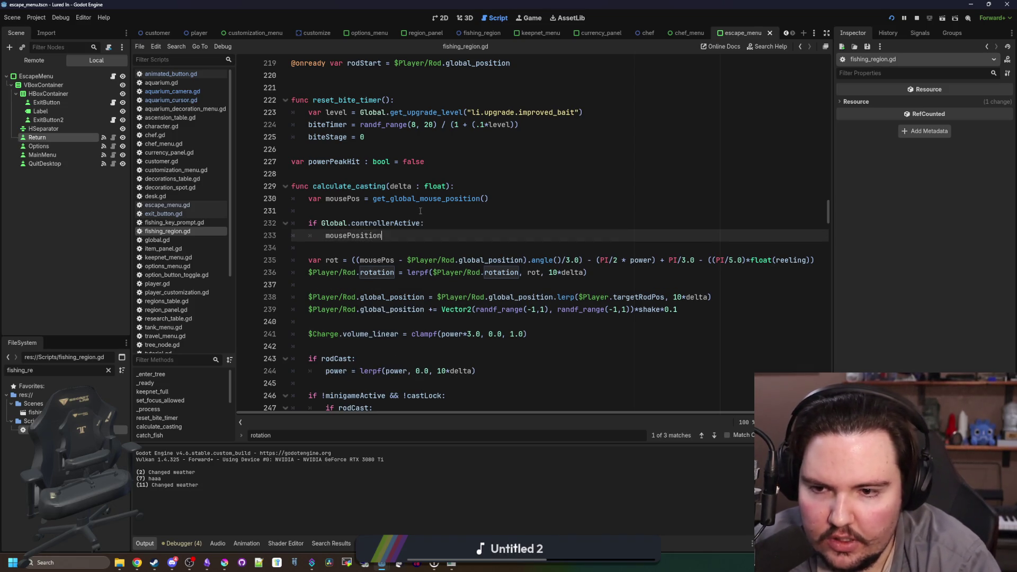
{"action": "key", "text": "BackSpace"}
{"action": "key", "text": "BackSpace"}
{"action": "key", "text": "BackSpace"}
{"action": "type", "text": "="}
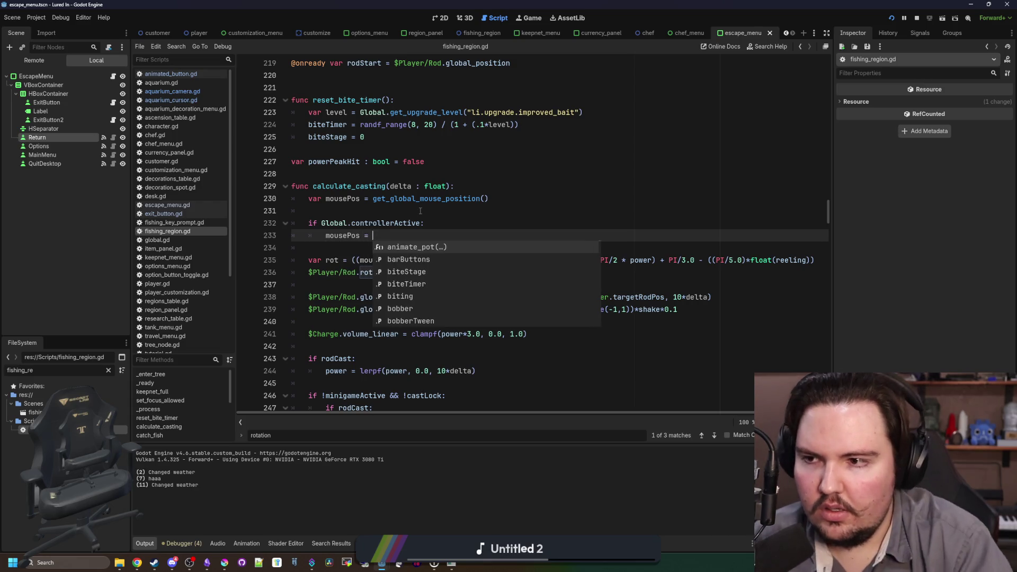
Complete it as '$Camera2D.get_screen_center_position()' by dragging Camera2D from the Scene dock, and save
{"action": "left_click", "coordinate": [479, 32]}
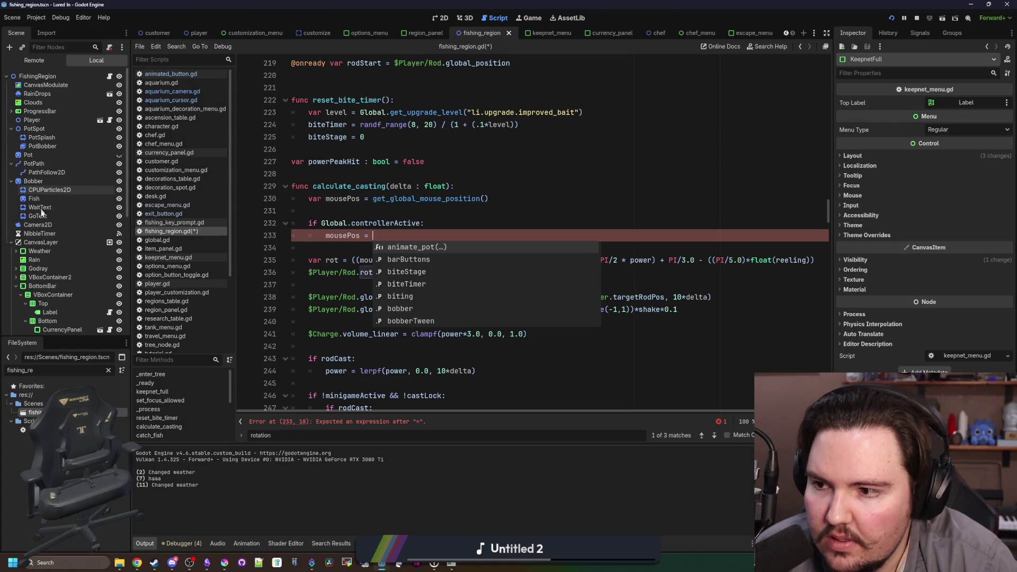
{"action": "left_click_drag", "start_coordinate": [43, 228], "coordinate": [395, 236]}
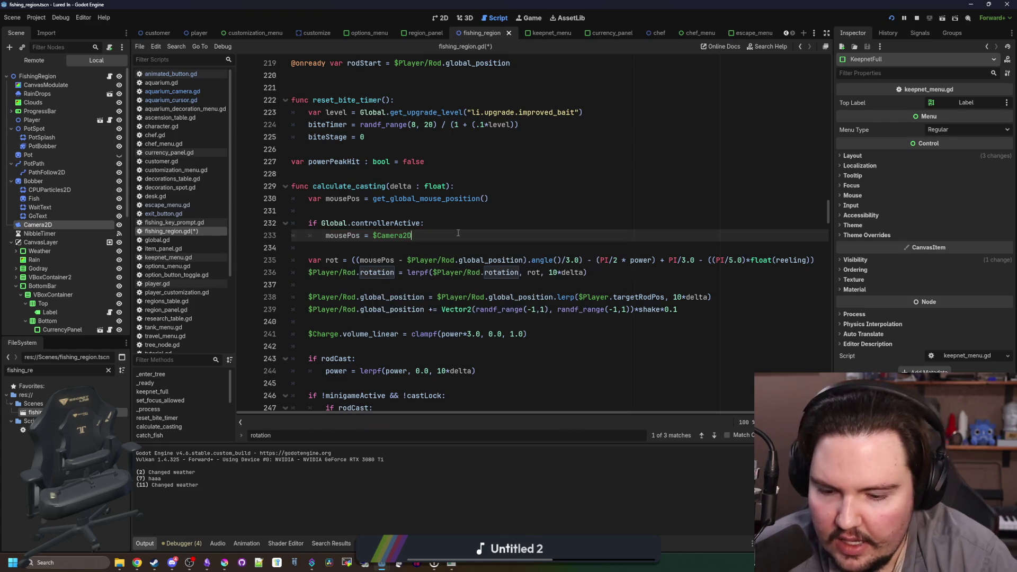
{"action": "type", "text": ".get_"}
{"action": "key", "text": "Return"}
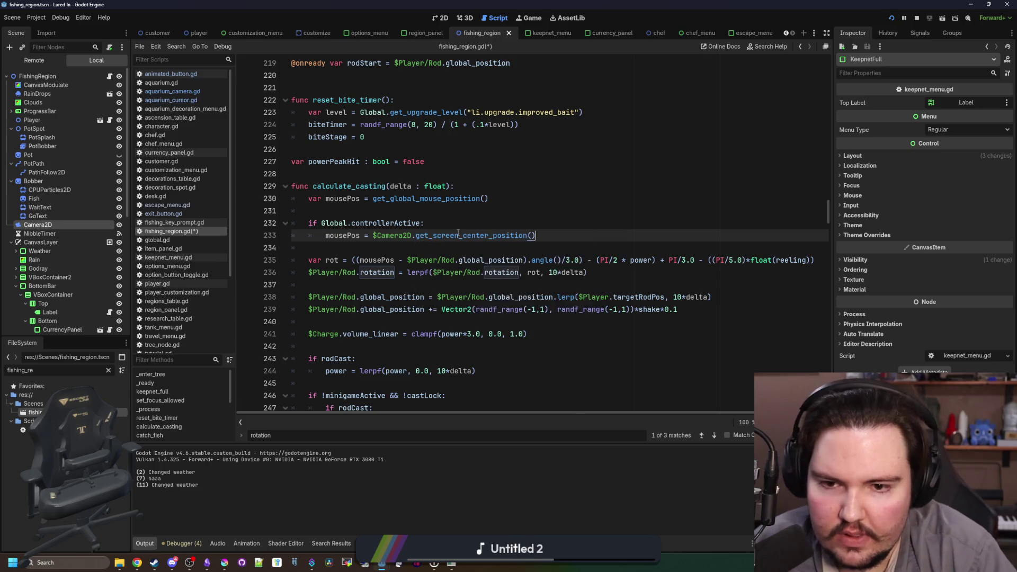
{"action": "scroll", "coordinate": [424, 238], "scroll_direction": "up", "scroll_amount": 1}
{"action": "left_click", "coordinate": [409, 245]}
{"action": "key", "text": "ctrl+s"}
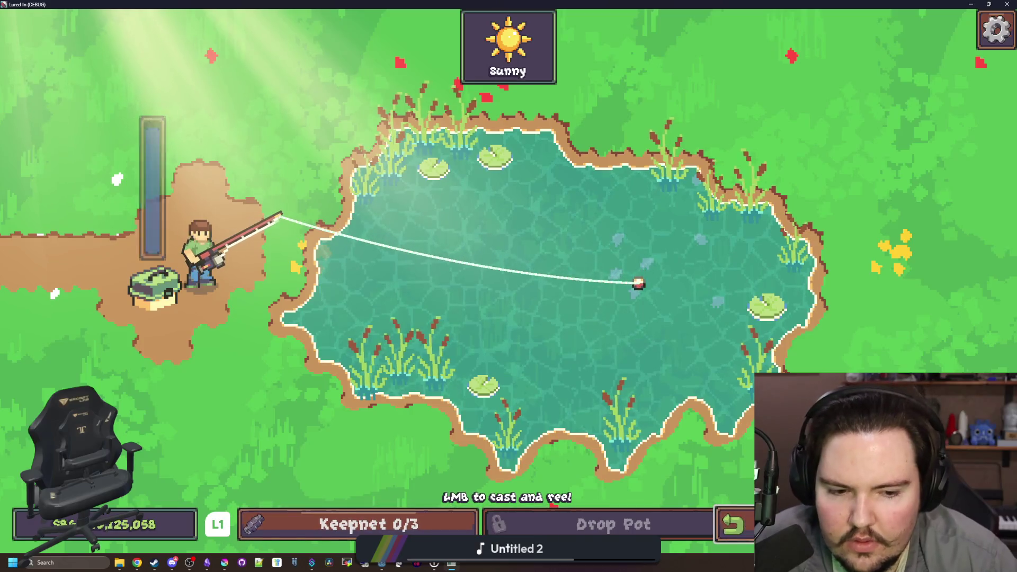
Leave the running debug game and switch via the taskbar to the Lured In changelog in Obsidian
{"action": "scroll", "coordinate": [535, 293], "scroll_direction": "up", "scroll_amount": 3}
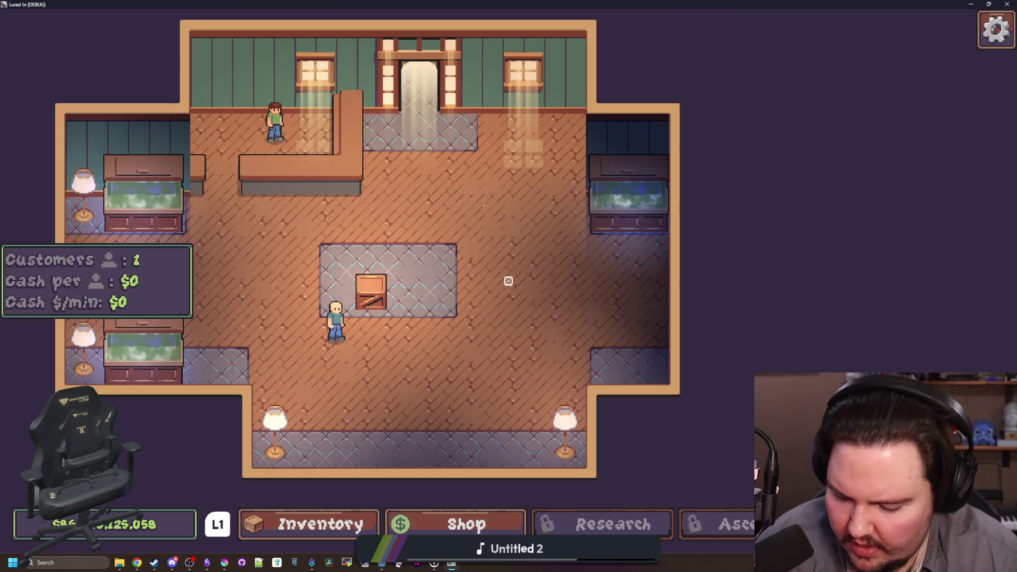
{"action": "key", "text": "super"}
{"action": "key", "text": "super+Down"}
{"action": "left_click", "coordinate": [551, 284]}
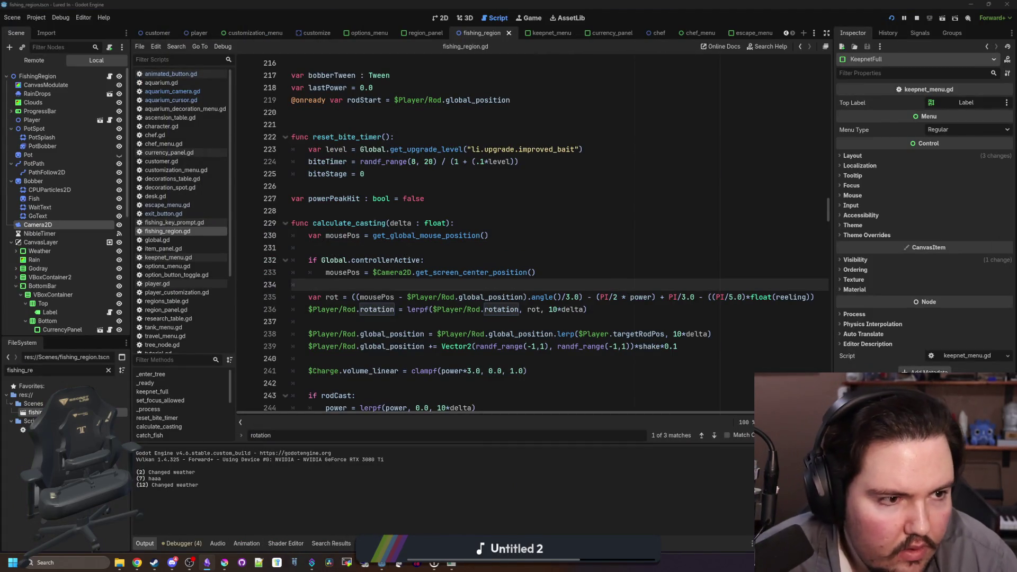
{"action": "left_click", "coordinate": [242, 563]}
{"action": "scroll", "coordinate": [611, 317], "scroll_direction": "down", "scroll_amount": 5}
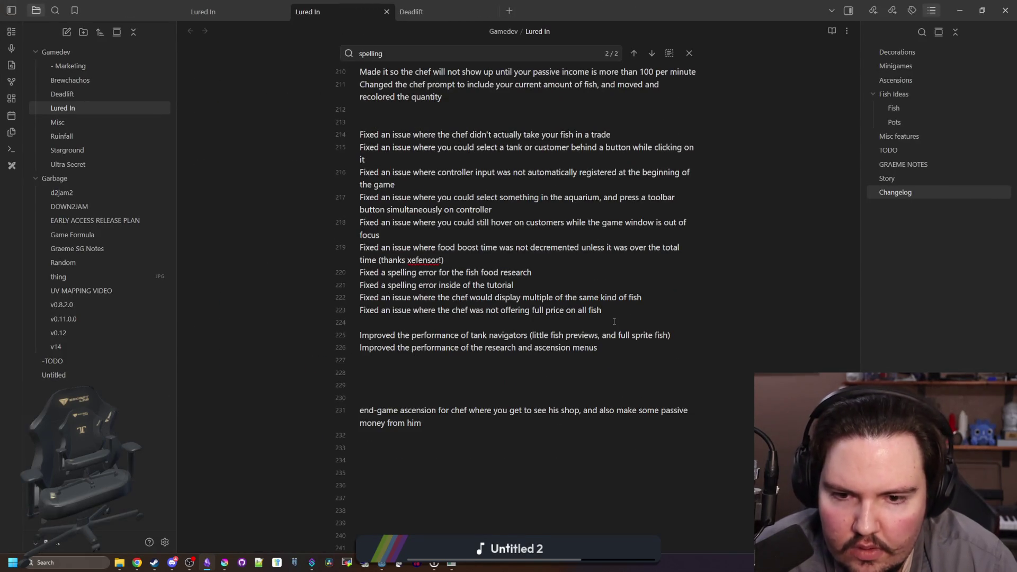
Add 'Fixed an issue where controller was getting double presses on some buttons' and a line after the chef entry
{"action": "key", "text": "Return"}
{"action": "type", "text": "Fixed an issue where controller was getting double presses on some buttons"}
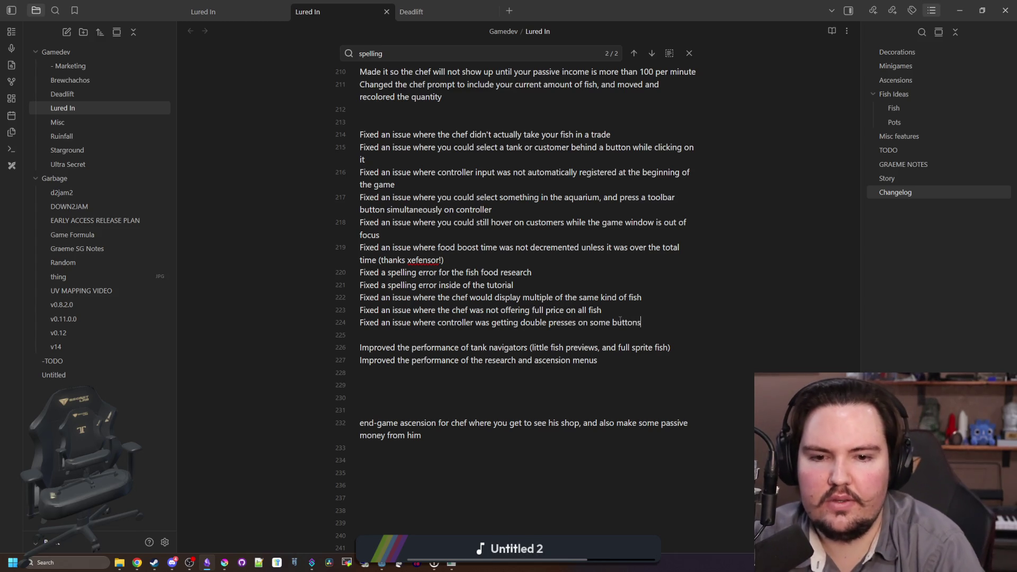
{"action": "key", "text": "Return"}
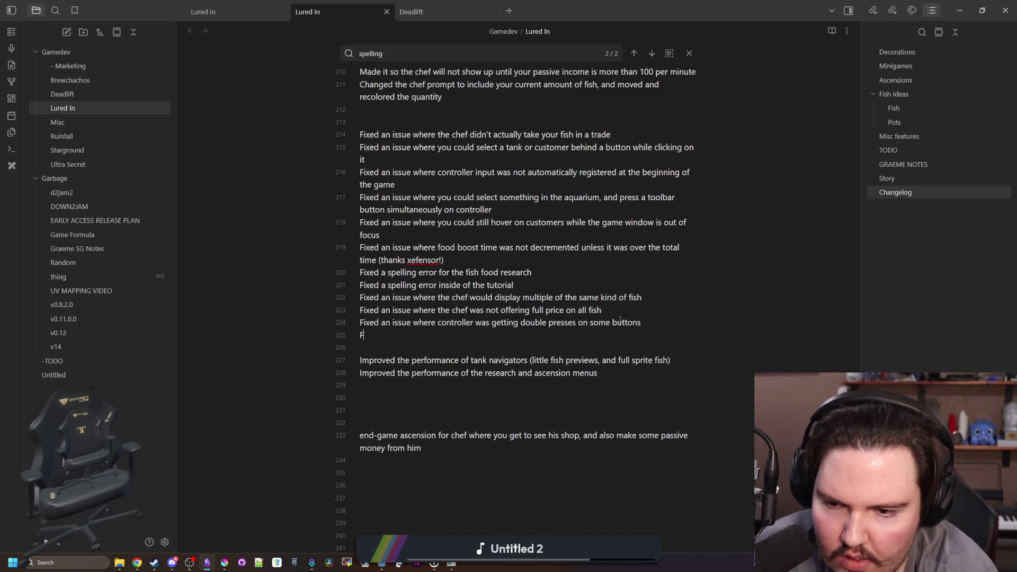
{"action": "key", "text": "BackSpace"}
{"action": "key", "text": "BackSpace"}
{"action": "scroll", "coordinate": [619, 320], "scroll_direction": "up", "scroll_amount": 3}
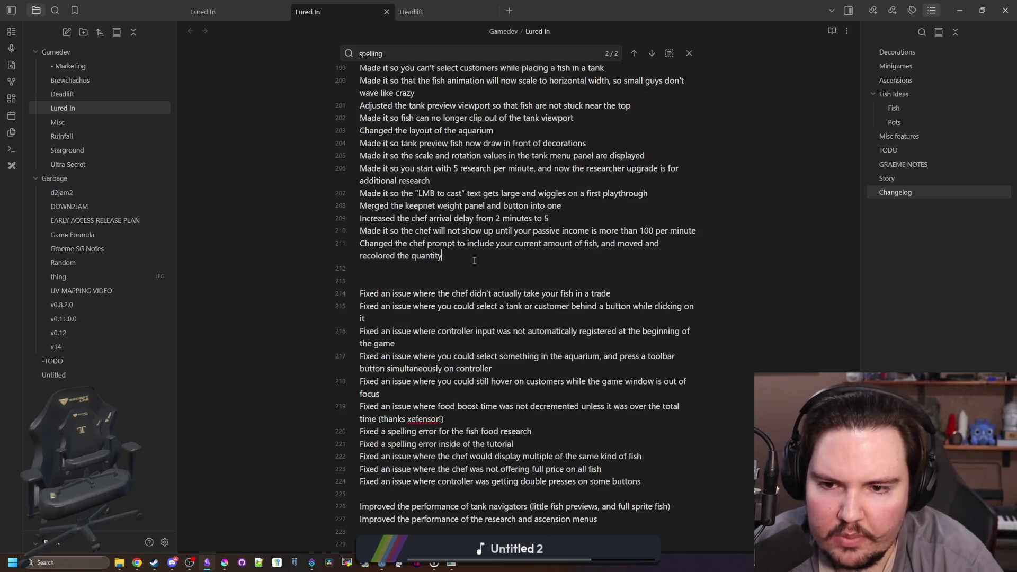
{"action": "key", "text": "Return"}
{"action": "type", "text": "Improved the overall look of the chef menu, and made it an exclusive menu"}
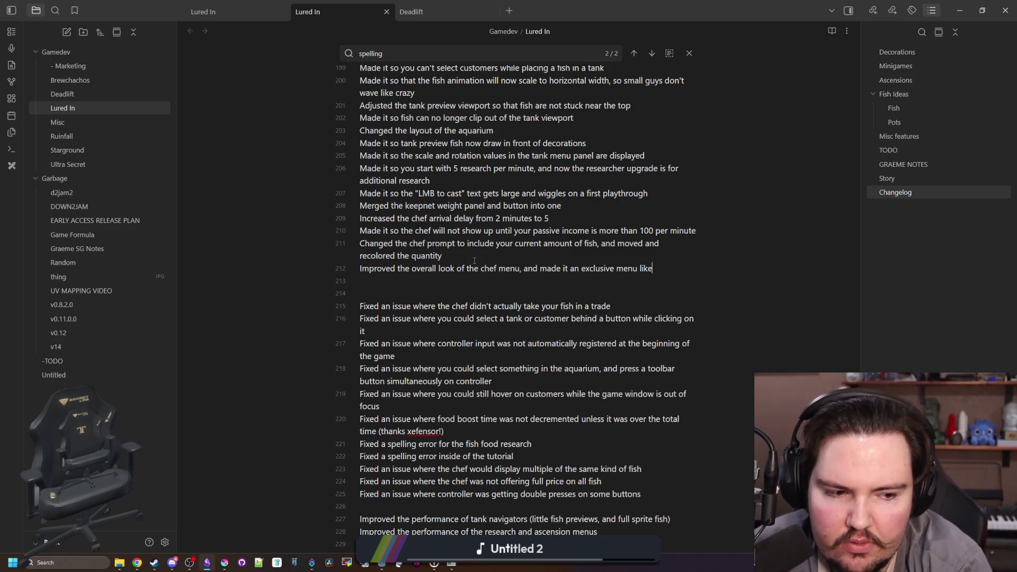
Add the changelog line 'Made it so you now have to click on the chef to view their trade offer'
{"action": "key", "text": "Return"}
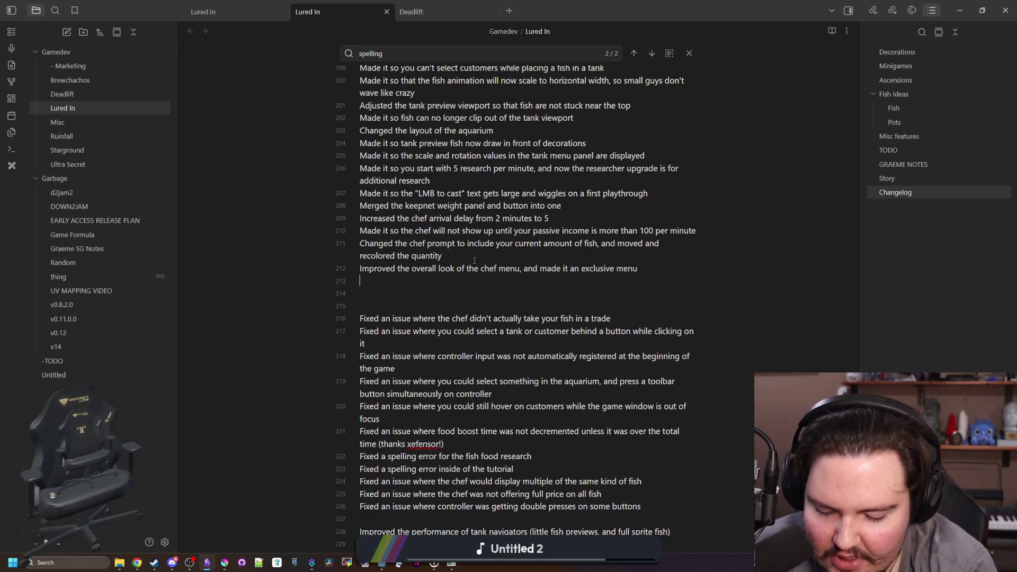
{"action": "type", "text": "Made it so you "}
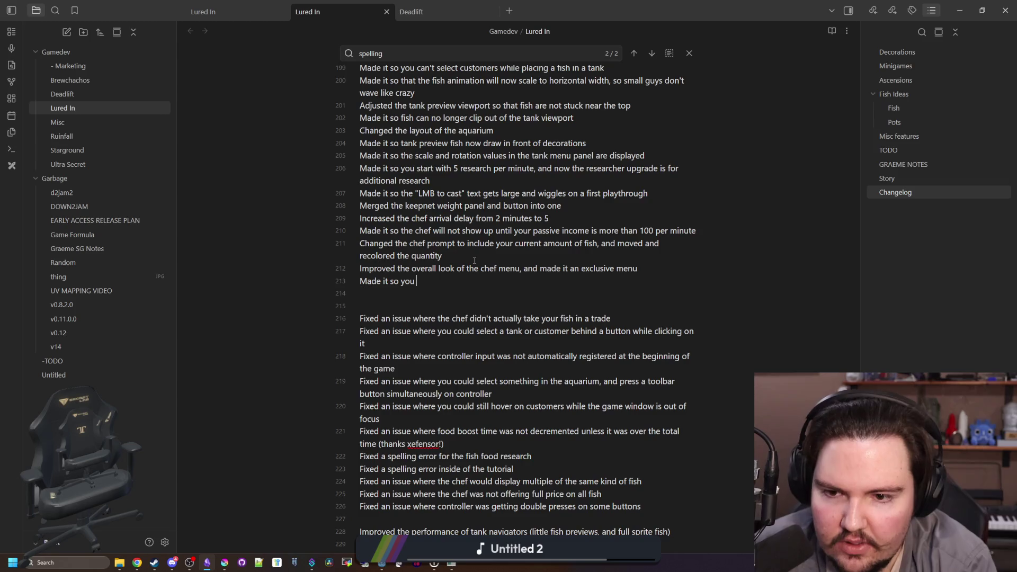
{"action": "type", "text": "now have to click on the chef to view "}
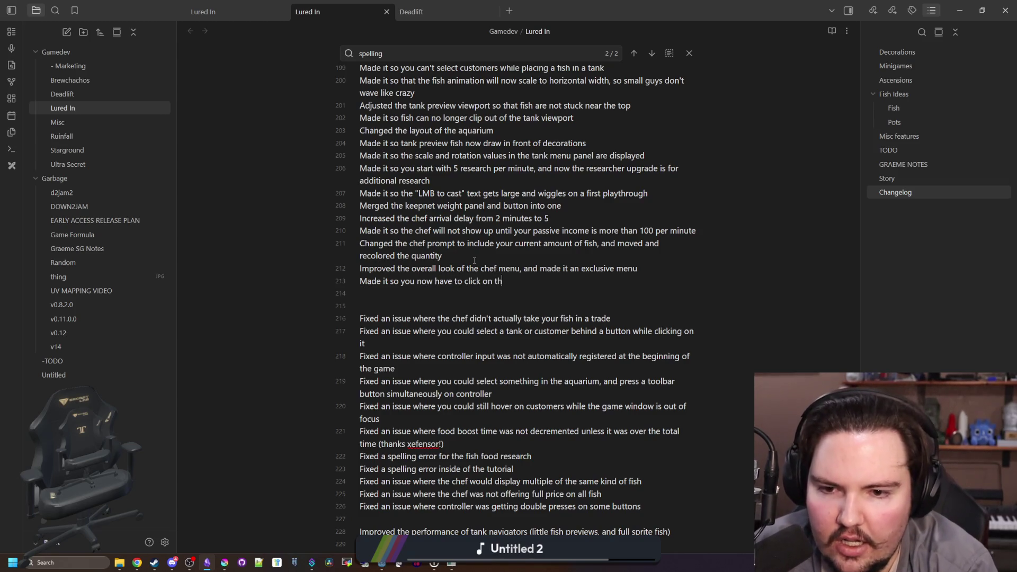
{"action": "type", "text": "their tra"}
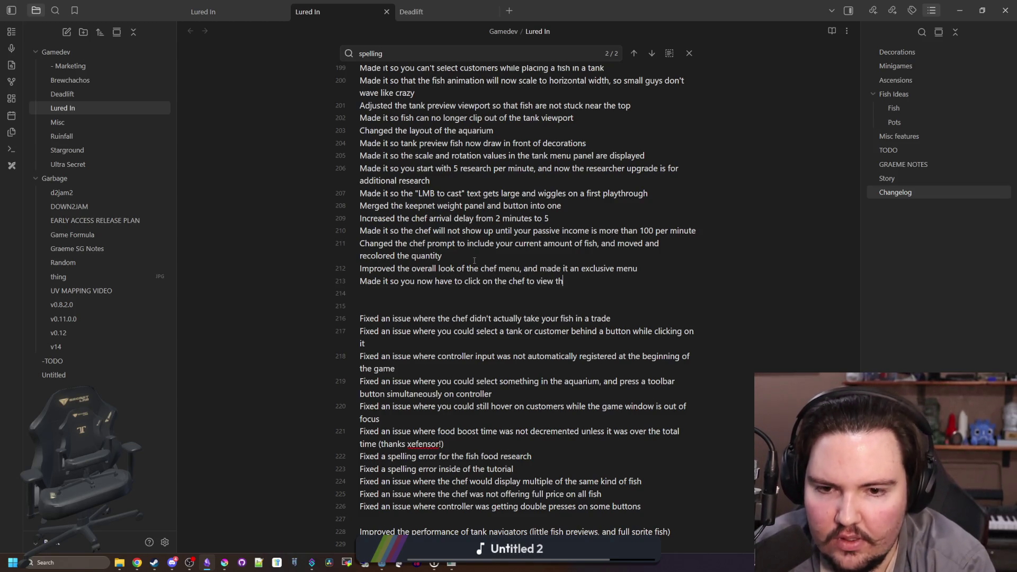
{"action": "type", "text": "de offer"}
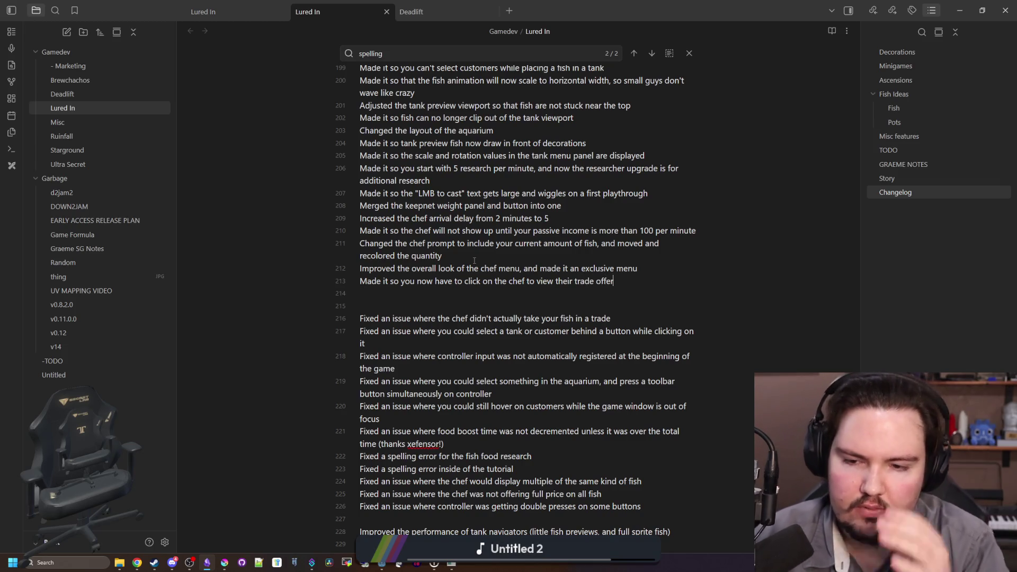
{"action": "scroll", "coordinate": [474, 260], "scroll_direction": "down", "scroll_amount": 4}
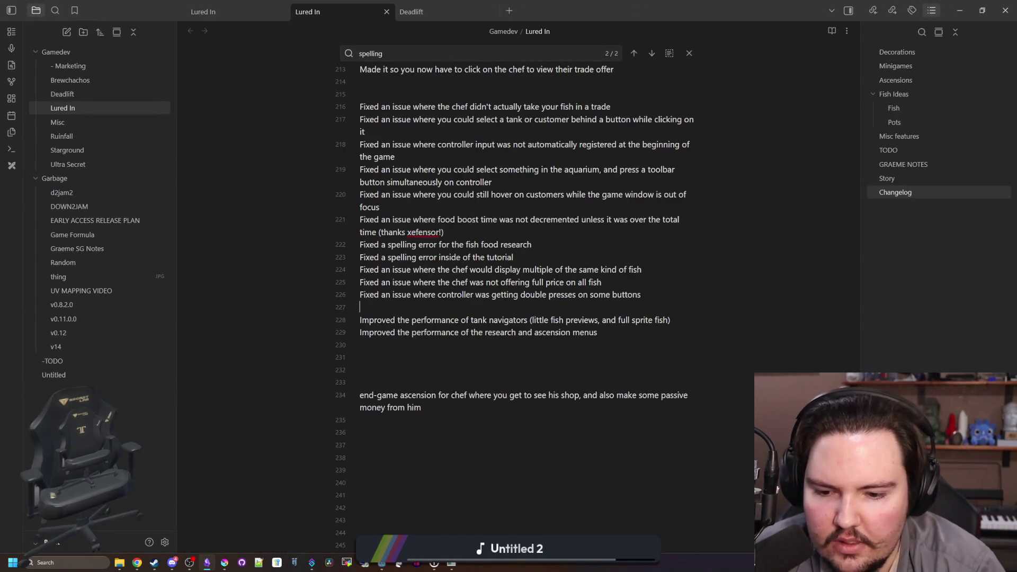
Check the debug game, then begin the entry 'Fix an issue where random buttons would stay highlighted when using controller…'
{"action": "left_click", "coordinate": [450, 565]}
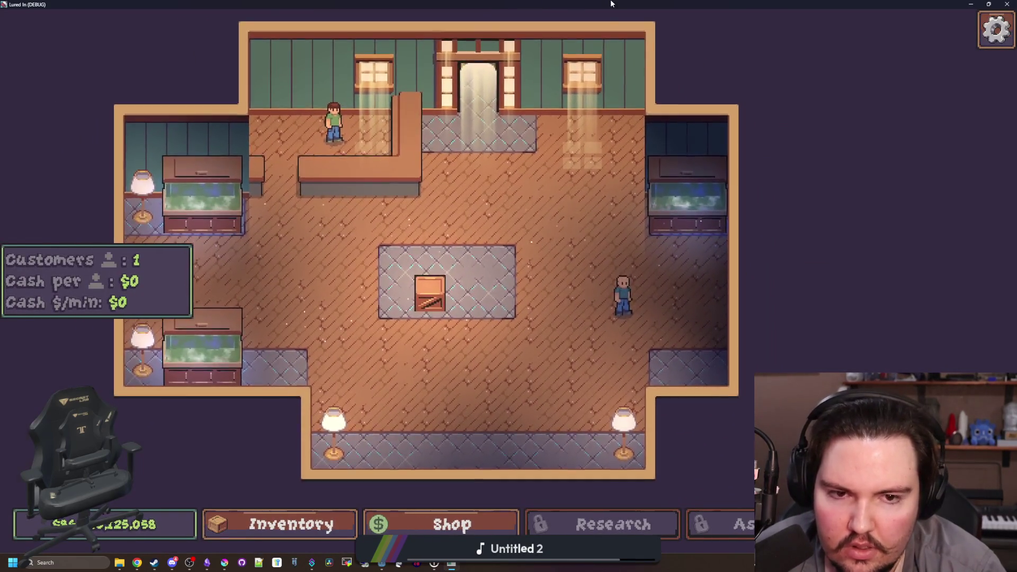
{"action": "key", "text": "alt+Tab"}
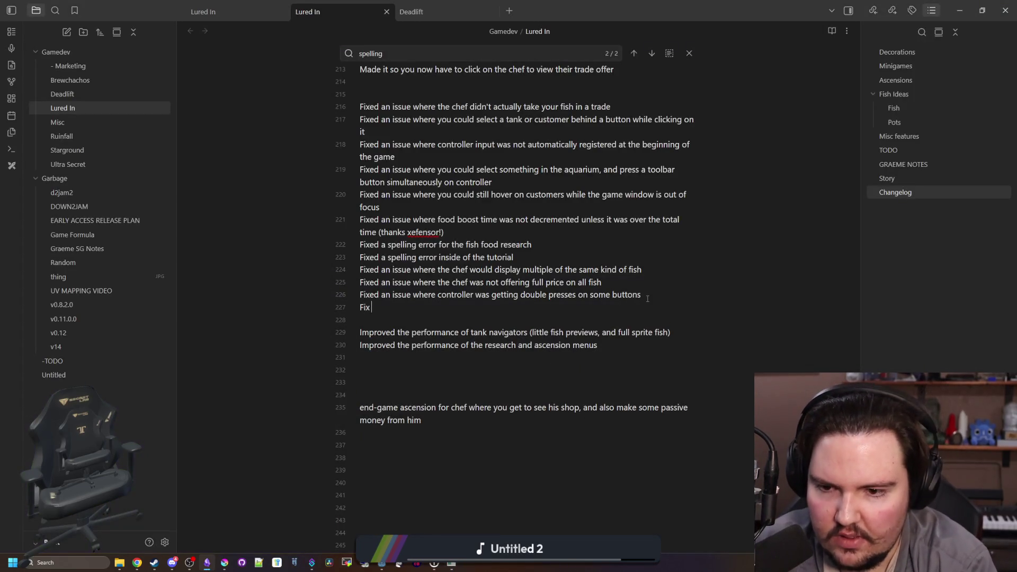
{"action": "type", "text": "an issue where "}
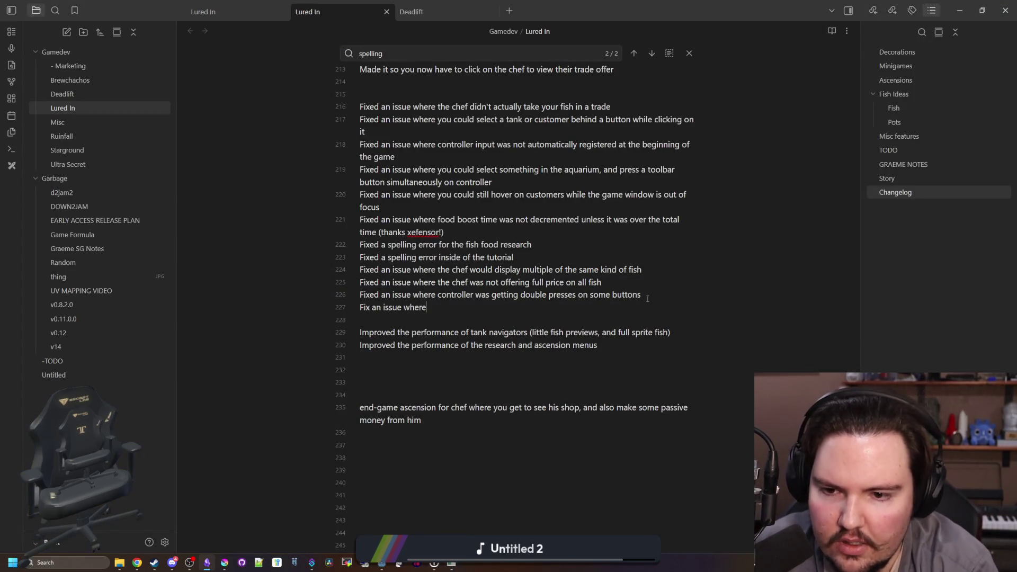
{"action": "type", "text": "random buttons would stay highlighted when using controller"}
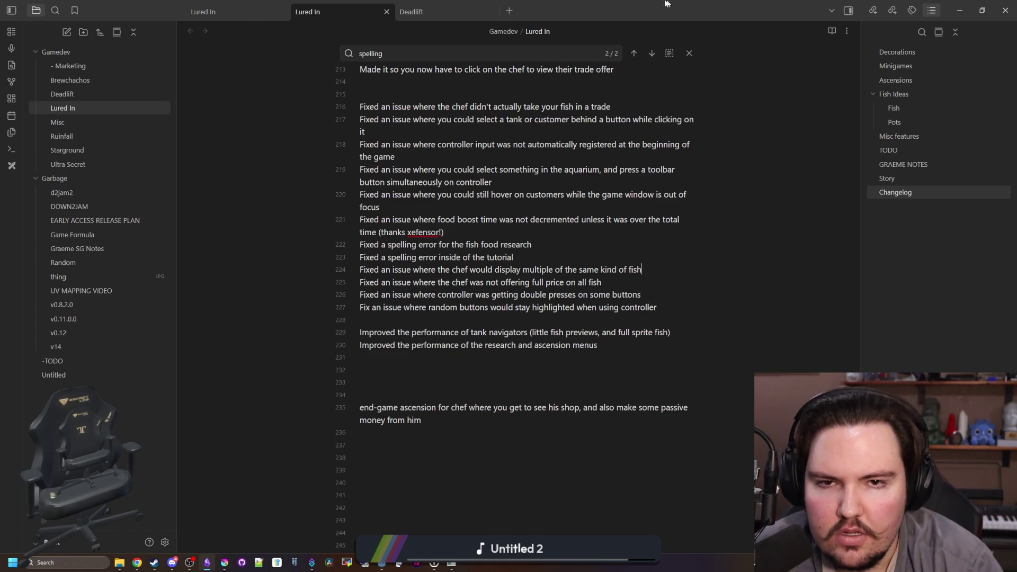
{"action": "key", "text": "alt+Tab"}
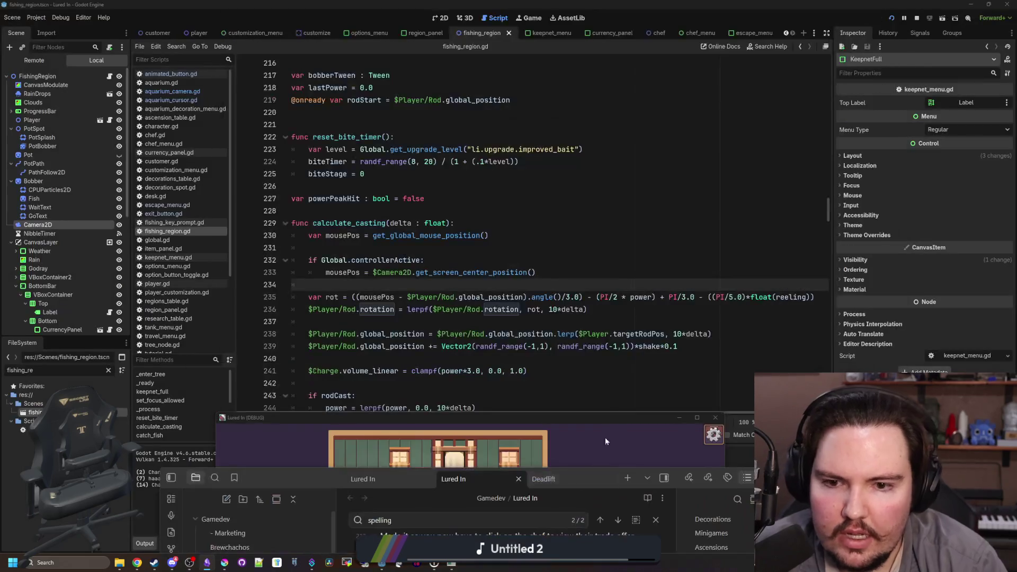
Playtest the controller cursor in the shop: select the crate, then cancel Choose Tank
{"action": "left_click", "coordinate": [453, 566]}
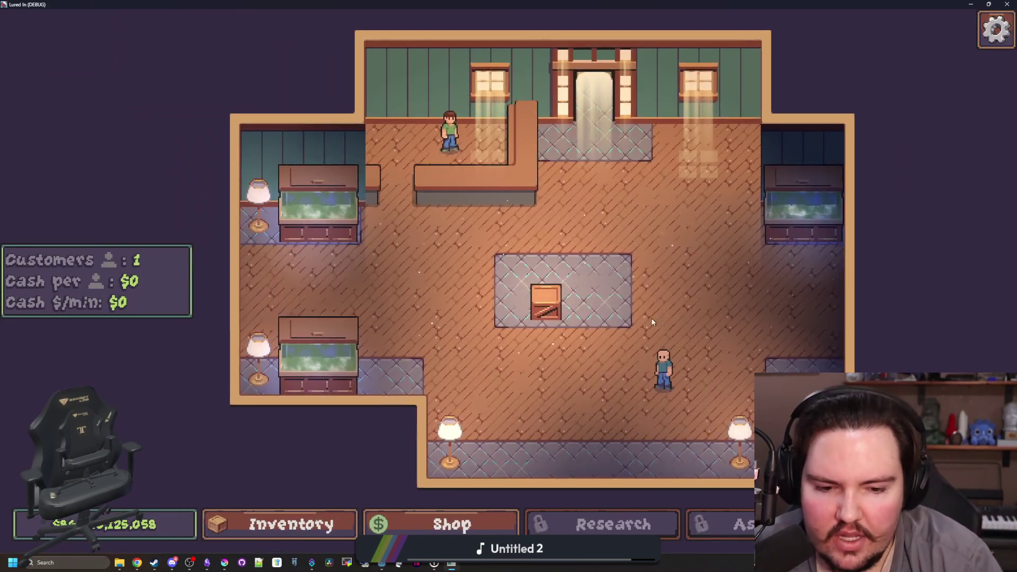
{"action": "mouse_move", "coordinate": [653, 322]}
{"action": "left_mouse_down"}
{"action": "mouse_move", "coordinate": [668, 303]}
{"action": "mouse_move", "coordinate": [552, 420]}
{"action": "mouse_move", "coordinate": [626, 359]}
{"action": "mouse_move", "coordinate": [536, 172]}
{"action": "left_mouse_up"}
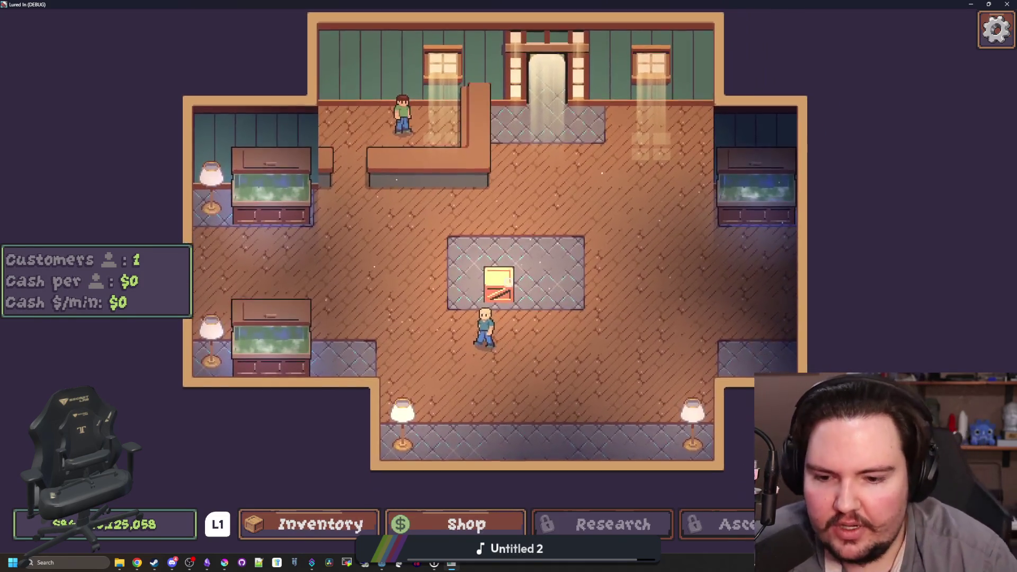
{"action": "left_click", "coordinate": [508, 280]}
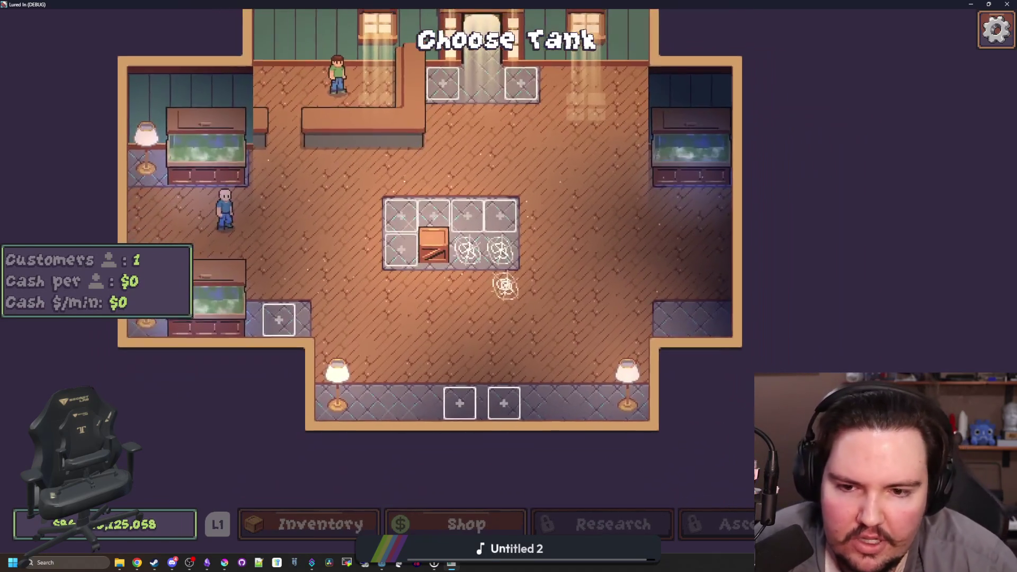
{"action": "key", "text": "Escape"}
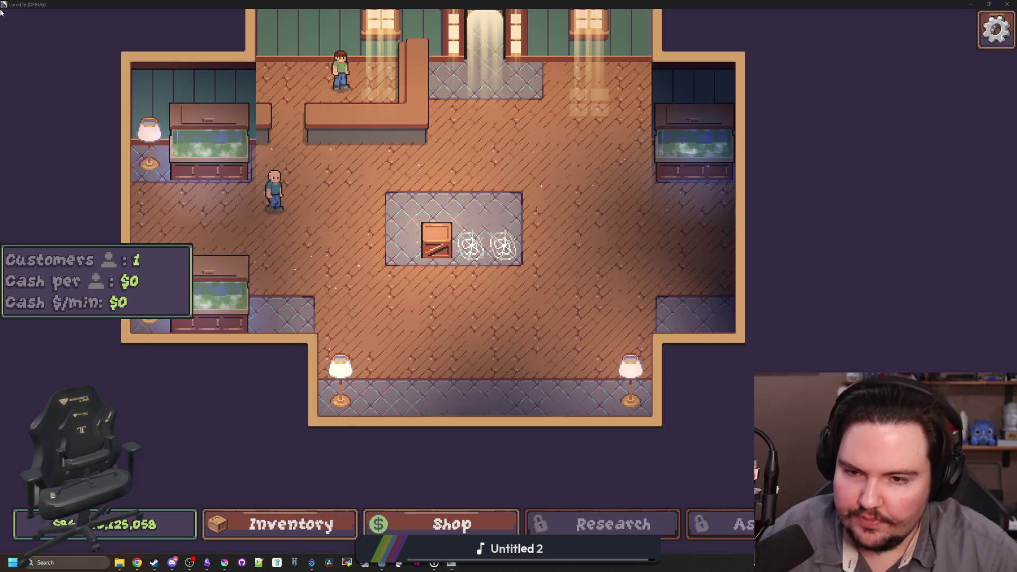
{"action": "key", "text": "super"}
{"action": "key", "text": "alt+Tab"}
{"action": "left_click", "coordinate": [514, 223]}
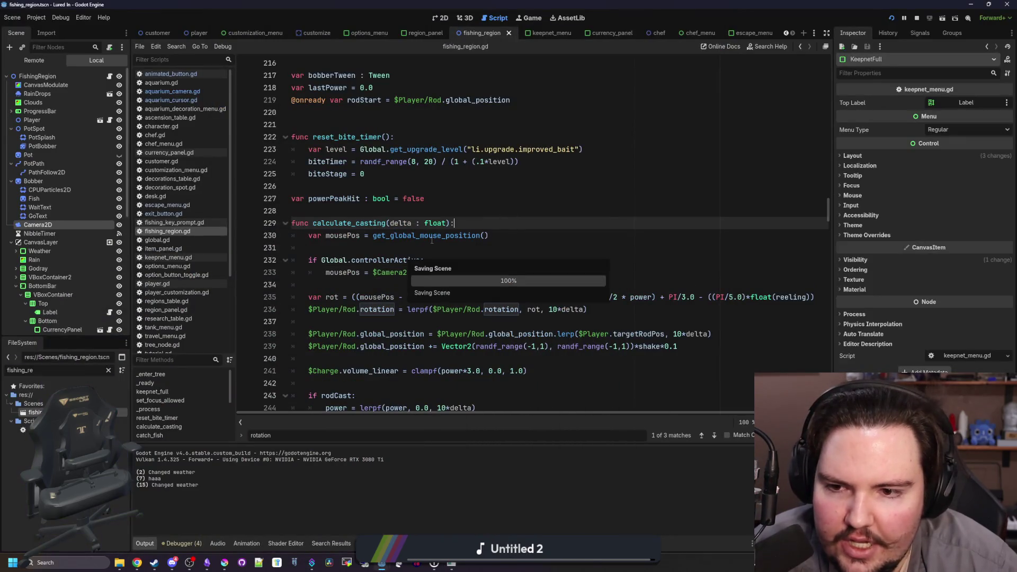
Filter FileSystem for 'global', open global_ui.gd and the GlobalUI scene, and inspect its Cursor node
{"action": "left_click", "coordinate": [371, 247]}
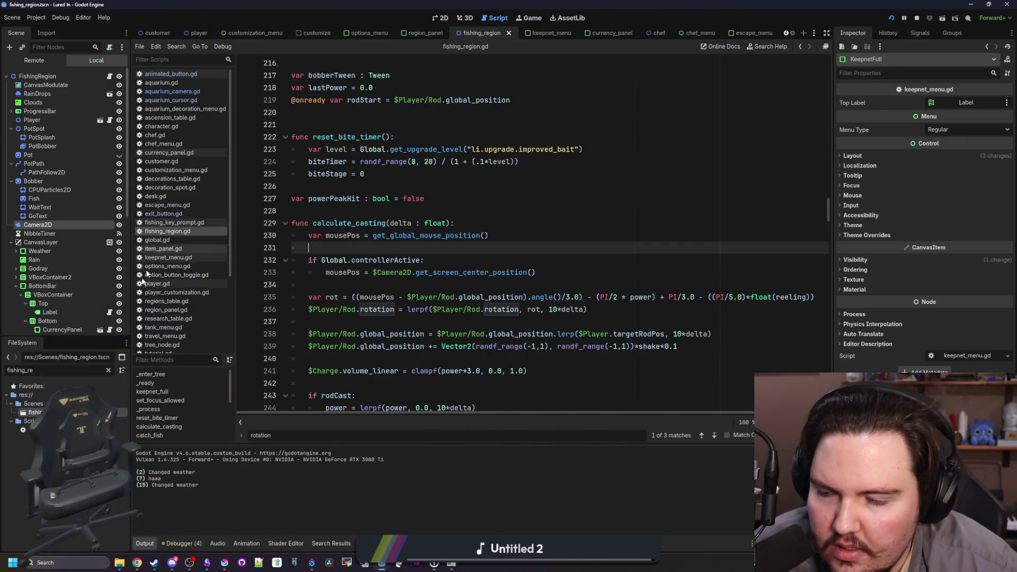
{"action": "left_click", "coordinate": [108, 371]}
{"action": "type", "text": "global"}
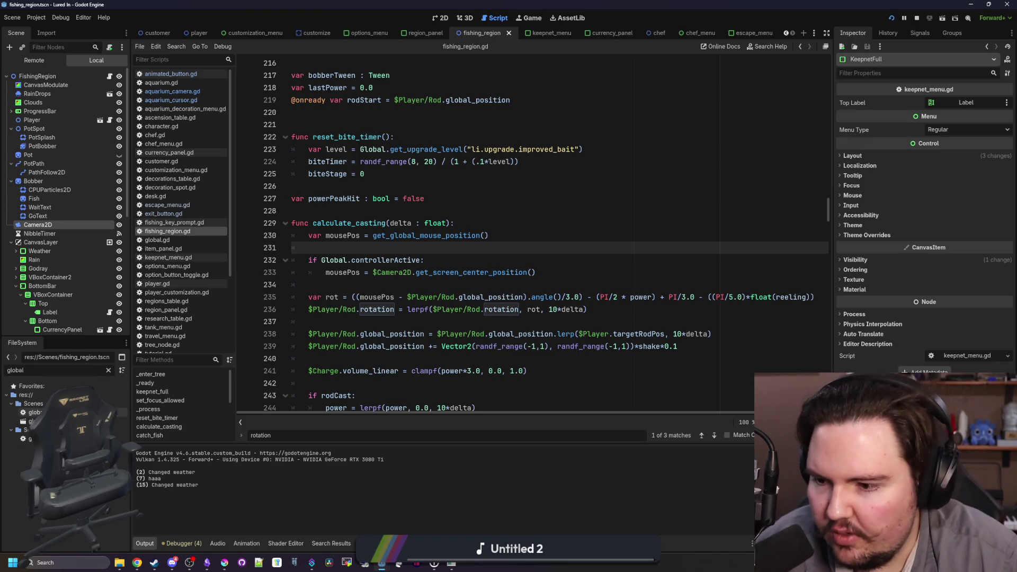
{"action": "double_click", "coordinate": [35, 412]}
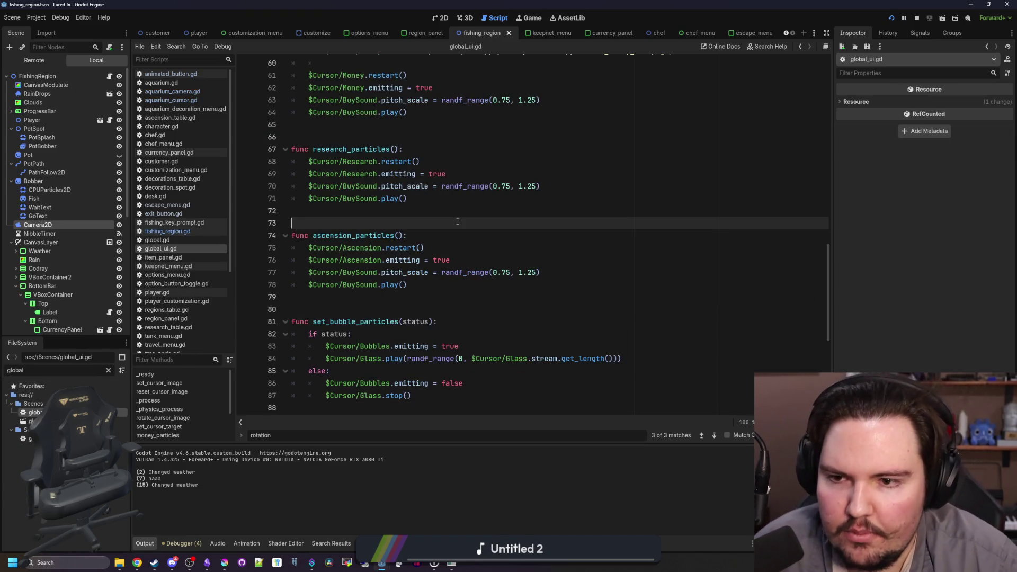
{"action": "scroll", "coordinate": [419, 241], "scroll_direction": "up", "scroll_amount": 5}
{"action": "scroll", "coordinate": [419, 242], "scroll_direction": "up", "scroll_amount": 6}
{"action": "double_click", "coordinate": [32, 421]}
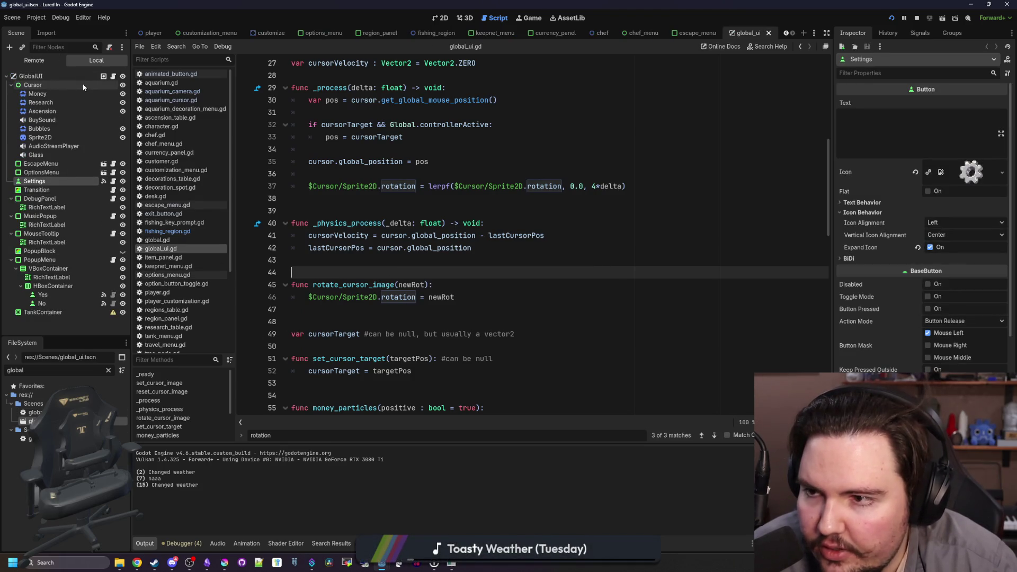
{"action": "left_click", "coordinate": [105, 85]}
{"action": "left_click", "coordinate": [113, 76]}
Study the cursorTarget lines 30-33 in global_ui.gd's _process, then open Find in Files
{"action": "left_click", "coordinate": [413, 161]}
{"action": "key", "text": "ctrl+f"}
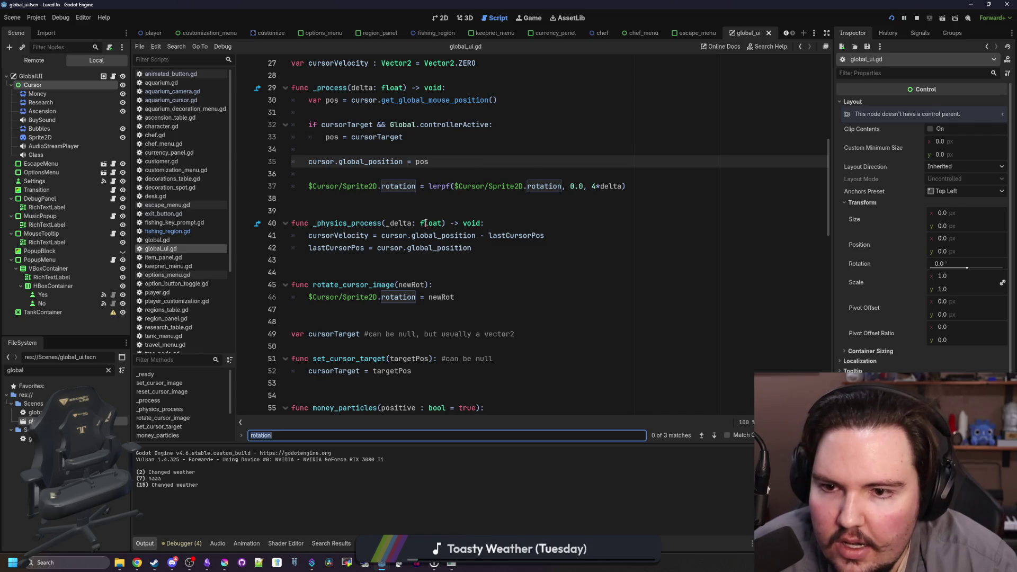
{"action": "scroll", "coordinate": [414, 263], "scroll_direction": "up", "scroll_amount": 3}
{"action": "left_click_drag", "start_coordinate": [498, 211], "coordinate": [313, 211]}
{"action": "left_click", "coordinate": [334, 219]}
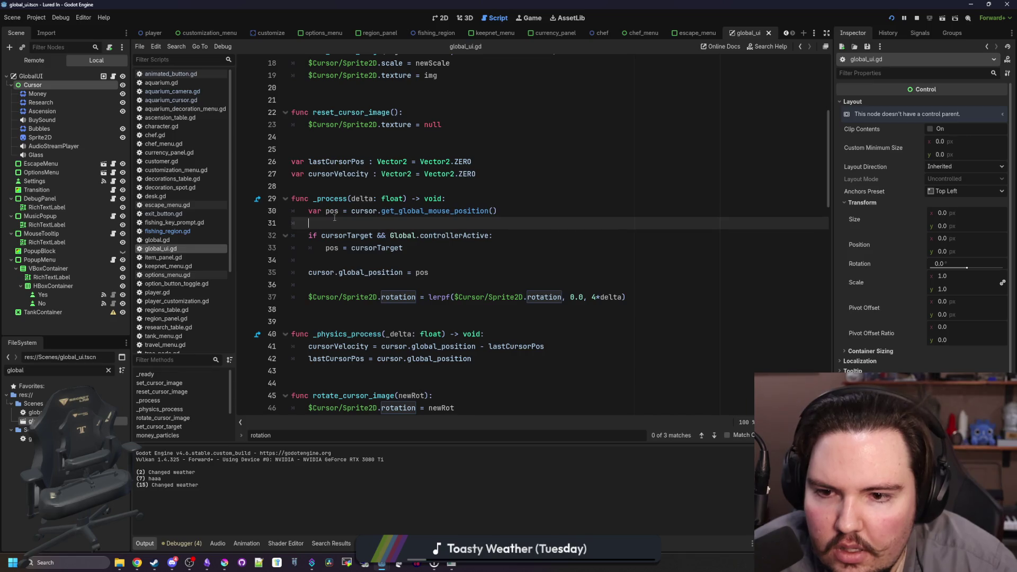
{"action": "double_click", "coordinate": [323, 236]}
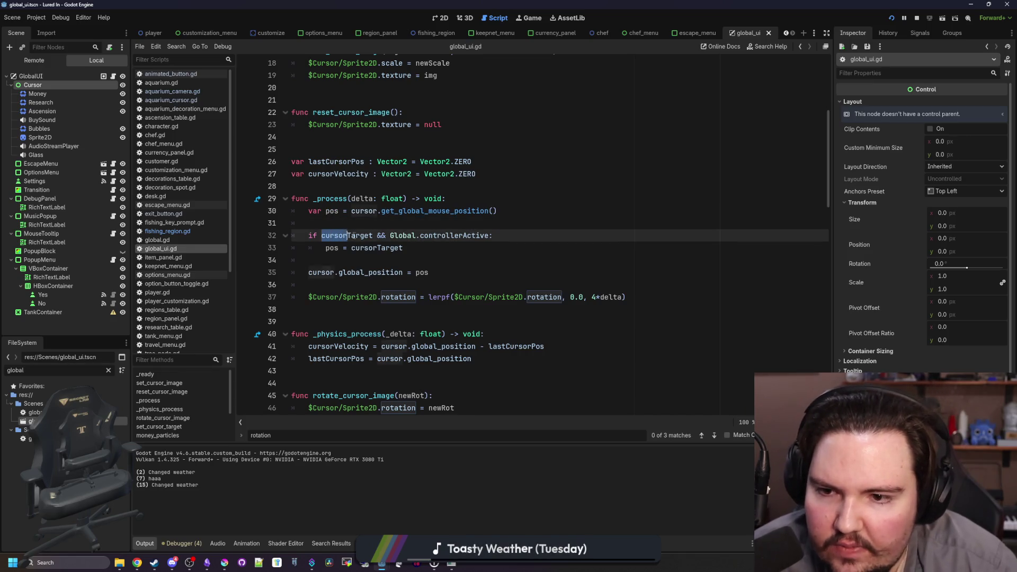
{"action": "key", "text": "End"}
{"action": "double_click", "coordinate": [376, 248]}
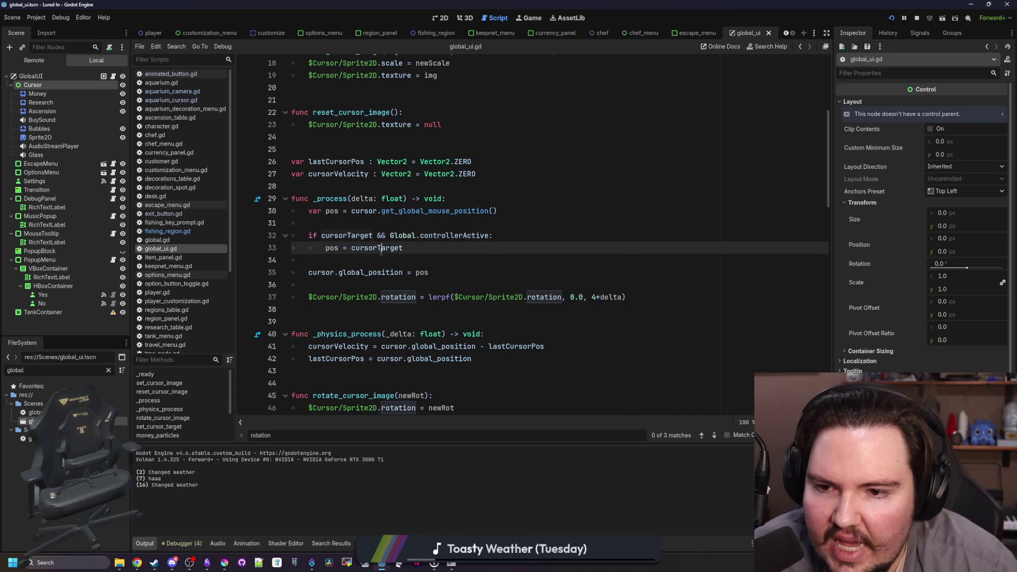
{"action": "left_click", "coordinate": [405, 225]}
{"action": "key", "text": "ctrl+f"}
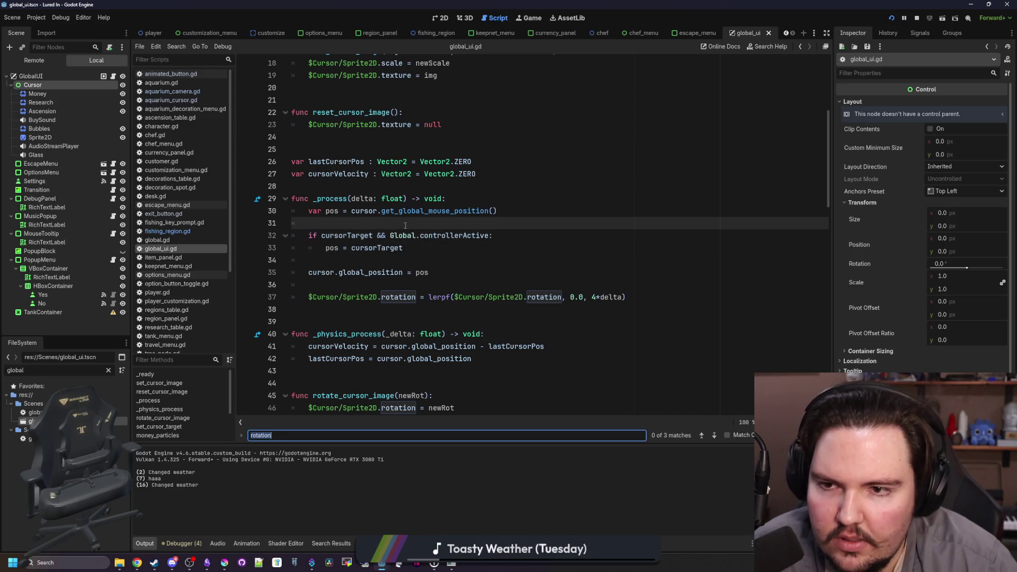
{"action": "key", "text": "ctrl+shift+f"}
Search the project for cursorTarget, jump to its use on line 33, and save
{"action": "type", "text": "cursor"}
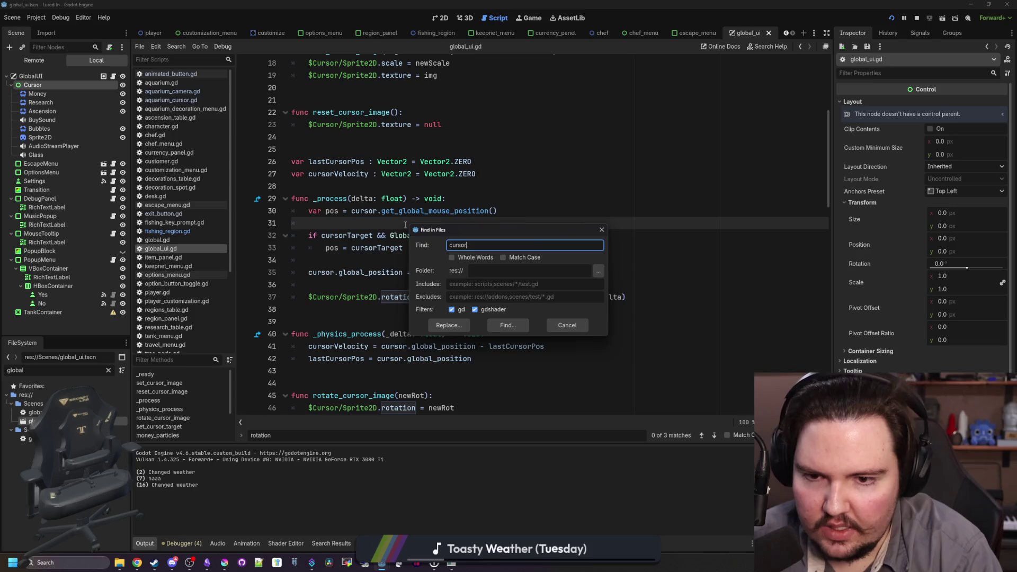
{"action": "type", "text": "Target"}
{"action": "key", "text": "Return"}
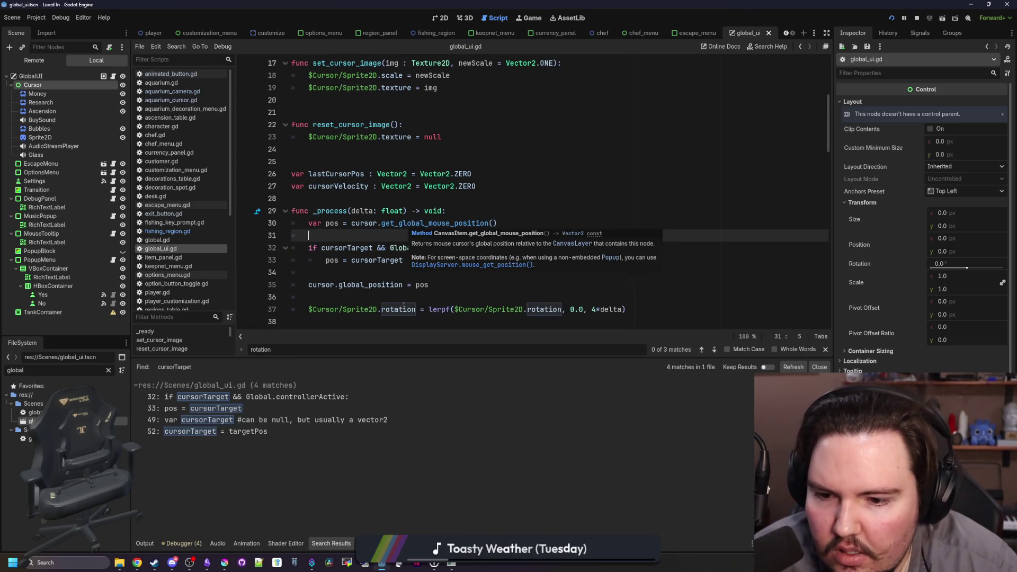
{"action": "left_click", "coordinate": [327, 409]}
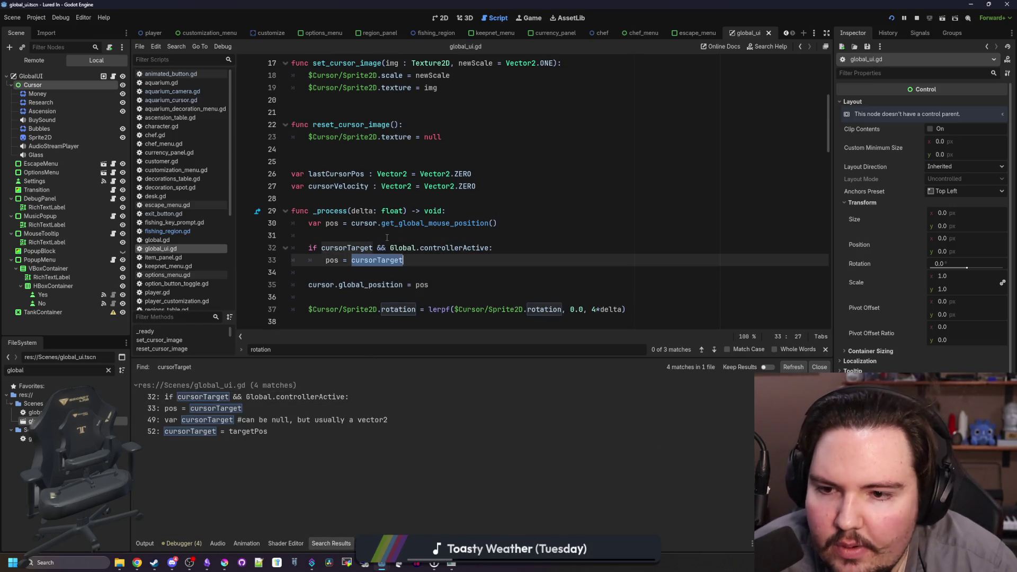
{"action": "left_click", "coordinate": [402, 235]}
{"action": "key", "text": "ctrl+s"}
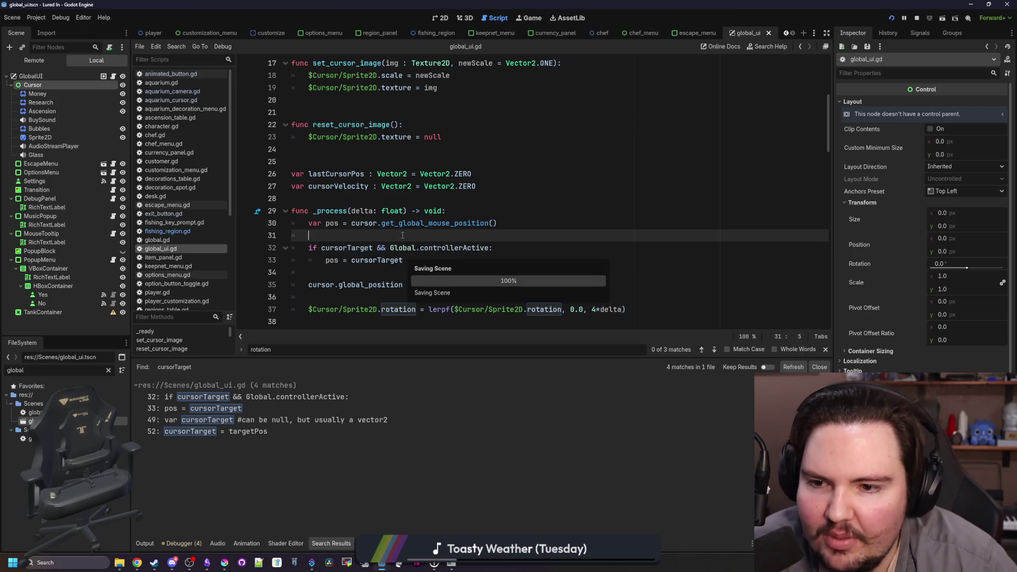
Open aquarium_camera.gd and locate the menu check in its _process
{"action": "left_click", "coordinate": [196, 91]}
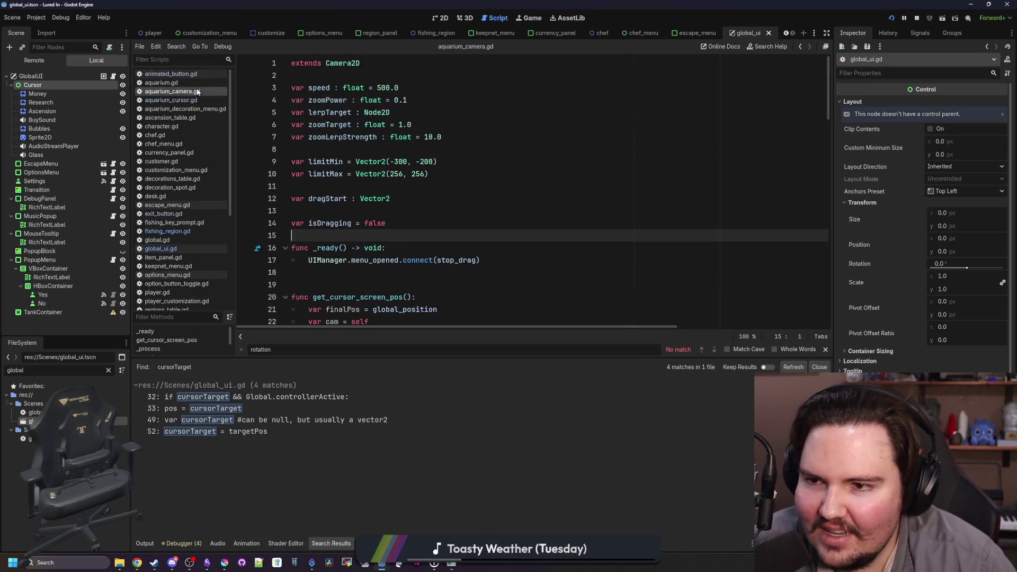
{"action": "left_click", "coordinate": [366, 189]}
{"action": "scroll", "coordinate": [367, 190], "scroll_direction": "down", "scroll_amount": 6}
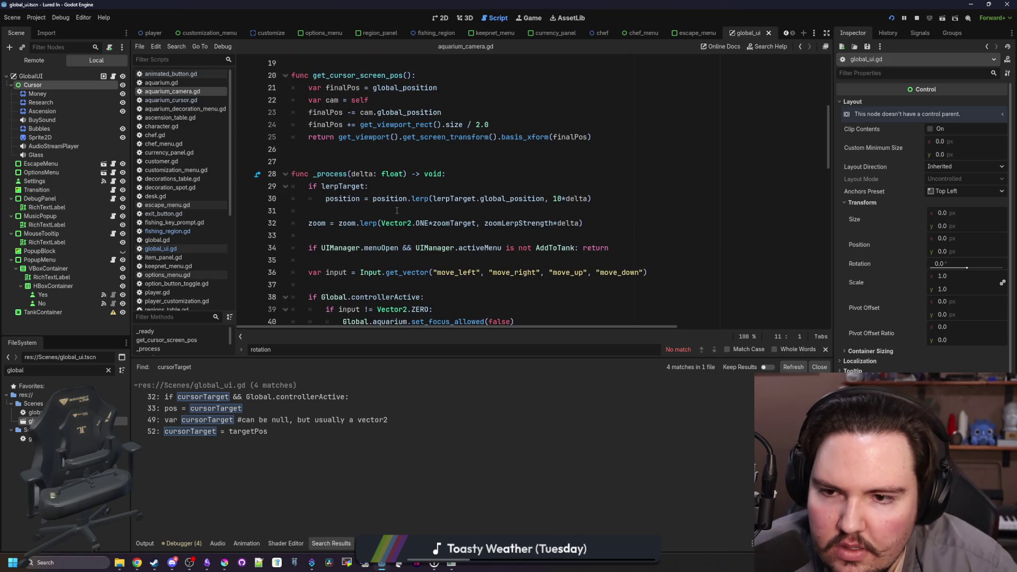
{"action": "scroll", "coordinate": [397, 210], "scroll_direction": "down", "scroll_amount": 1}
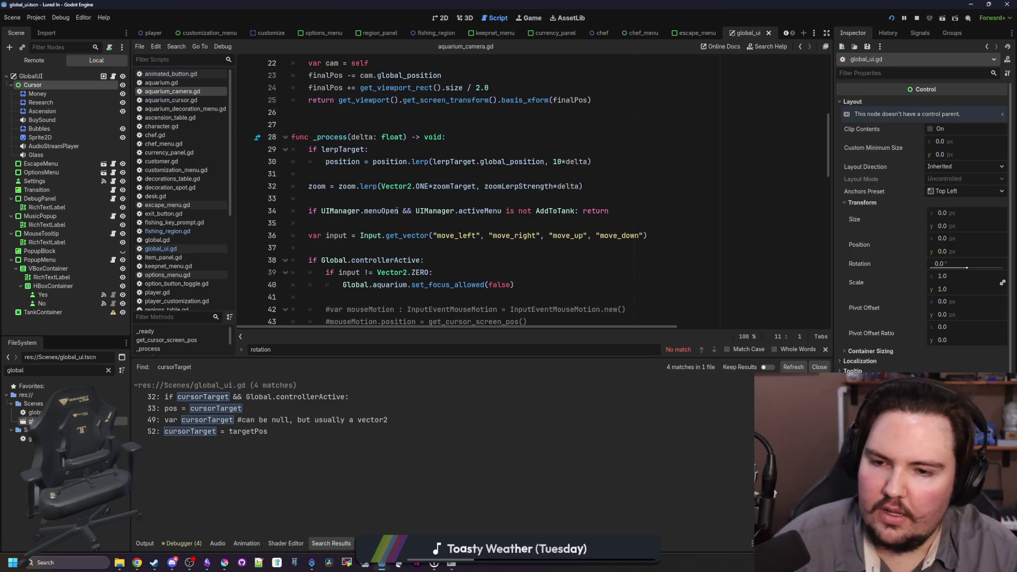
{"action": "left_click", "coordinate": [395, 247]}
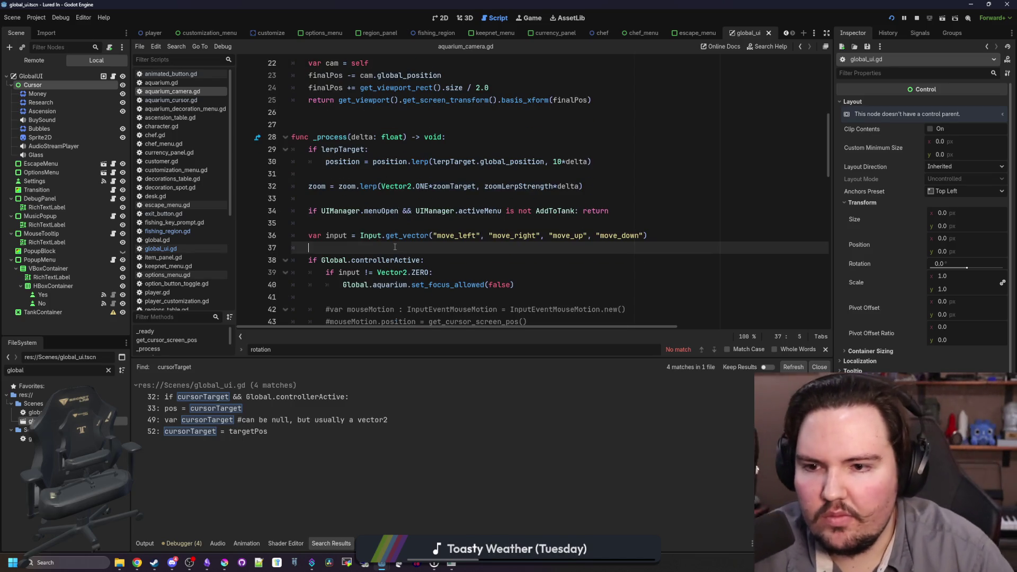
{"action": "left_click", "coordinate": [397, 226]}
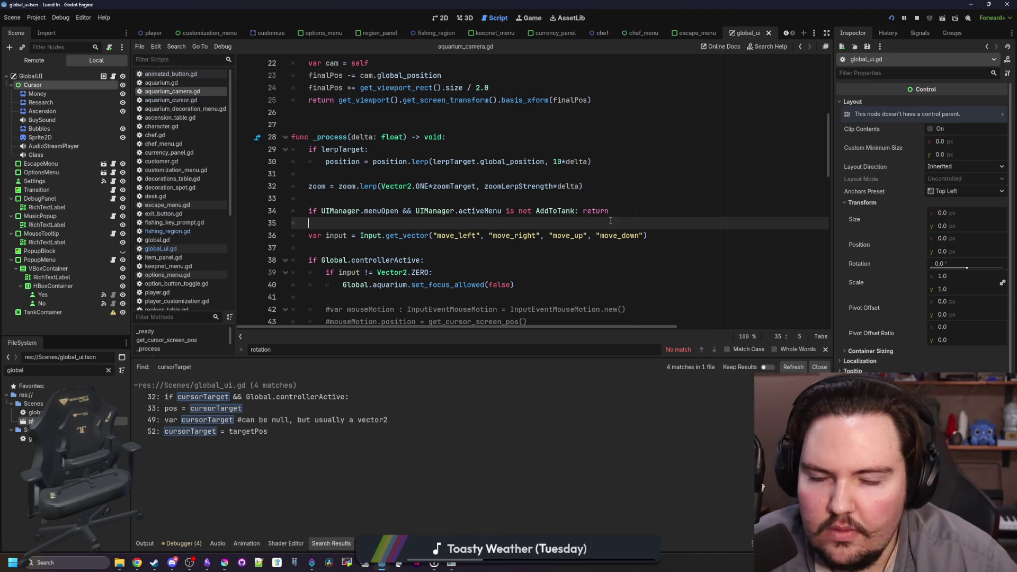
Add 'Global.globalUI.cursorTarget = self' after the menu check and bring up the maximized debug game
{"action": "key", "text": "Return"}
{"action": "key", "text": "Return"}
{"action": "key", "text": "Up"}
{"action": "type", "text": ".gl"}
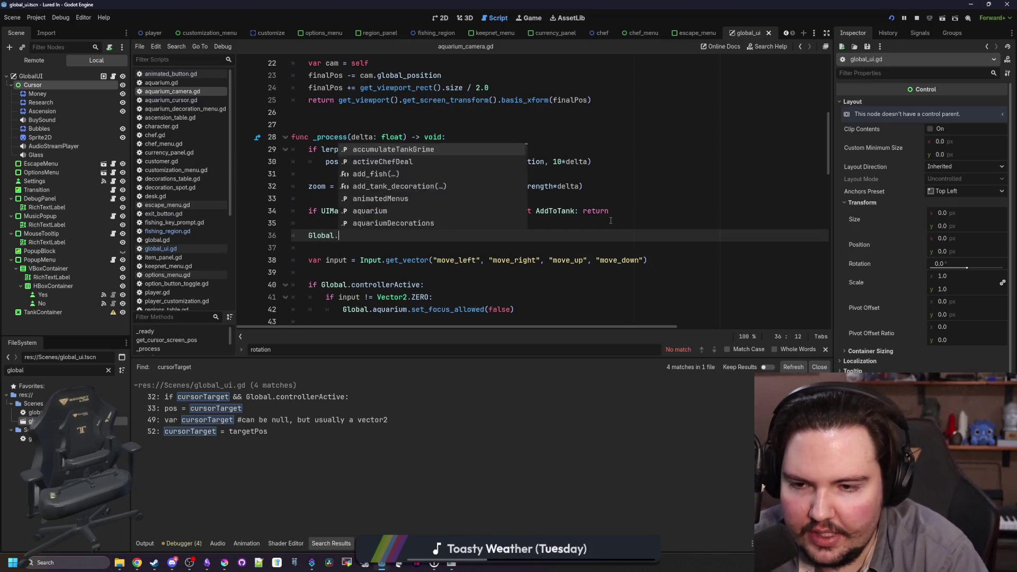
{"action": "key", "text": "Return"}
{"action": "type", "text": "cursor"}
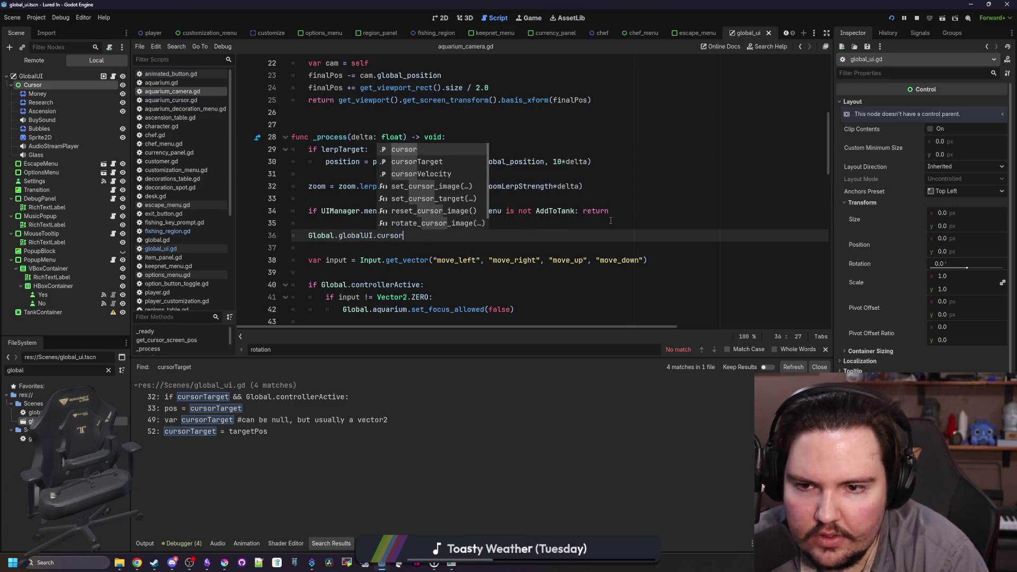
{"action": "key", "text": "Return"}
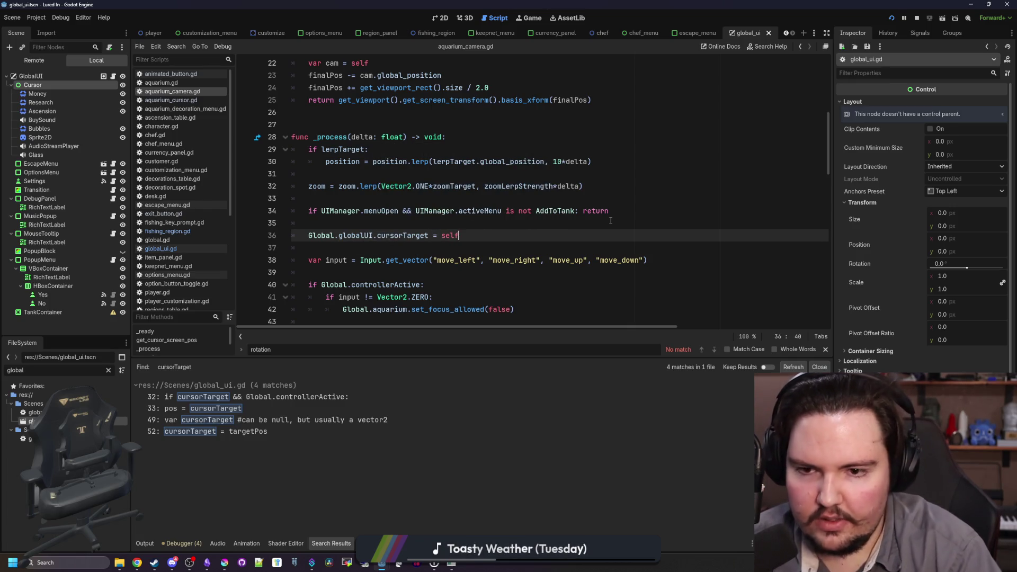
{"action": "left_click", "coordinate": [420, 219]}
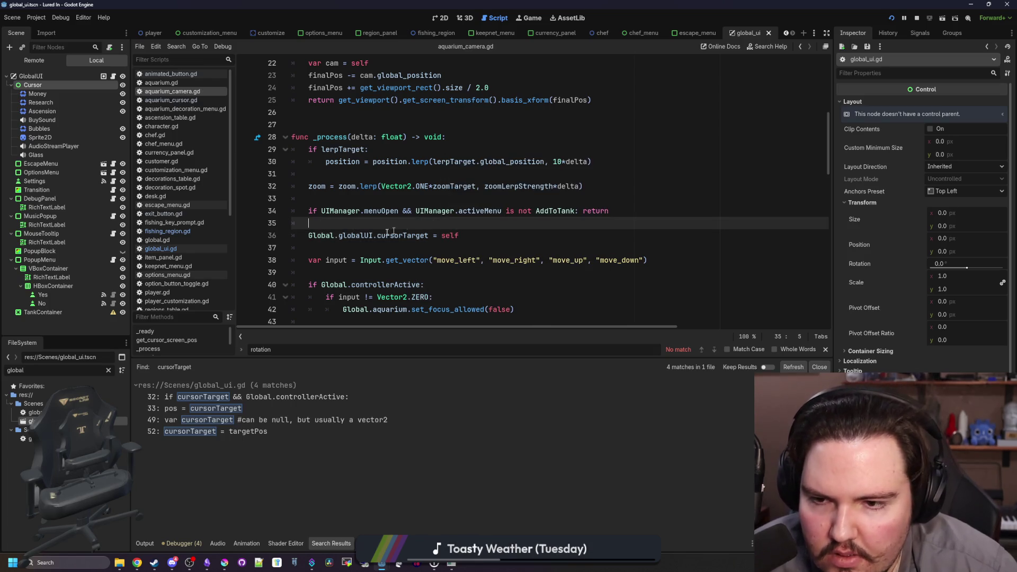
{"action": "left_click", "coordinate": [455, 566]}
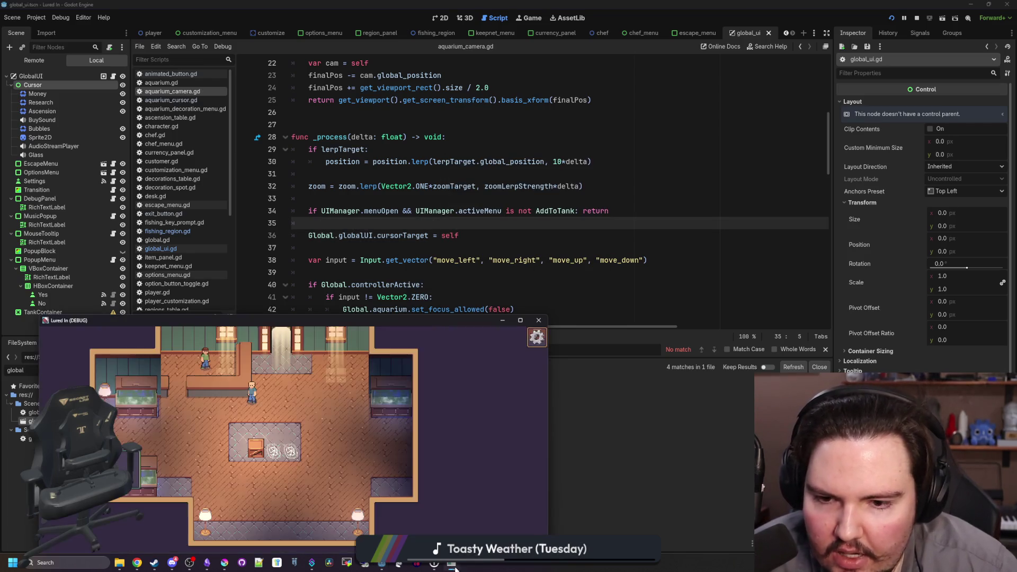
{"action": "left_click", "coordinate": [518, 320]}
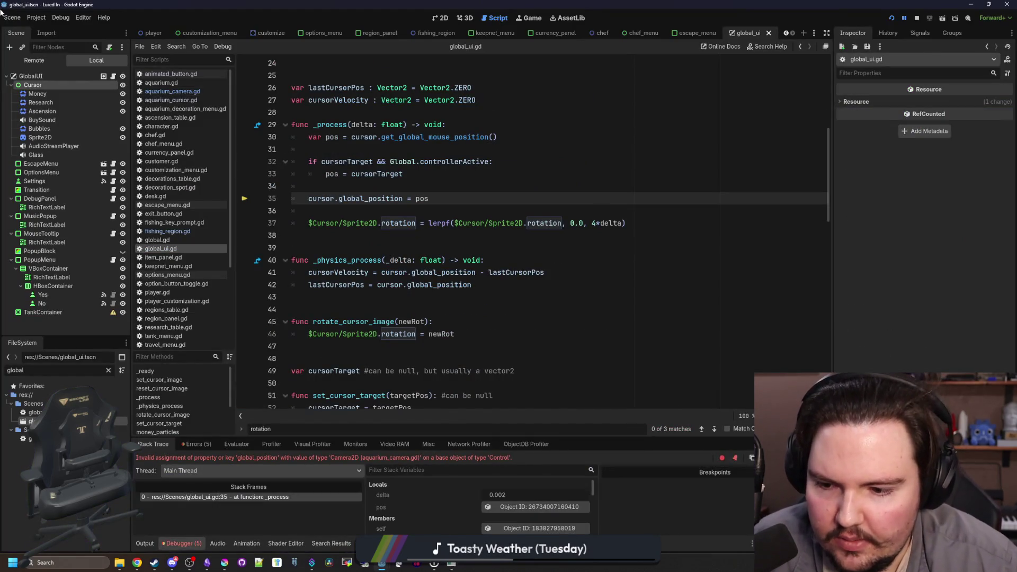
Inspect the error, then make the camera assign global_position to cursorTarget and save
{"action": "left_click", "coordinate": [304, 501]}
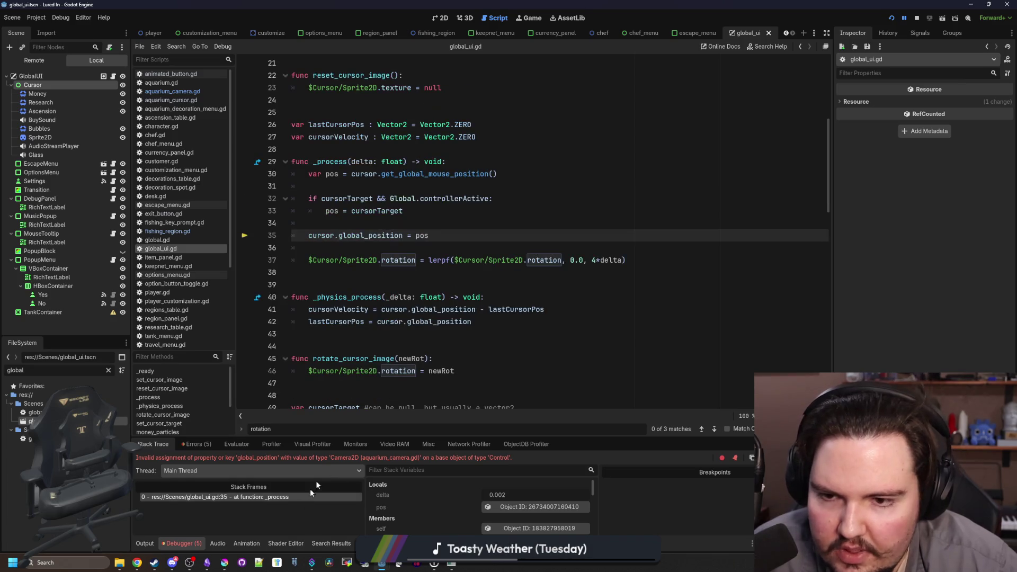
{"action": "left_click", "coordinate": [199, 92]}
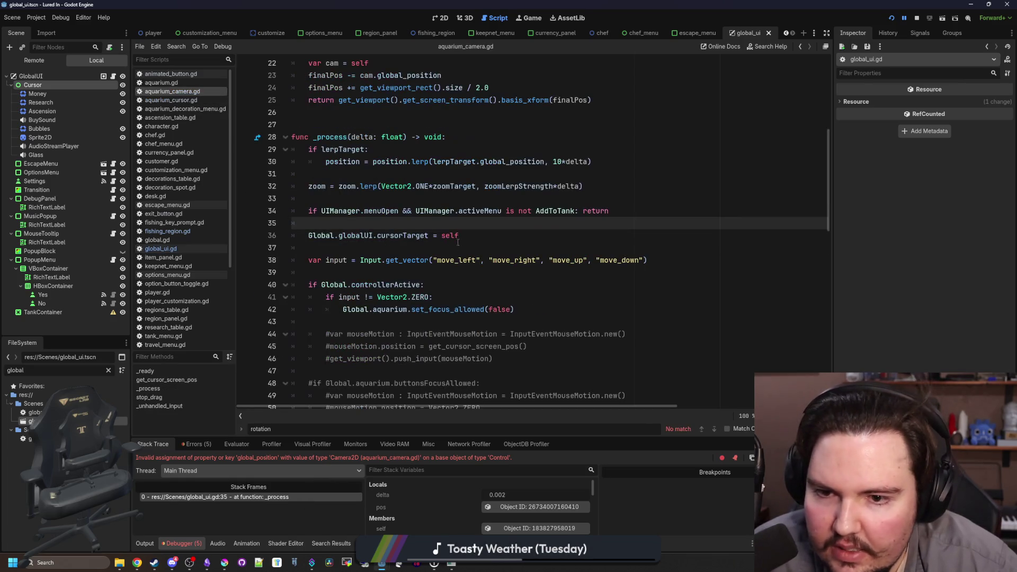
{"action": "left_click", "coordinate": [462, 238]}
{"action": "type", "text": "global_po"}
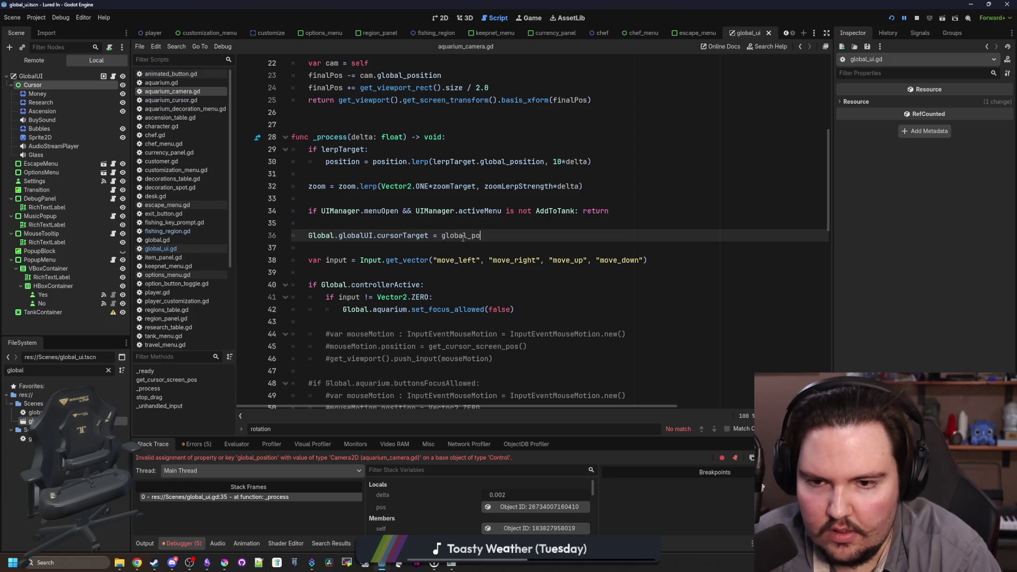
{"action": "type", "text": "sition"}
{"action": "key", "text": "Up"}
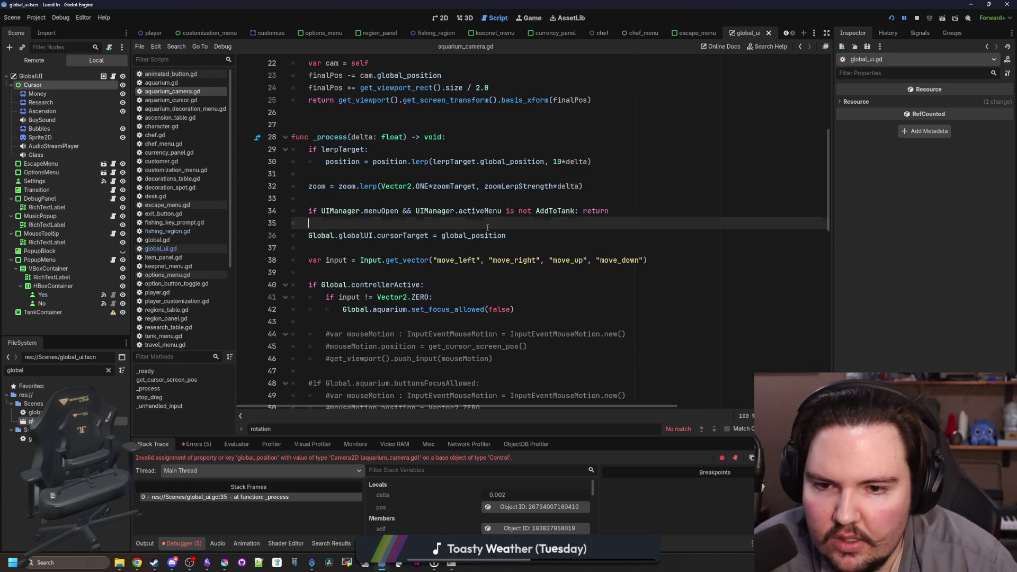
{"action": "key", "text": "ctrl+s"}
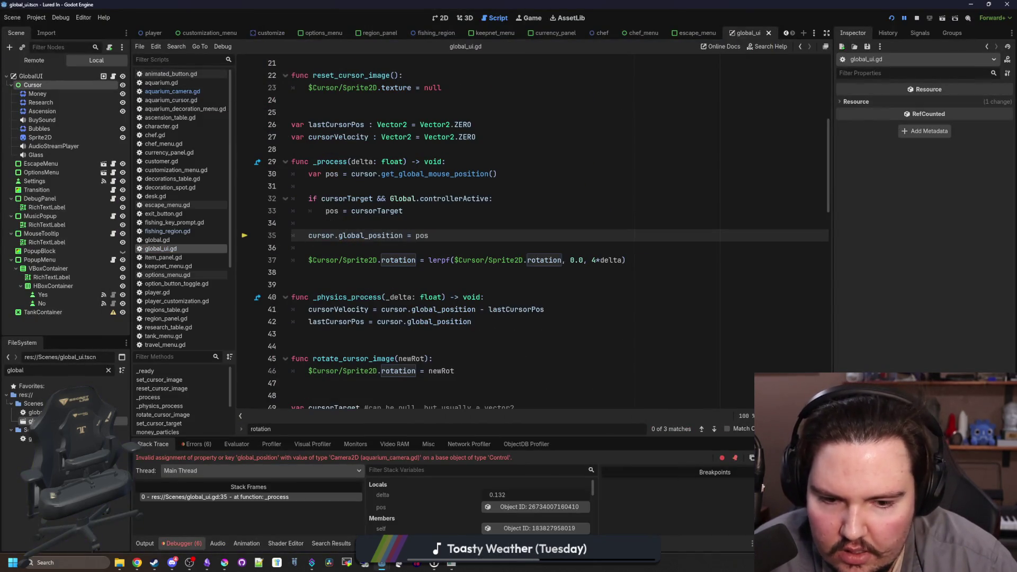
Resume the game and buy and place a Cobweb decoration by the crate using the controller
{"action": "key", "text": "F12"}
{"action": "left_click", "coordinate": [508, 569]}
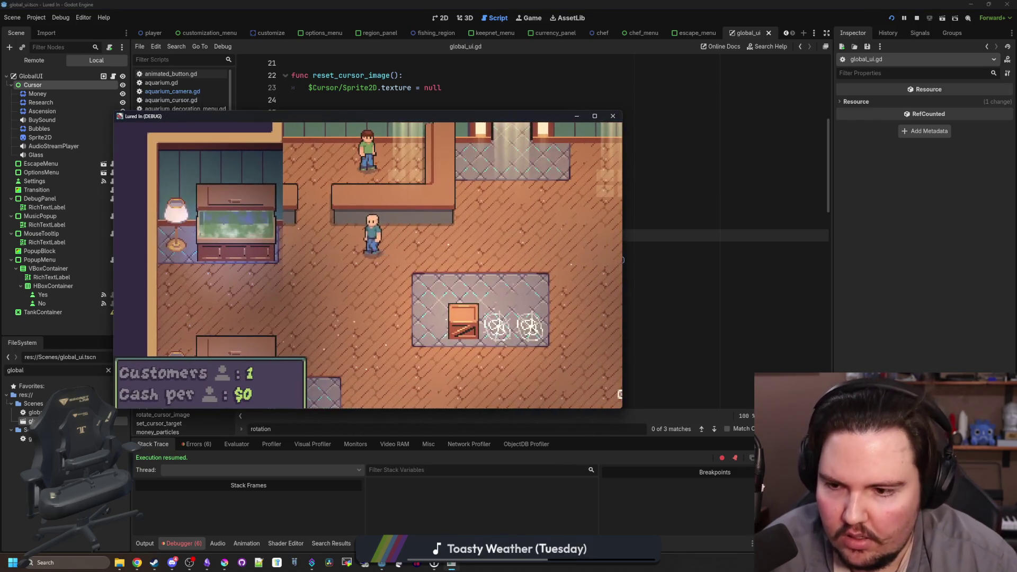
{"action": "key", "text": "Escape"}
{"action": "left_click", "coordinate": [594, 116]}
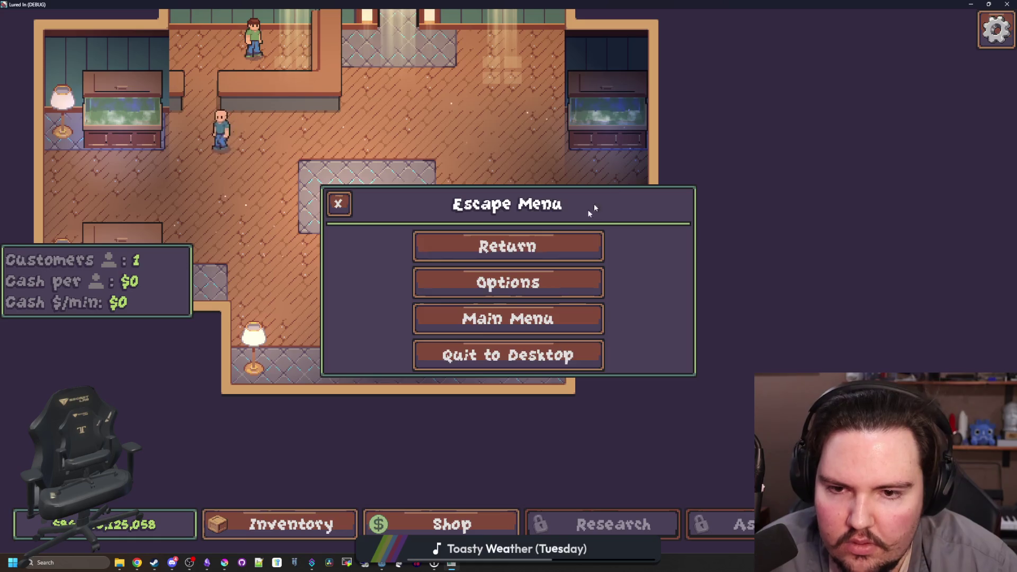
{"action": "key", "text": "Escape"}
{"action": "key", "text": "Return"}
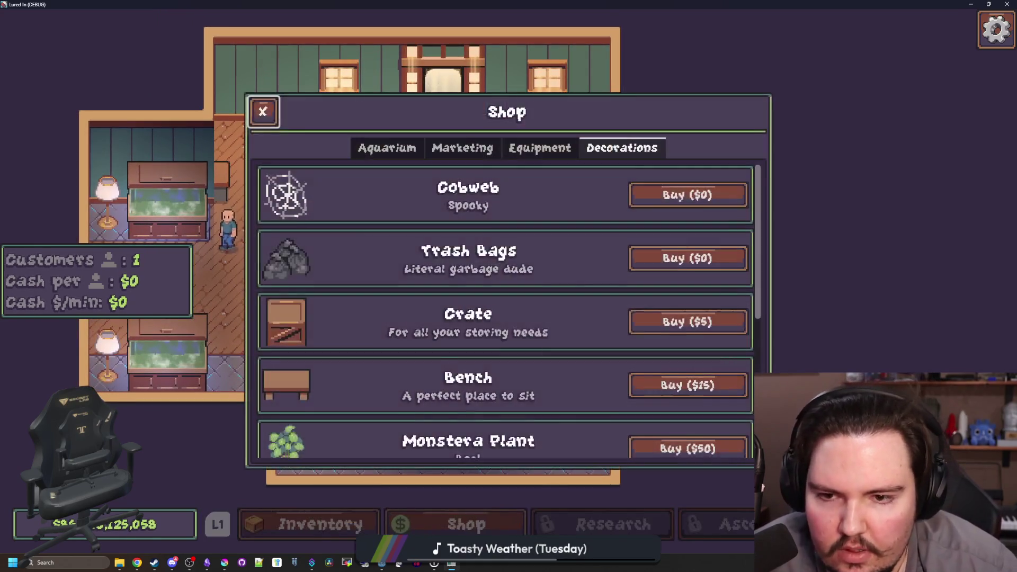
{"action": "key", "text": "Return"}
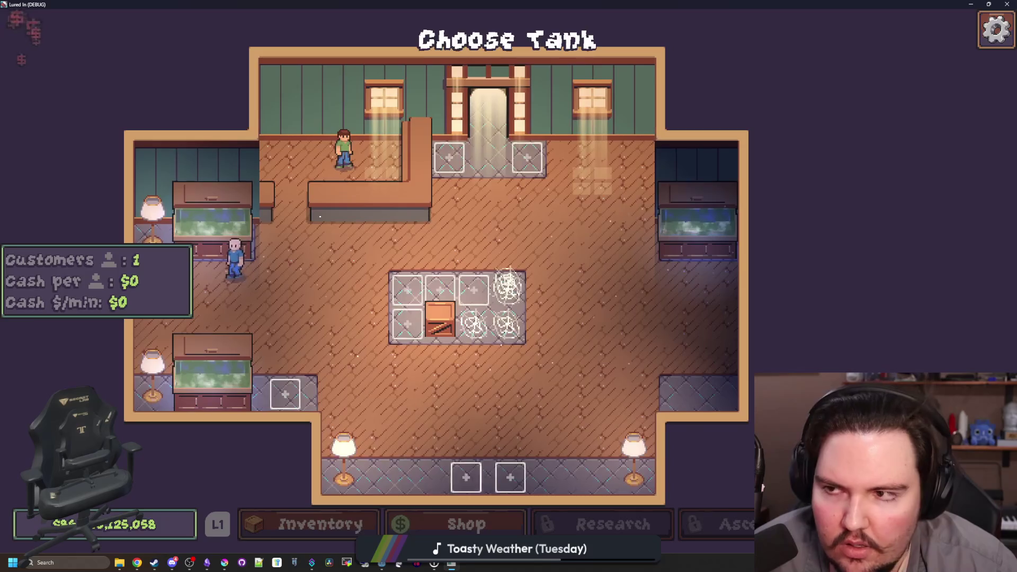
{"action": "key", "text": "Return"}
Switch back to Godot and put the caret in global_ui.gd's _process function
{"action": "key", "text": "super"}
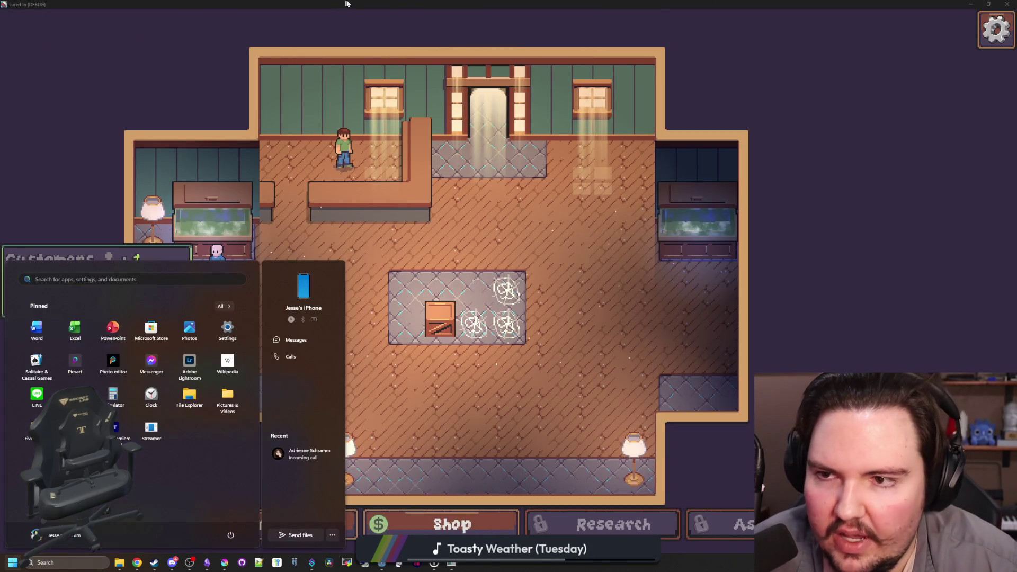
{"action": "key", "text": "alt+Tab"}
{"action": "left_click", "coordinate": [447, 260]}
{"action": "left_click", "coordinate": [426, 272]}
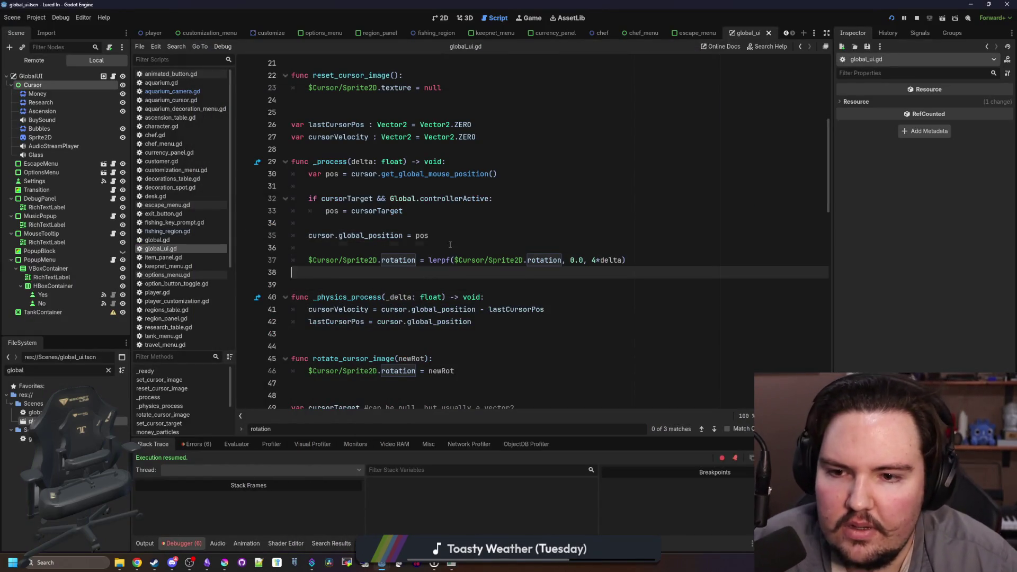
Save global_ui.gd and insert a temporary line above 'pos = cursorTarget'
{"action": "left_click", "coordinate": [438, 247]}
{"action": "left_click", "coordinate": [448, 223]}
{"action": "key", "text": "ctrl+s"}
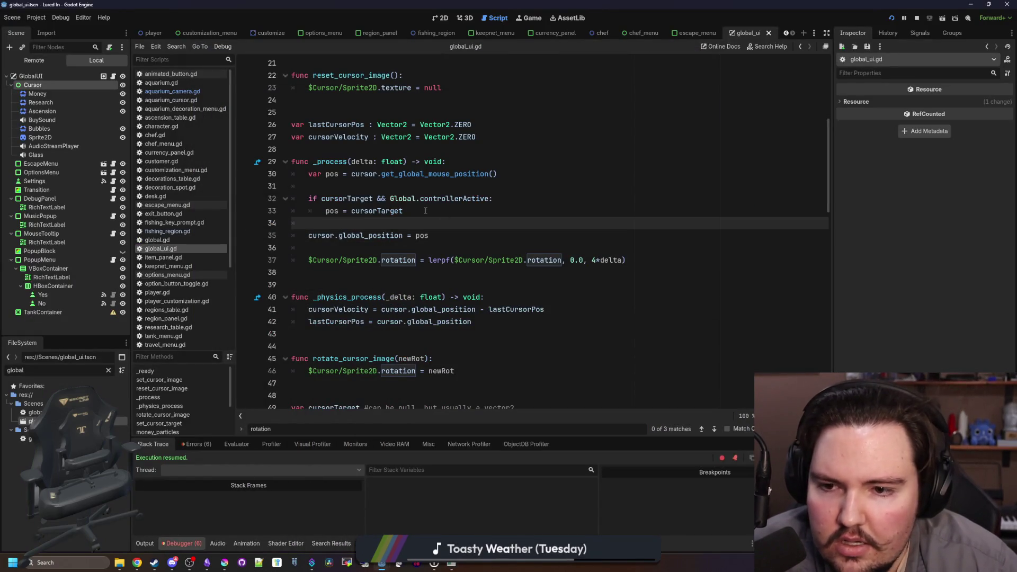
{"action": "left_click", "coordinate": [428, 212]}
{"action": "scroll", "coordinate": [484, 259], "scroll_direction": "up", "scroll_amount": 2}
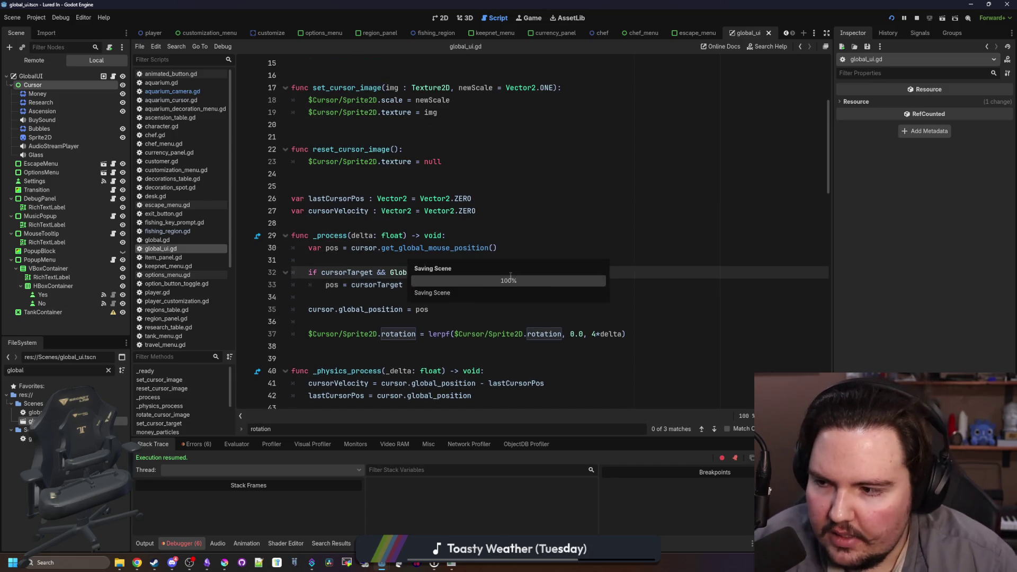
{"action": "key", "text": "ctrl+shift+Return"}
{"action": "type", "text": "Win"}
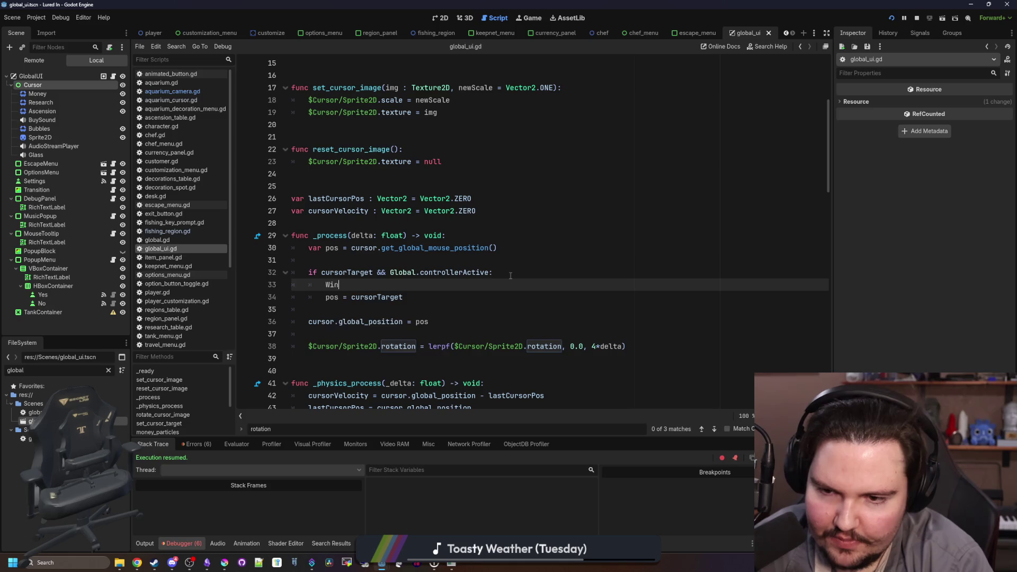
{"action": "key", "text": "BackSpace"}
{"action": "key", "text": "BackSpace"}
{"action": "key", "text": "BackSpace"}
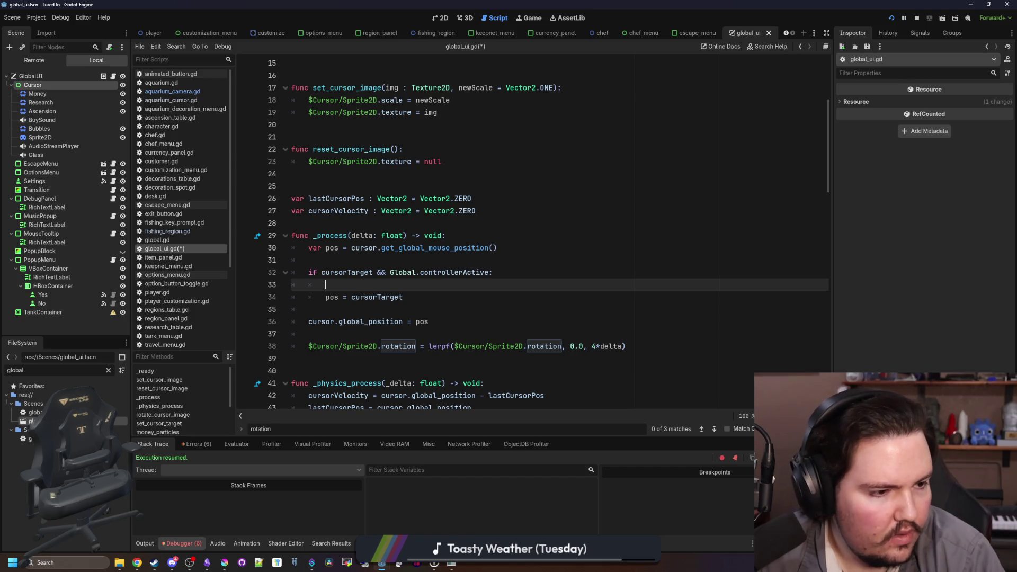
After checking the browser, remove the trial 'global_transform_with' text and save global_ui.gd unchanged
{"action": "key", "text": "alt+Tab"}
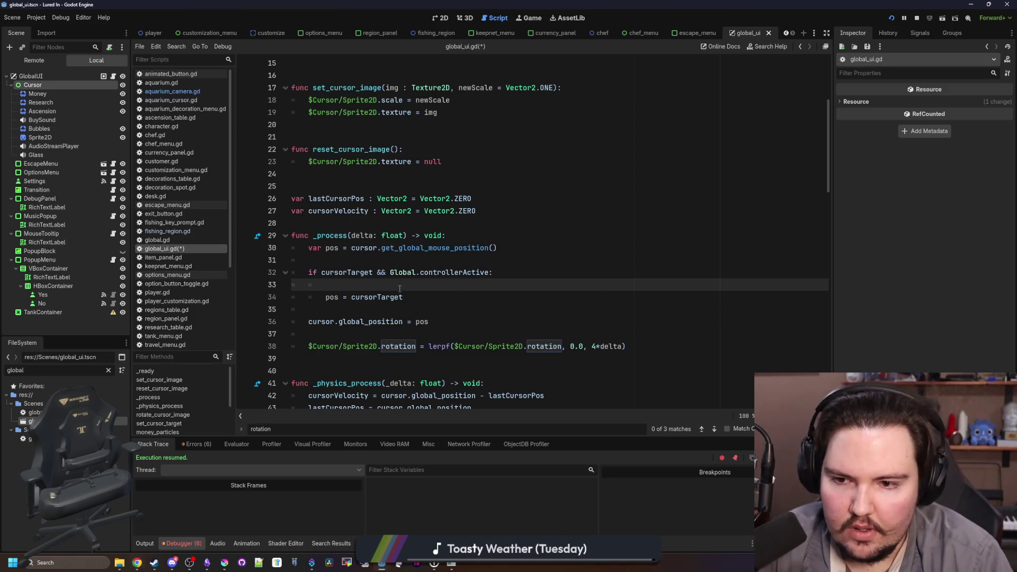
{"action": "type", "text": "glo"}
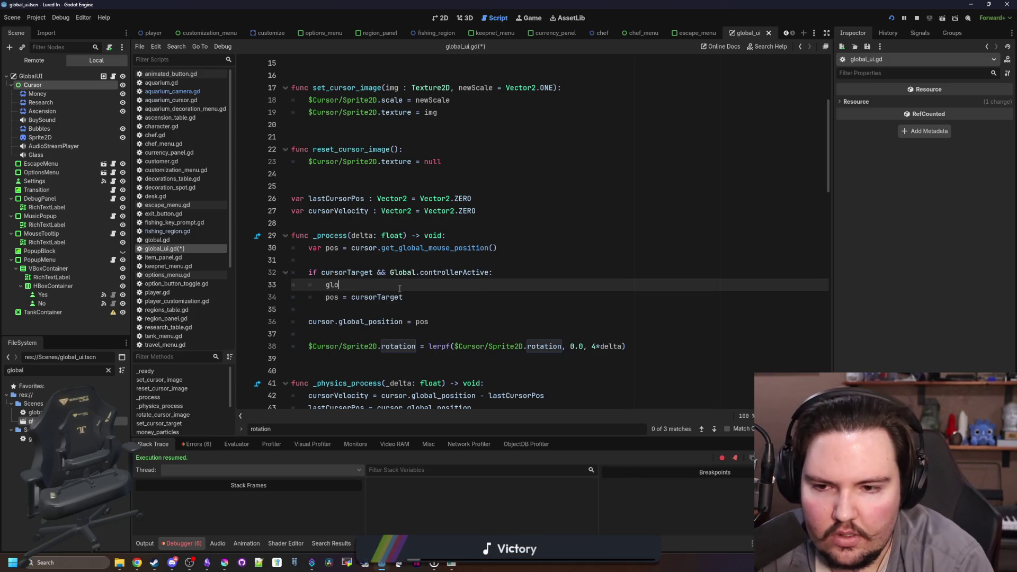
{"action": "type", "text": "bal_trans"}
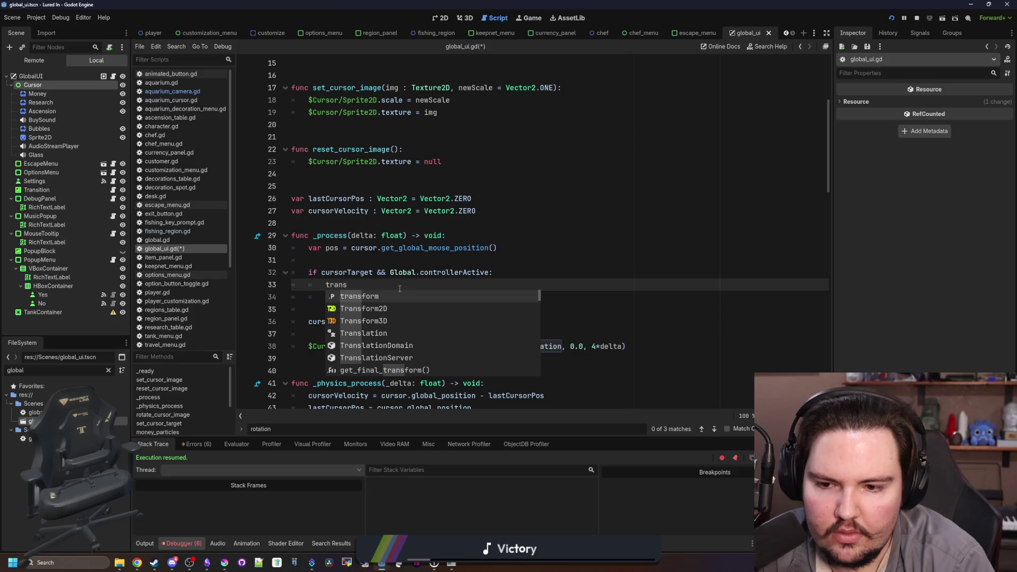
{"action": "type", "text": "form_with"}
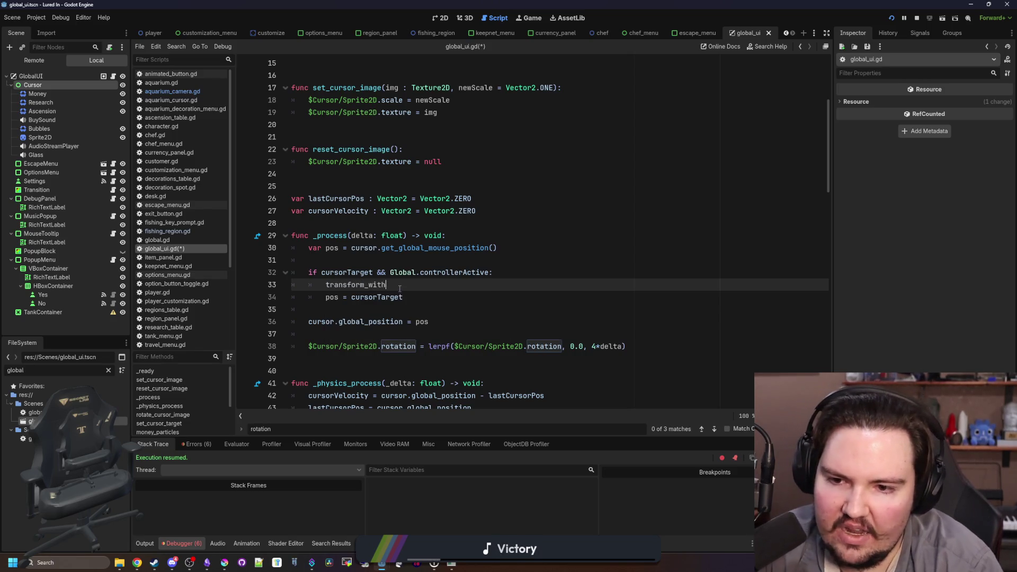
{"action": "left_click_drag", "start_coordinate": [400, 289], "coordinate": [327, 283]}
{"action": "key", "text": "ctrl+c"}
{"action": "key", "text": "BackSpace"}
{"action": "key", "text": "BackSpace"}
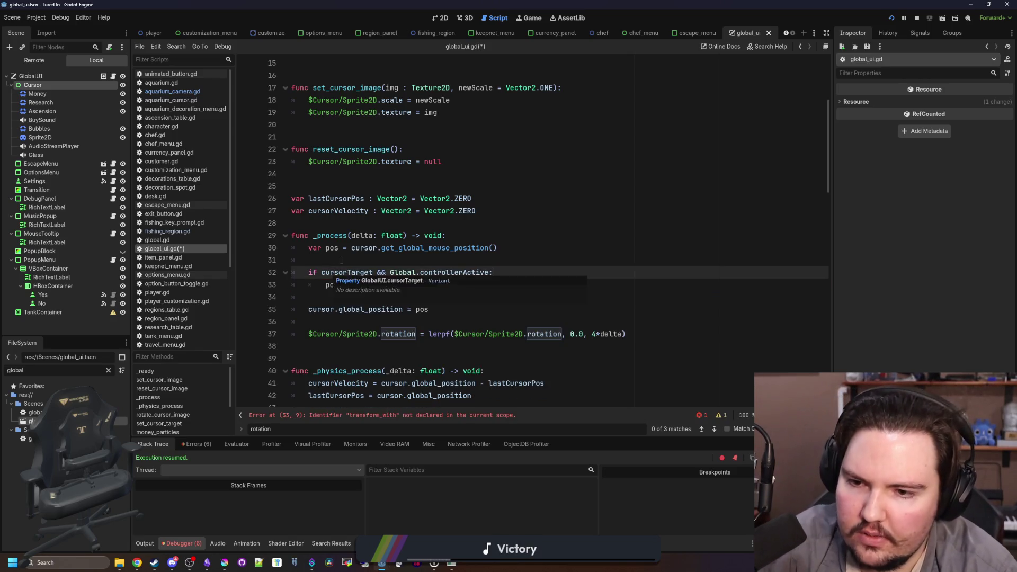
{"action": "key", "text": "Up"}
{"action": "key", "text": "ctrl+s"}
{"action": "left_click", "coordinate": [197, 92]}
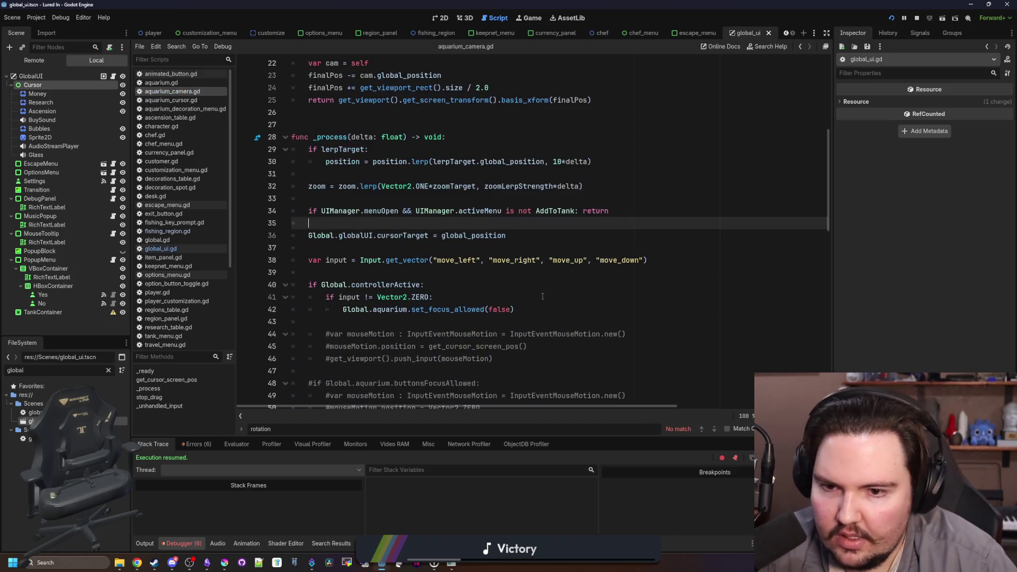
Replace global_position on line 36 with get_global_transform_with_canvas(), checking its documentation
{"action": "double_click", "coordinate": [465, 236]}
{"action": "key", "text": "ctrl+v"}
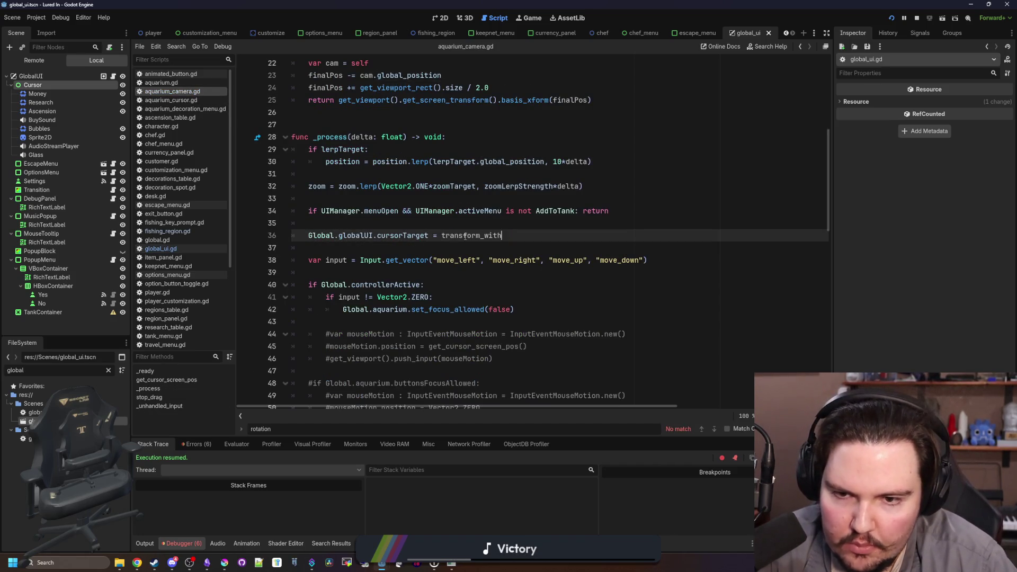
{"action": "double_click", "coordinate": [490, 236]}
{"action": "type", "text": "get_gl"}
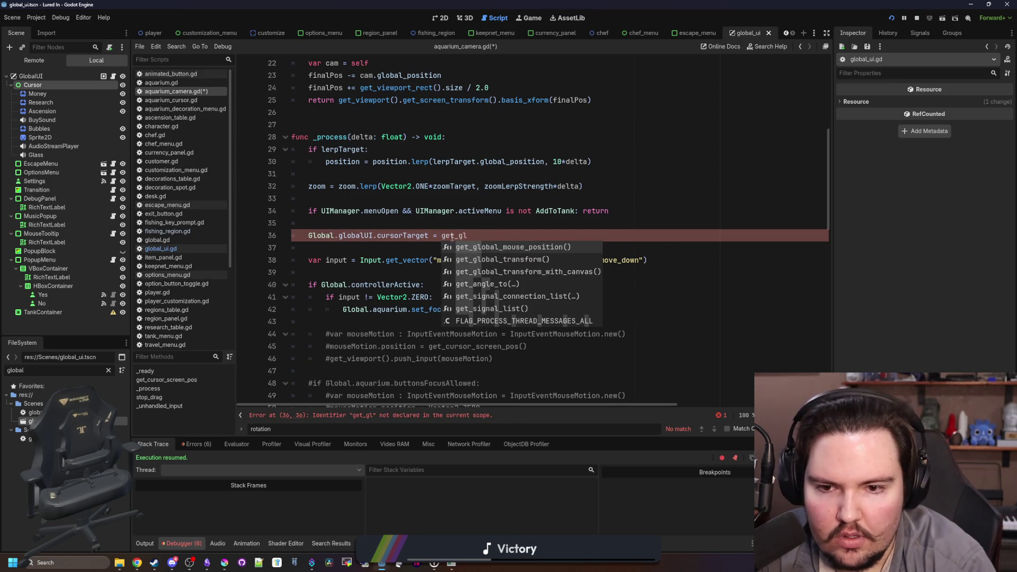
{"action": "key", "text": "Down"}
{"action": "key", "text": "Down"}
{"action": "key", "text": "Return"}
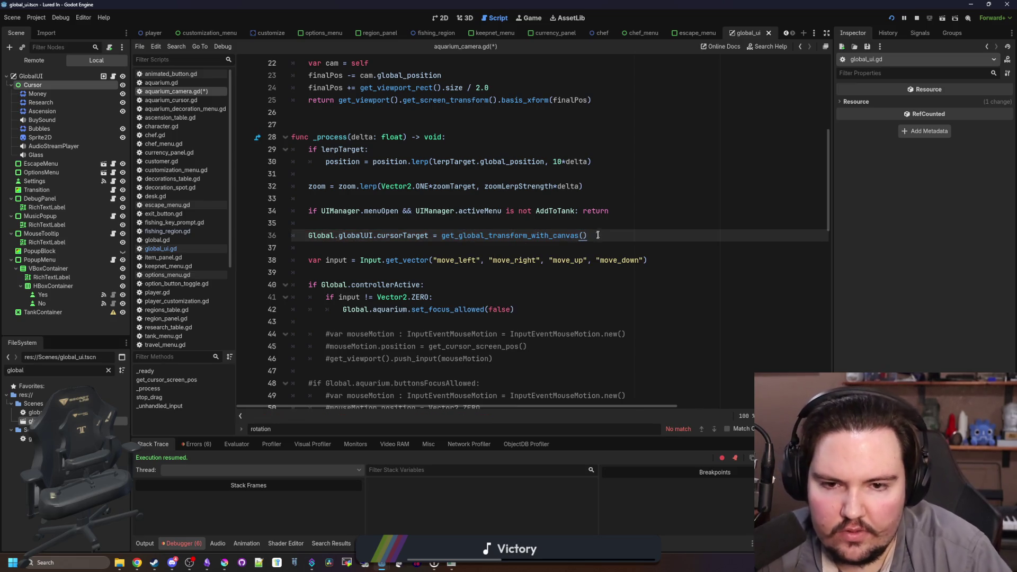
{"action": "left_click", "coordinate": [524, 236], "text": "ctrl"}
{"action": "key", "text": "alt+Left"}
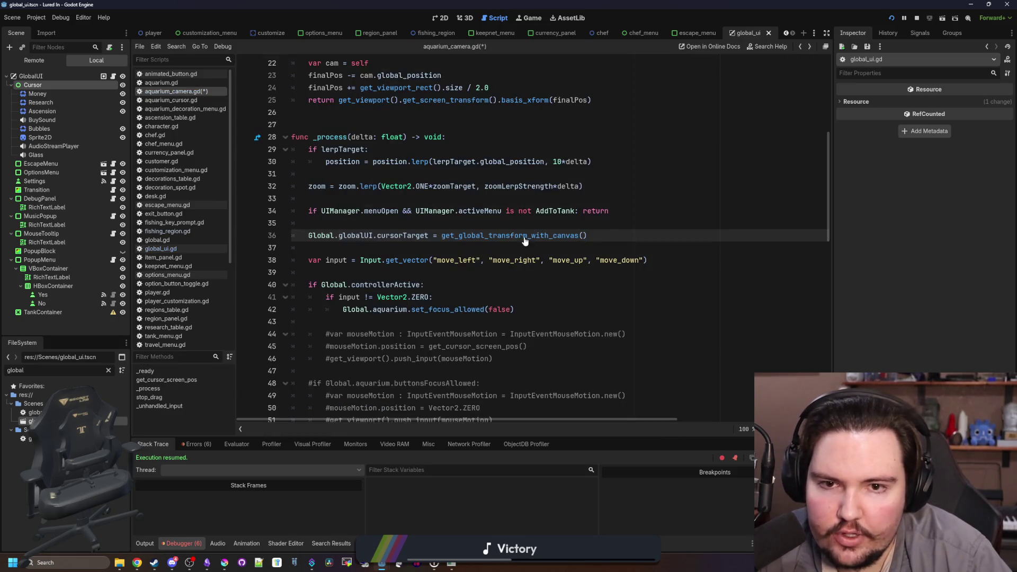
Complete the expression with .origin, then save and run the game maximized
{"action": "type", "text": ".origin"}
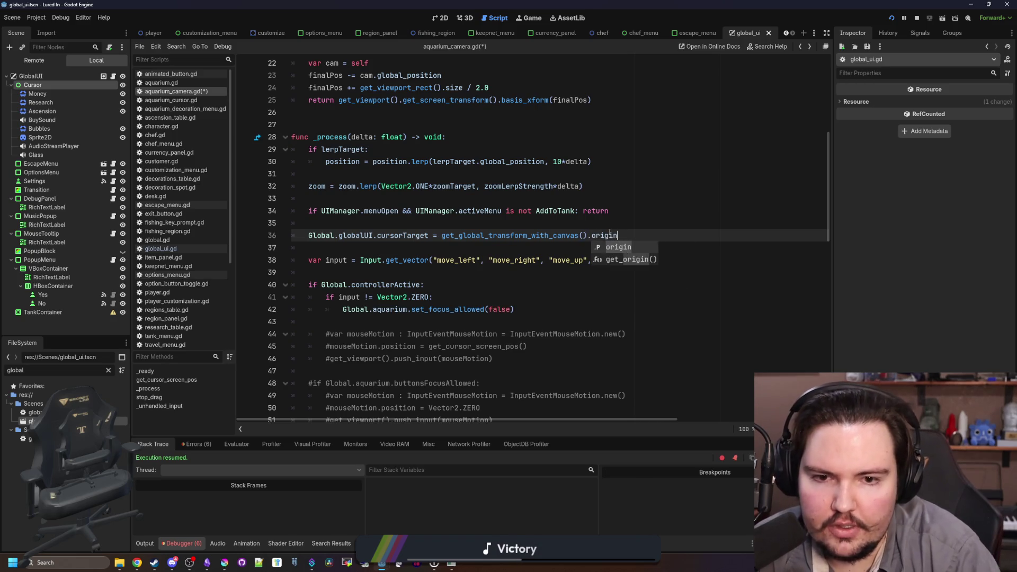
{"action": "key", "text": "F5"}
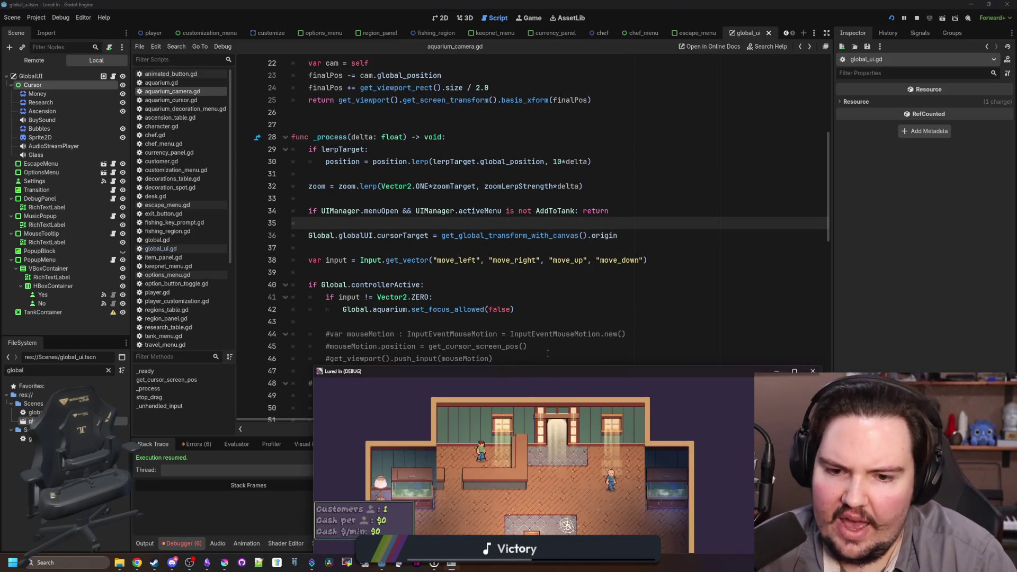
{"action": "double_click", "coordinate": [563, 303]}
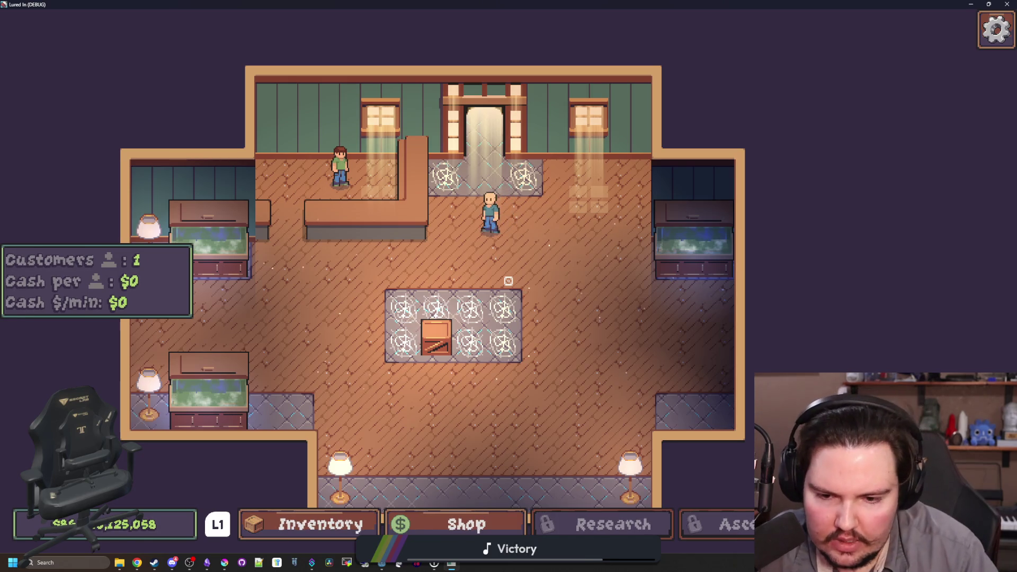
Travel to the Pond and cast and reel in twice
{"action": "key", "text": "t"}
{"action": "left_click", "coordinate": [693, 173]}
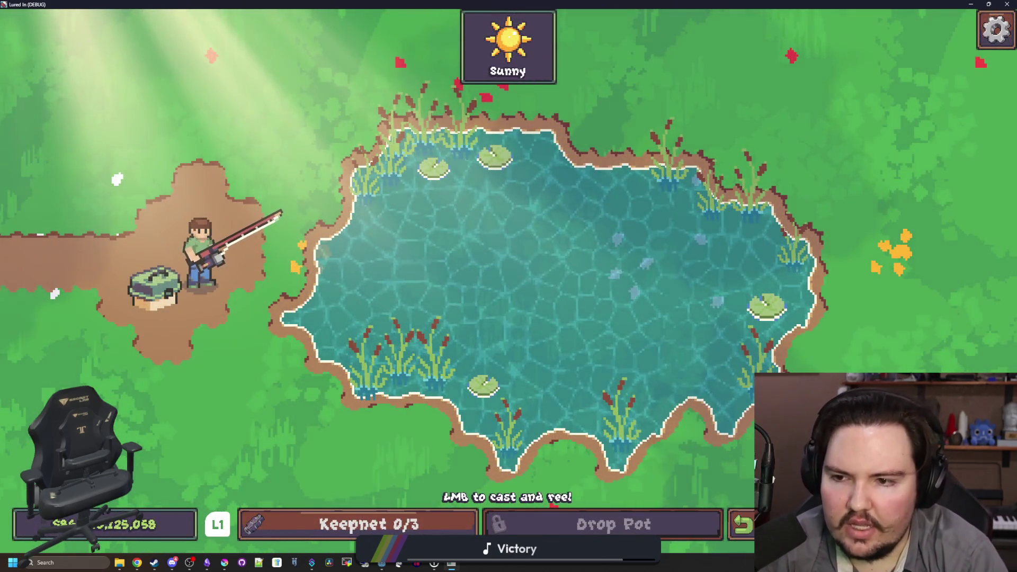
{"action": "left_click", "coordinate": [508, 286]}
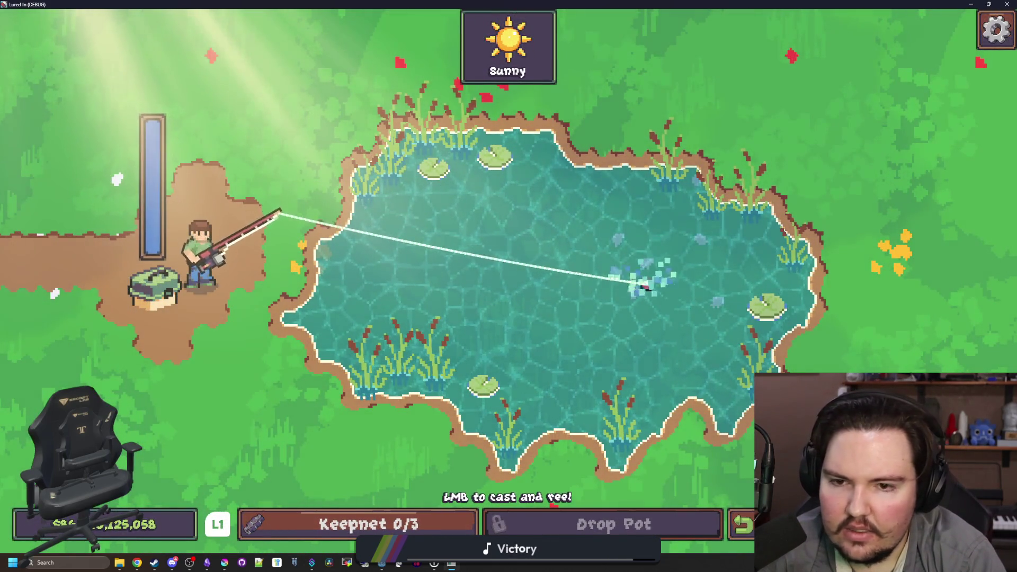
{"action": "left_click", "coordinate": [646, 272]}
{"action": "left_click", "coordinate": [647, 272]}
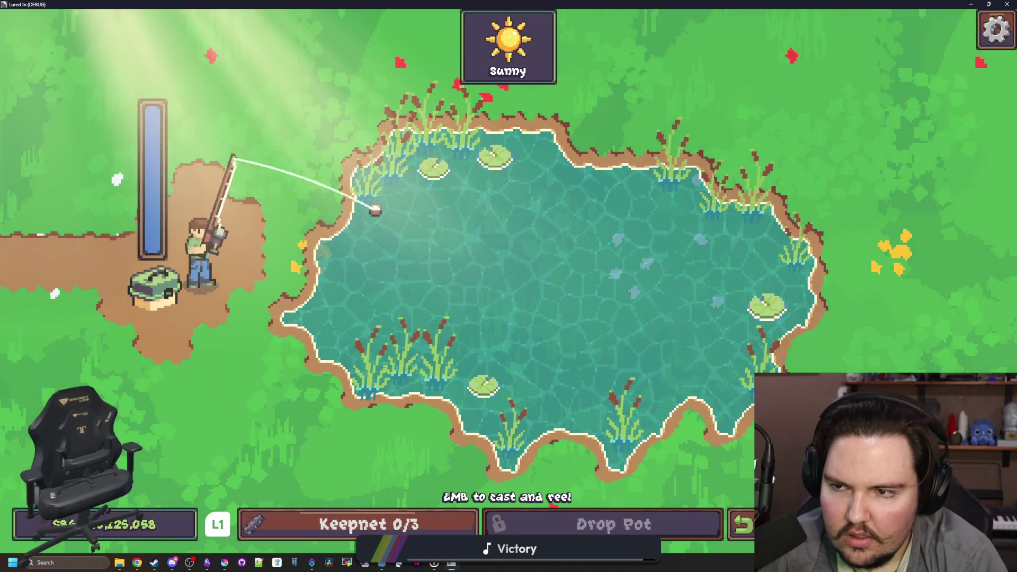
{"action": "left_click", "coordinate": [646, 272]}
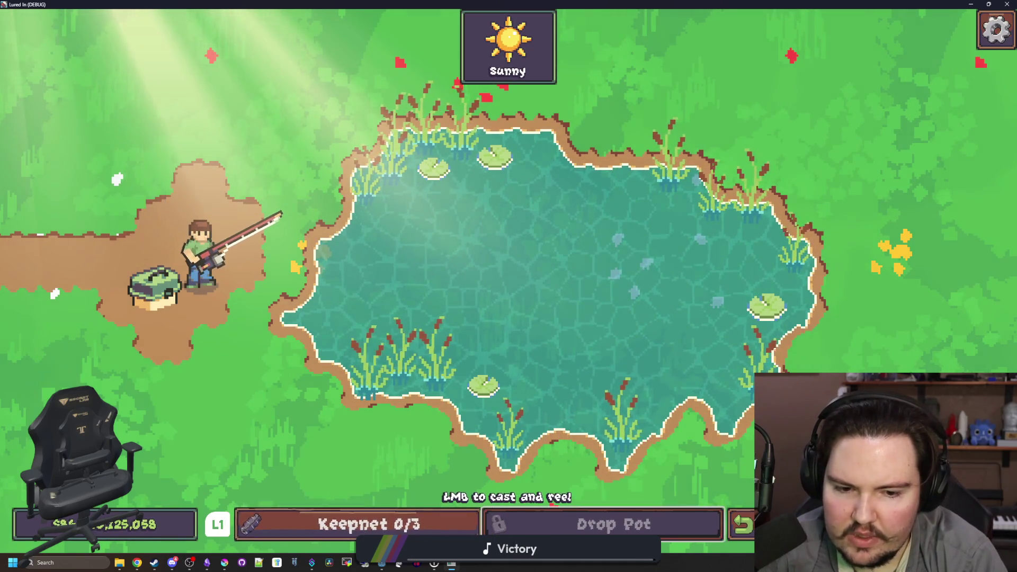
Return to the shop, buy Research for $20 and unlock Equipment for 10 research points
{"action": "left_click", "coordinate": [742, 524]}
{"action": "key", "text": "Right"}
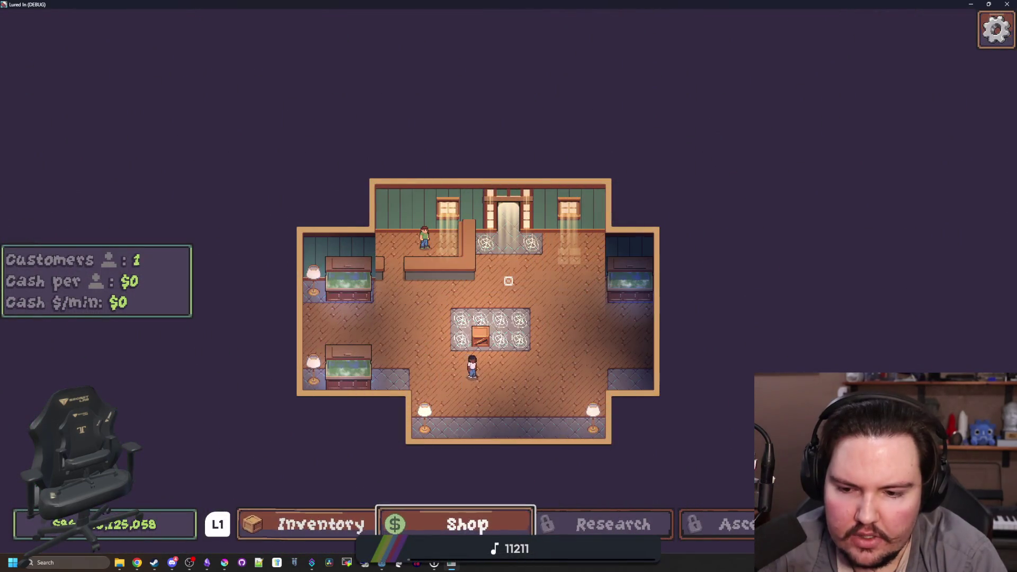
{"action": "key", "text": "Return"}
{"action": "key", "text": "Return"}
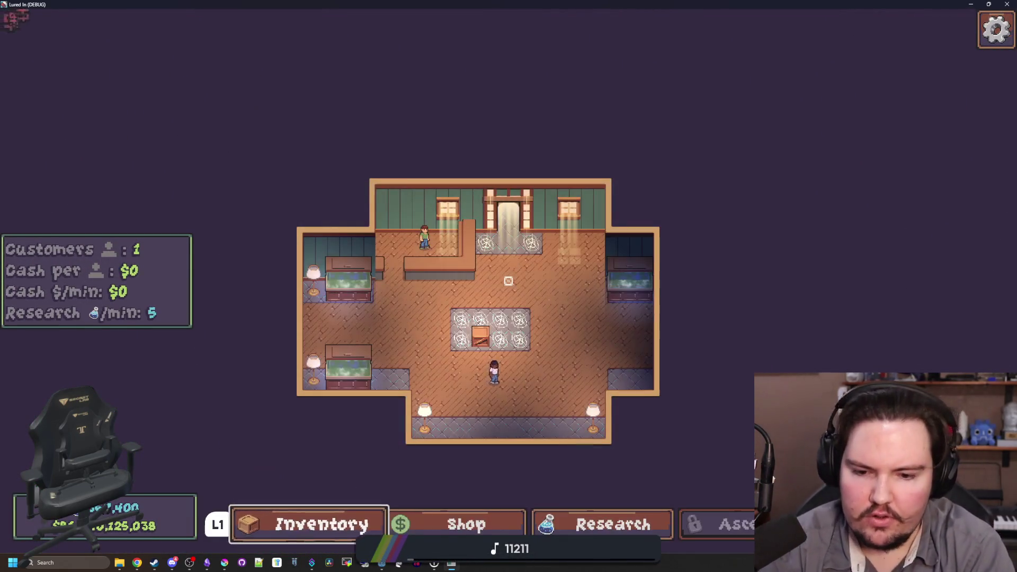
{"action": "key", "text": "Right"}
{"action": "key", "text": "Right"}
{"action": "key", "text": "Return"}
{"action": "scroll", "coordinate": [532, 297], "scroll_direction": "up", "scroll_amount": 5}
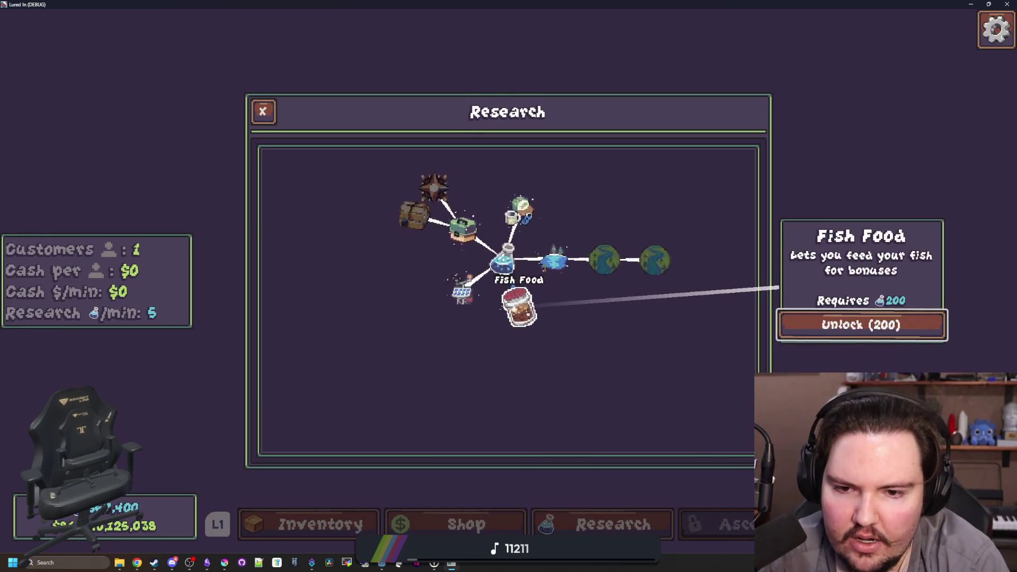
{"action": "key", "text": "Up"}
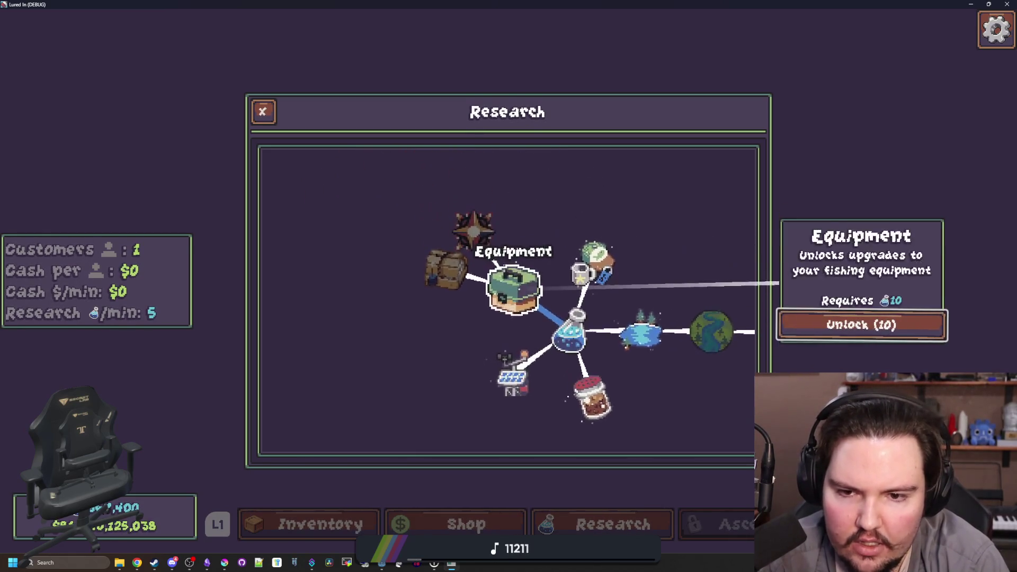
{"action": "key", "text": "Return"}
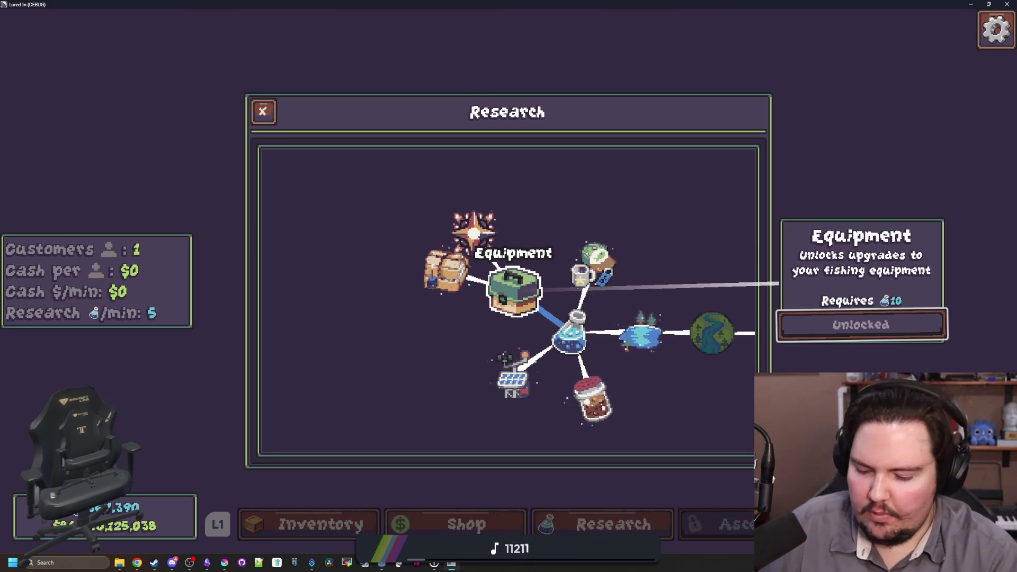
Switch back to the Godot editor on aquarium_camera.gd line 39
{"action": "key", "text": "super"}
{"action": "left_click", "coordinate": [64, 46]}
{"action": "left_click", "coordinate": [417, 274]}
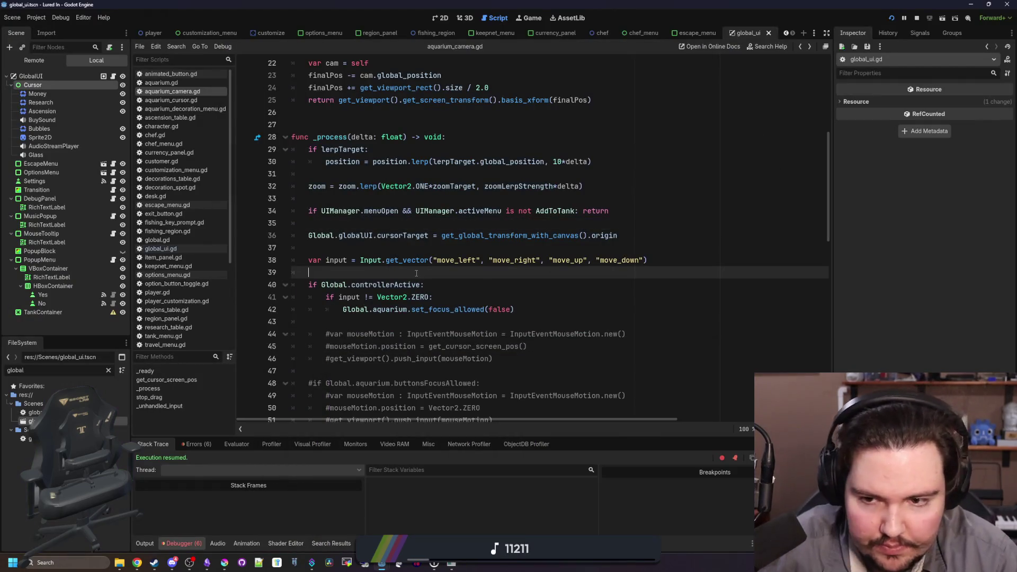
Review the controllerActive block and the cursorTarget expression on line 36
{"action": "left_click", "coordinate": [529, 321]}
{"action": "left_click", "coordinate": [535, 307]}
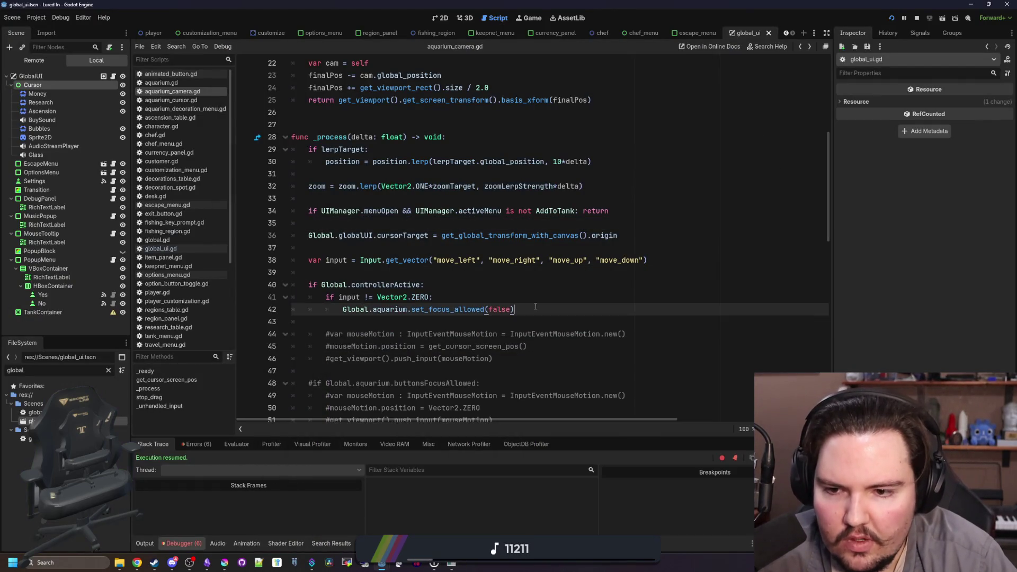
{"action": "left_click", "coordinate": [440, 273]}
{"action": "left_click", "coordinate": [429, 247]}
{"action": "left_click_drag", "start_coordinate": [610, 244], "coordinate": [363, 237]}
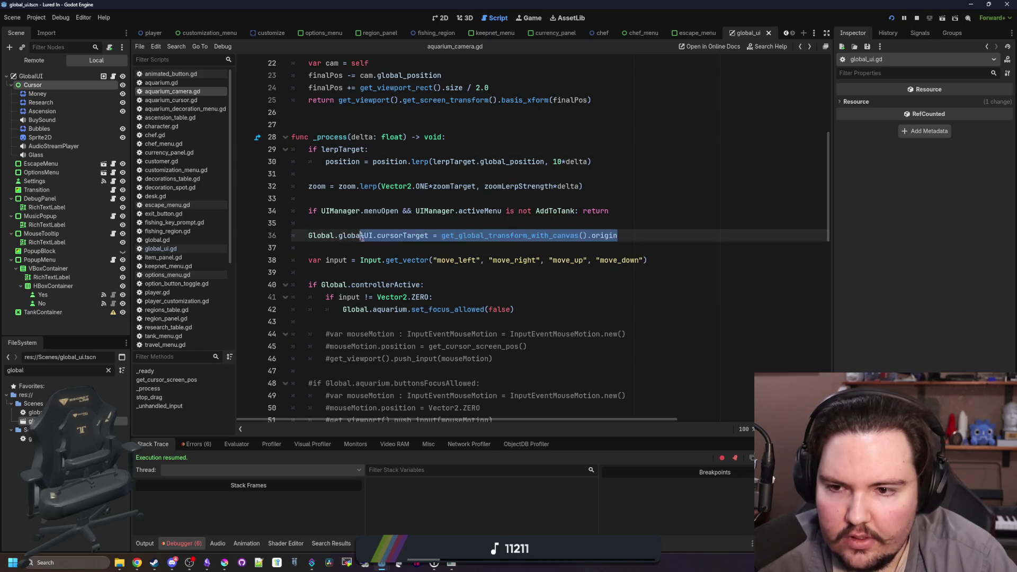
{"action": "key", "text": "Up"}
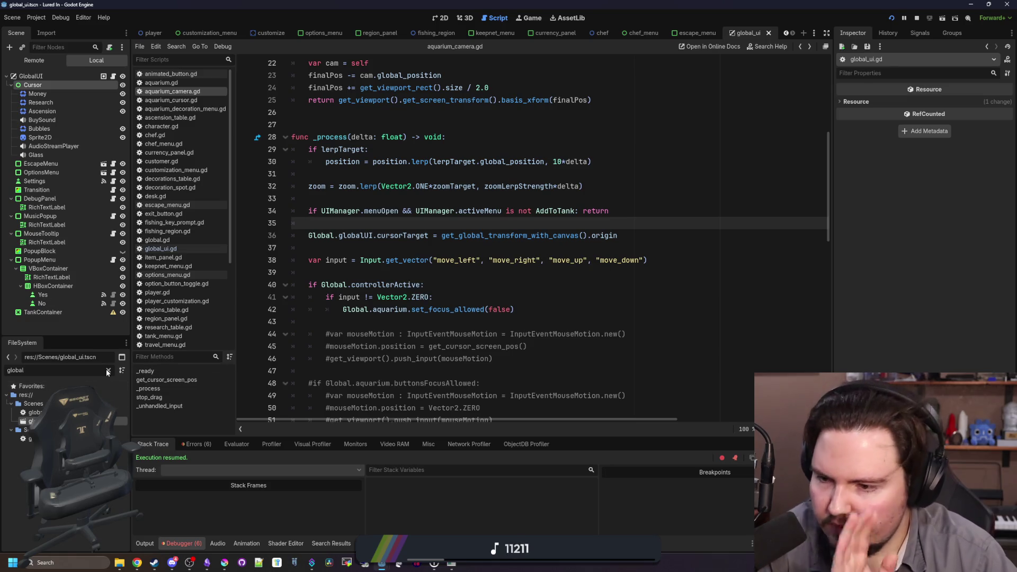
Clear the FileSystem filter, save, and open global.gd in the script editor
{"action": "left_click", "coordinate": [108, 371]}
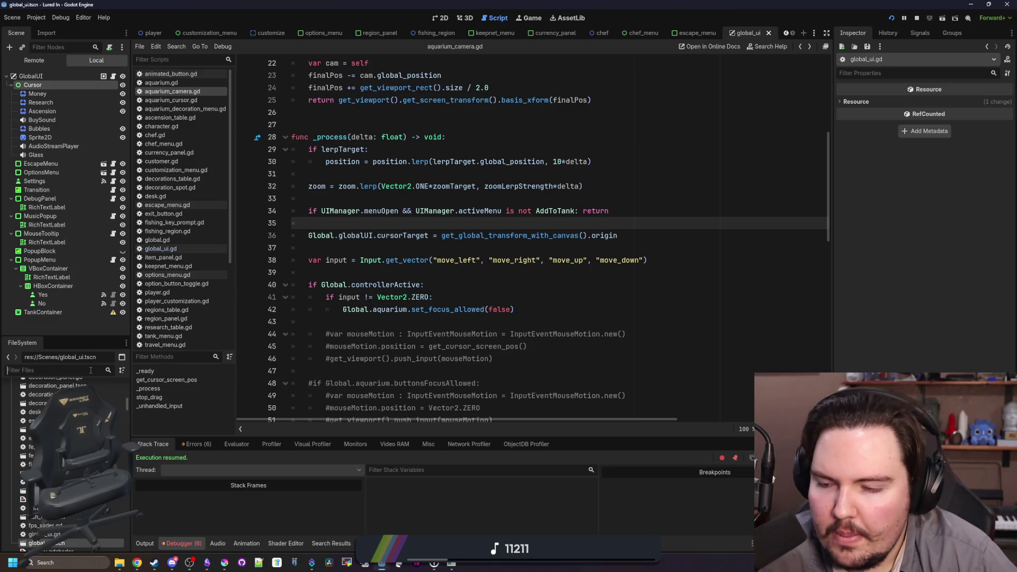
{"action": "left_click", "coordinate": [327, 249]}
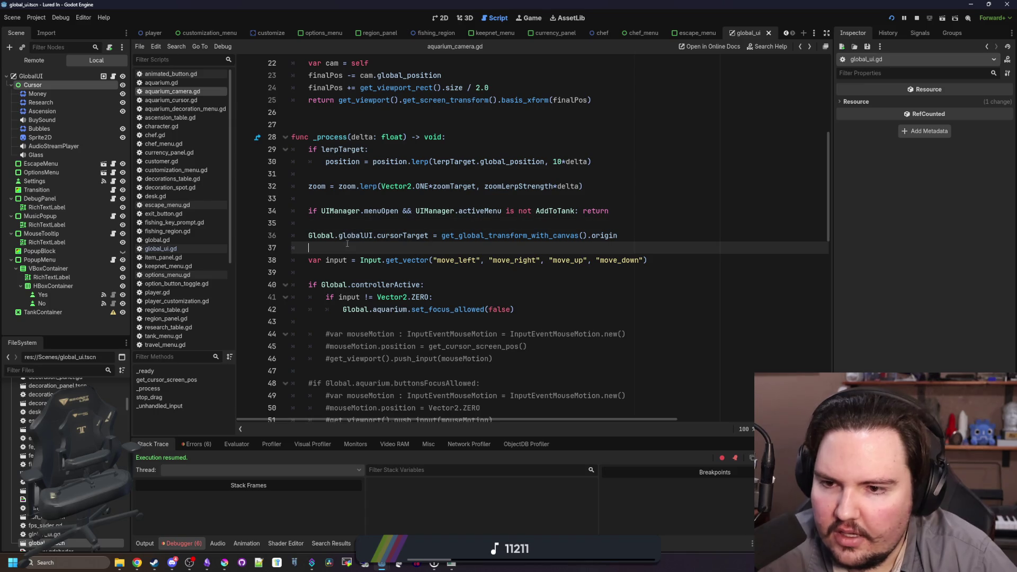
{"action": "key", "text": "ctrl+s"}
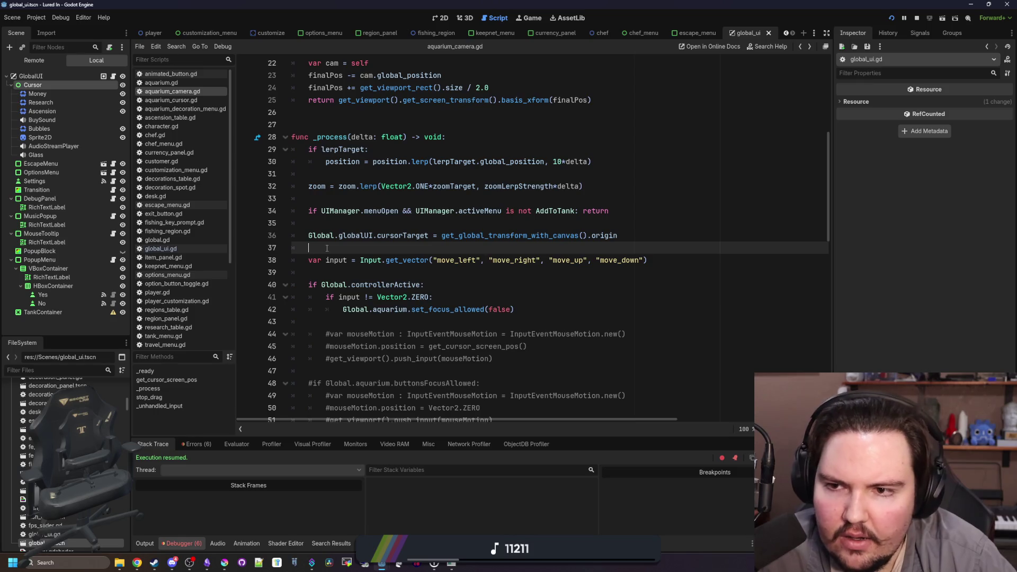
{"action": "left_click", "coordinate": [173, 243]}
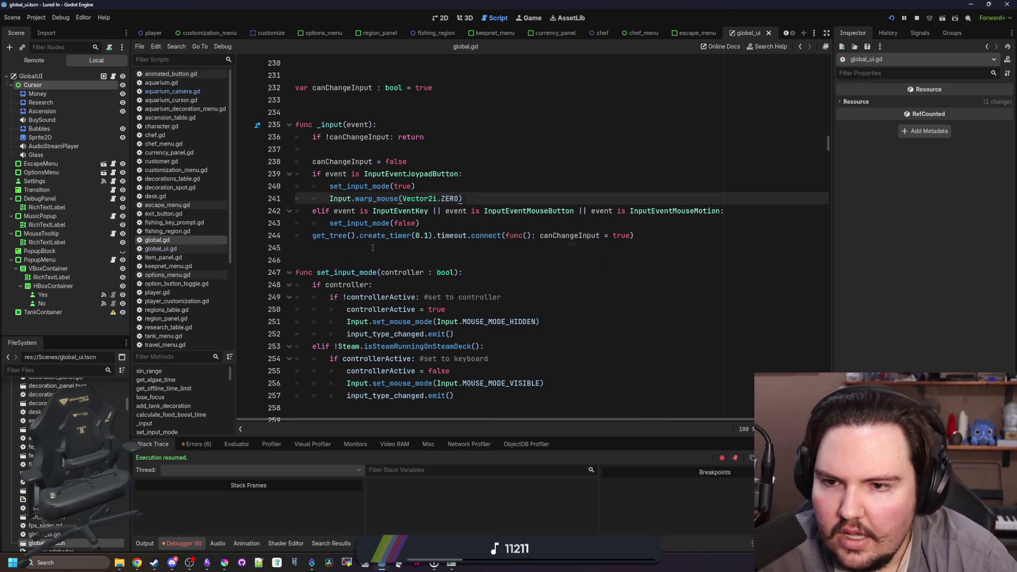
Search global.gd for _process
{"action": "scroll", "coordinate": [372, 248], "scroll_direction": "up", "scroll_amount": 6}
{"action": "left_click", "coordinate": [468, 261]}
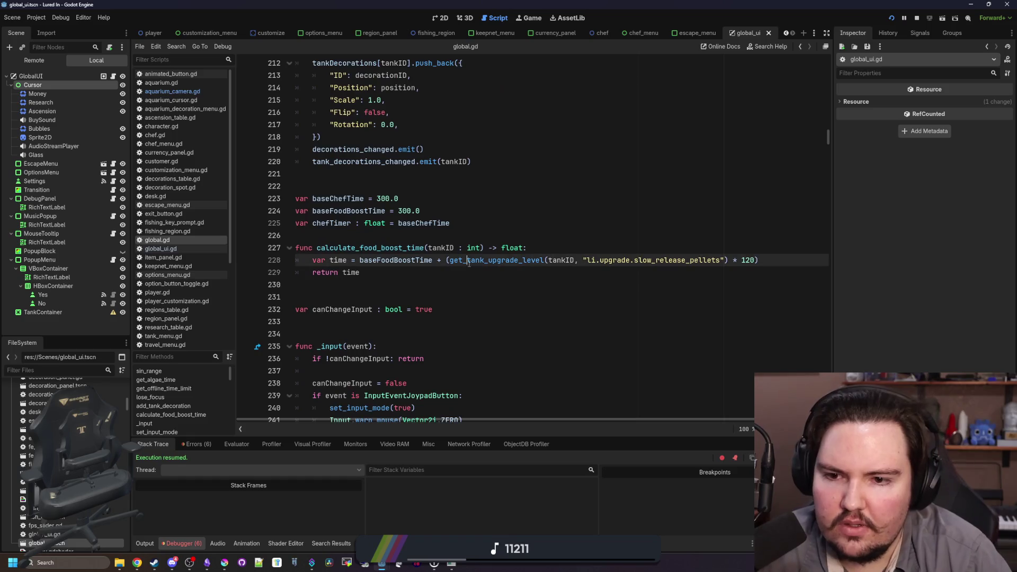
{"action": "key", "text": "ctrl+f"}
{"action": "type", "text": "_process"}
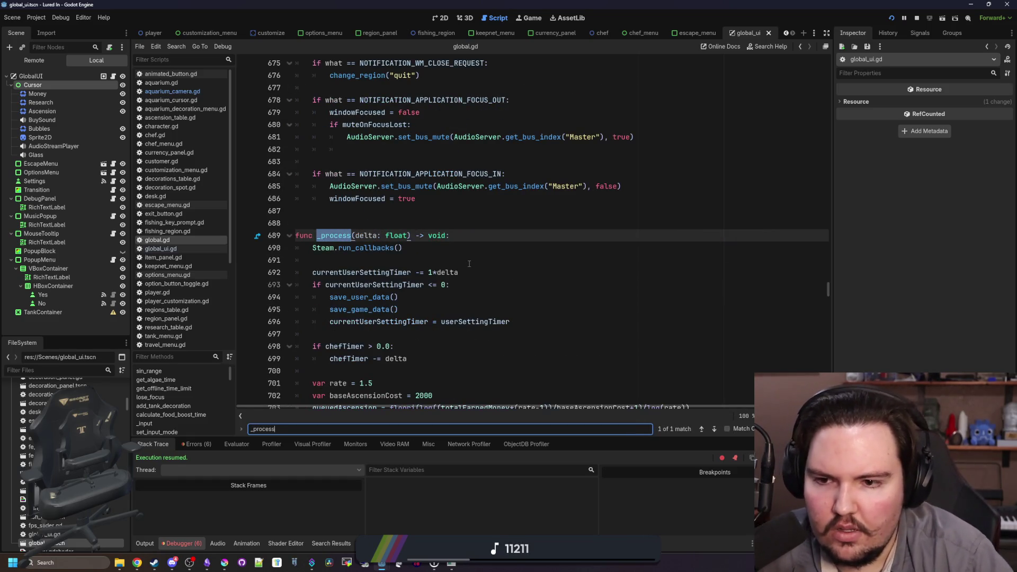
{"action": "scroll", "coordinate": [469, 264], "scroll_direction": "down", "scroll_amount": 6}
Add an if controllerActive: block starting a get_tree() focus line below line 706
{"action": "left_click", "coordinate": [368, 236]}
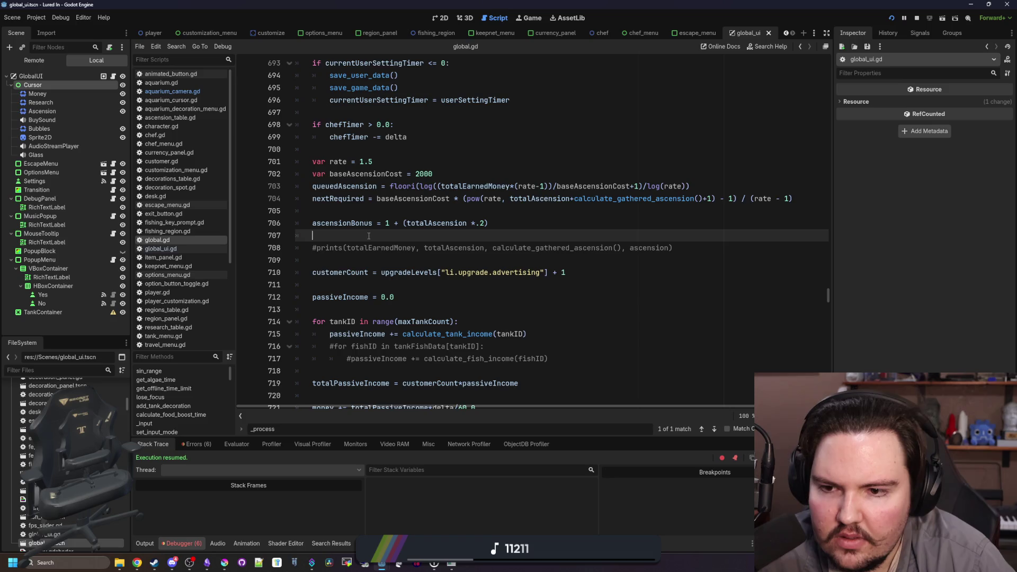
{"action": "key", "text": "Return"}
{"action": "key", "text": "Return"}
{"action": "key", "text": "Return"}
{"action": "key", "text": "Up"}
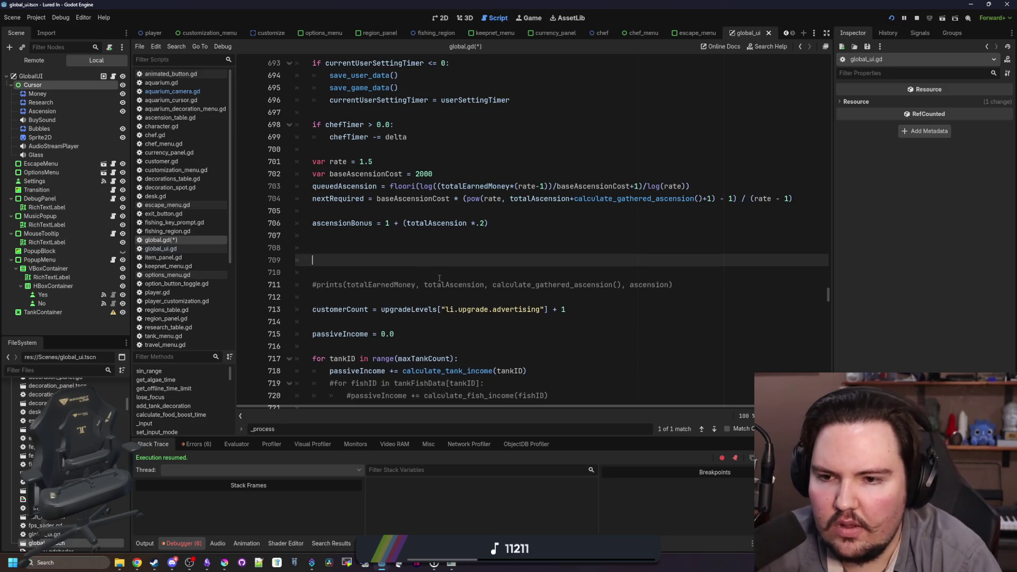
{"action": "type", "text": "ontrollerActive:"}
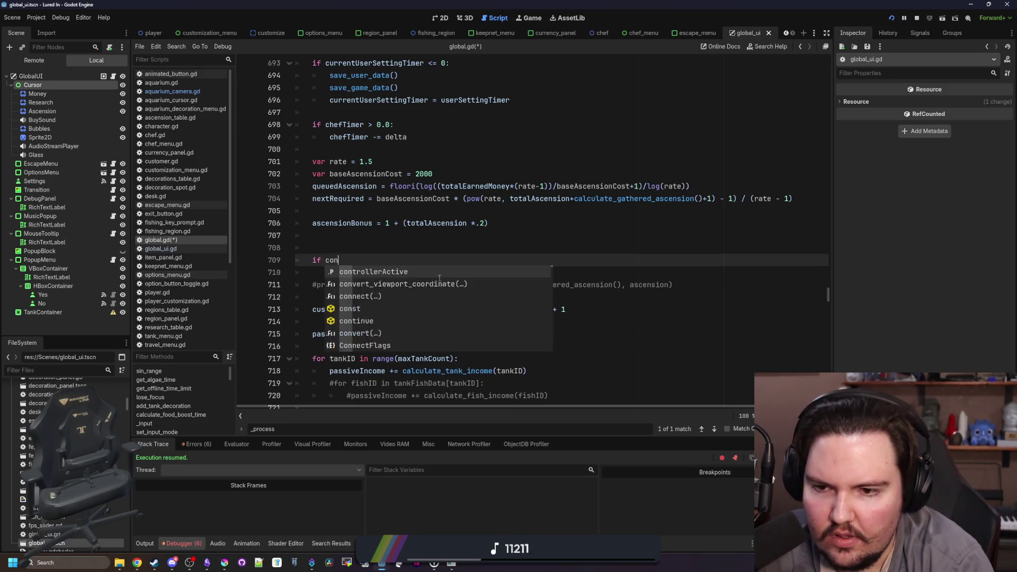
{"action": "key", "text": "Return"}
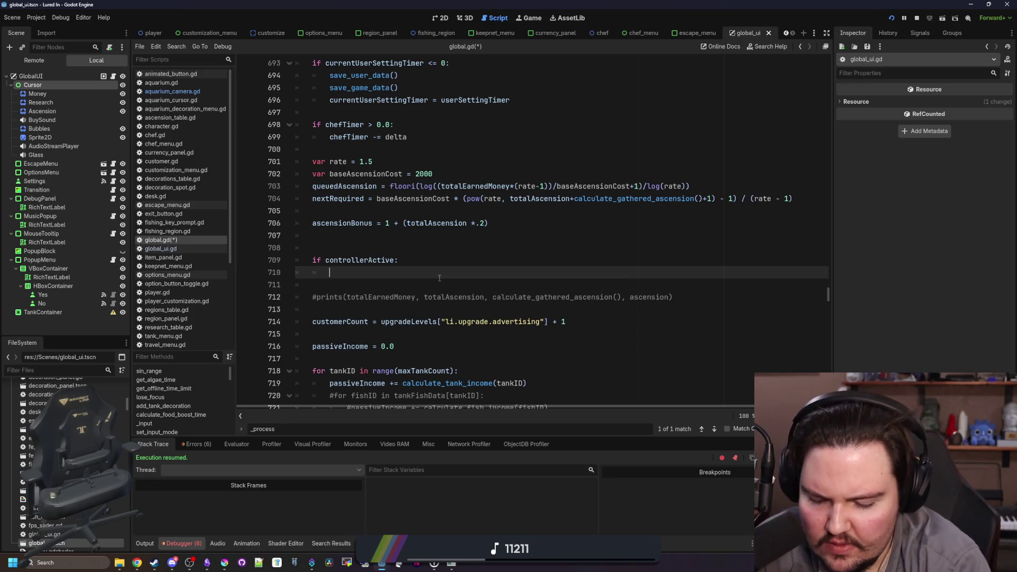
{"action": "type", "text": "get_"}
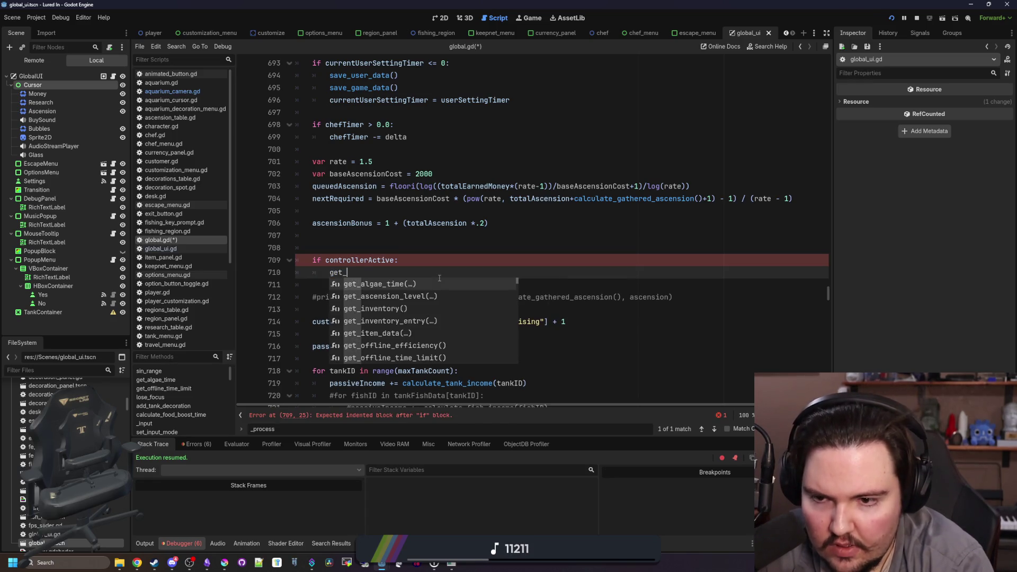
{"action": "type", "text": "foc"}
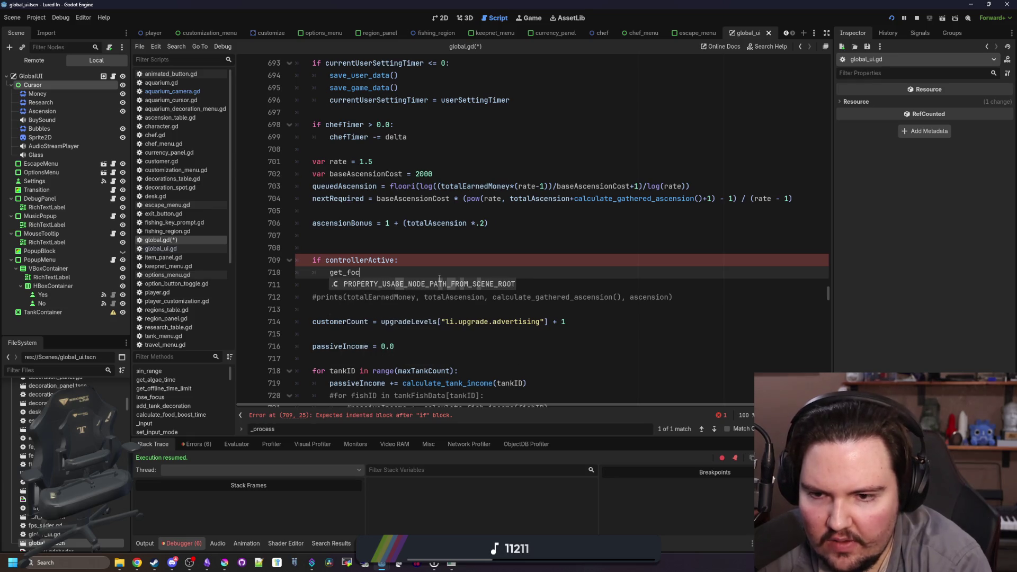
{"action": "key", "text": "BackSpace"}
{"action": "key", "text": "BackSpace"}
{"action": "key", "text": "BackSpace"}
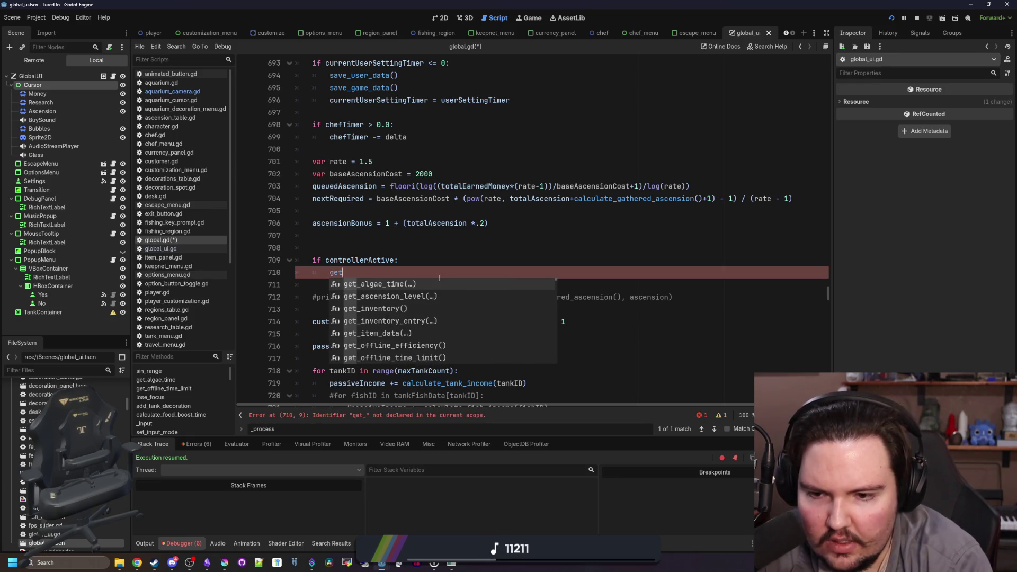
{"action": "key", "text": "BackSpace"}
{"action": "key", "text": "BackSpace"}
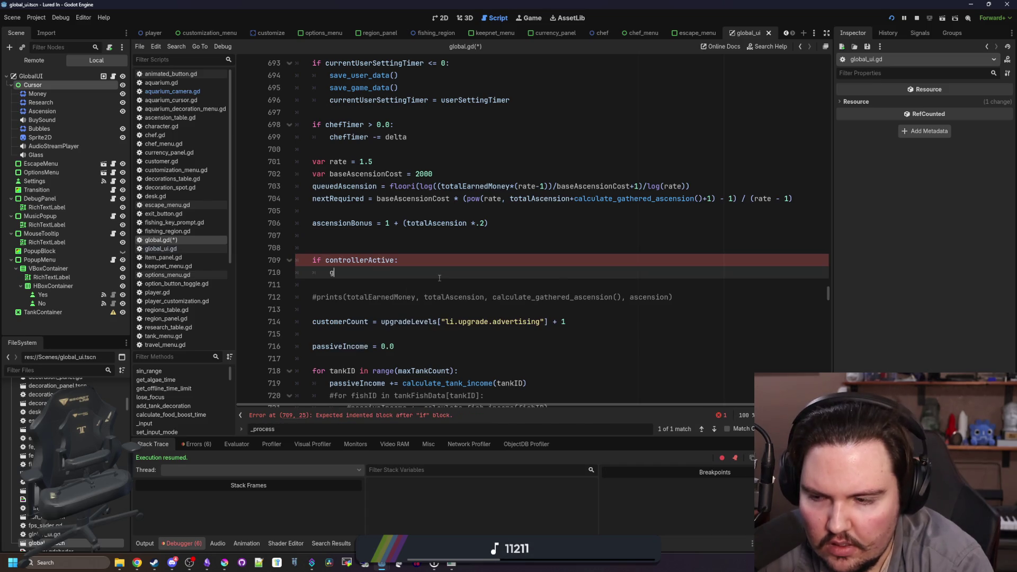
{"action": "type", "text": "et_tree"}
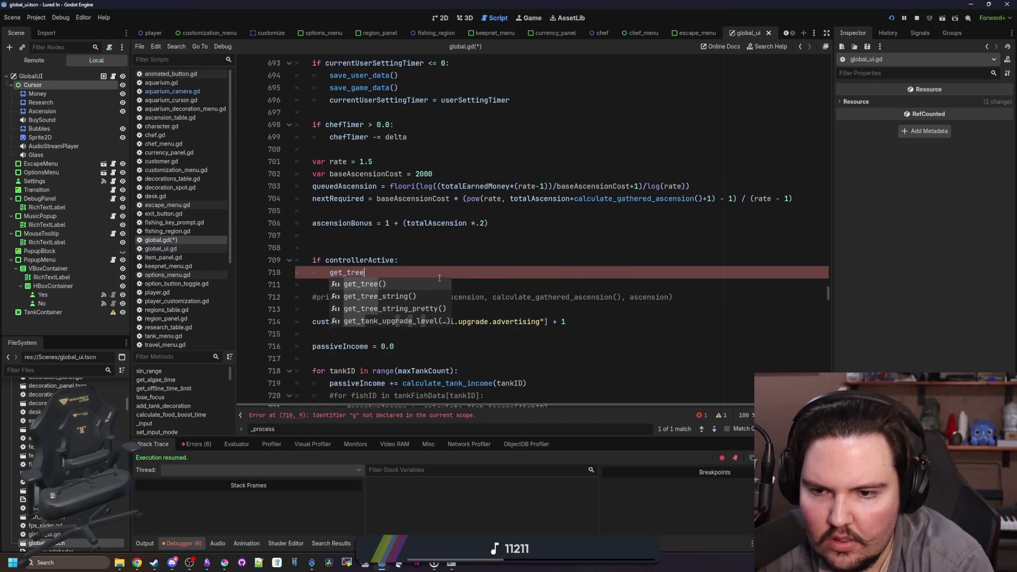
{"action": "type", "text": "();..get_foc"}
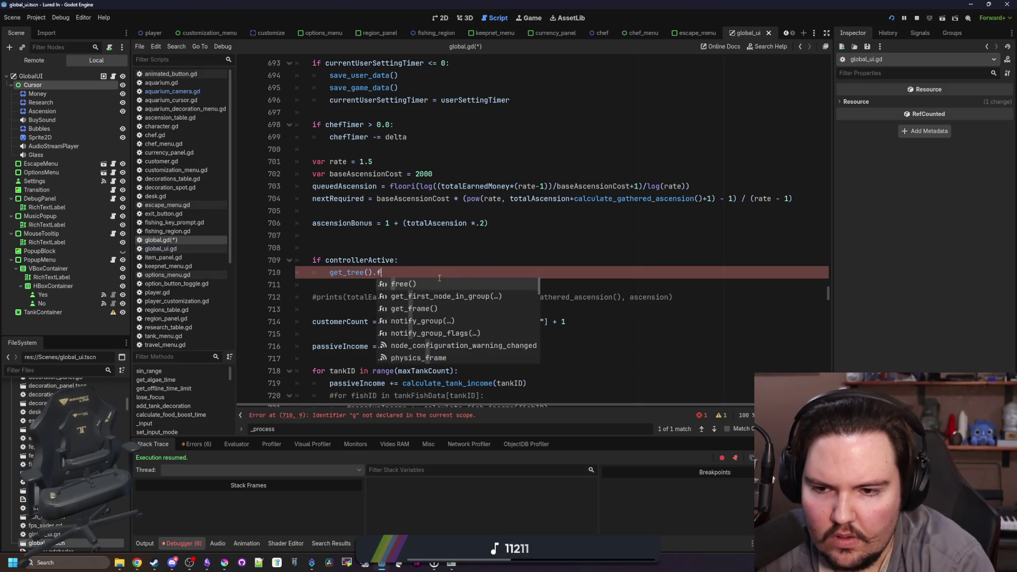
{"action": "key", "text": "BackSpace"}
{"action": "type", "text": "f"}
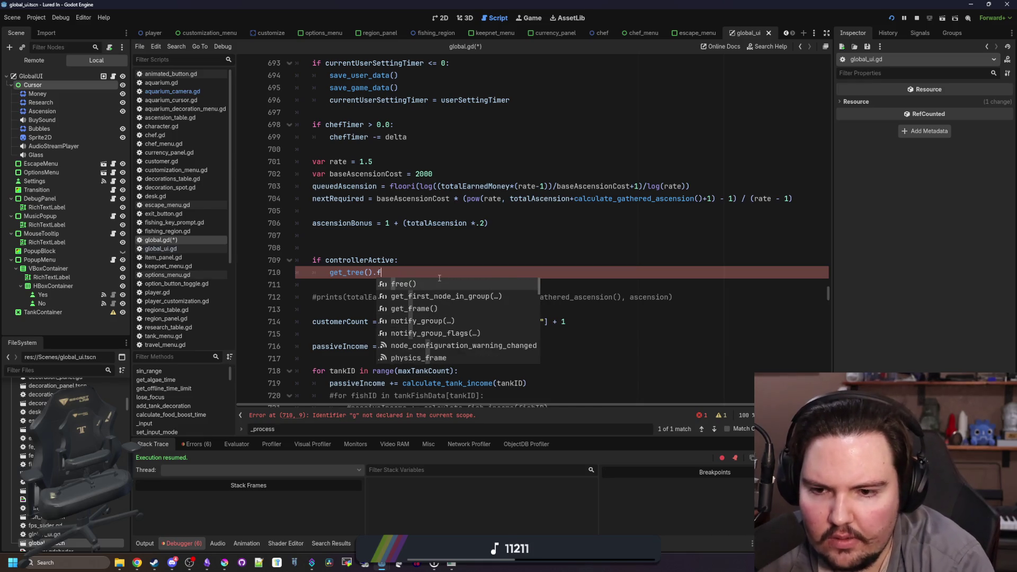
{"action": "key", "text": "BackSpace"}
{"action": "key", "text": "BackSpace"}
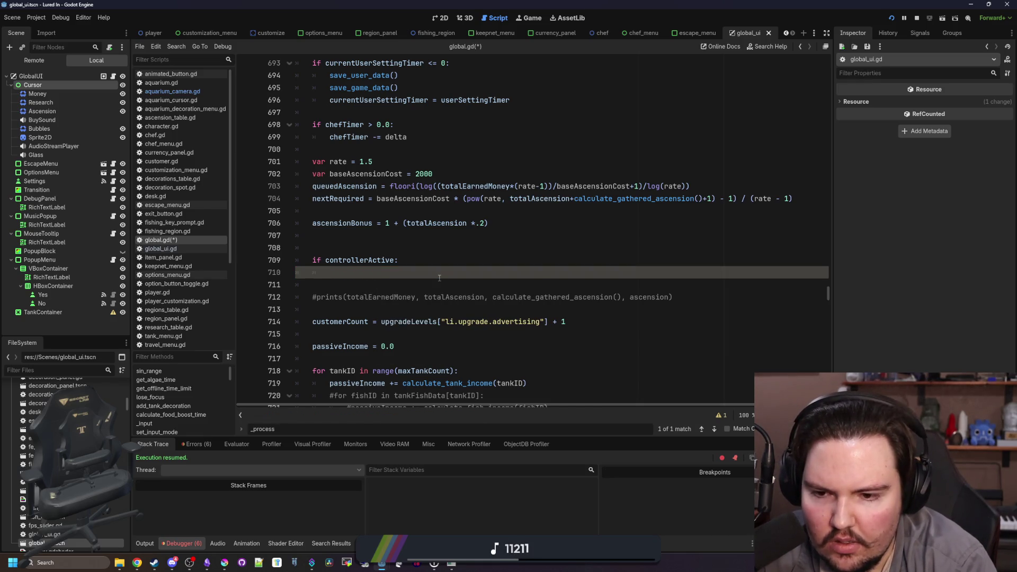
{"action": "type", "text": "focus"}
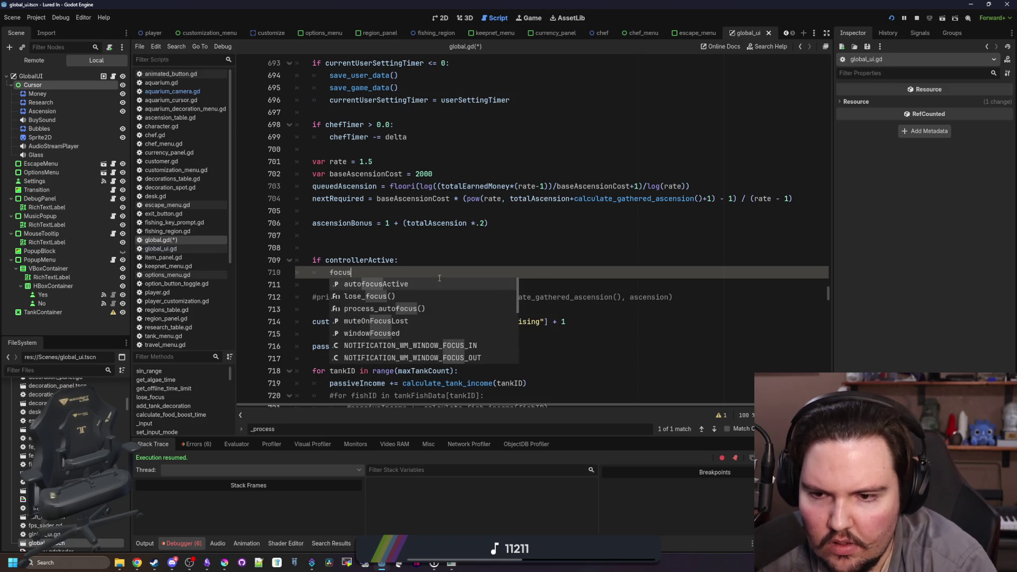
Delete the unfinished controllerActive block and start a new script search
{"action": "scroll", "coordinate": [439, 278], "scroll_direction": "down", "scroll_amount": 3}
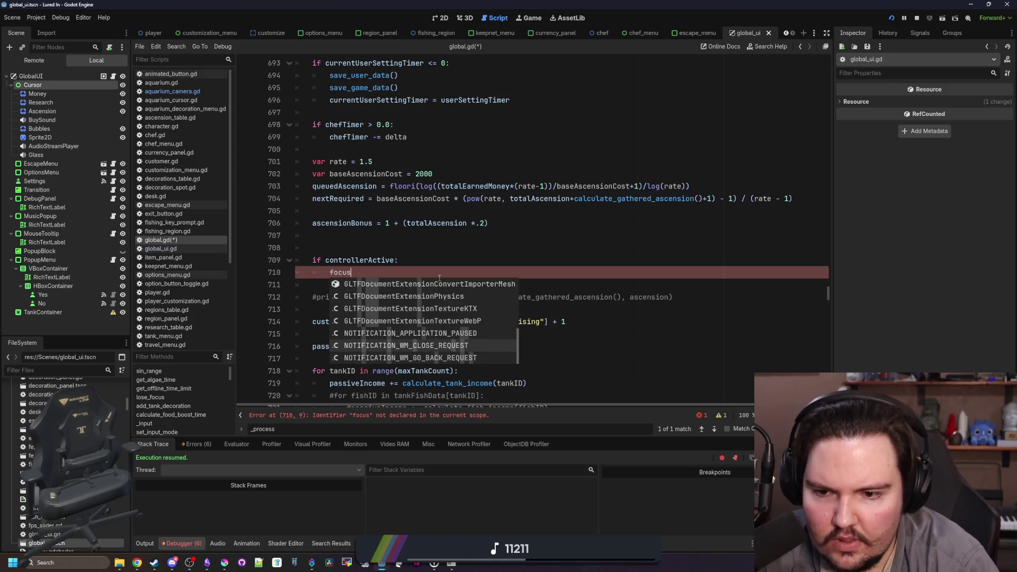
{"action": "scroll", "coordinate": [439, 278], "scroll_direction": "up", "scroll_amount": 1}
{"action": "scroll", "coordinate": [439, 279], "scroll_direction": "down", "scroll_amount": 2}
{"action": "key", "text": "Escape"}
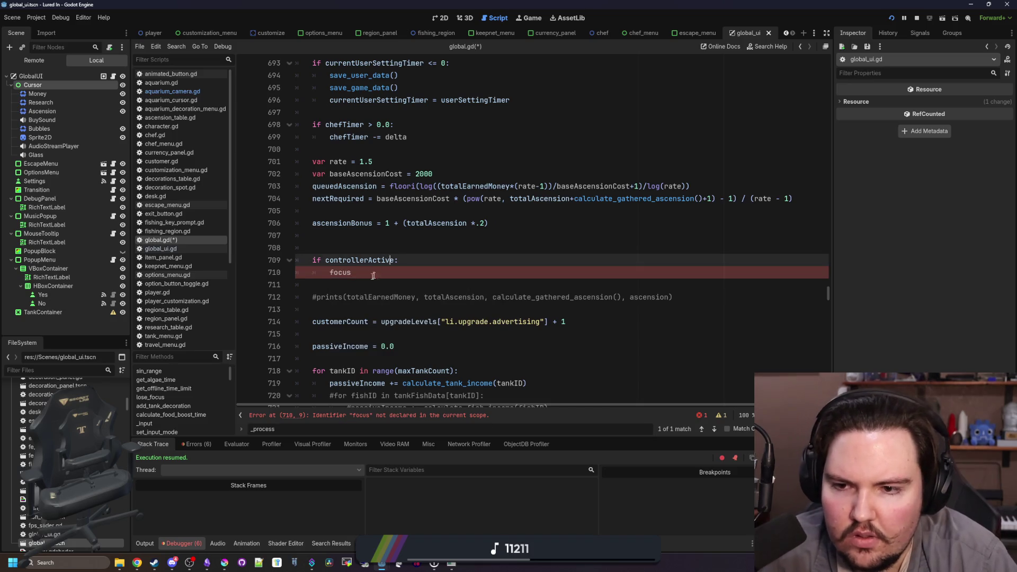
{"action": "left_click_drag", "start_coordinate": [374, 278], "coordinate": [318, 236]}
{"action": "key", "text": "BackSpace"}
{"action": "key", "text": "ctrl+f"}
Find the process_autofocus() call via 'auto', view its definition, and return to func _process
{"action": "type", "text": "auto"}
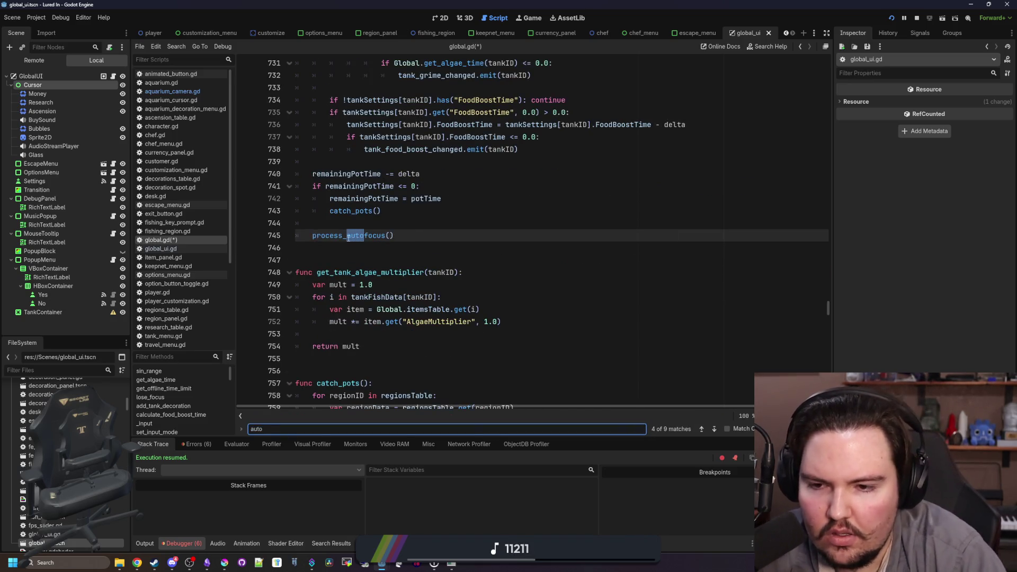
{"action": "left_click", "coordinate": [347, 236]}
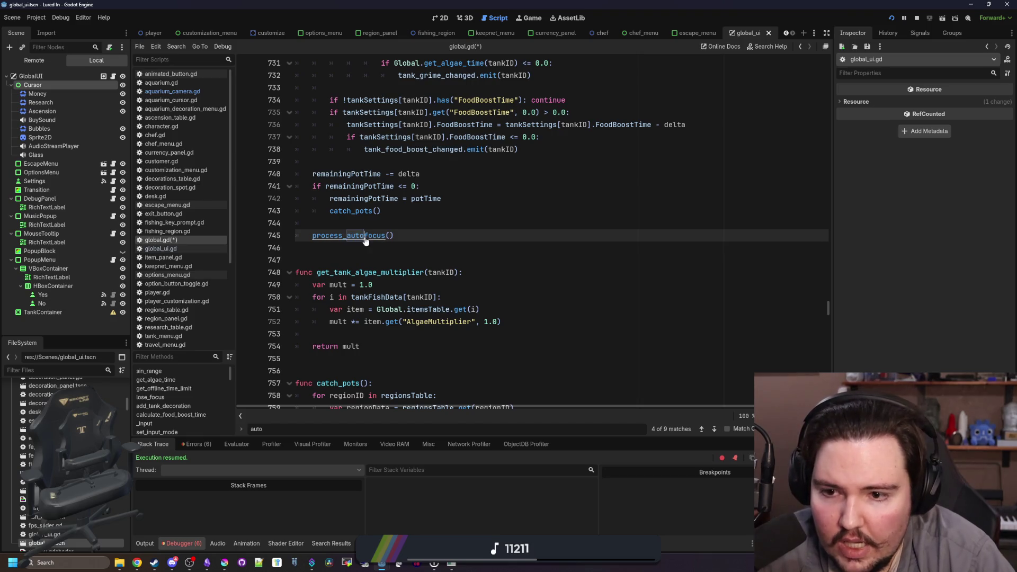
{"action": "left_click", "coordinate": [365, 236], "text": "ctrl"}
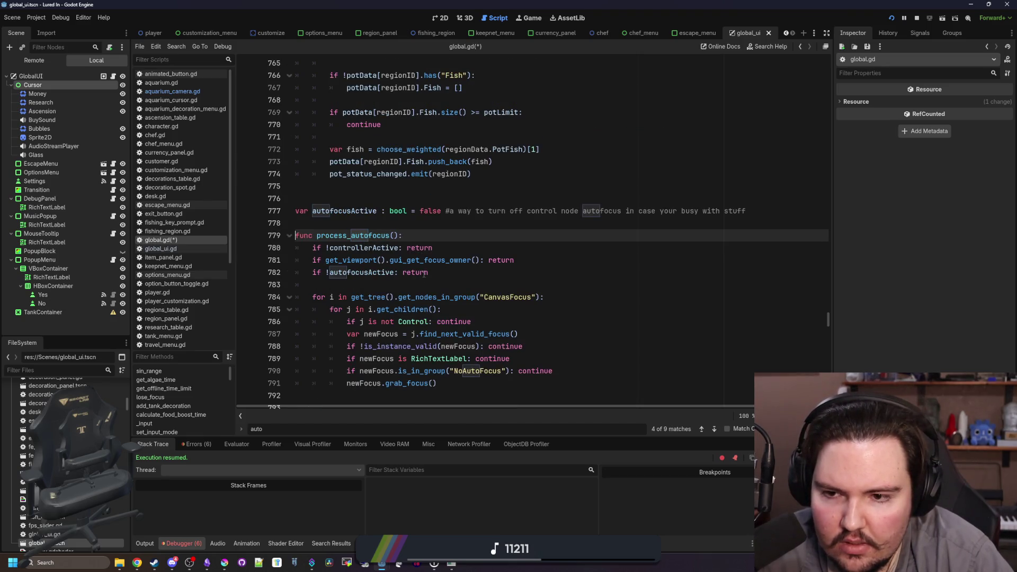
{"action": "key", "text": "alt+Left"}
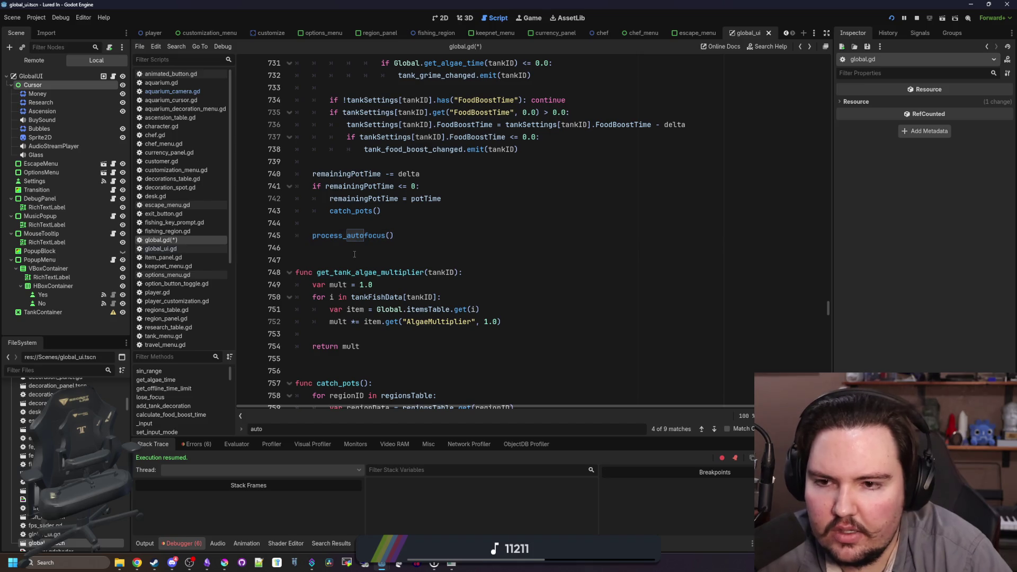
{"action": "scroll", "coordinate": [357, 256], "scroll_direction": "up", "scroll_amount": 10}
{"action": "scroll", "coordinate": [377, 256], "scroll_direction": "up", "scroll_amount": 7}
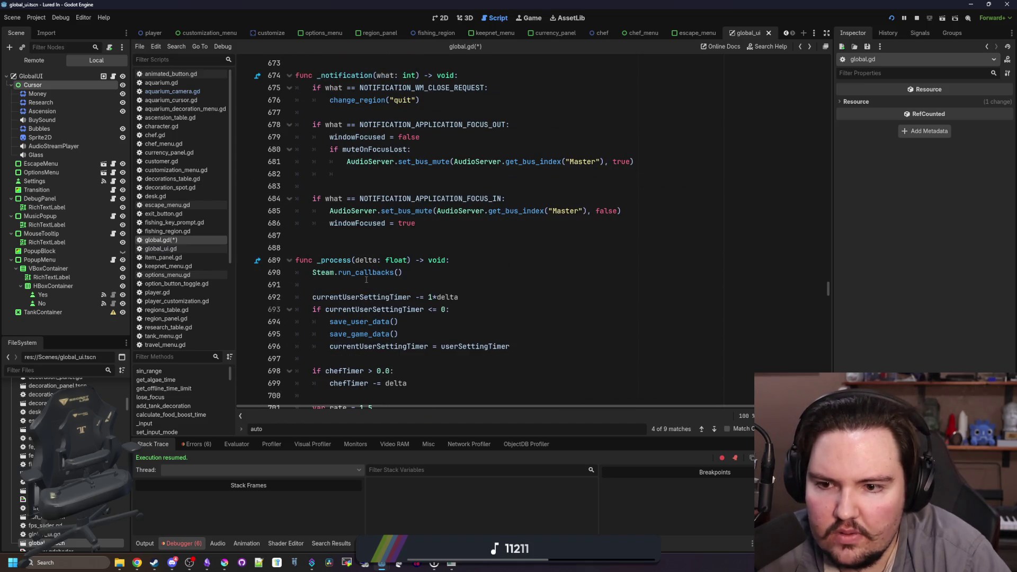
Below Steam.run_callbacks(), add if controllerActive: with the gui_get_focus_owner() call indented under it
{"action": "left_click", "coordinate": [366, 280]}
{"action": "key", "text": "Return"}
{"action": "key", "text": "Return"}
{"action": "key", "text": "Up"}
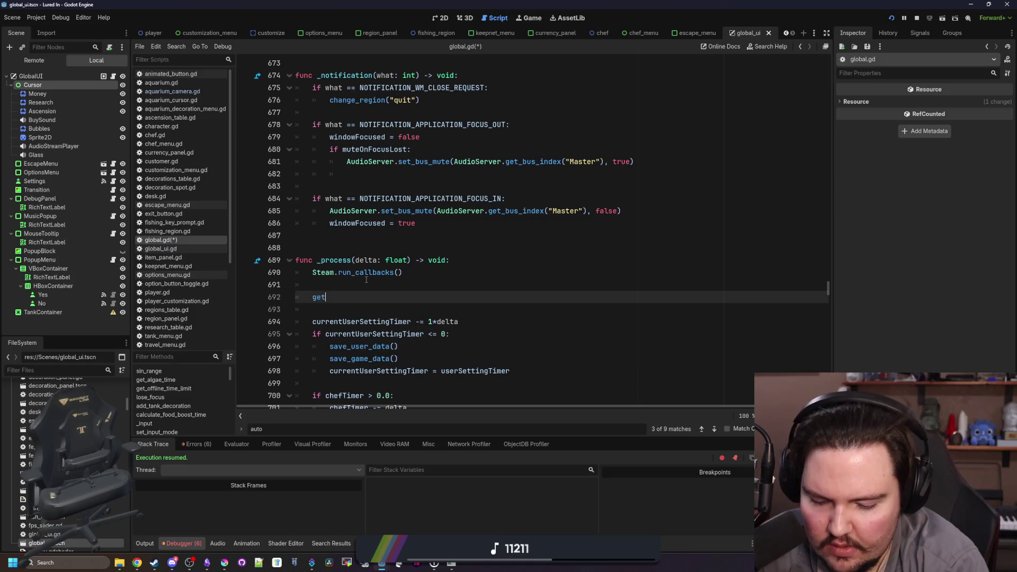
{"action": "type", "text": "get_gu"}
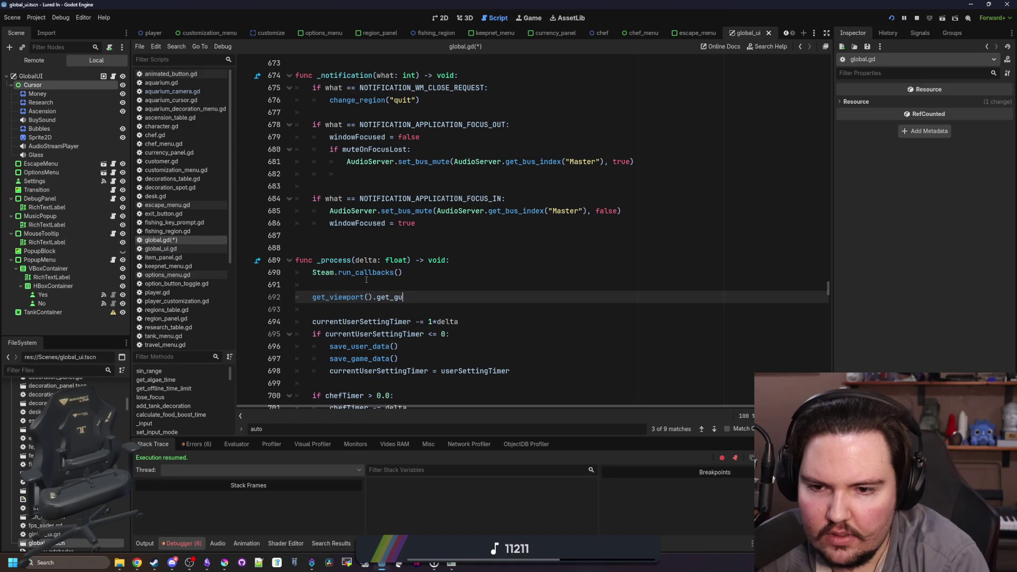
{"action": "type", "text": "yio"}
{"action": "key", "text": "Return"}
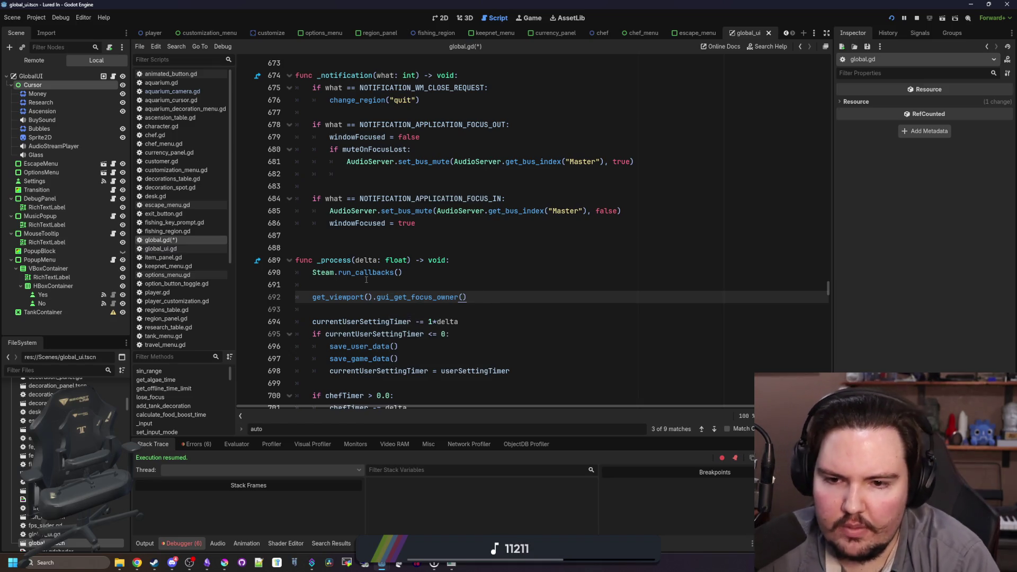
{"action": "key", "text": "ctrl+shift+Return"}
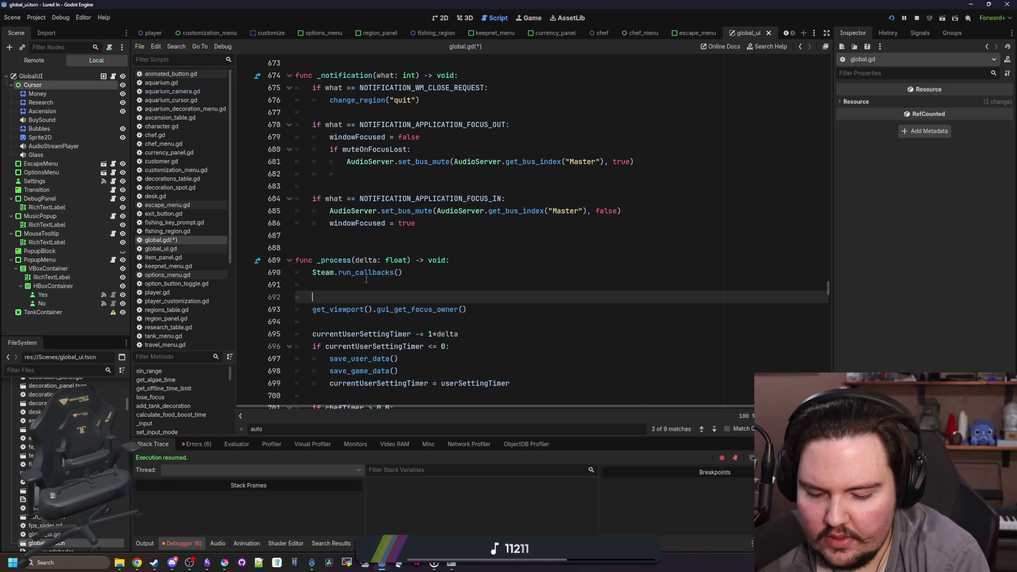
{"action": "type", "text": "if controllerActive:"}
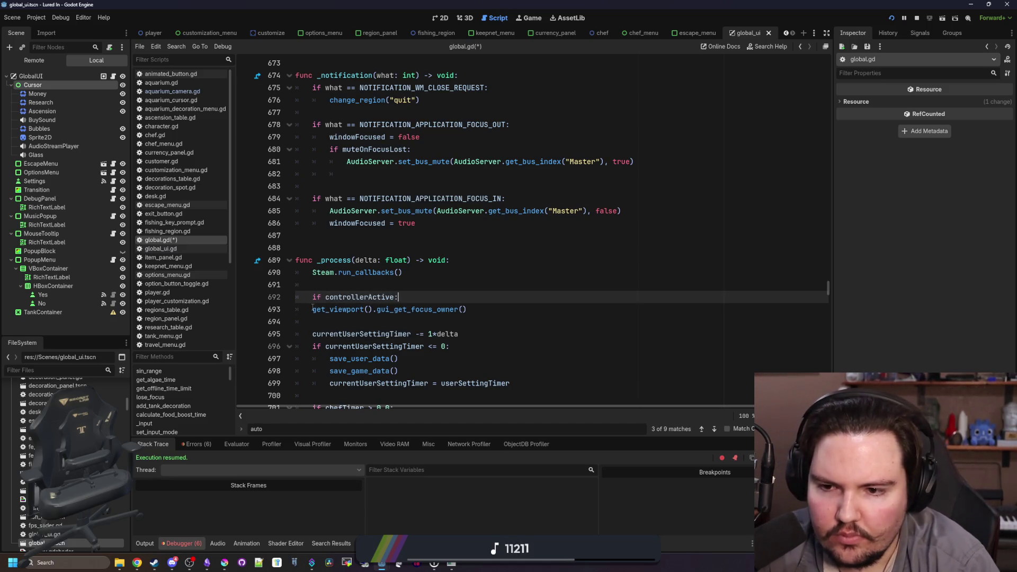
{"action": "left_click", "coordinate": [312, 309]}
{"action": "key", "text": "Tab"}
{"action": "type", "text": "var focus ="}
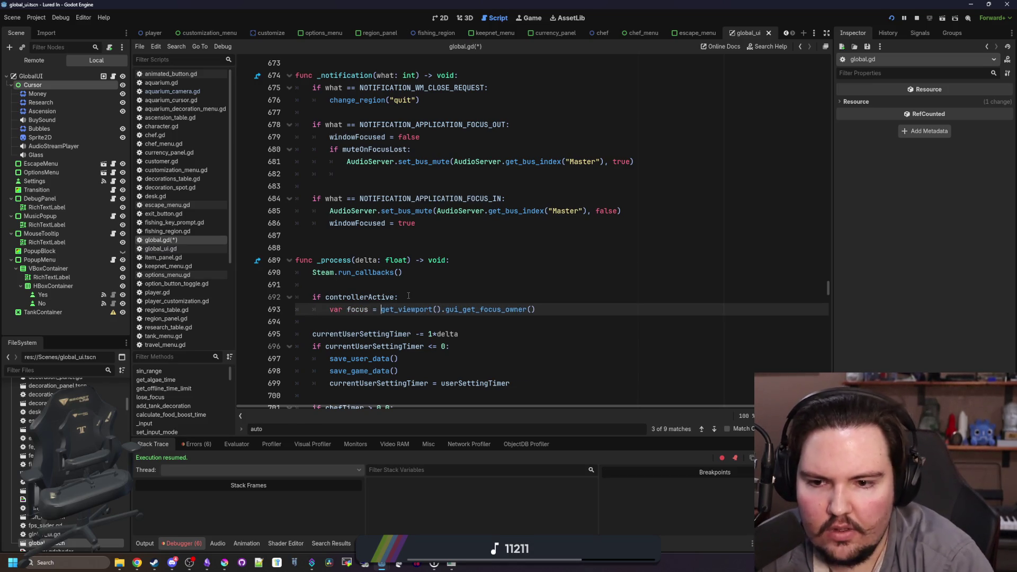
Inside a focus check, set globalUI.cursorTarget = focus.global_position, then save and run the game
{"action": "left_click", "coordinate": [566, 313]}
{"action": "key", "text": "Return"}
{"action": "type", "text": "if focus"}
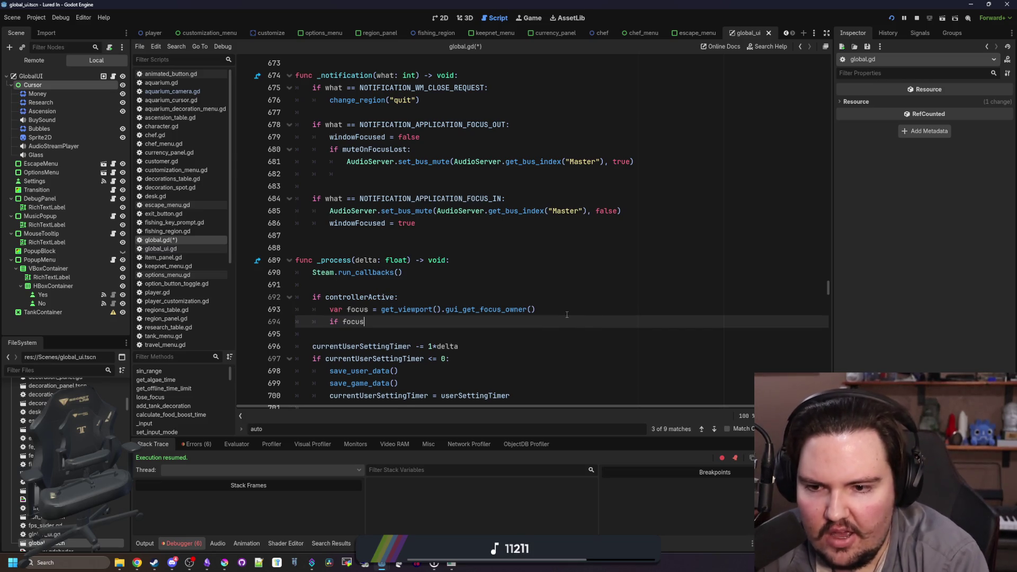
{"action": "type", "text": ":"}
{"action": "key", "text": "Return"}
{"action": "type", "text": "Global.globalUI.cursorTarget = get_global_transform_with_canvas().origin"}
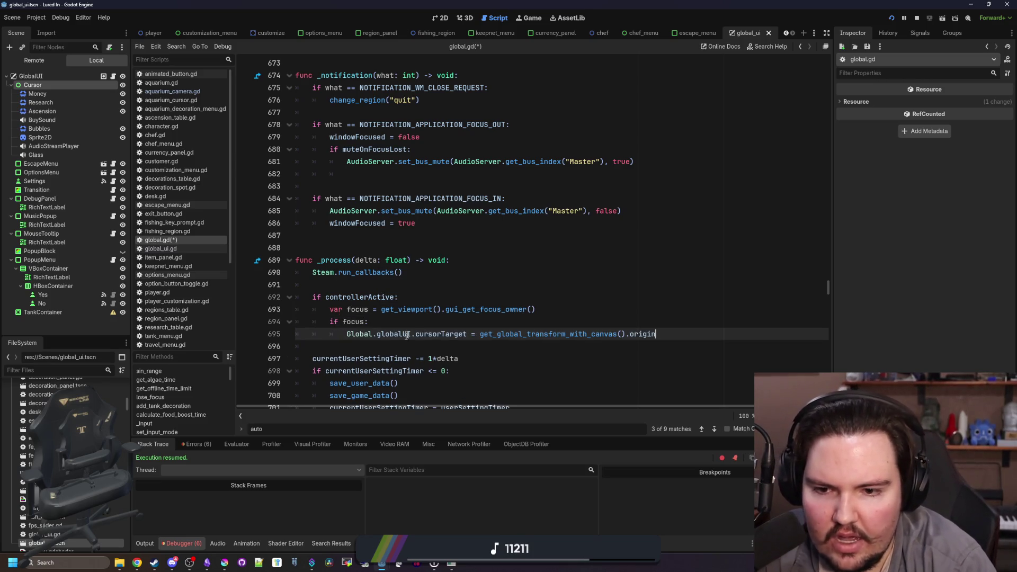
{"action": "left_click_drag", "start_coordinate": [372, 334], "coordinate": [347, 333]}
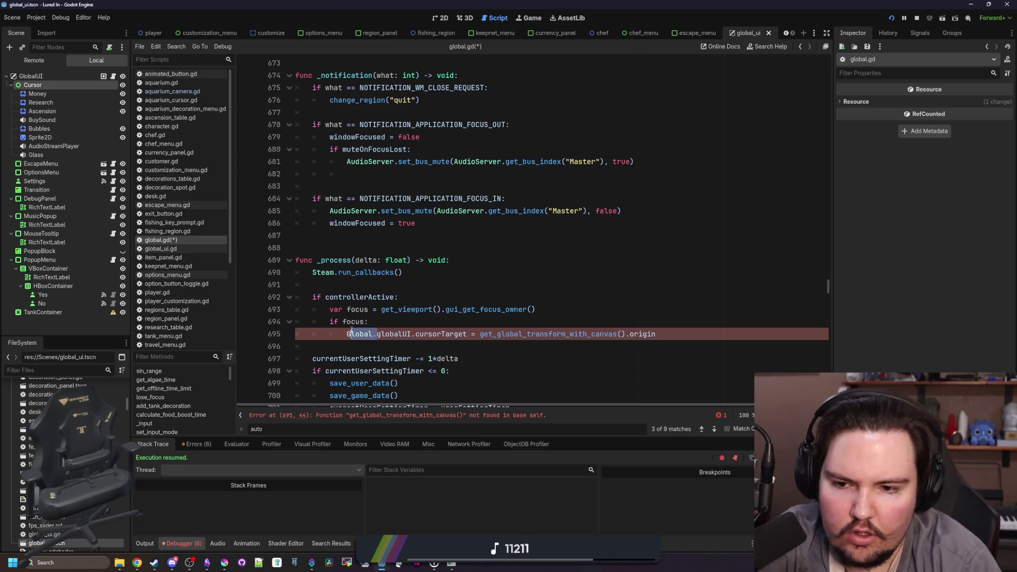
{"action": "left_click", "coordinate": [449, 333]}
{"action": "key", "text": "shift+End"}
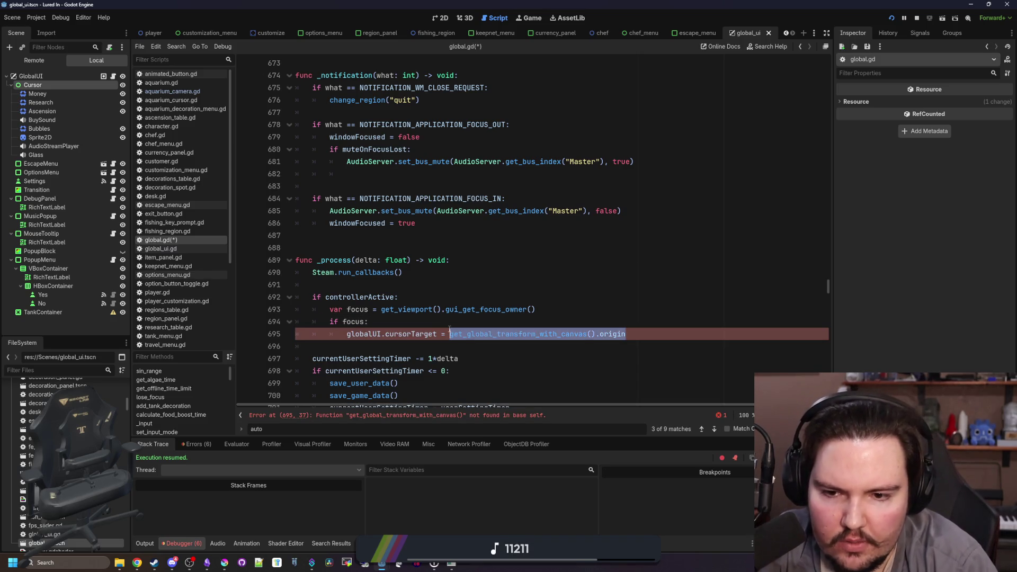
{"action": "key", "text": "BackSpace"}
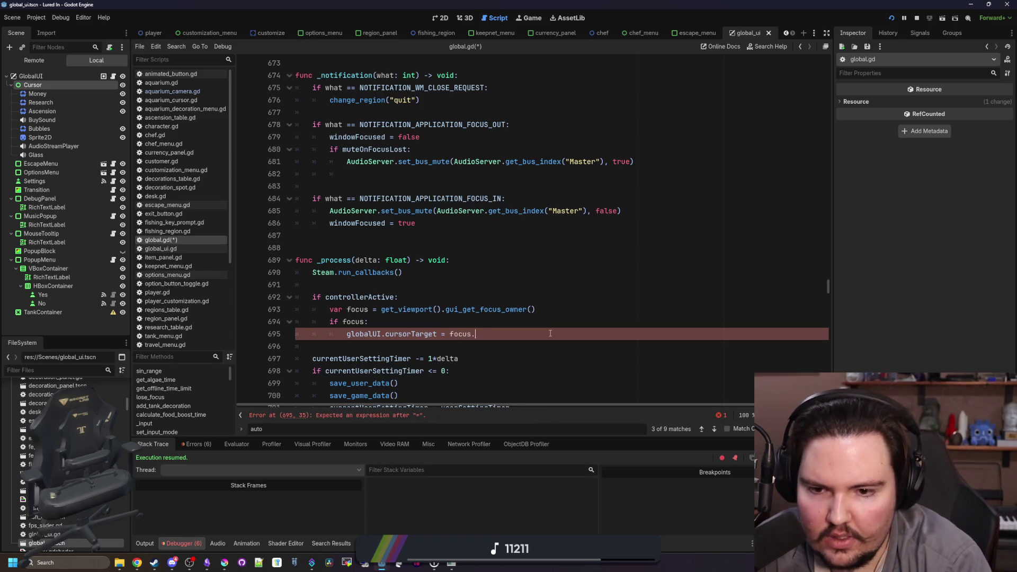
{"action": "type", "text": "global_position"}
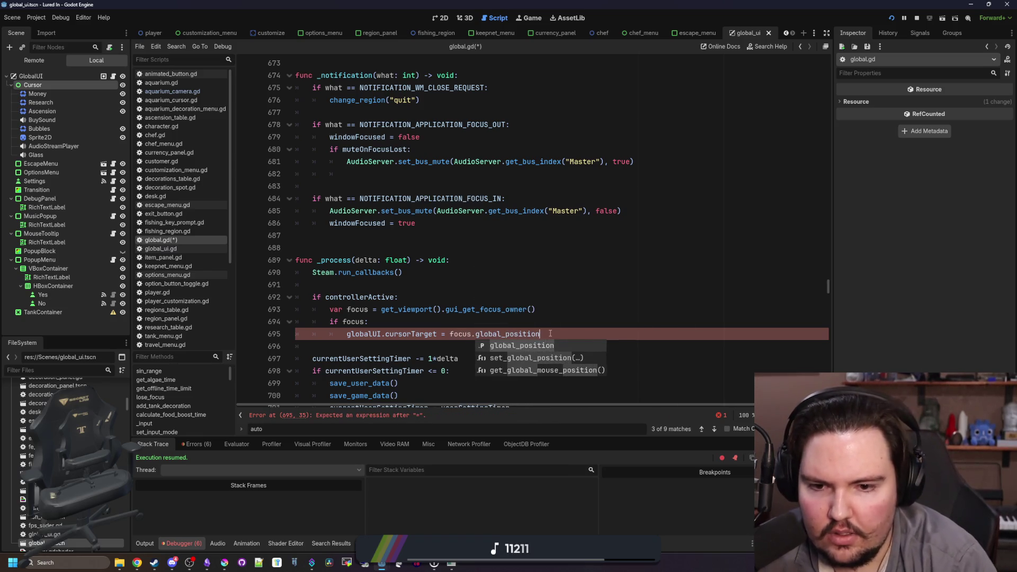
{"action": "key", "text": "Escape"}
{"action": "key", "text": "Up"}
{"action": "key", "text": "ctrl+s"}
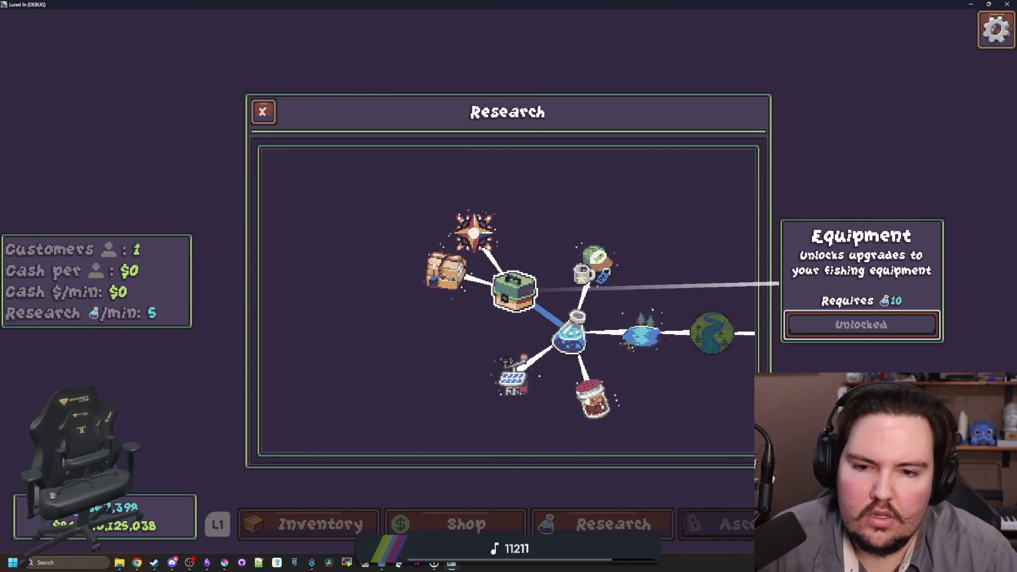
Close Research, open the Shop and buy Researcher twice to reach LVL 2
{"action": "key", "text": "Down"}
{"action": "key", "text": "Escape"}
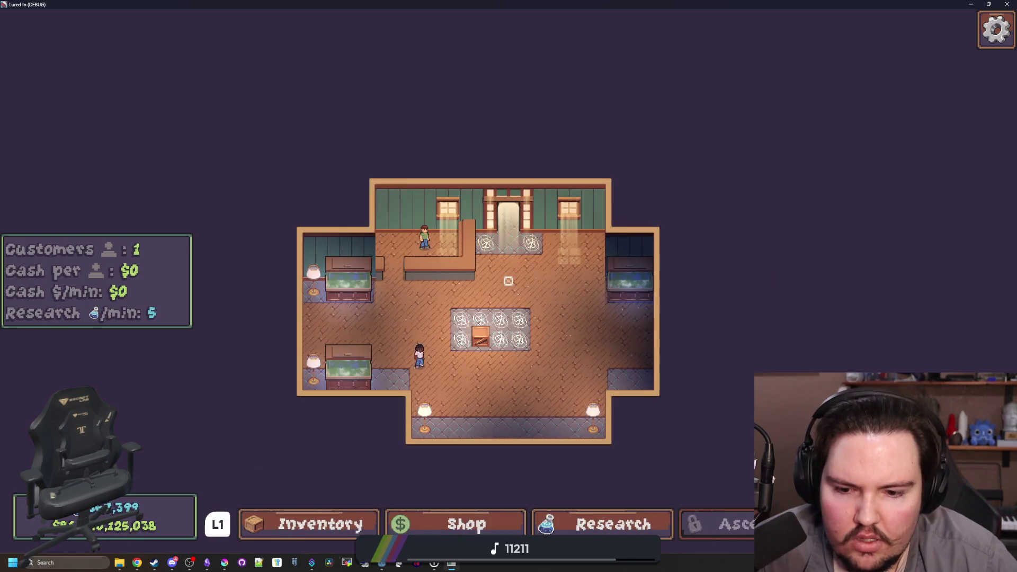
{"action": "key", "text": "Right"}
{"action": "key", "text": "Return"}
{"action": "key", "text": "Down"}
{"action": "key", "text": "Down"}
{"action": "key", "text": "Down"}
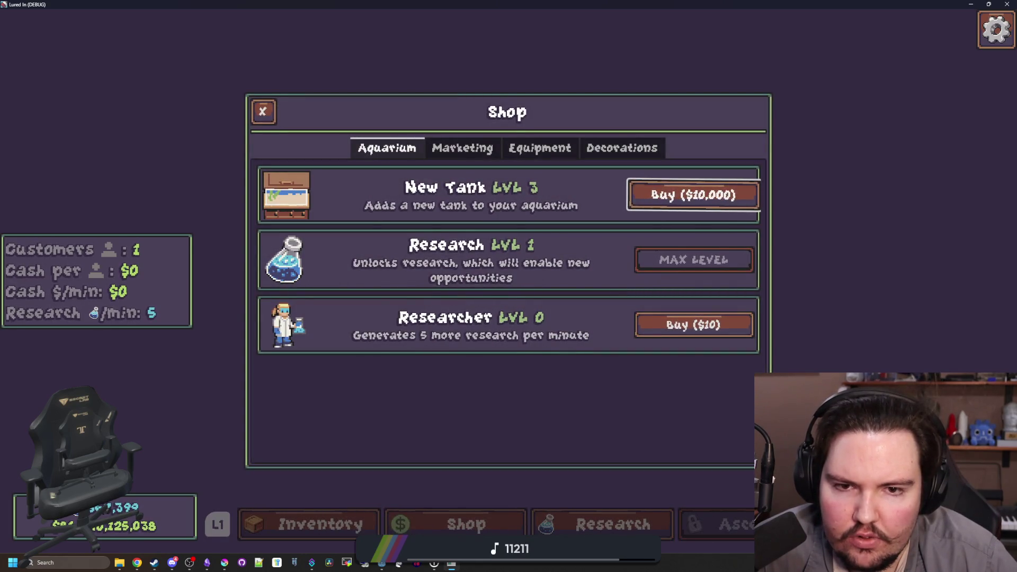
{"action": "key", "text": "Return"}
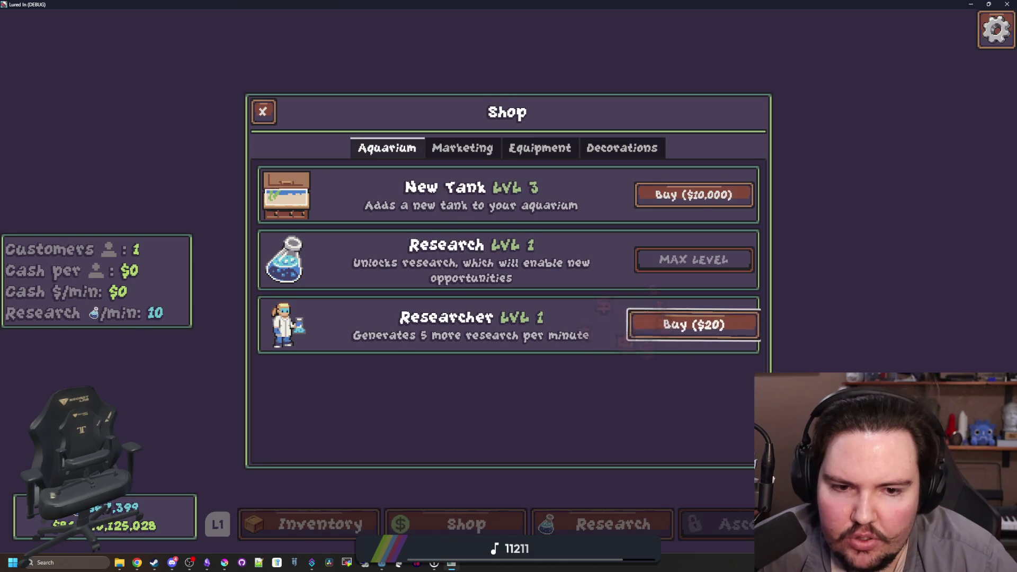
{"action": "key", "text": "Return"}
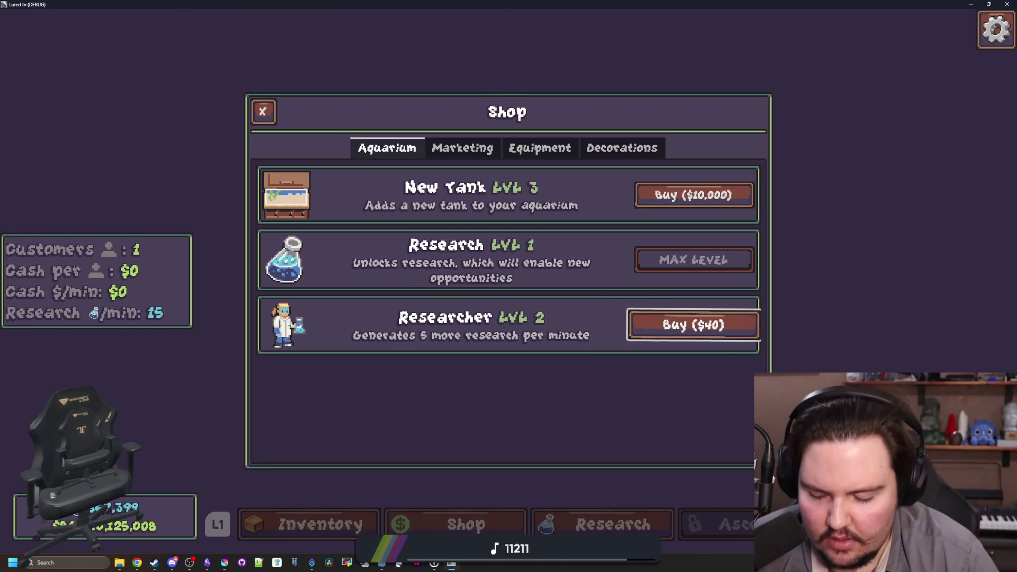
Take the game out of fullscreen and move its window lower
{"action": "key", "text": "super"}
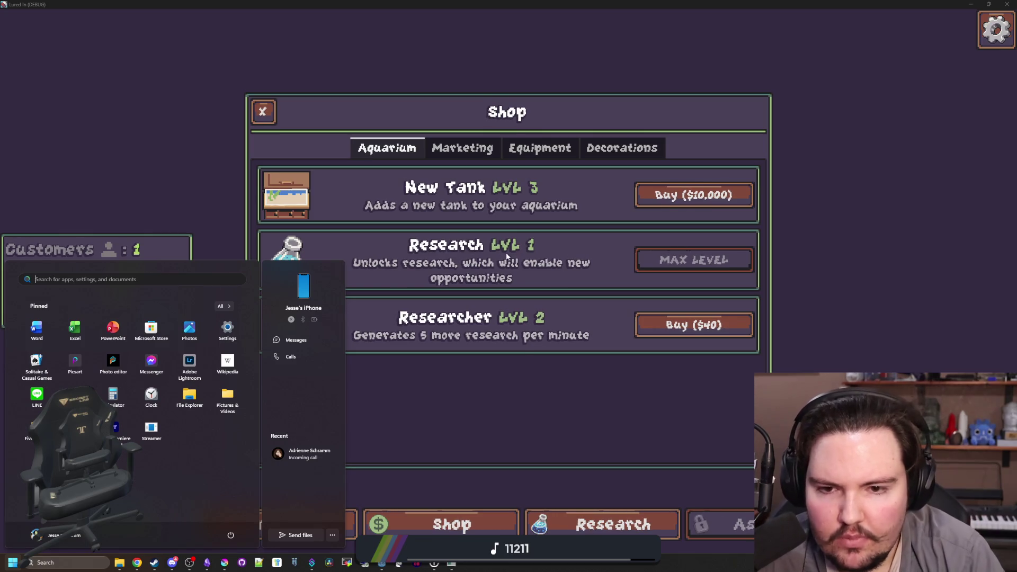
{"action": "key", "text": "super"}
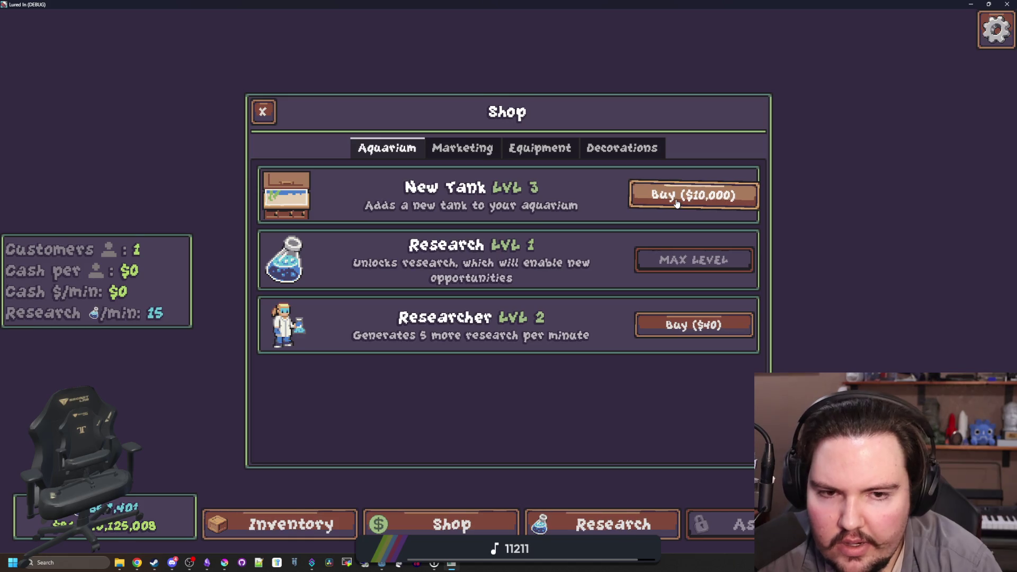
{"action": "key", "text": "super+Down"}
{"action": "left_click_drag", "start_coordinate": [462, 405], "coordinate": [463, 430]}
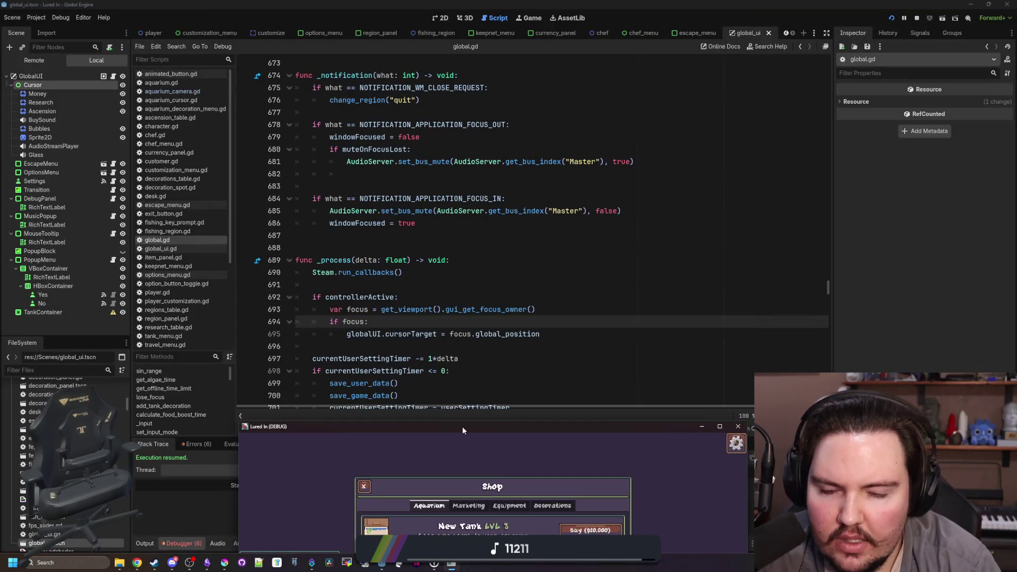
Look up the size property in the Control class documentation
{"action": "left_click", "coordinate": [423, 324]}
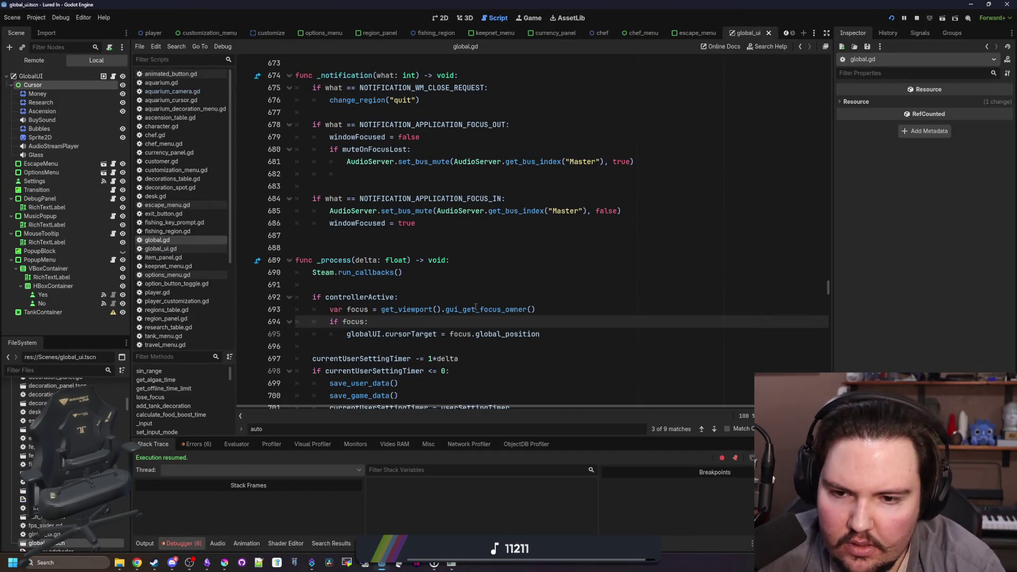
{"action": "left_click", "coordinate": [484, 299]}
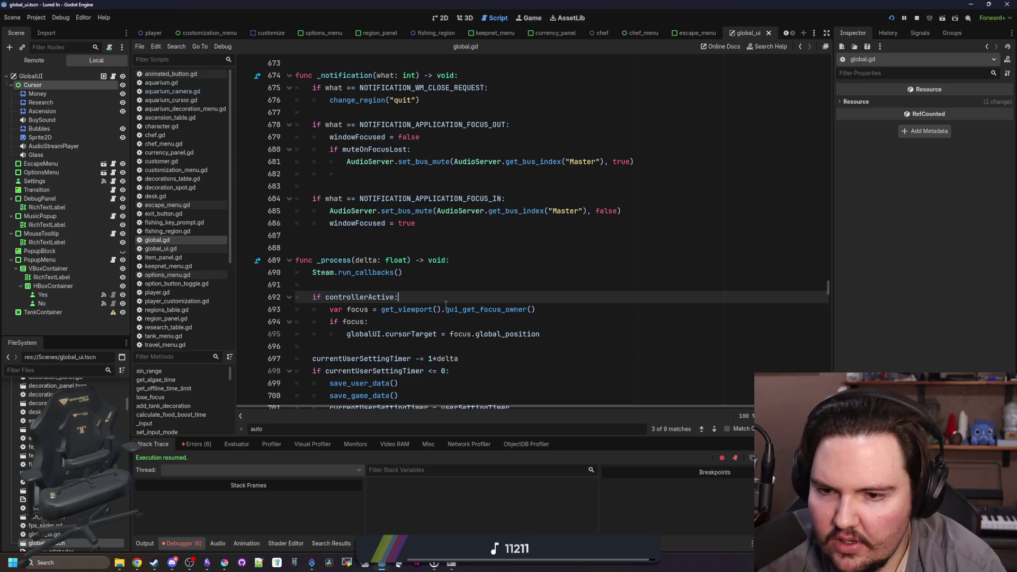
{"action": "left_click", "coordinate": [434, 284]}
{"action": "type", "text": "Control"}
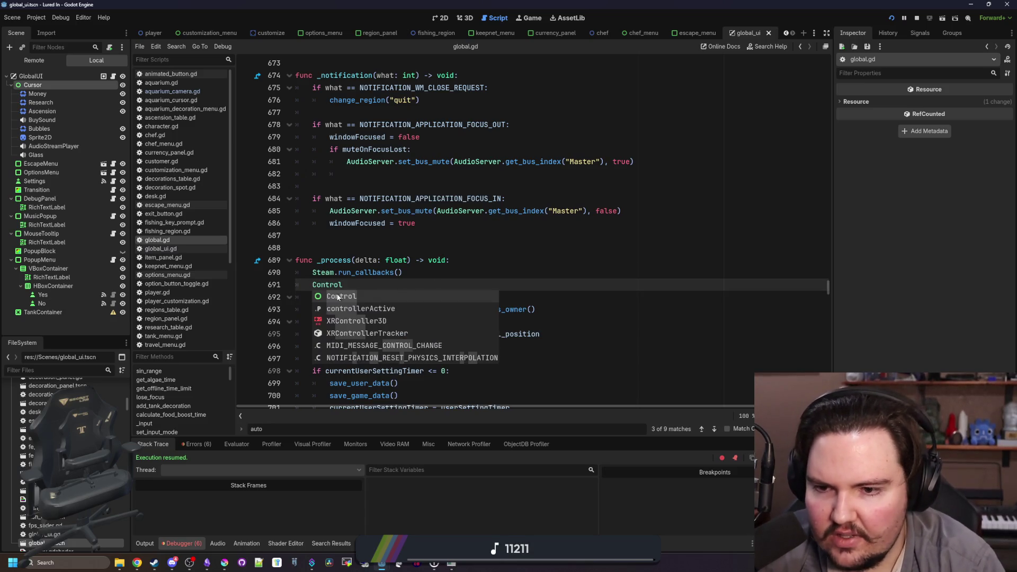
{"action": "left_click", "coordinate": [333, 285], "text": "ctrl"}
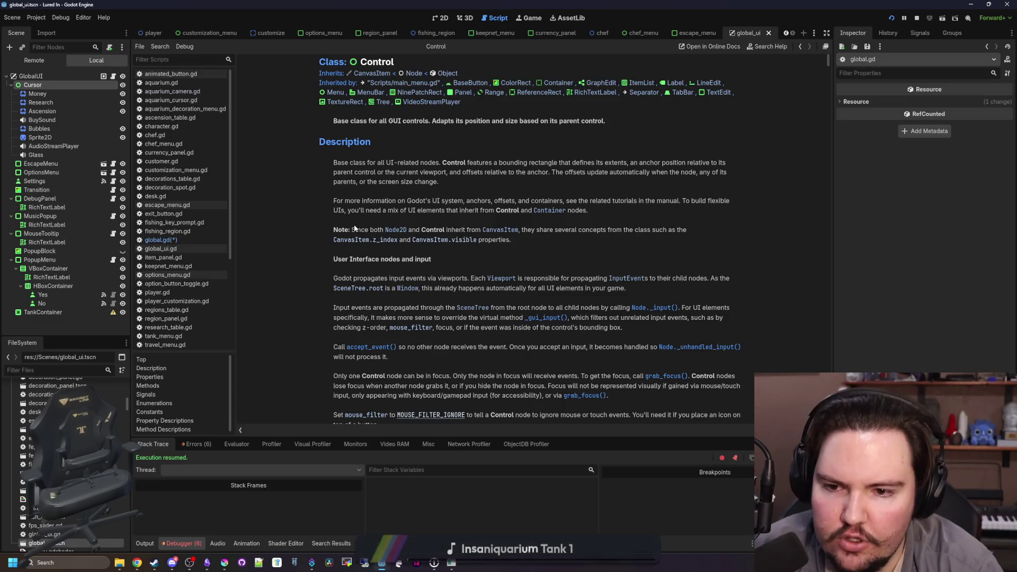
{"action": "scroll", "coordinate": [352, 254], "scroll_direction": "down", "scroll_amount": 10}
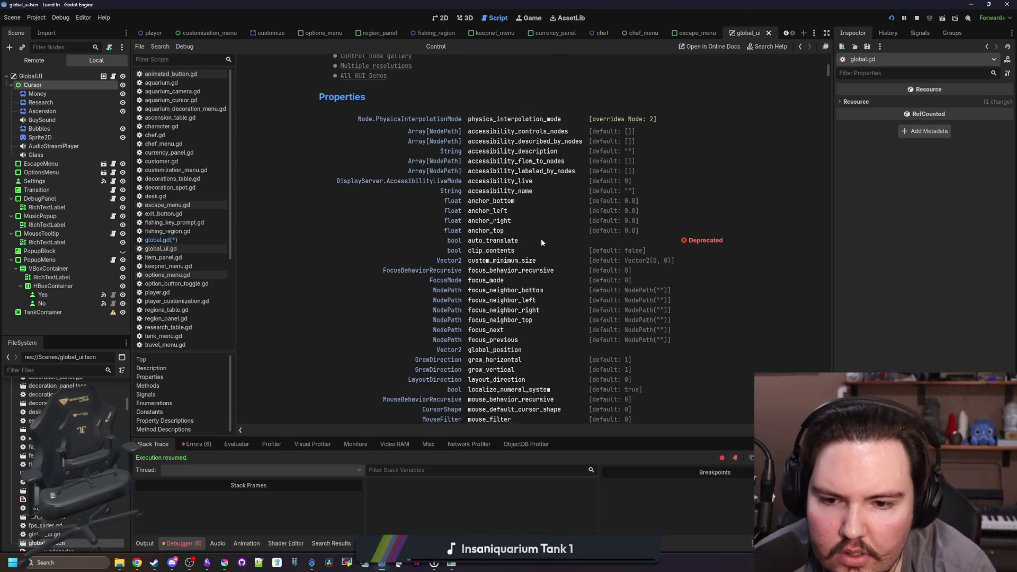
{"action": "scroll", "coordinate": [542, 242], "scroll_direction": "down", "scroll_amount": 3}
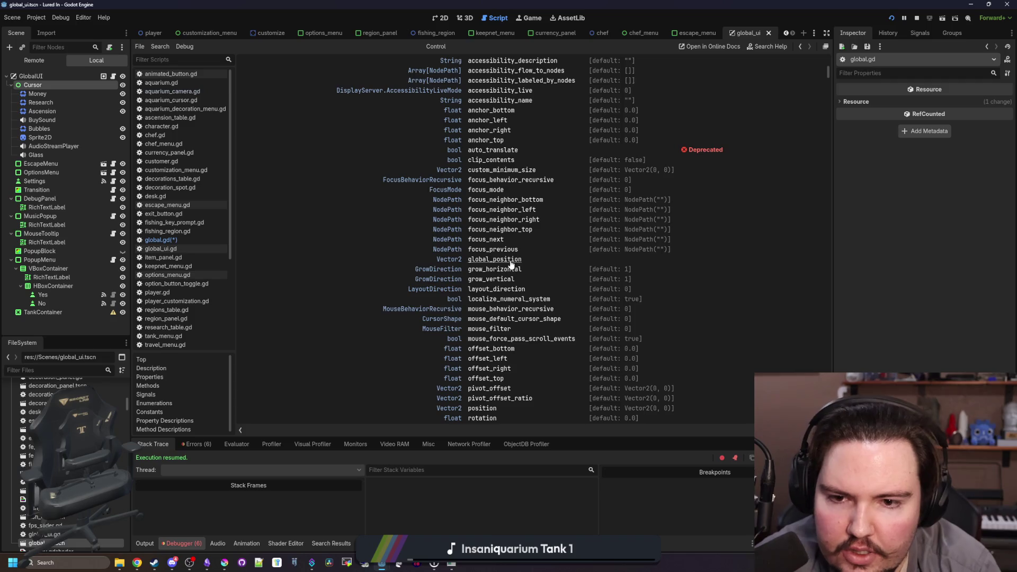
{"action": "scroll", "coordinate": [274, 397], "scroll_direction": "up", "scroll_amount": 2}
{"action": "scroll", "coordinate": [436, 363], "scroll_direction": "down", "scroll_amount": 5}
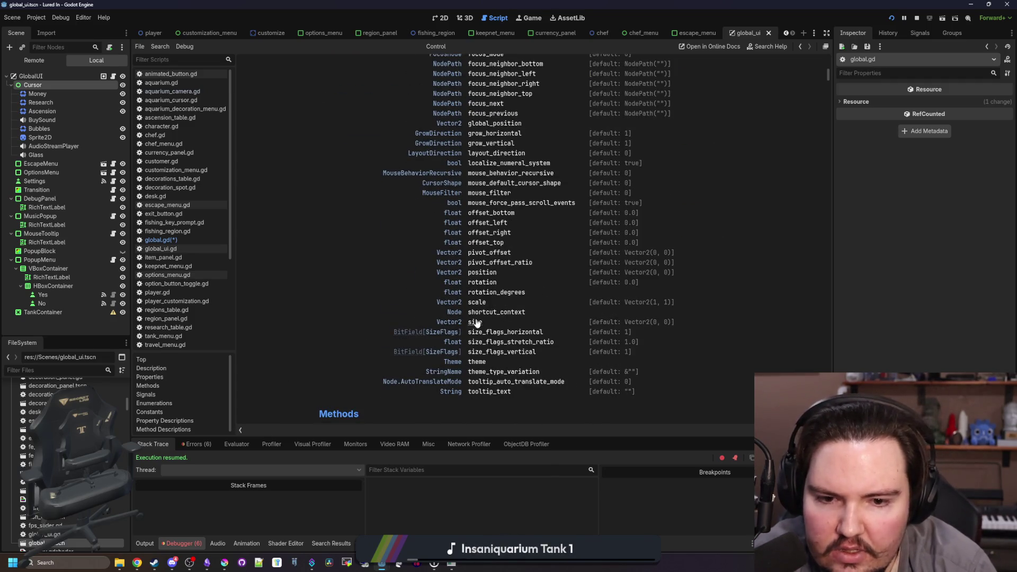
{"action": "scroll", "coordinate": [476, 322], "scroll_direction": "up", "scroll_amount": 15}
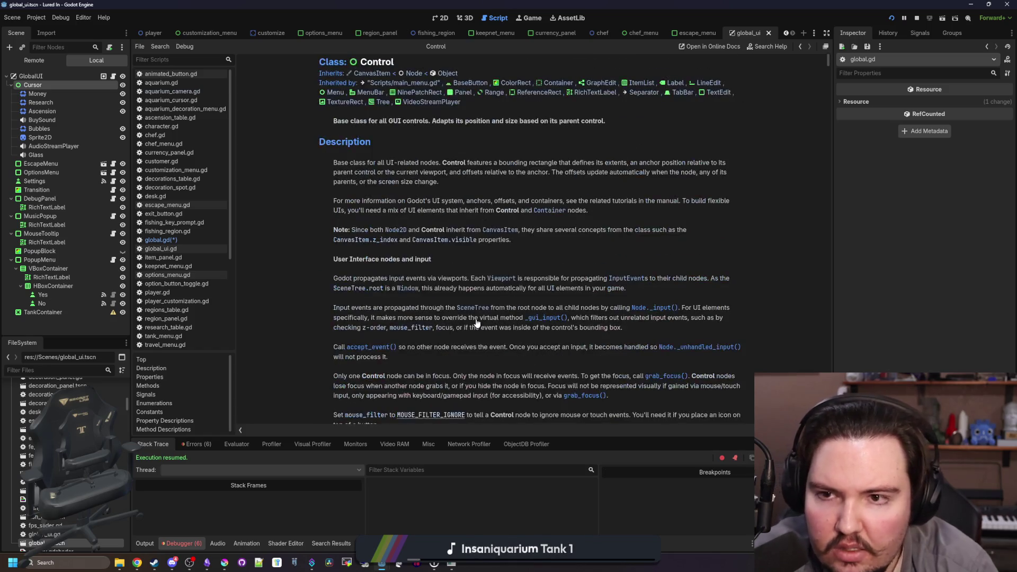
{"action": "key", "text": "alt+Left"}
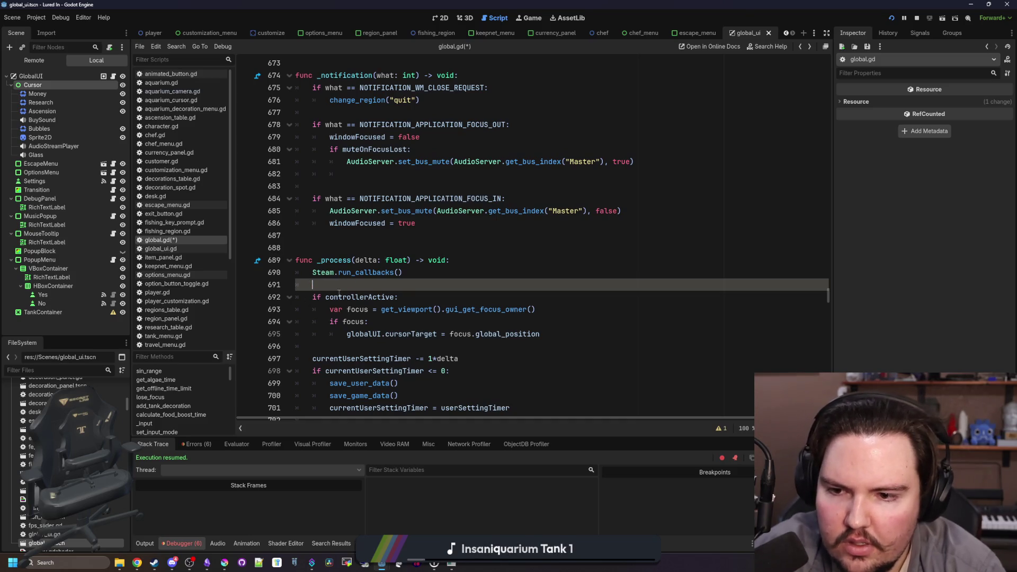
Change line 695 to focus.global_position + focus.size/2.0, then save and run again
{"action": "left_click", "coordinate": [553, 334]}
{"action": "type", "text": "+ focus.size/2."}
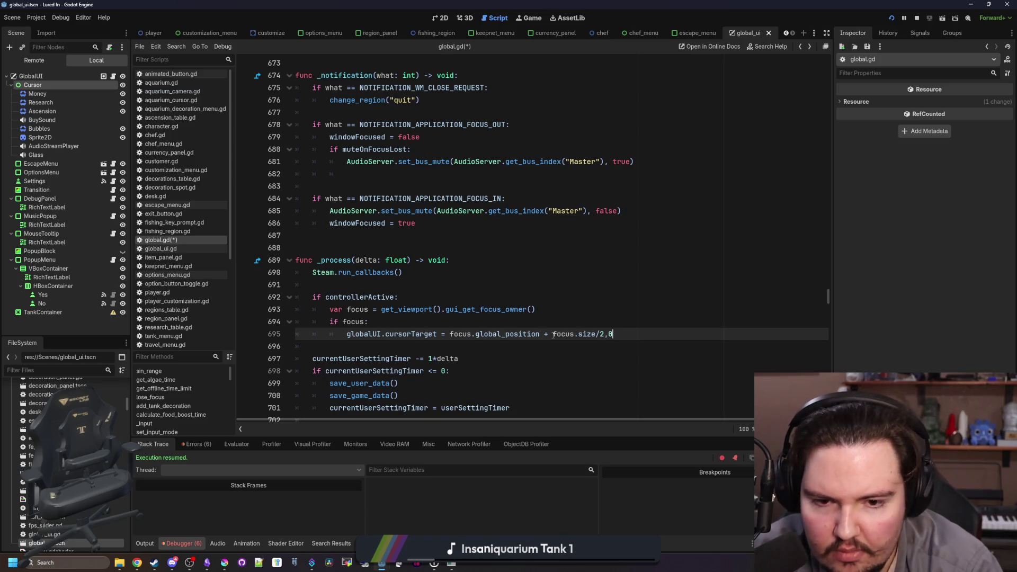
{"action": "type", "text": "0"}
{"action": "scroll", "coordinate": [552, 334], "scroll_direction": "right", "scroll_amount": 2}
{"action": "key", "text": "Up"}
{"action": "key", "text": "ctrl+s"}
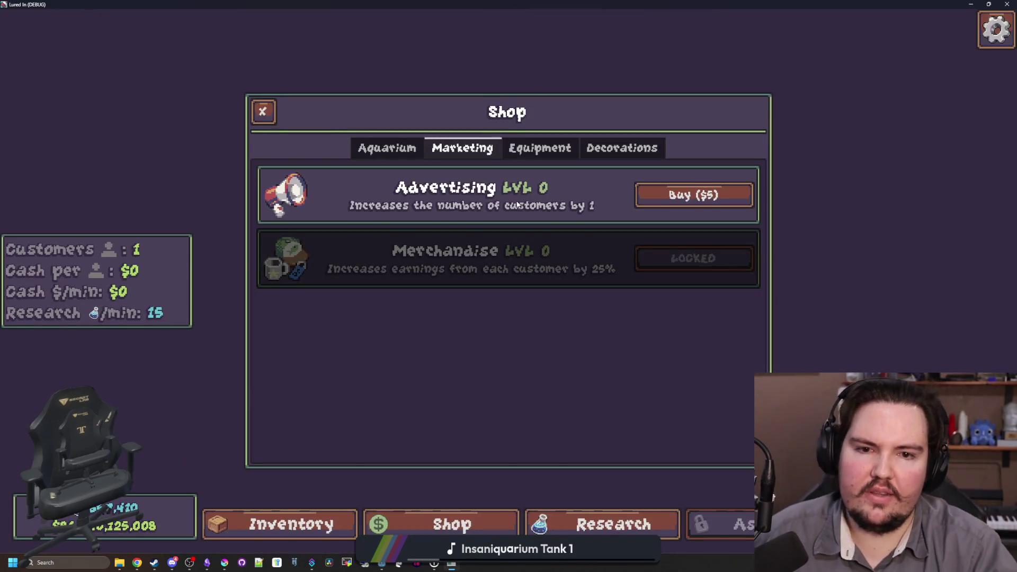
Buy two Advertising upgrades and a Larger Keepnet, browse Decorations, then close the shop
{"action": "left_click", "coordinate": [687, 194]}
{"action": "left_click", "coordinate": [687, 193]}
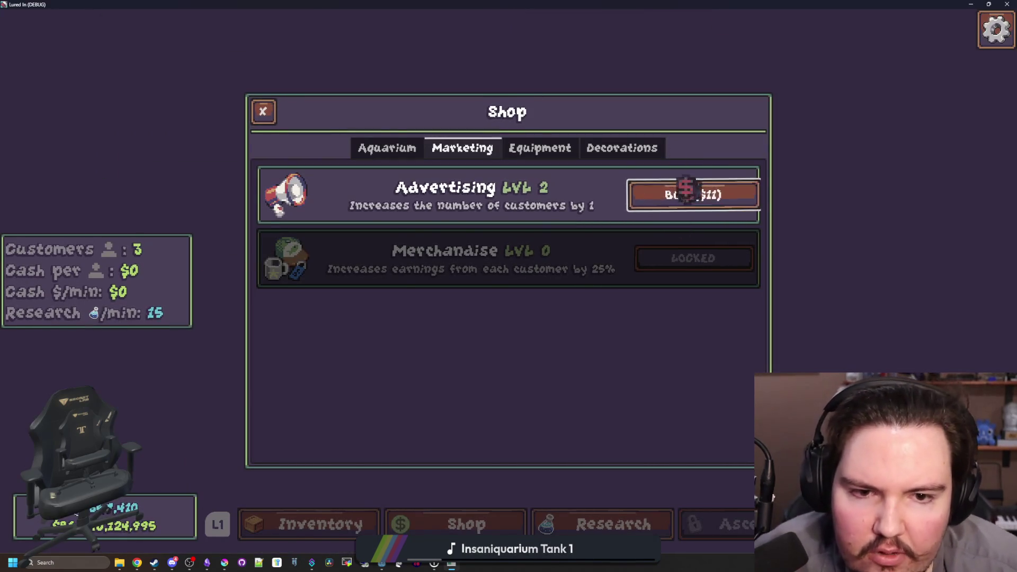
{"action": "key", "text": "e"}
{"action": "left_click", "coordinate": [687, 258]}
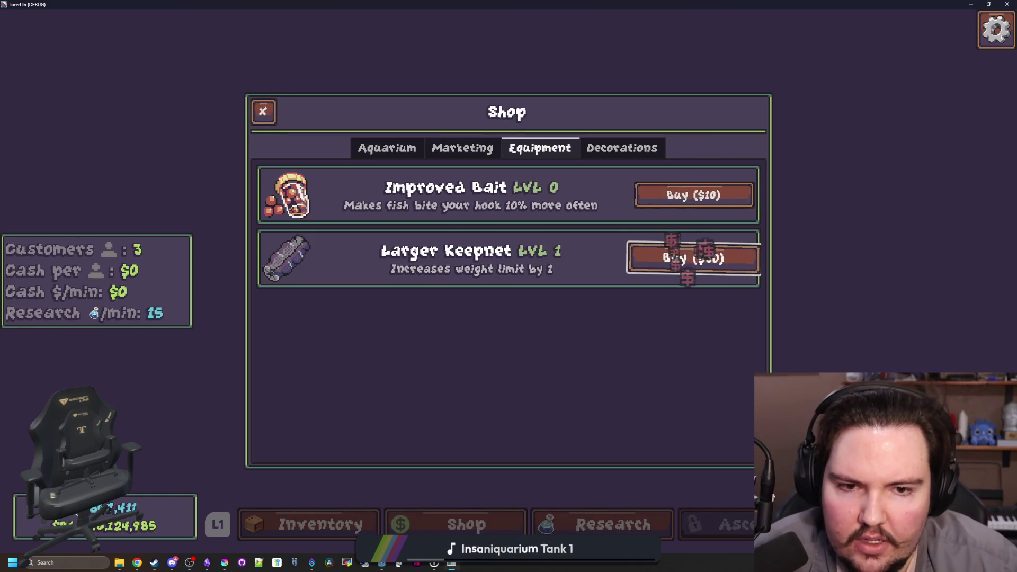
{"action": "key", "text": "Up"}
{"action": "key", "text": "Return"}
{"action": "key", "text": "e"}
{"action": "key", "text": "Down"}
{"action": "key", "text": "Down"}
{"action": "key", "text": "Down"}
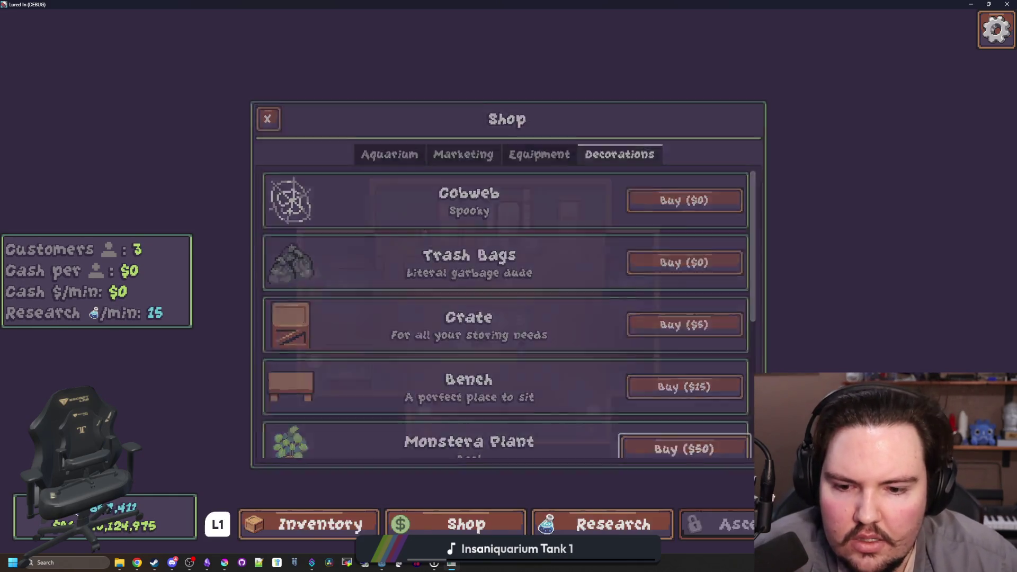
{"action": "key", "text": "Escape"}
Open Fish Tank 1 from the upper-left tank and sponge the murky glass clean
{"action": "scroll", "coordinate": [508, 281], "scroll_direction": "up", "scroll_amount": 3}
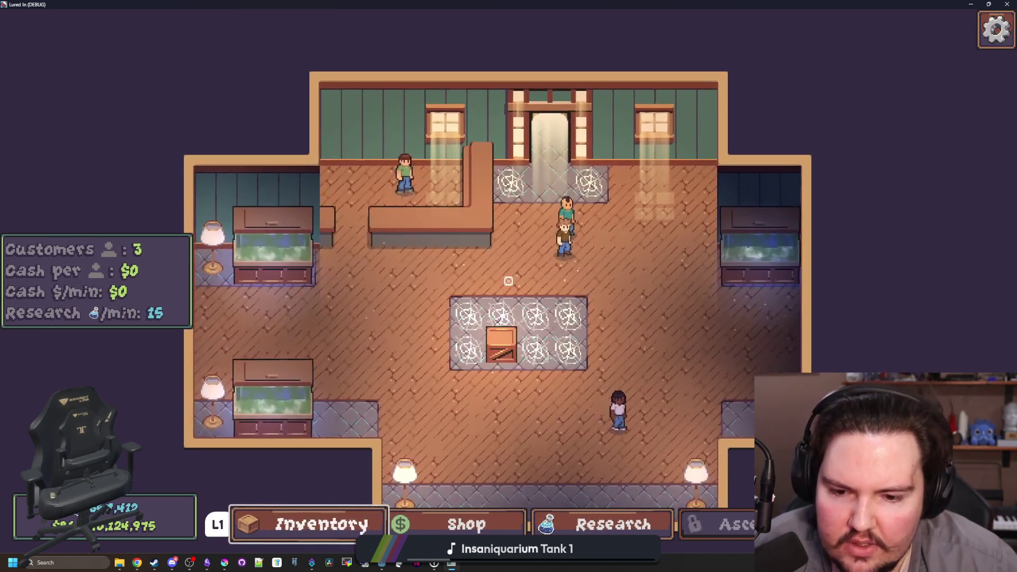
{"action": "key", "text": "Right"}
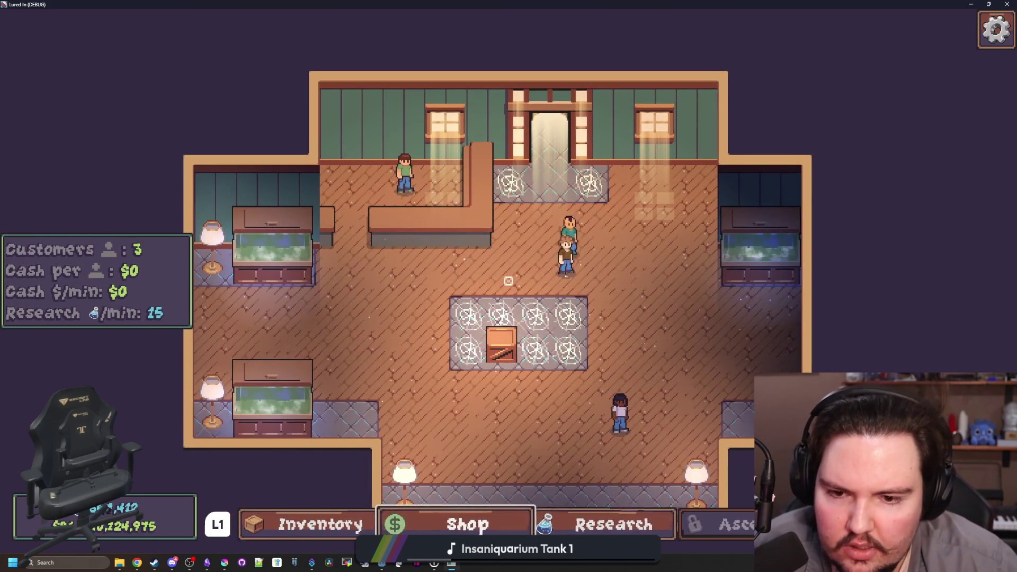
{"action": "key", "text": "Left"}
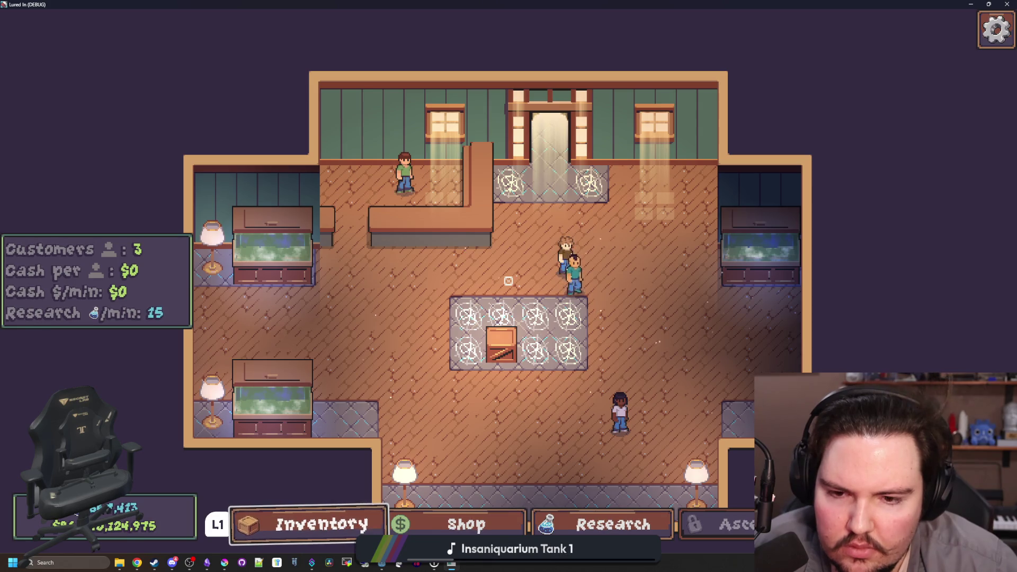
{"action": "key", "text": "Right"}
{"action": "left_click", "coordinate": [297, 254]}
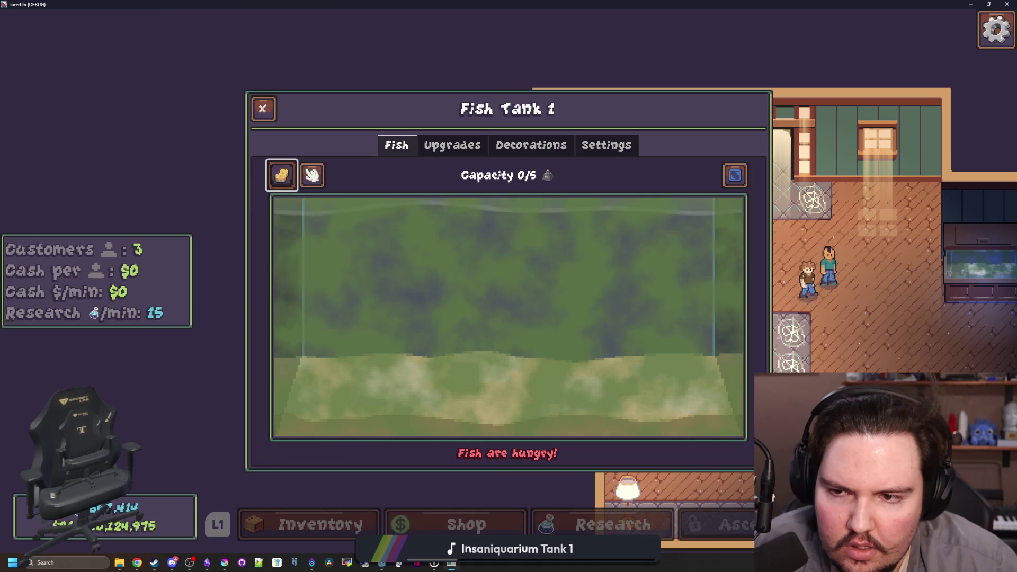
{"action": "mouse_move", "coordinate": [281, 175]}
{"action": "left_mouse_down"}
{"action": "mouse_move", "coordinate": [340, 261]}
{"action": "mouse_move", "coordinate": [556, 268]}
{"action": "mouse_move", "coordinate": [513, 384]}
{"action": "mouse_move", "coordinate": [526, 357]}
{"action": "mouse_move", "coordinate": [518, 319]}
{"action": "mouse_move", "coordinate": [504, 419]}
{"action": "mouse_move", "coordinate": [345, 440]}
{"action": "mouse_move", "coordinate": [357, 383]}
{"action": "mouse_move", "coordinate": [581, 431]}
{"action": "mouse_move", "coordinate": [731, 391]}
{"action": "mouse_move", "coordinate": [705, 211]}
{"action": "mouse_move", "coordinate": [704, 420]}
{"action": "mouse_move", "coordinate": [651, 245]}
{"action": "mouse_move", "coordinate": [685, 306]}
{"action": "mouse_move", "coordinate": [657, 437]}
{"action": "mouse_move", "coordinate": [624, 205]}
{"action": "mouse_move", "coordinate": [609, 356]}
{"action": "mouse_move", "coordinate": [558, 275]}
{"action": "mouse_move", "coordinate": [443, 218]}
{"action": "mouse_move", "coordinate": [345, 209]}
{"action": "mouse_move", "coordinate": [520, 195]}
{"action": "mouse_move", "coordinate": [507, 233]}
{"action": "mouse_move", "coordinate": [506, 355]}
{"action": "mouse_move", "coordinate": [427, 370]}
{"action": "mouse_move", "coordinate": [364, 351]}
{"action": "mouse_move", "coordinate": [277, 297]}
{"action": "mouse_move", "coordinate": [345, 420]}
{"action": "mouse_move", "coordinate": [427, 424]}
{"action": "mouse_move", "coordinate": [364, 391]}
{"action": "mouse_move", "coordinate": [370, 289]}
{"action": "mouse_move", "coordinate": [496, 390]}
{"action": "mouse_move", "coordinate": [467, 402]}
{"action": "mouse_move", "coordinate": [548, 411]}
{"action": "mouse_move", "coordinate": [573, 379]}
{"action": "mouse_move", "coordinate": [595, 402]}
{"action": "mouse_move", "coordinate": [731, 411]}
{"action": "mouse_move", "coordinate": [701, 193]}
{"action": "left_mouse_up"}
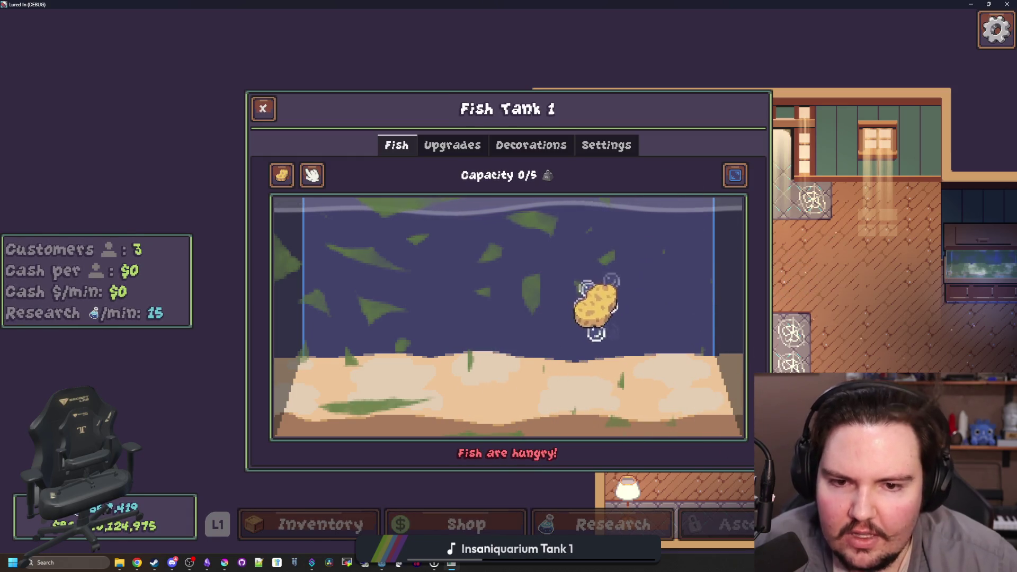
Remove the fish from Fish Tank 1 and buy Tank Capacity to raise it to 6
{"action": "mouse_move", "coordinate": [540, 227]}
{"action": "left_mouse_down"}
{"action": "mouse_move", "coordinate": [385, 226]}
{"action": "mouse_move", "coordinate": [261, 106]}
{"action": "left_mouse_up"}
{"action": "left_click", "coordinate": [452, 145]}
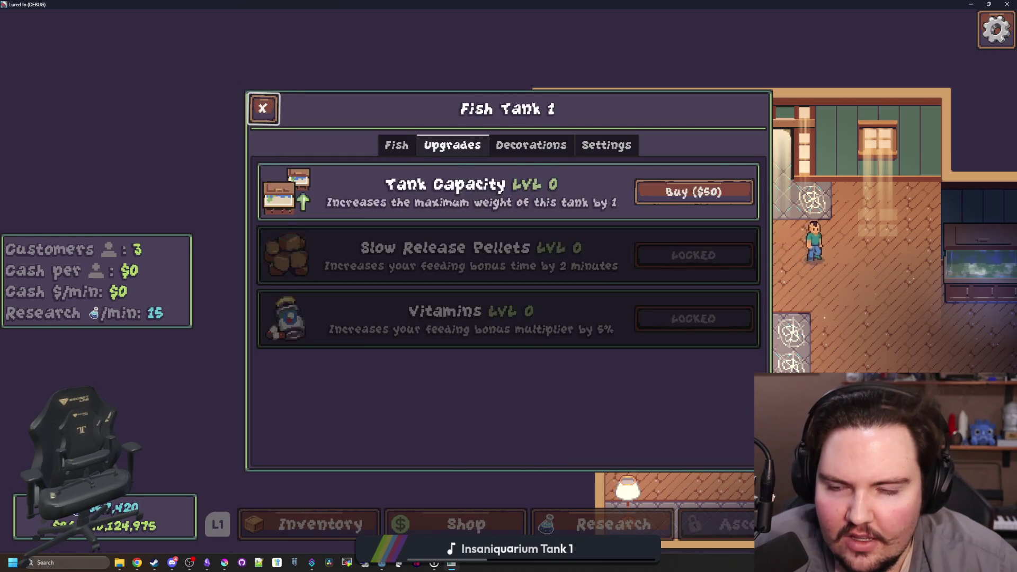
{"action": "left_click", "coordinate": [396, 145]}
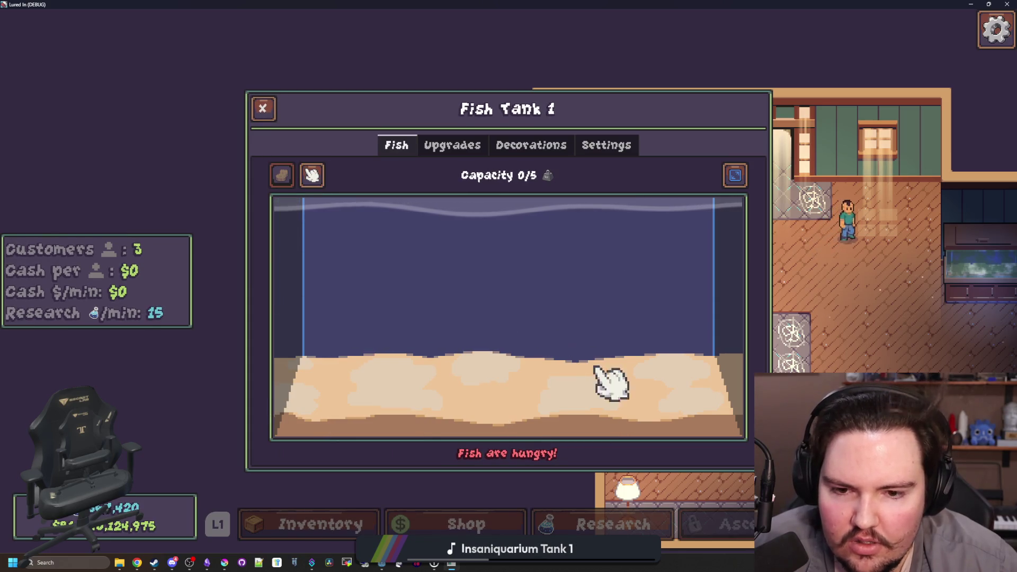
{"action": "left_click", "coordinate": [452, 144]}
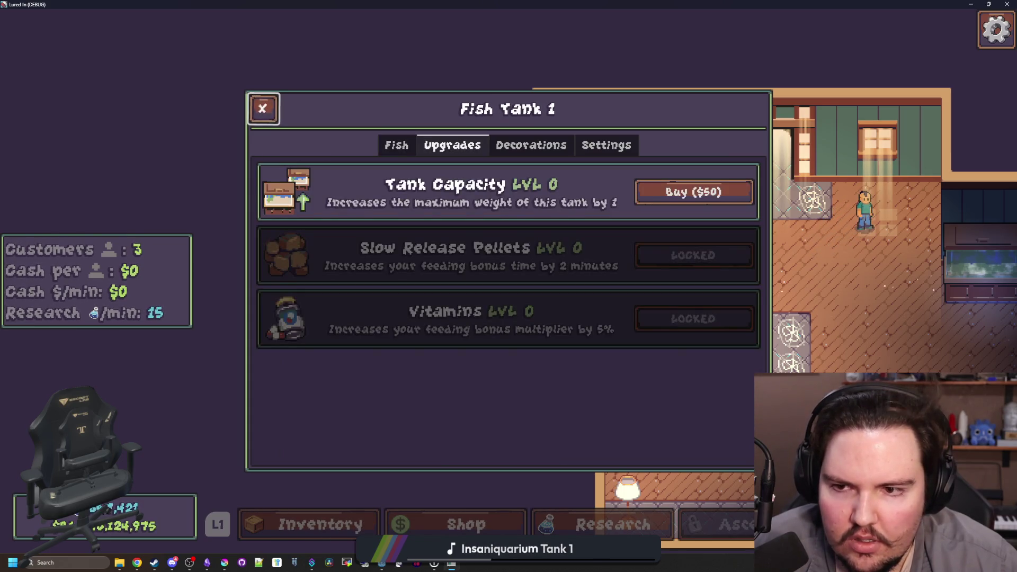
{"action": "left_click", "coordinate": [691, 190]}
{"action": "left_click", "coordinate": [691, 191]}
Buy Seagrass and plant six across the tank floor, then switch back to Godot
{"action": "left_click", "coordinate": [532, 144]}
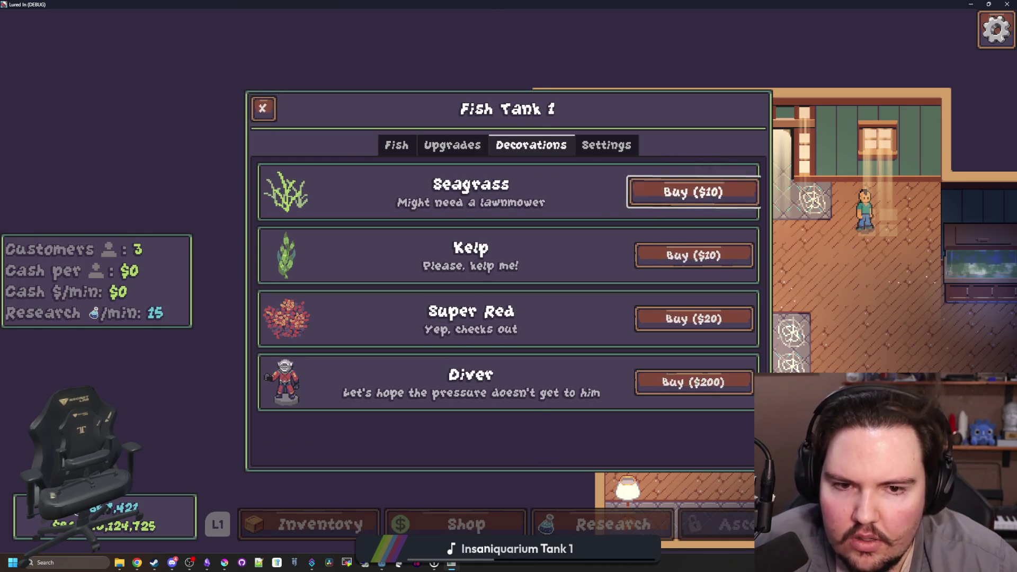
{"action": "left_click", "coordinate": [691, 191]}
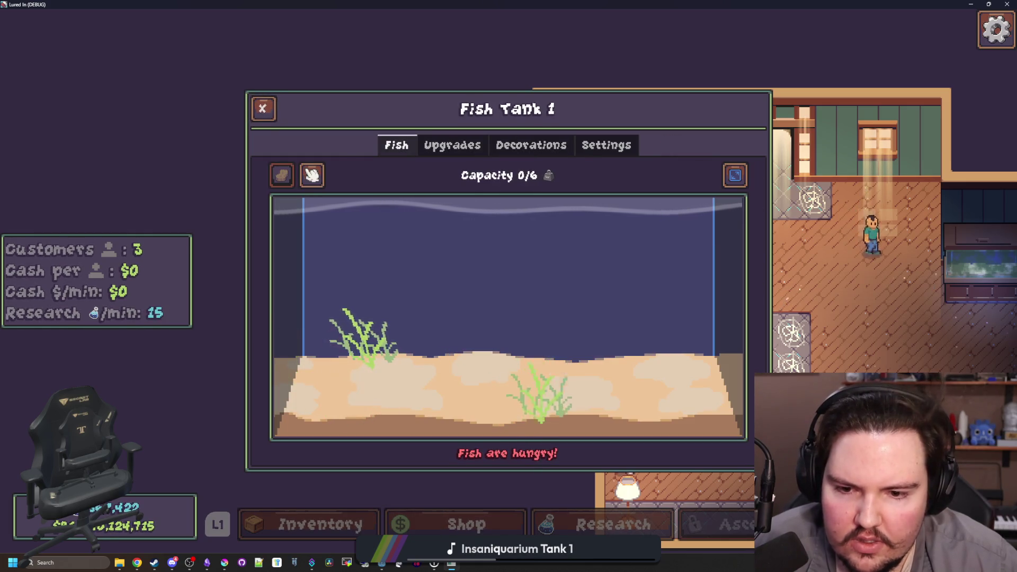
{"action": "left_click", "coordinate": [532, 403]}
{"action": "left_click", "coordinate": [656, 337]}
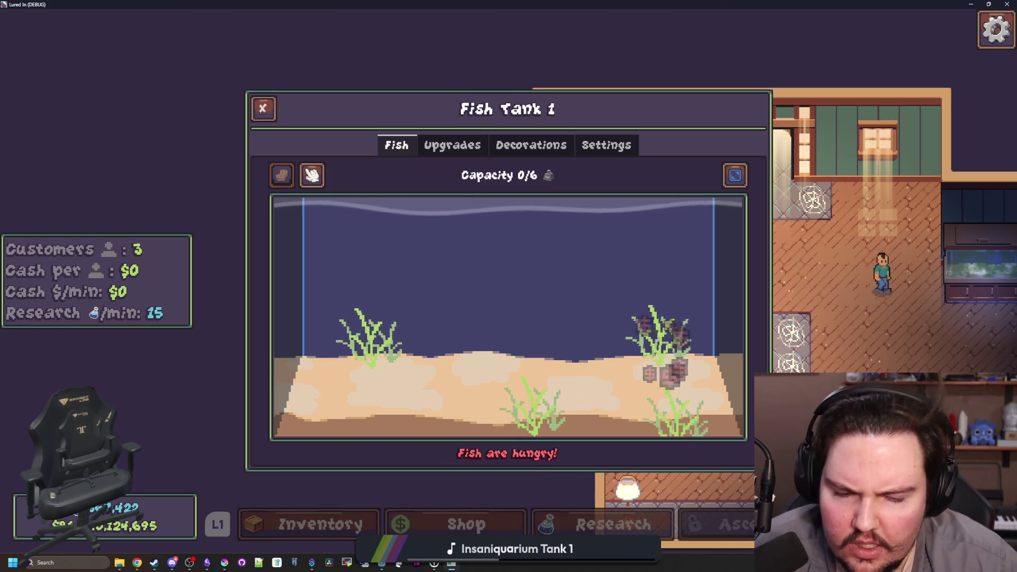
{"action": "left_click", "coordinate": [667, 406]}
{"action": "left_click", "coordinate": [452, 334]}
{"action": "left_click", "coordinate": [405, 406]}
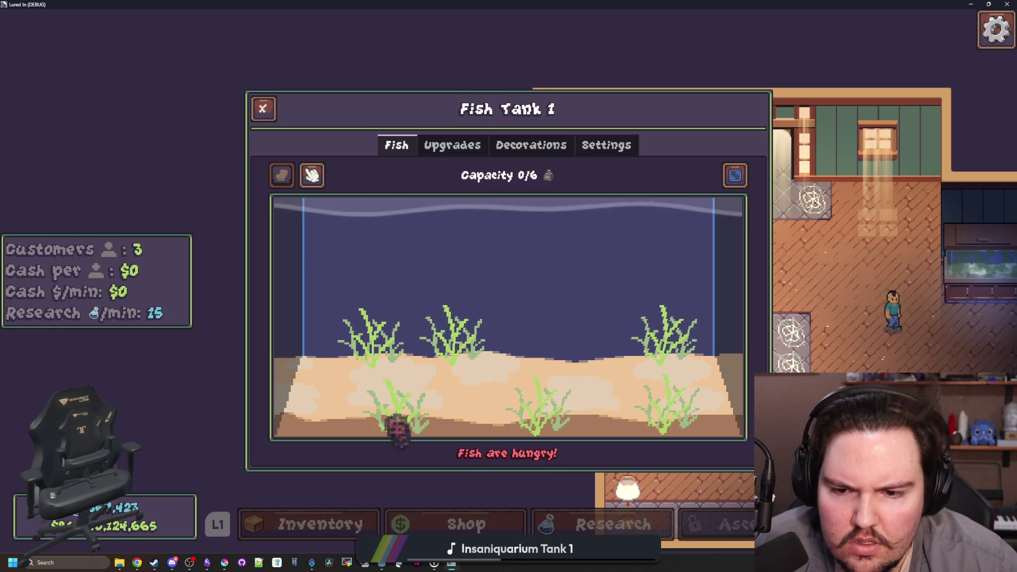
{"action": "left_click", "coordinate": [297, 384]}
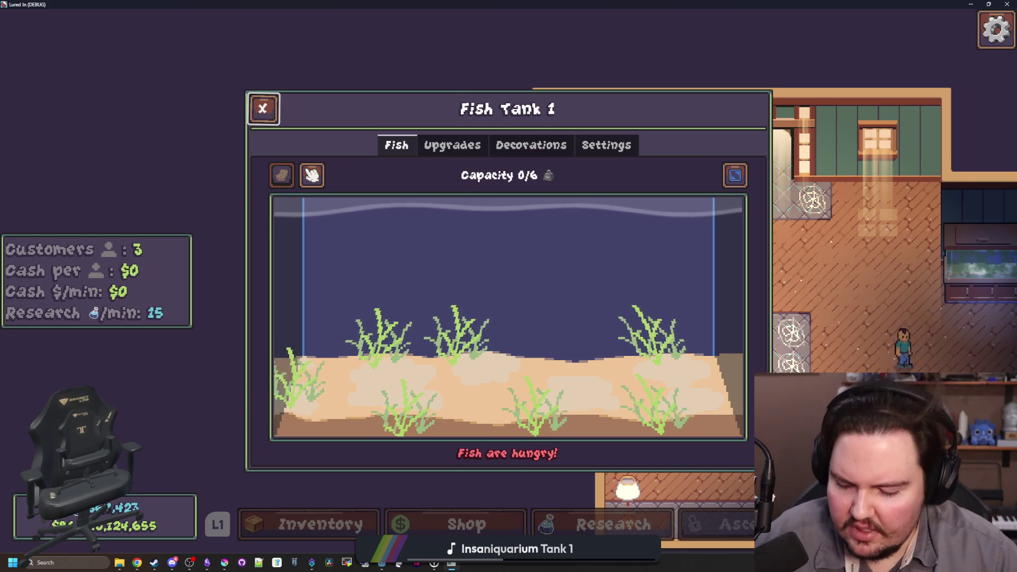
{"action": "key", "text": "super"}
{"action": "key", "text": "alt+Tab"}
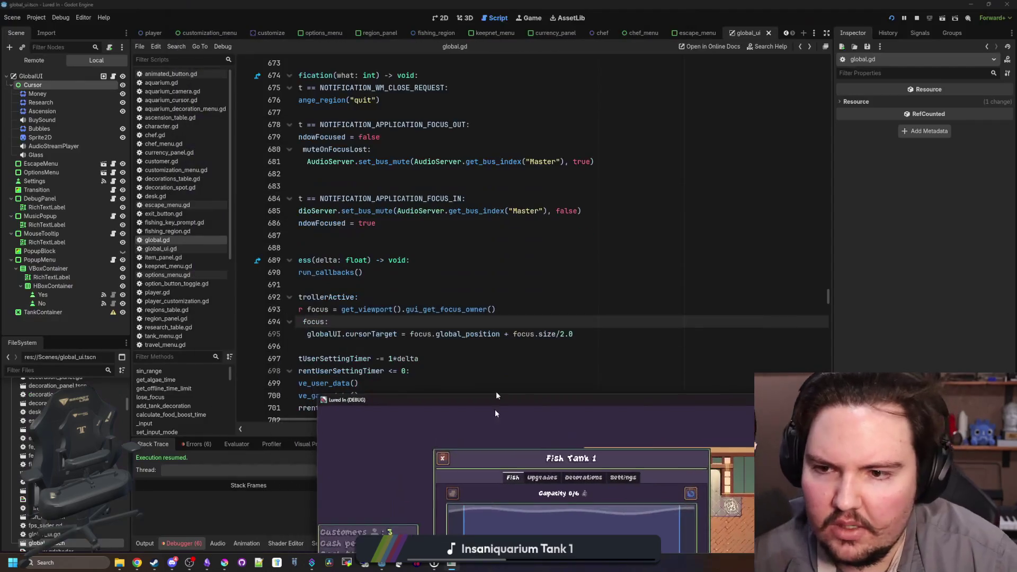
Open tank_cursor.gd and step through its matches for 'cursor'
{"action": "type", "text": "tank_cur"}
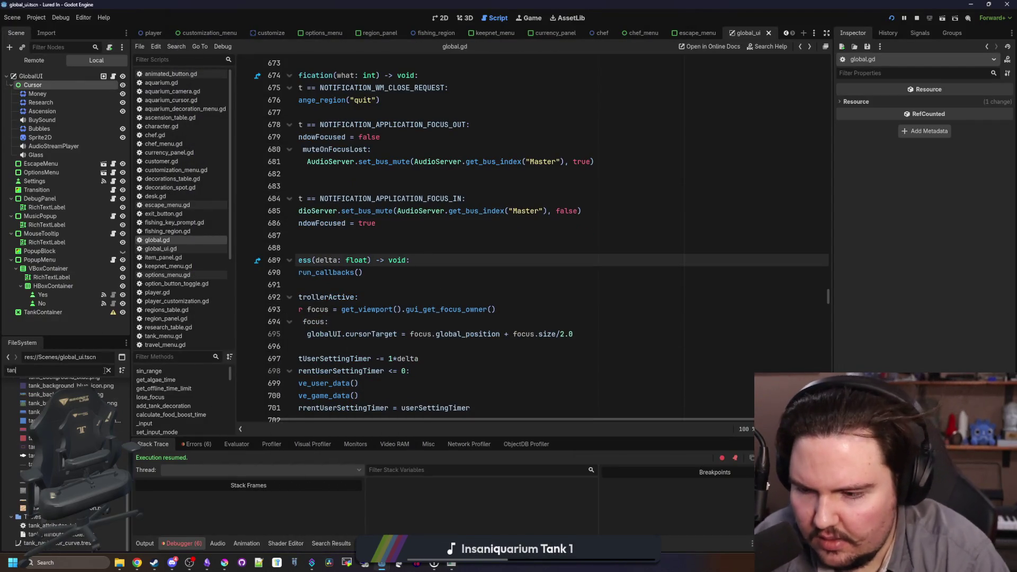
{"action": "double_click", "coordinate": [34, 412]}
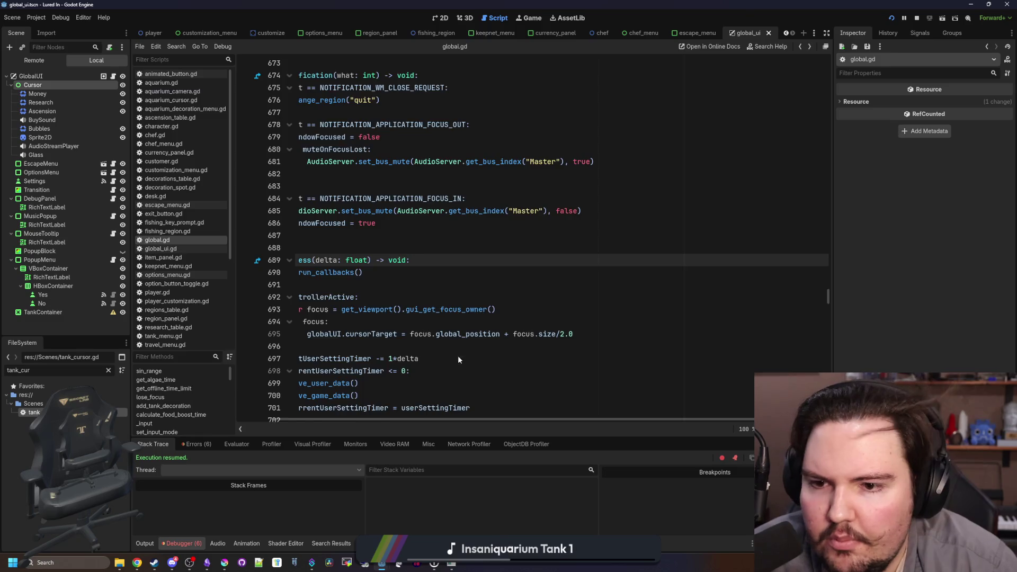
{"action": "key", "text": "ctrl+f"}
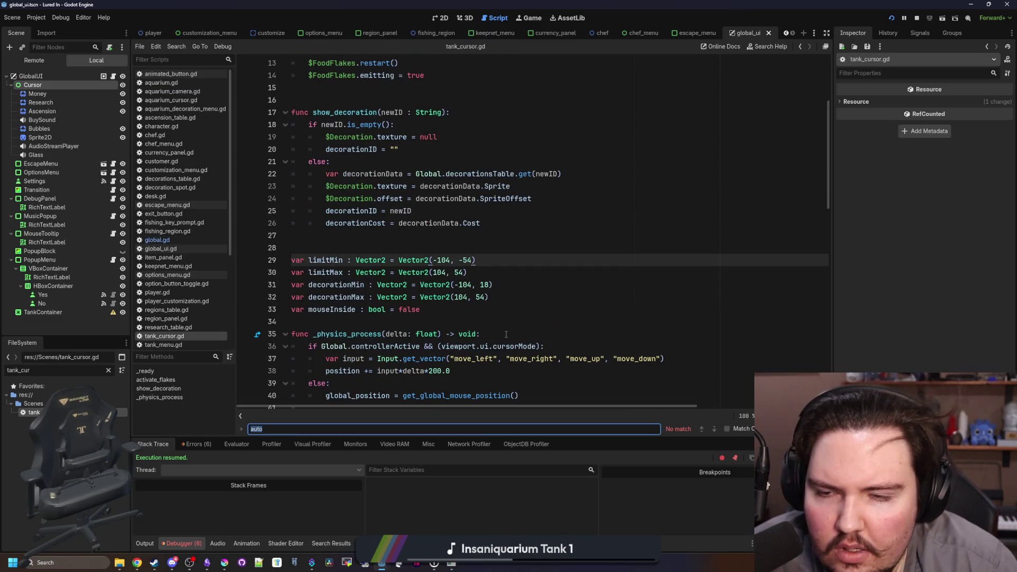
{"action": "type", "text": "cursor"}
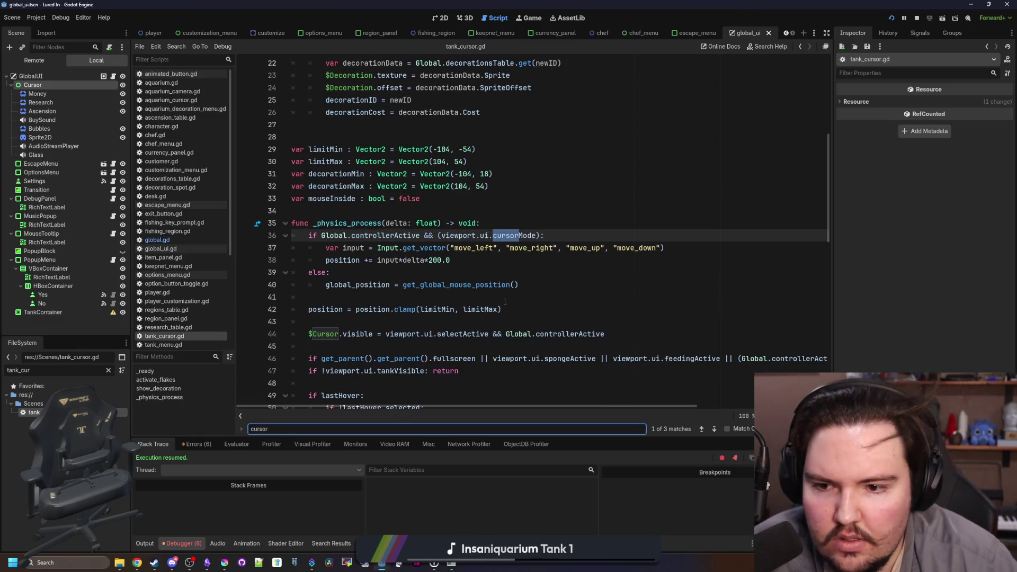
{"action": "key", "text": "Return"}
{"action": "key", "text": "Return"}
{"action": "key", "text": "Return"}
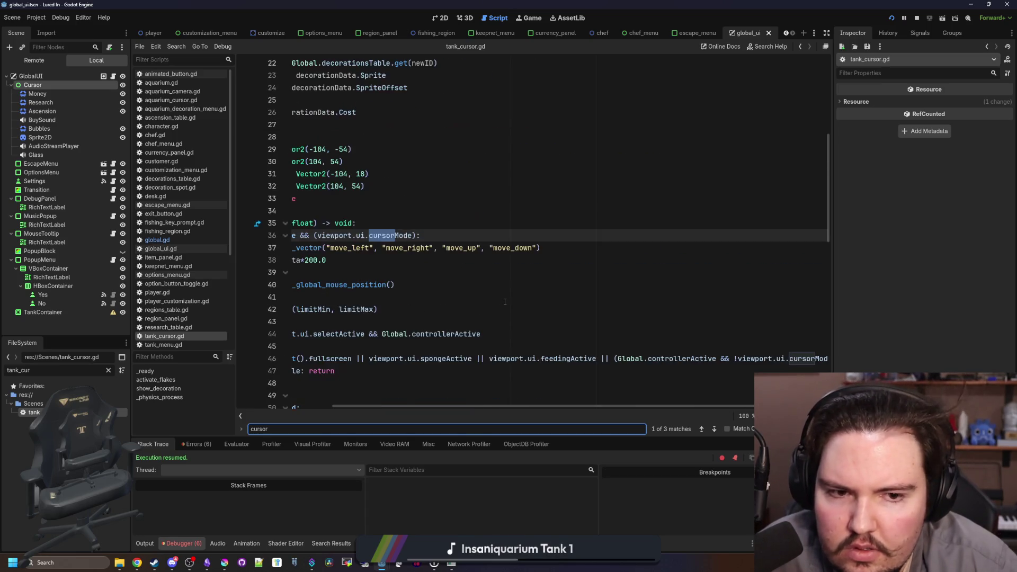
{"action": "key", "text": "Return"}
{"action": "key", "text": "Return"}
{"action": "key", "text": "Return"}
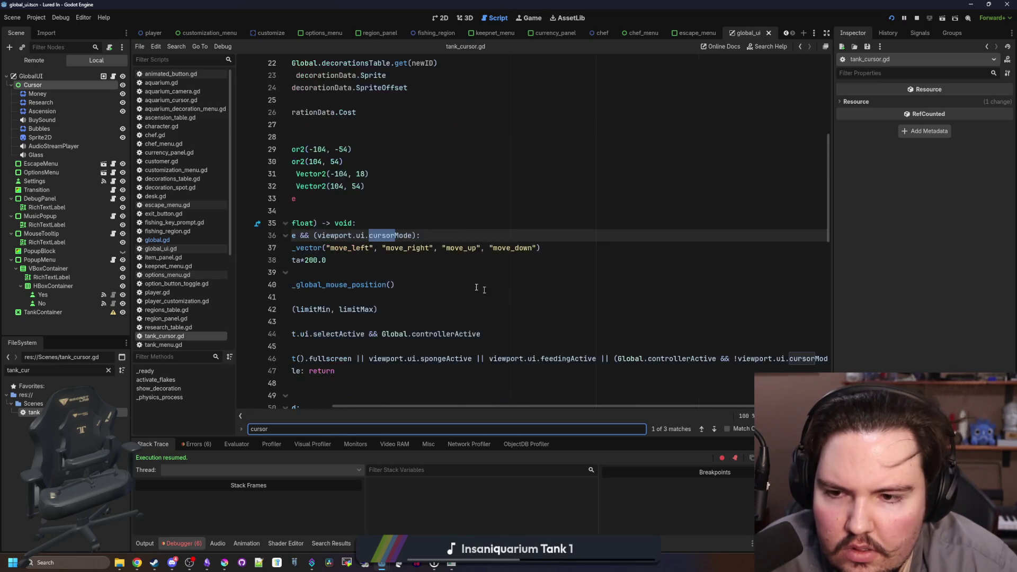
{"action": "left_click", "coordinate": [381, 251]}
Save the project and return to global.gd's code
{"action": "key", "text": "ctrl+s"}
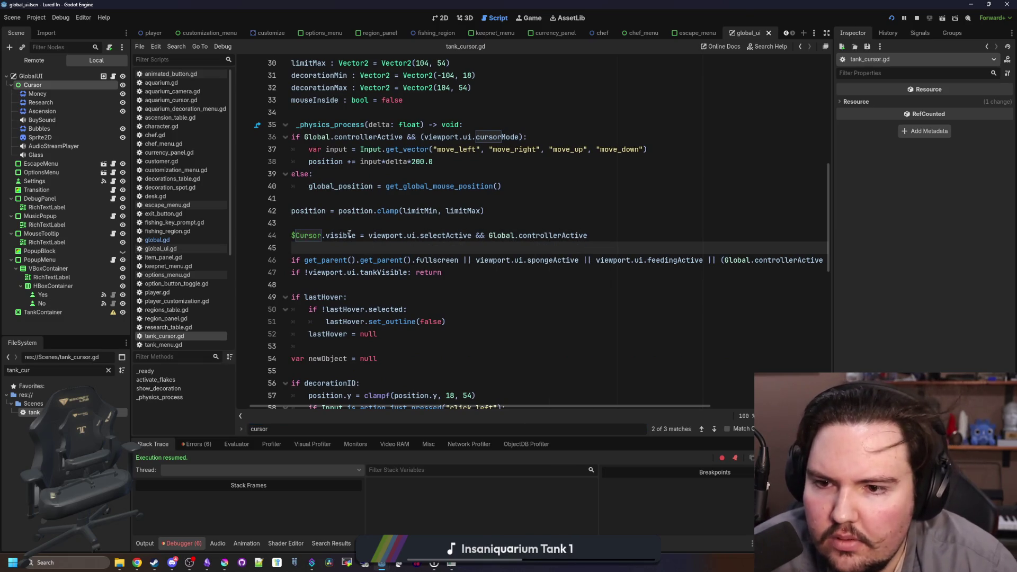
{"action": "left_click", "coordinate": [345, 225]}
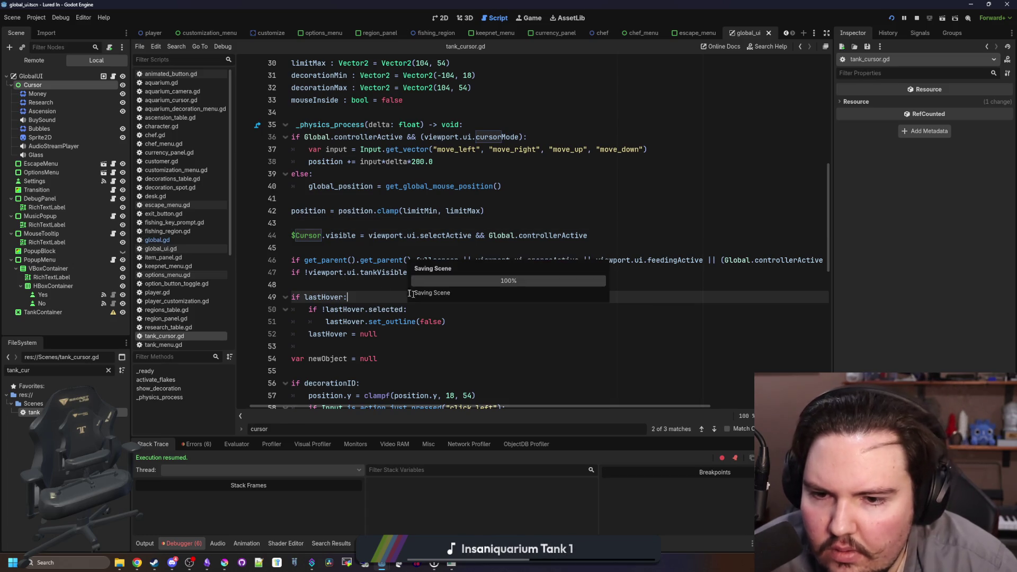
{"action": "left_click", "coordinate": [196, 238]}
{"action": "left_click", "coordinate": [343, 236]}
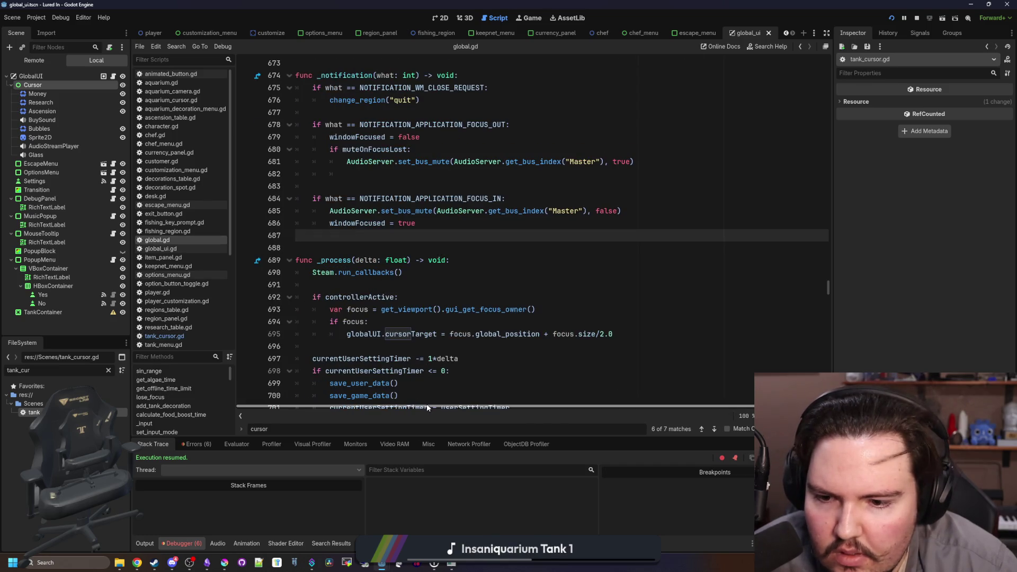
Open global_ui.gd and search all project files for cursorTarget
{"action": "left_click", "coordinate": [108, 370]}
{"action": "type", "text": "global_"}
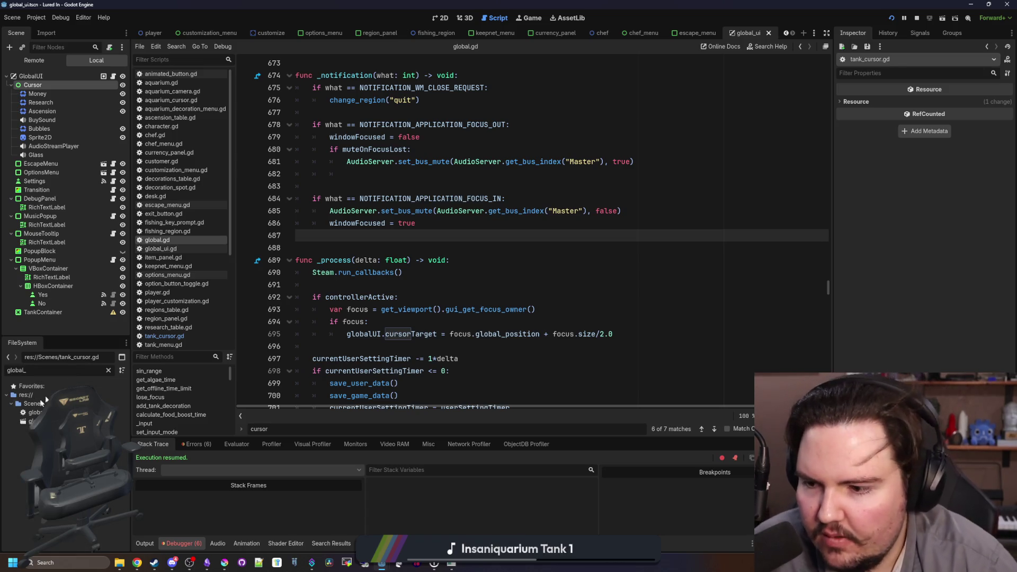
{"action": "double_click", "coordinate": [32, 412]}
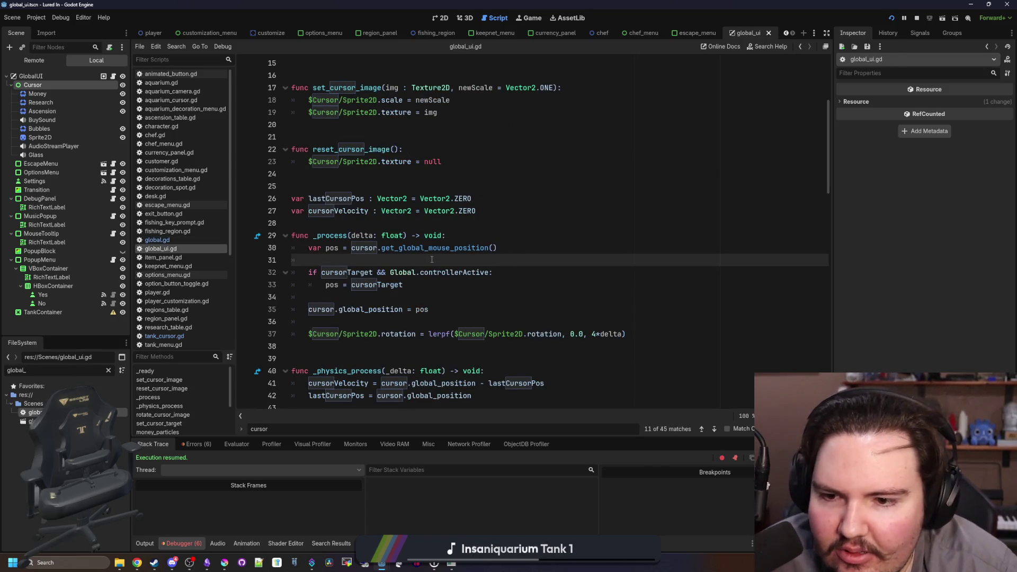
{"action": "key", "text": "ctrl+shift+f"}
{"action": "type", "text": "Target"}
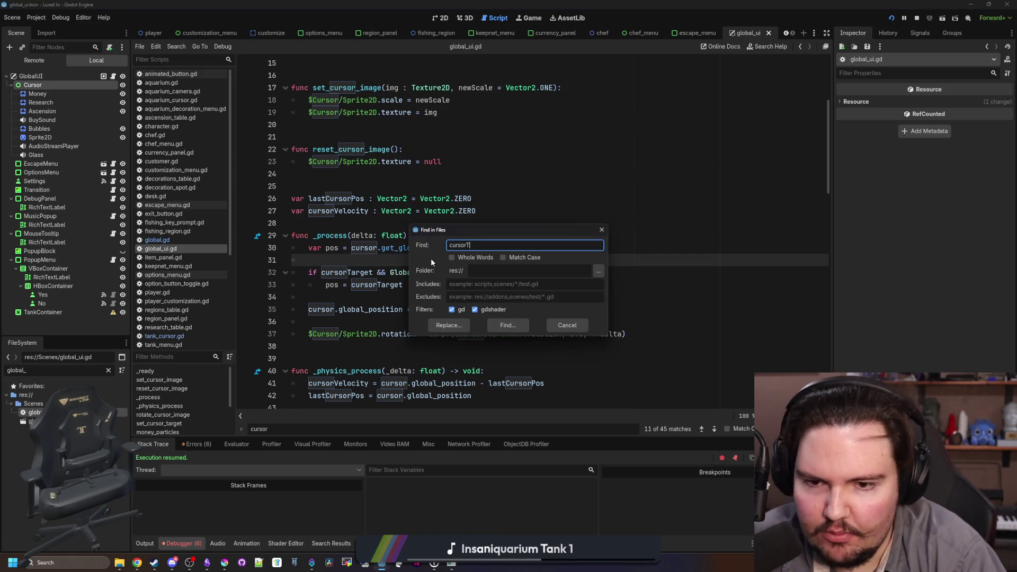
{"action": "key", "text": "Return"}
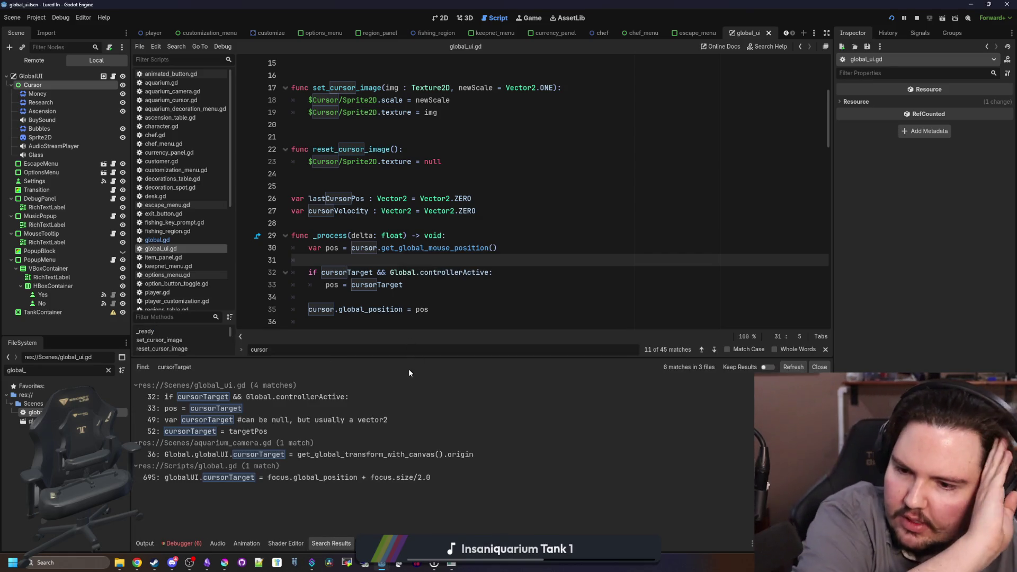
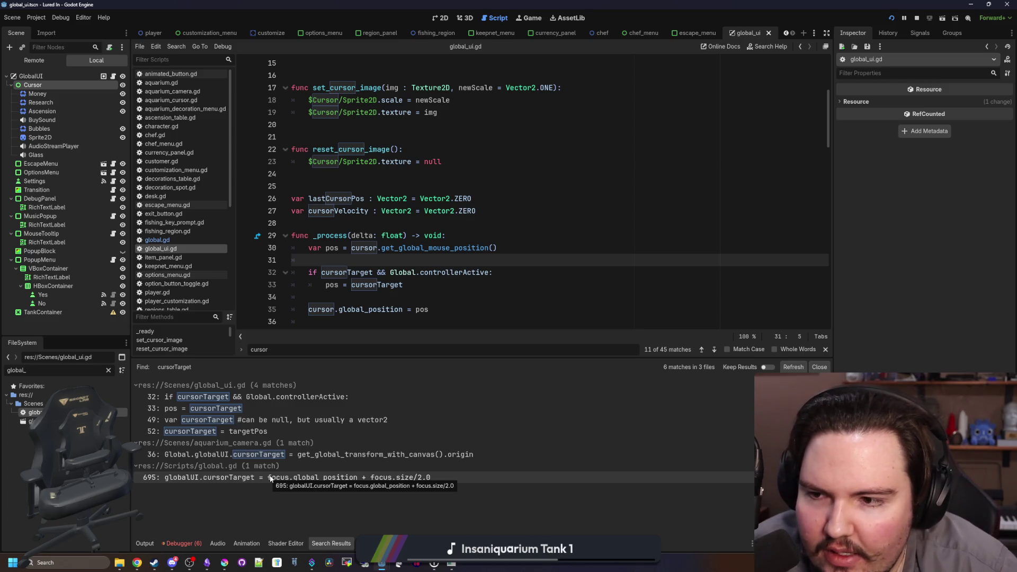
Filter the FileSystem dock to 'tank_cur' and open tank_cursor.gd in the script editor
{"action": "left_click", "coordinate": [109, 370]}
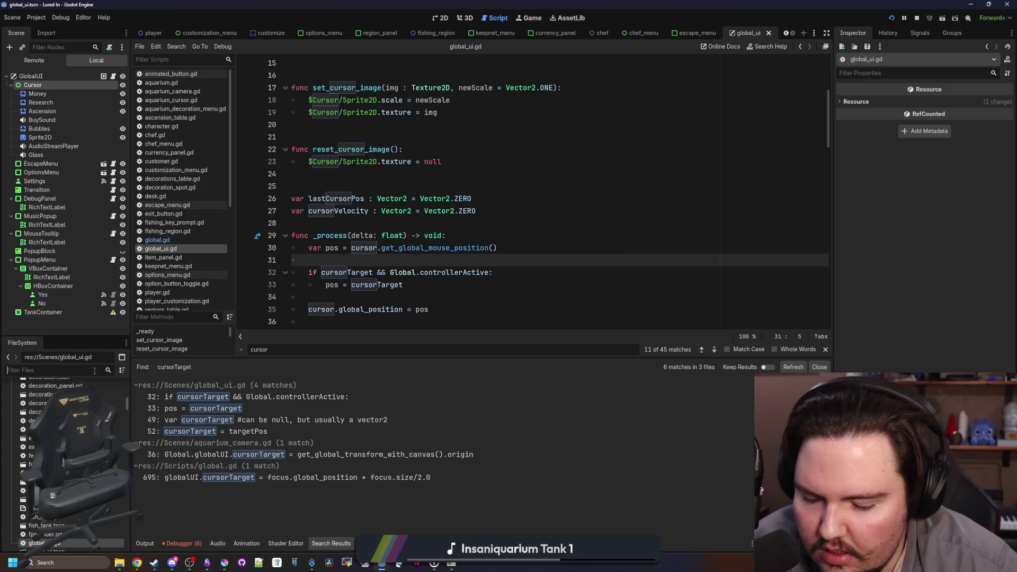
{"action": "type", "text": "tank_cur"}
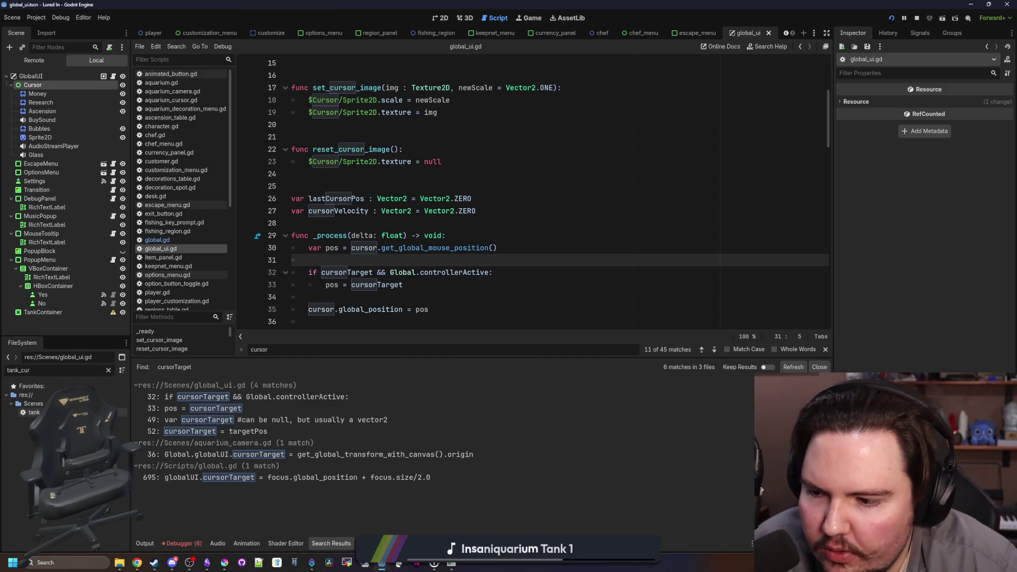
{"action": "double_click", "coordinate": [34, 412]}
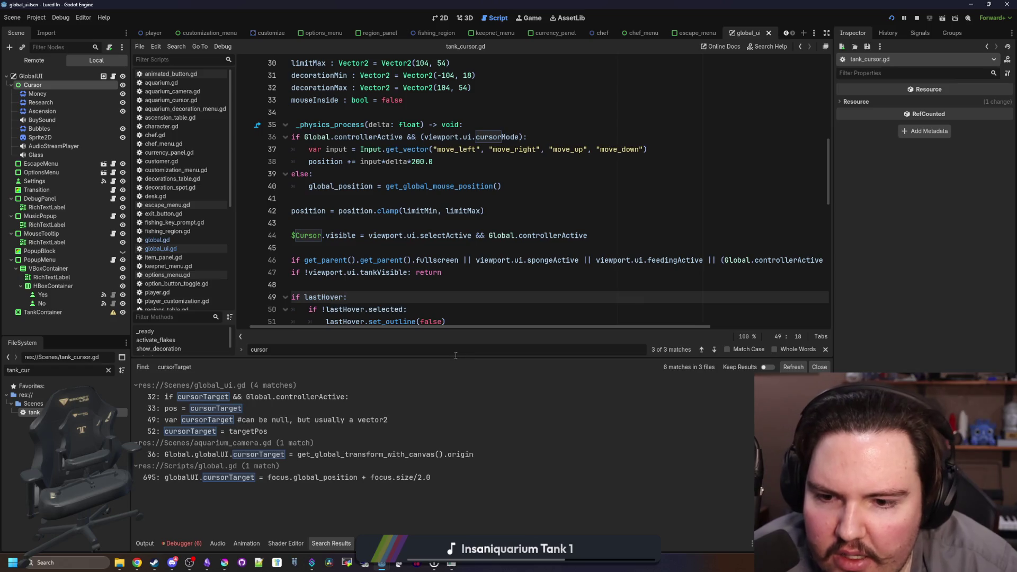
Shrink the Search Results panel and scroll up through tank_cursor.gd's code
{"action": "left_click_drag", "start_coordinate": [467, 358], "coordinate": [467, 454]}
{"action": "left_click", "coordinate": [474, 330]}
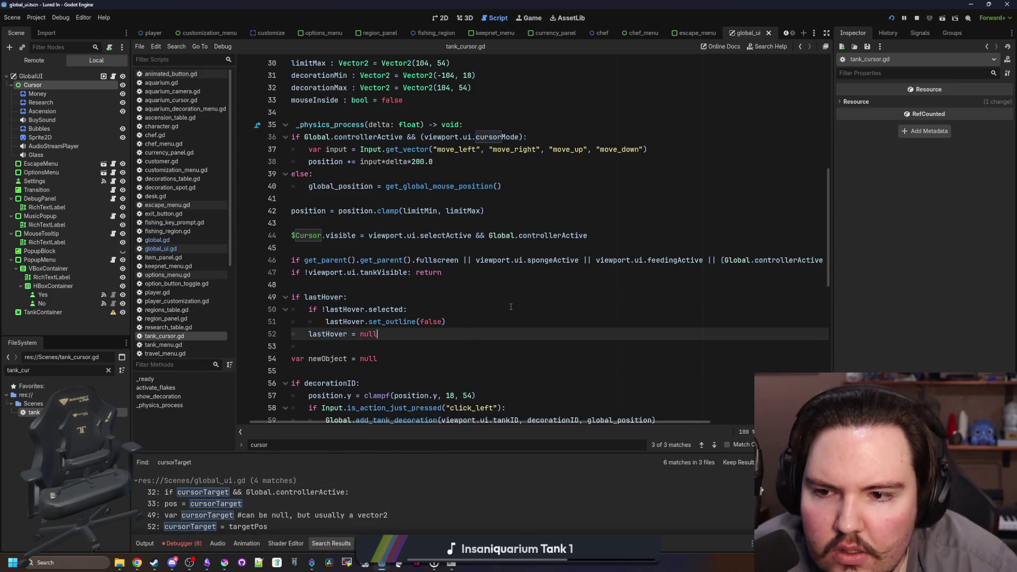
{"action": "scroll", "coordinate": [485, 260], "scroll_direction": "down", "scroll_amount": 8}
{"action": "scroll", "coordinate": [485, 260], "scroll_direction": "down", "scroll_amount": 3}
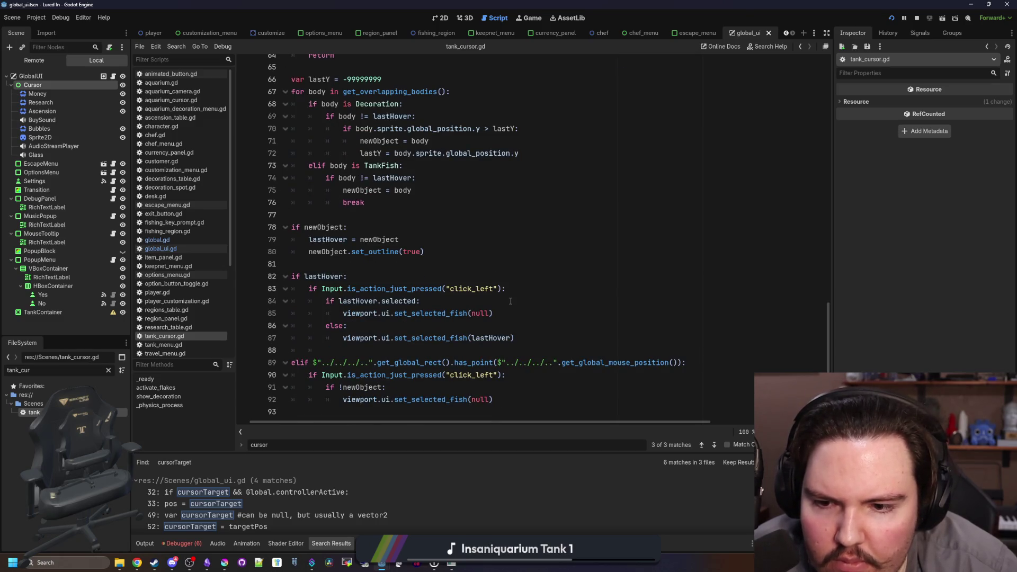
{"action": "scroll", "coordinate": [422, 278], "scroll_direction": "up", "scroll_amount": 4}
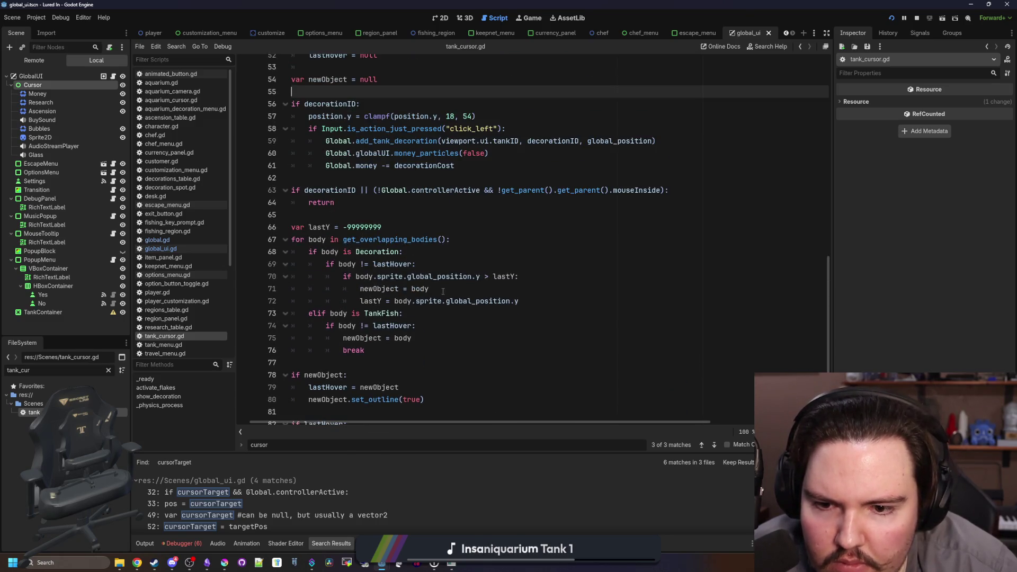
{"action": "scroll", "coordinate": [505, 306], "scroll_direction": "up", "scroll_amount": 4}
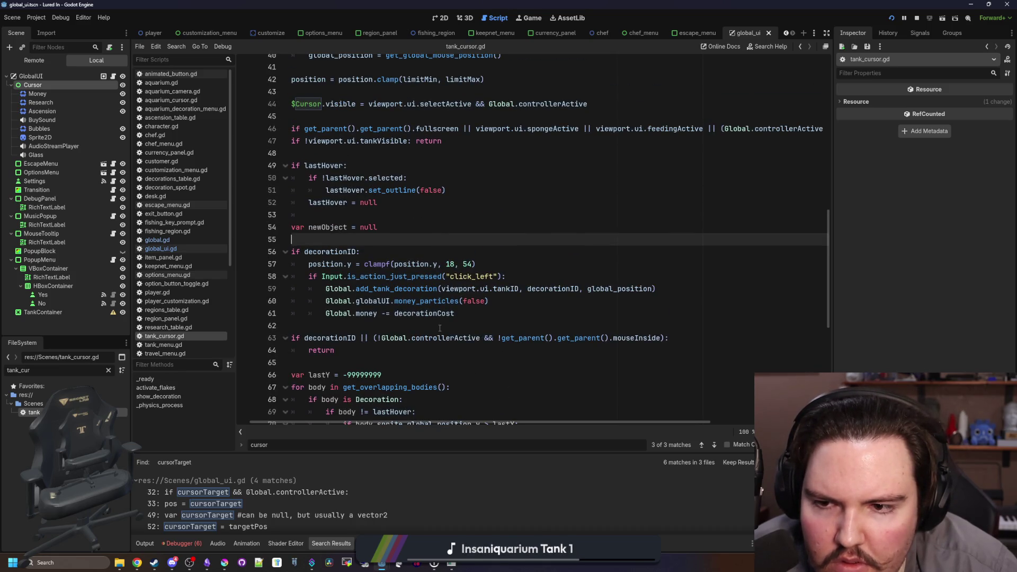
{"action": "scroll", "coordinate": [440, 328], "scroll_direction": "up", "scroll_amount": 3}
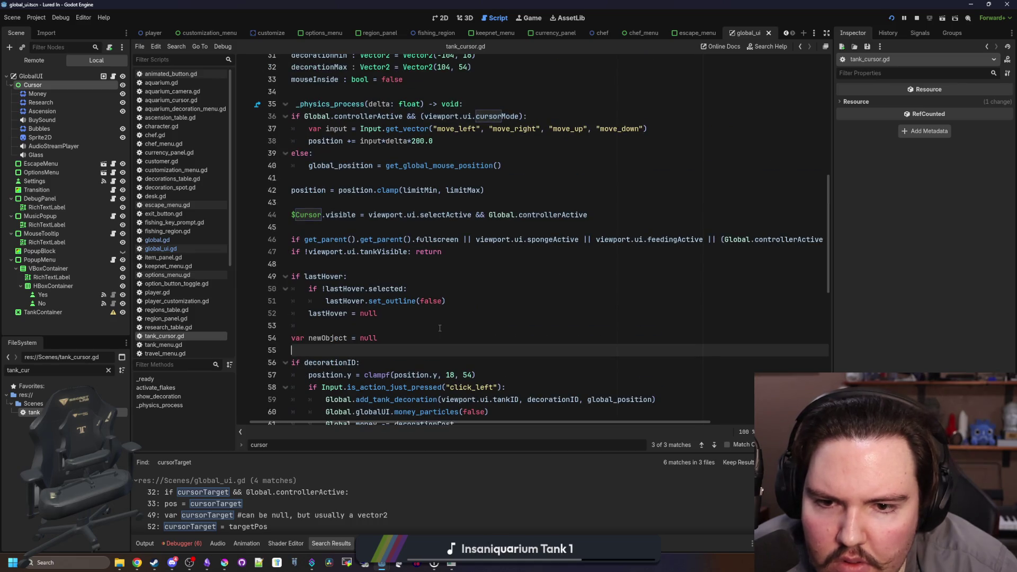
{"action": "scroll", "coordinate": [439, 328], "scroll_direction": "up", "scroll_amount": 2}
{"action": "scroll", "coordinate": [440, 328], "scroll_direction": "up", "scroll_amount": 2}
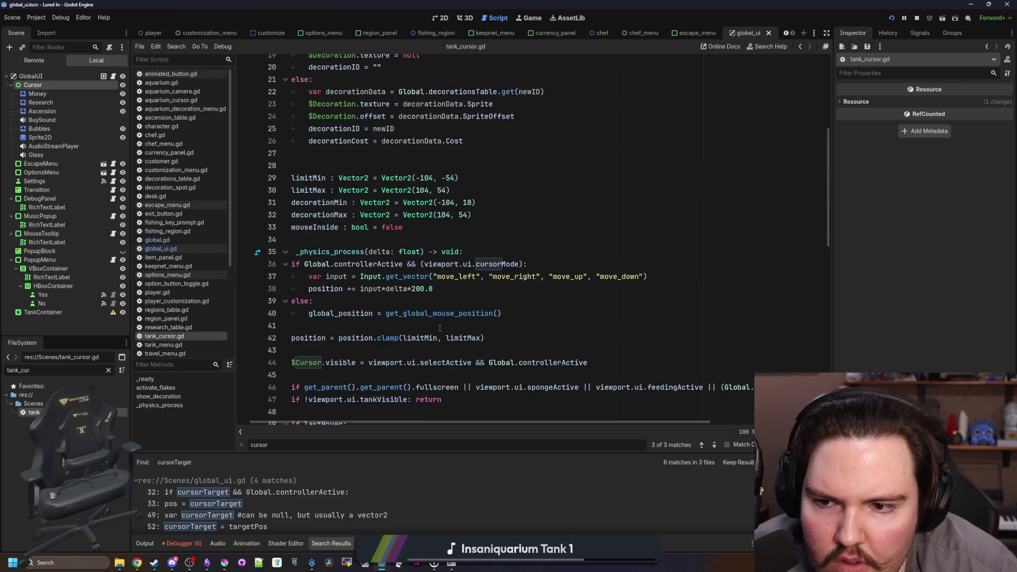
{"action": "scroll", "coordinate": [439, 328], "scroll_direction": "up", "scroll_amount": 5}
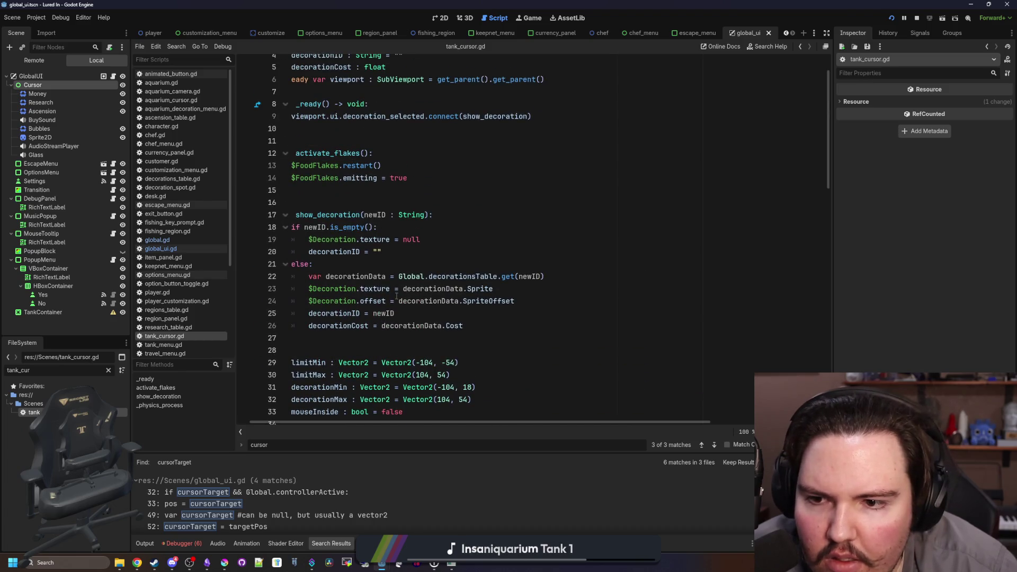
Review tank_cursor.gd's show_decoration and _physics_process code, then clear the FileSystem filter
{"action": "left_click_drag", "start_coordinate": [431, 422], "coordinate": [418, 421]}
{"action": "scroll", "coordinate": [385, 291], "scroll_direction": "up", "scroll_amount": 1}
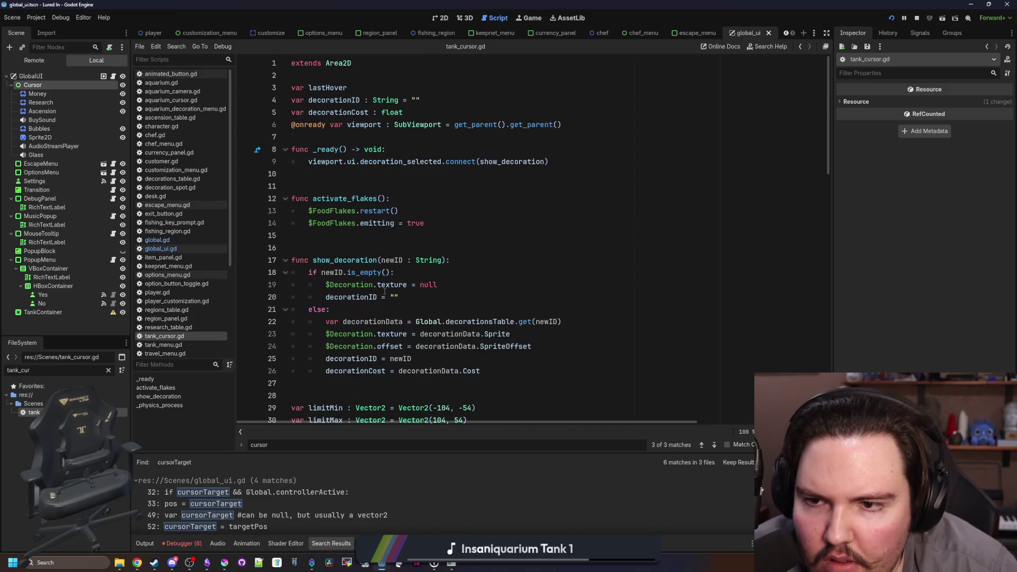
{"action": "scroll", "coordinate": [384, 292], "scroll_direction": "down", "scroll_amount": 6}
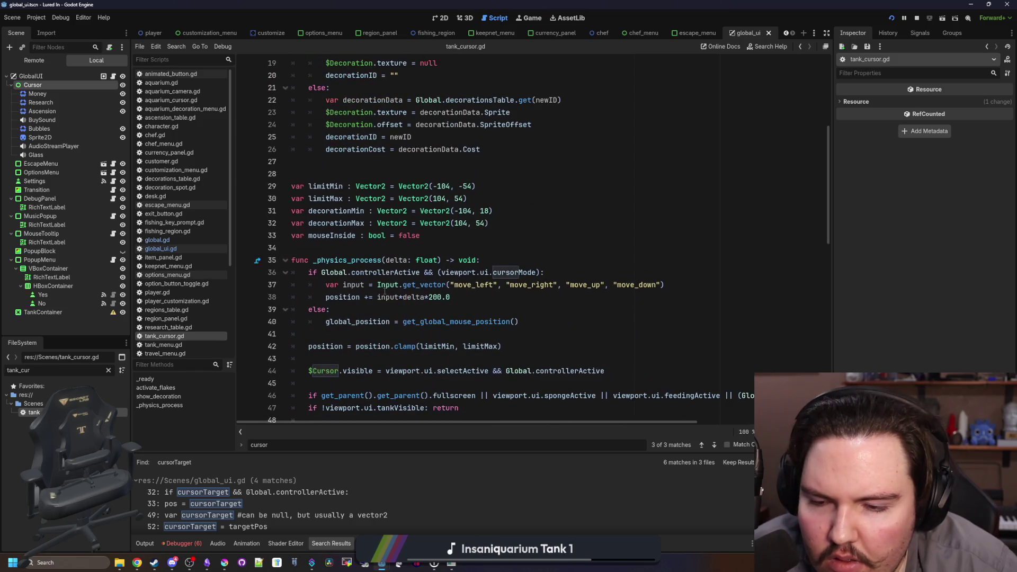
{"action": "scroll", "coordinate": [385, 289], "scroll_direction": "down", "scroll_amount": 3}
{"action": "scroll", "coordinate": [385, 290], "scroll_direction": "down", "scroll_amount": 5}
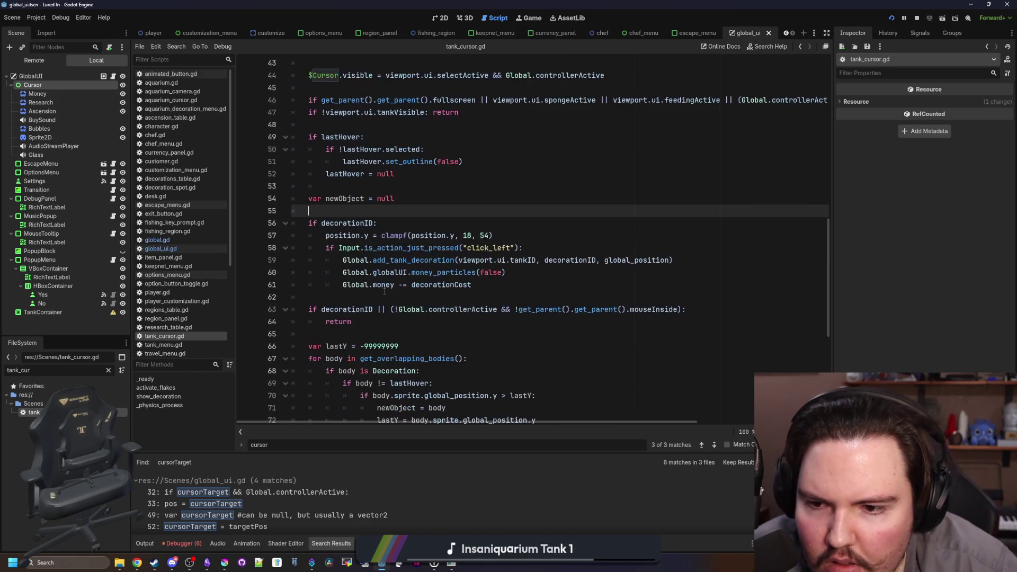
{"action": "scroll", "coordinate": [385, 291], "scroll_direction": "down", "scroll_amount": 2}
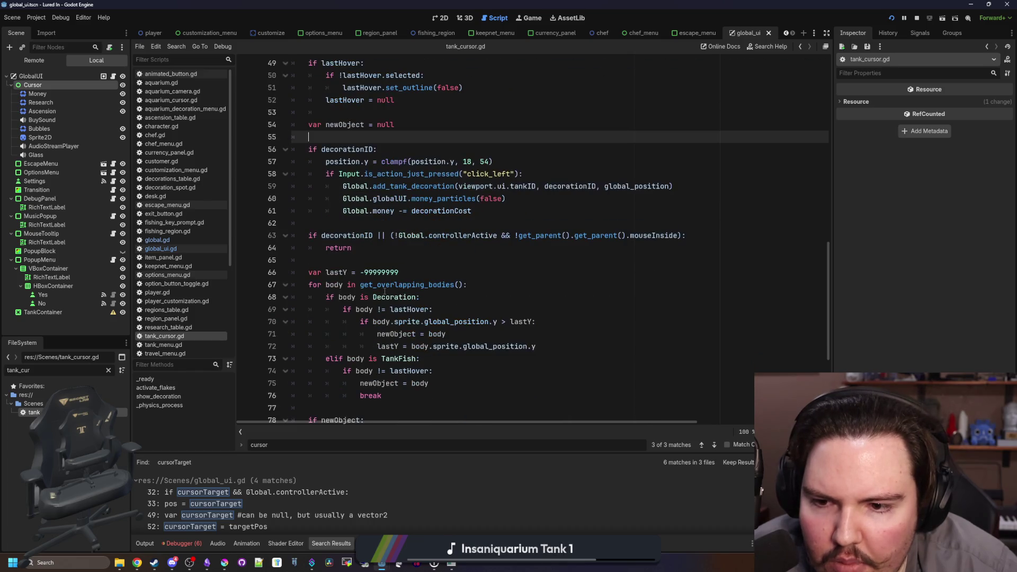
{"action": "scroll", "coordinate": [385, 291], "scroll_direction": "down", "scroll_amount": 2}
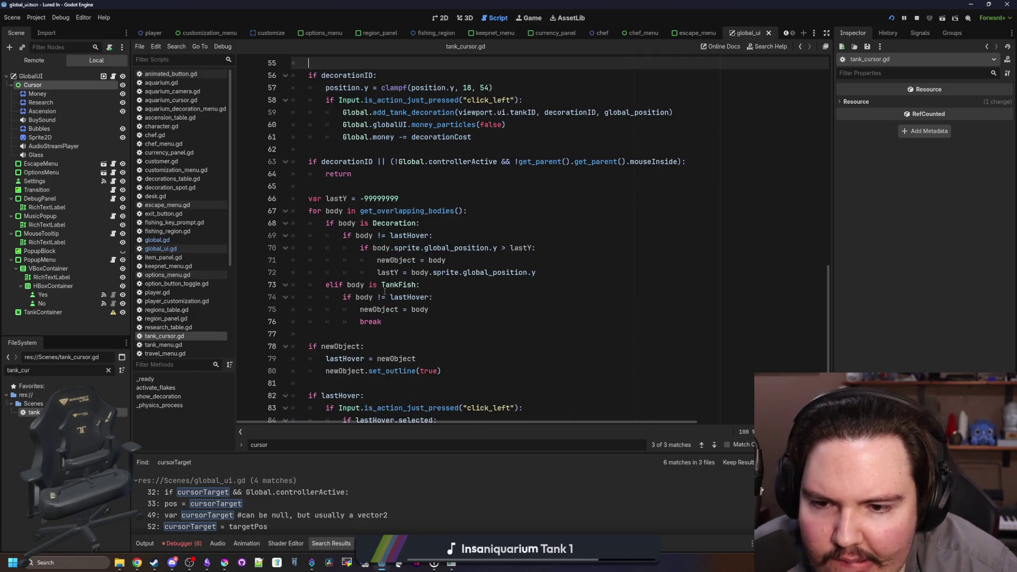
{"action": "scroll", "coordinate": [385, 291], "scroll_direction": "down", "scroll_amount": 3}
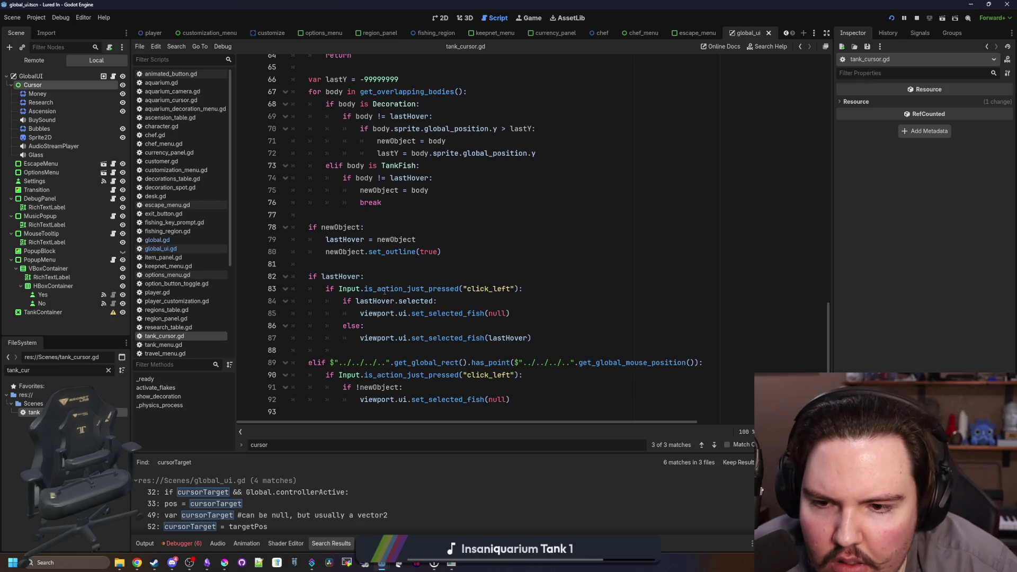
{"action": "scroll", "coordinate": [375, 299], "scroll_direction": "up", "scroll_amount": 5}
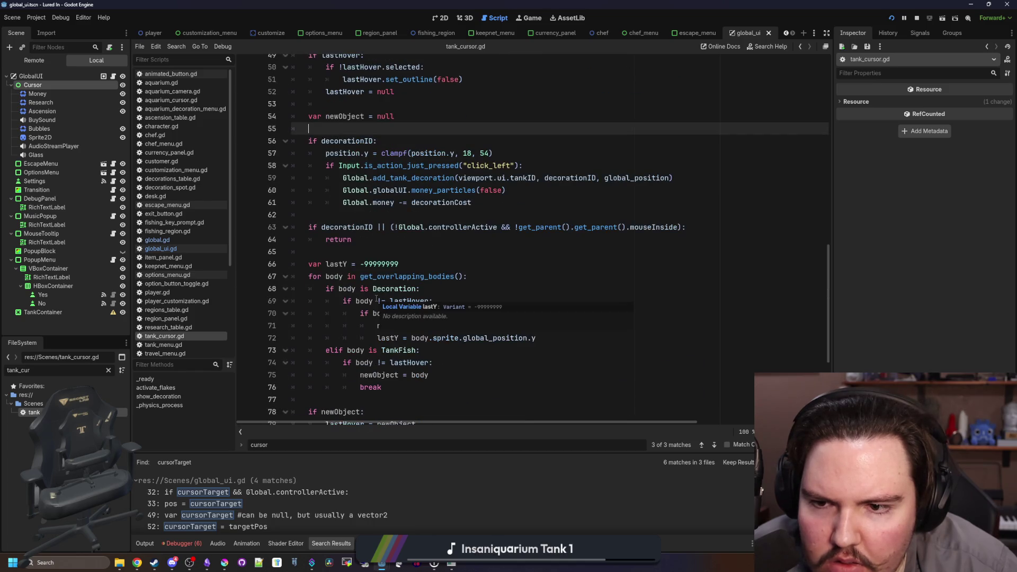
{"action": "scroll", "coordinate": [376, 300], "scroll_direction": "up", "scroll_amount": 8}
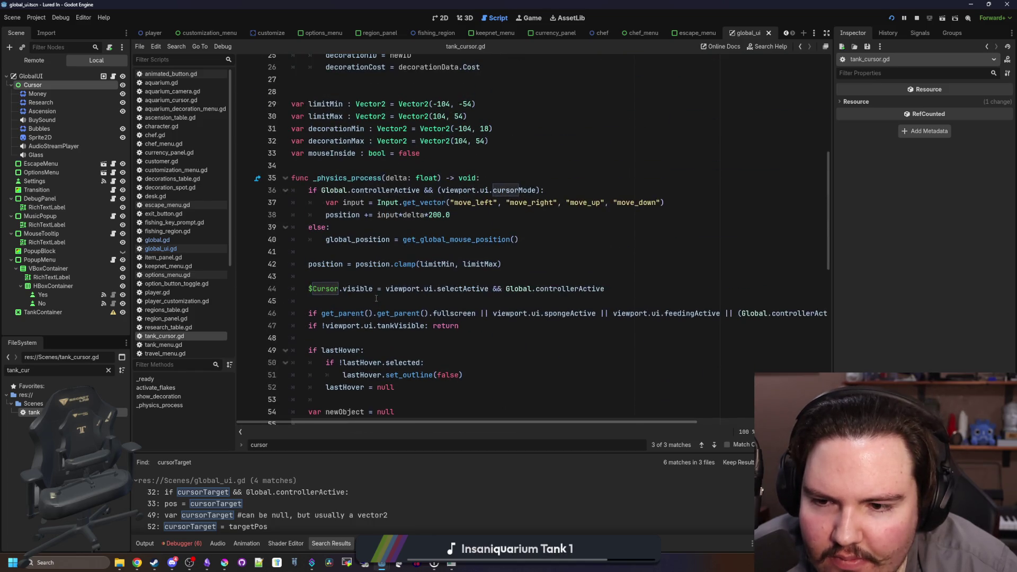
{"action": "left_click", "coordinate": [403, 281]}
{"action": "key", "text": "Down"}
{"action": "key", "text": "Down"}
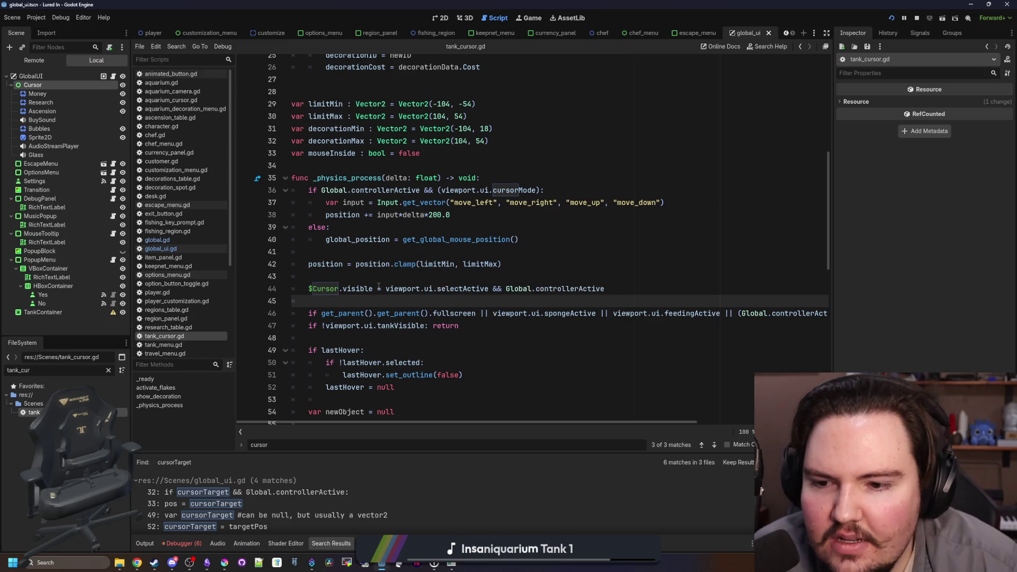
{"action": "scroll", "coordinate": [352, 302], "scroll_direction": "up", "scroll_amount": 6}
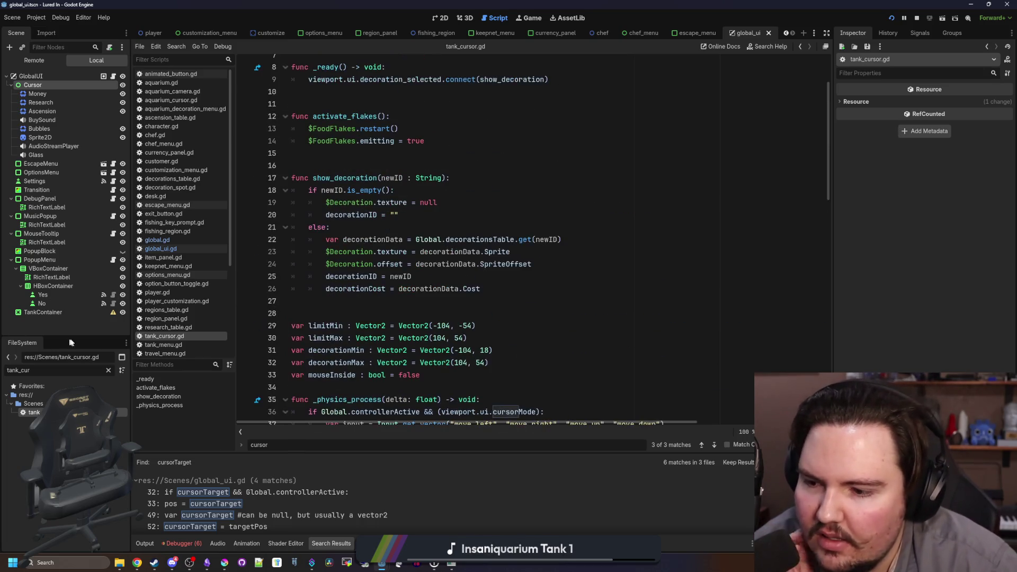
{"action": "left_click", "coordinate": [108, 370]}
Open tank_menu.gd and search it for 'particle'
{"action": "type", "text": "tank_me"}
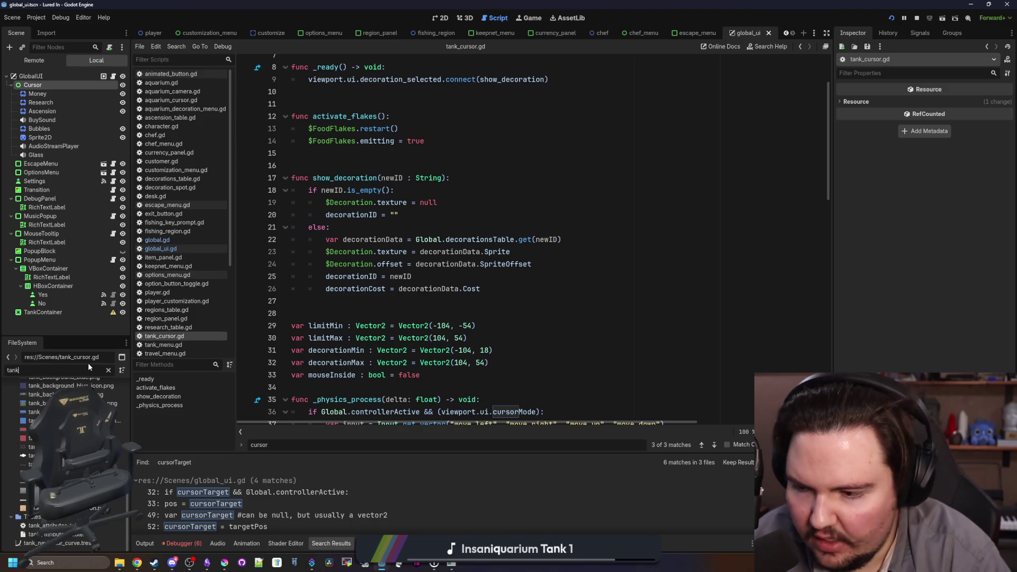
{"action": "double_click", "coordinate": [33, 412]}
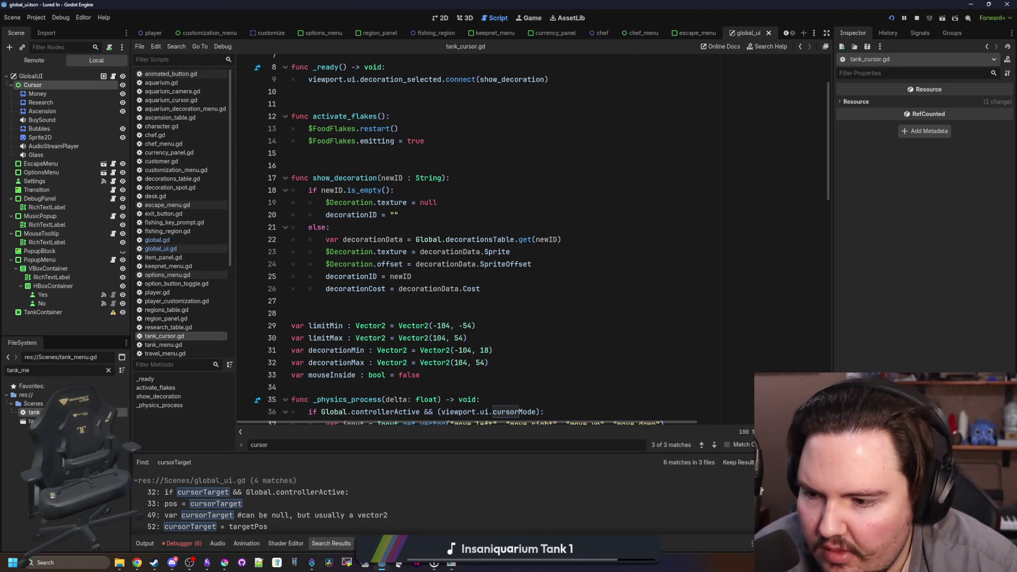
{"action": "key", "text": "ctrl+f"}
{"action": "type", "text": "particle"}
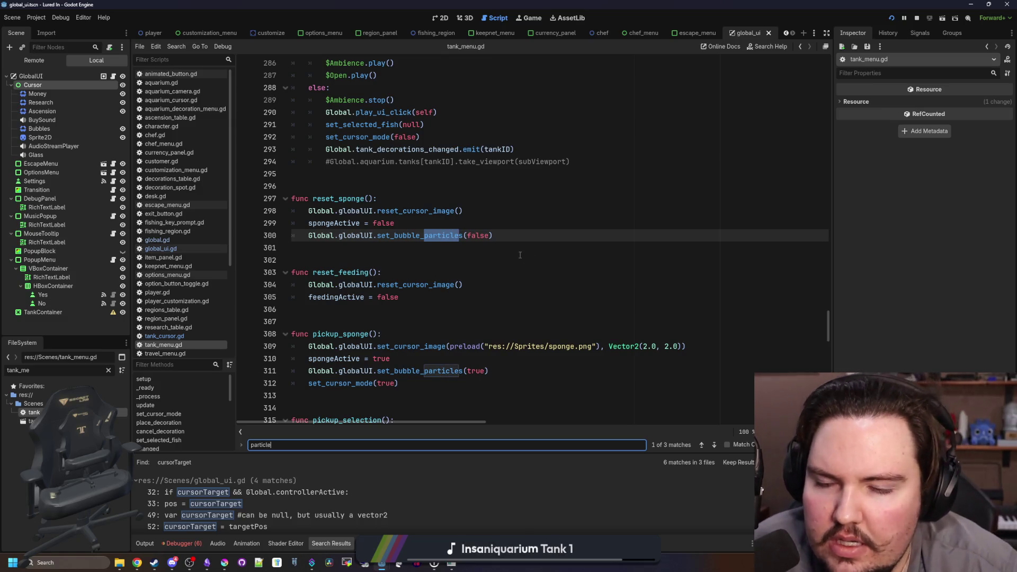
{"action": "key", "text": "Return"}
{"action": "key", "text": "Return"}
{"action": "key", "text": "Return"}
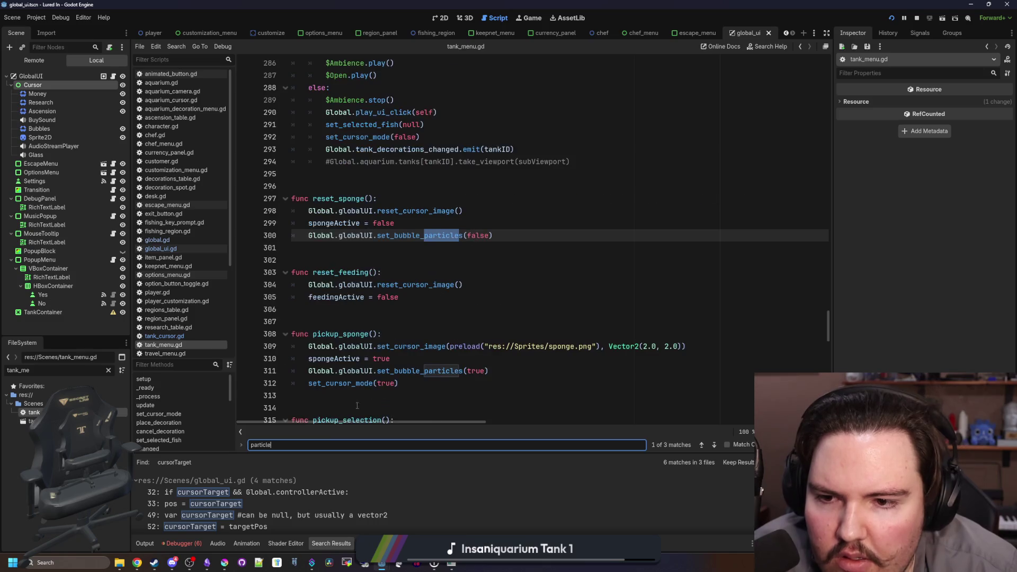
Search tank_menu.gd for 'cursor', then '_process' to reach line 115
{"action": "double_click", "coordinate": [257, 446]}
{"action": "type", "text": "cursor"}
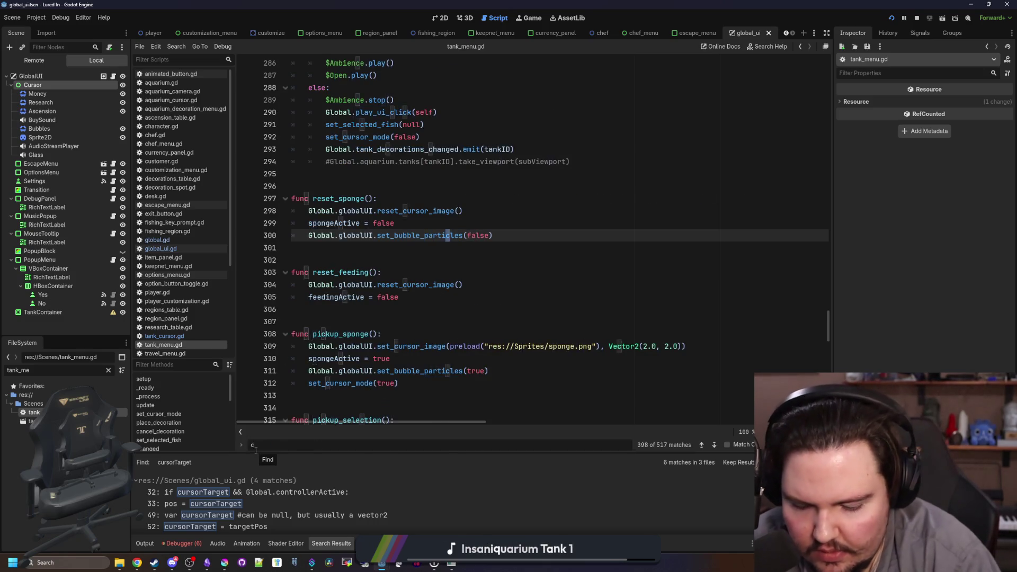
{"action": "key", "text": "Return"}
{"action": "key", "text": "Return"}
{"action": "key", "text": "Return"}
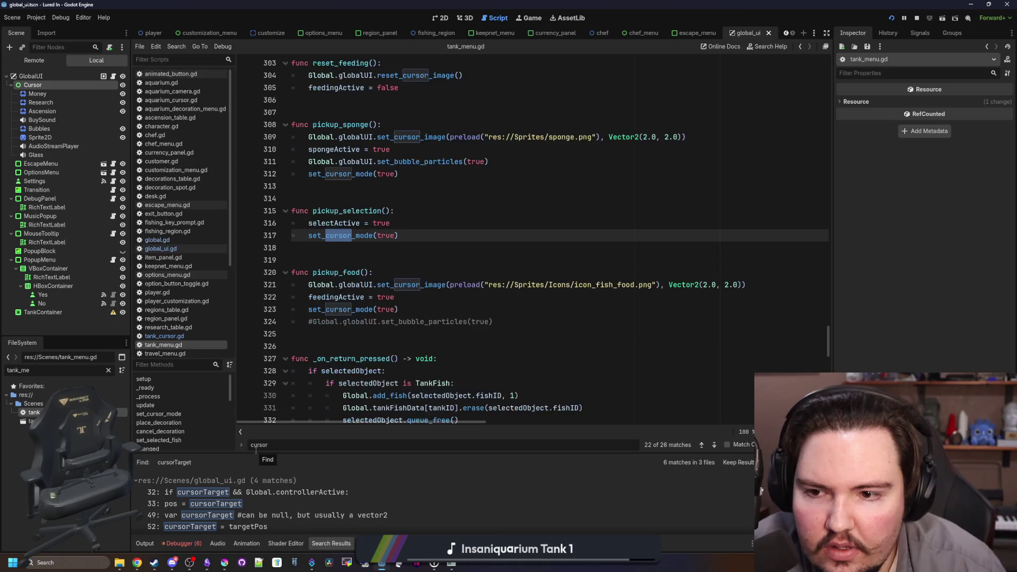
{"action": "key", "text": "Return"}
{"action": "key", "text": "Return"}
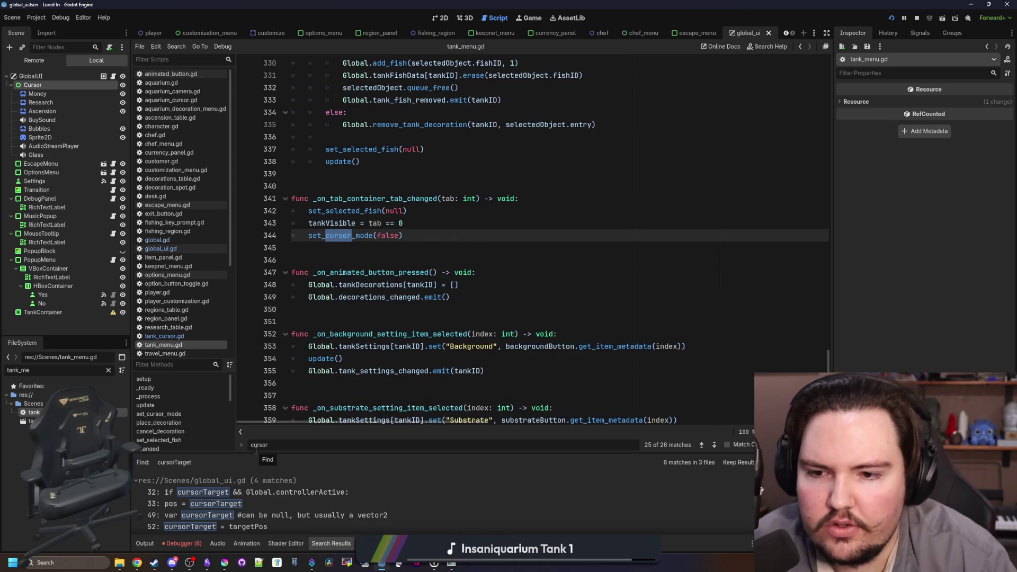
{"action": "double_click", "coordinate": [256, 446]}
{"action": "type", "text": "_proces"}
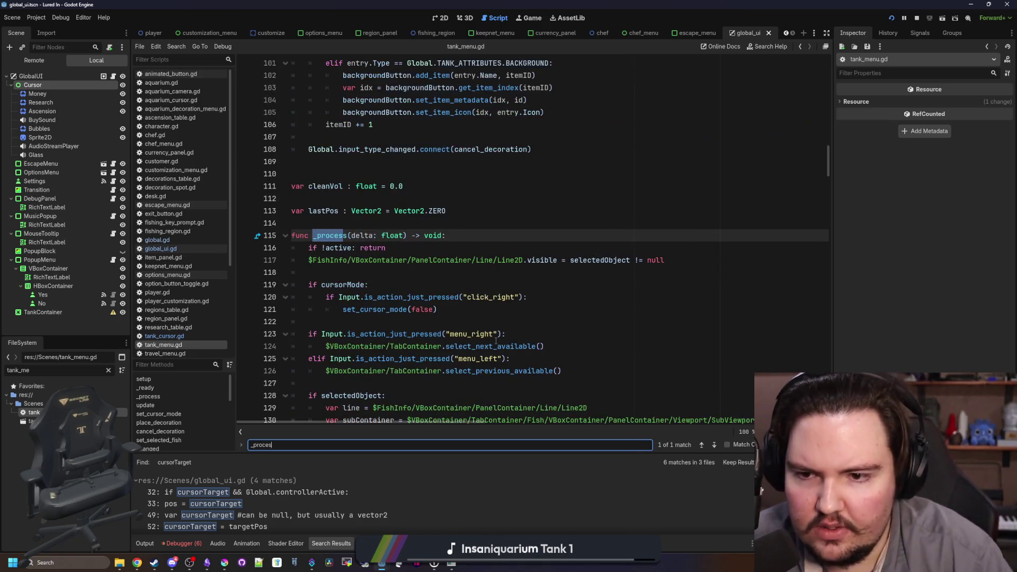
{"action": "type", "text": "s"}
Scroll tank_menu.gd down to the controller cursor code around line 150
{"action": "scroll", "coordinate": [457, 267], "scroll_direction": "down", "scroll_amount": 4}
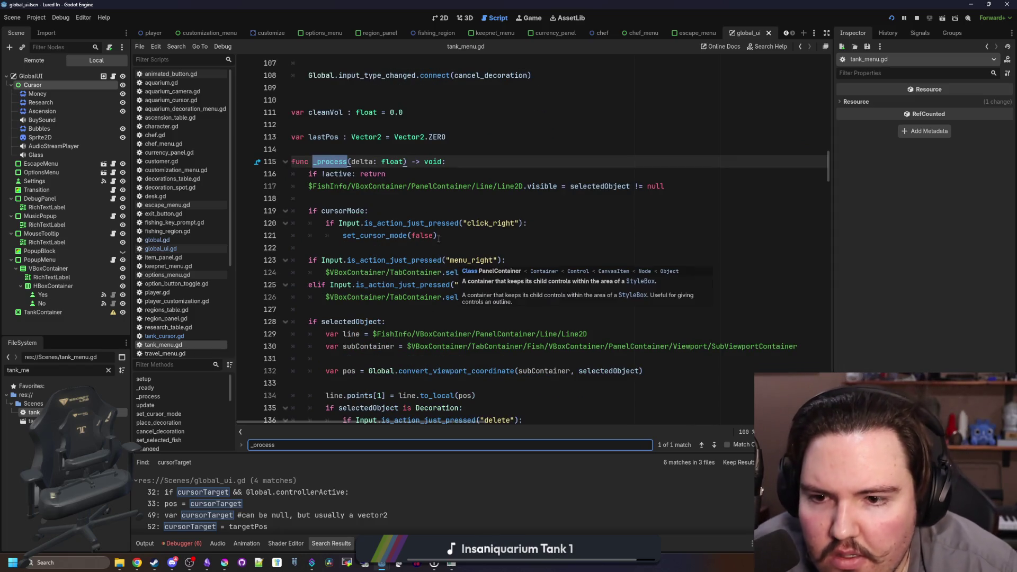
{"action": "scroll", "coordinate": [464, 188], "scroll_direction": "down", "scroll_amount": 1}
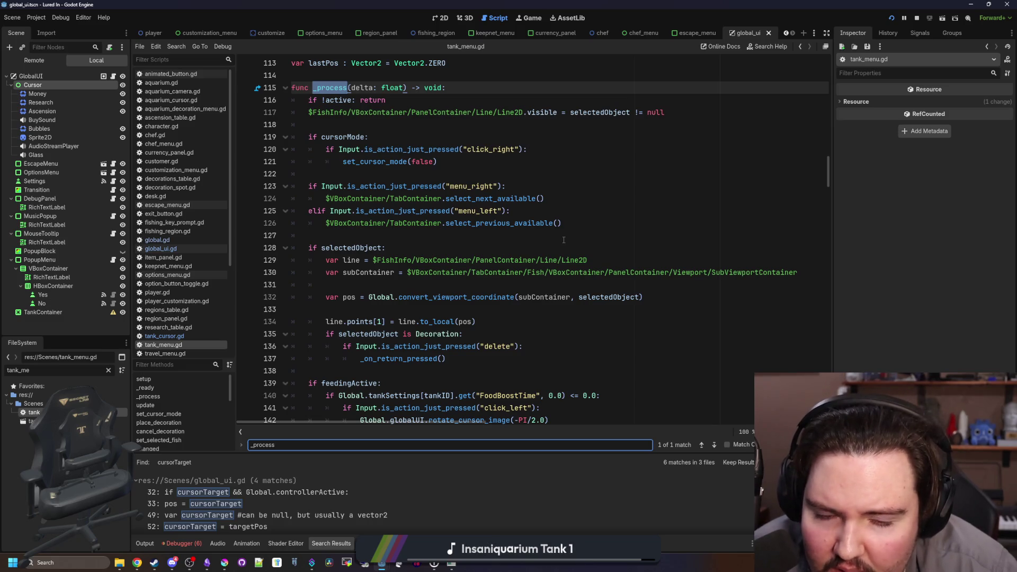
{"action": "scroll", "coordinate": [440, 244], "scroll_direction": "down", "scroll_amount": 2}
{"action": "scroll", "coordinate": [439, 244], "scroll_direction": "down", "scroll_amount": 1}
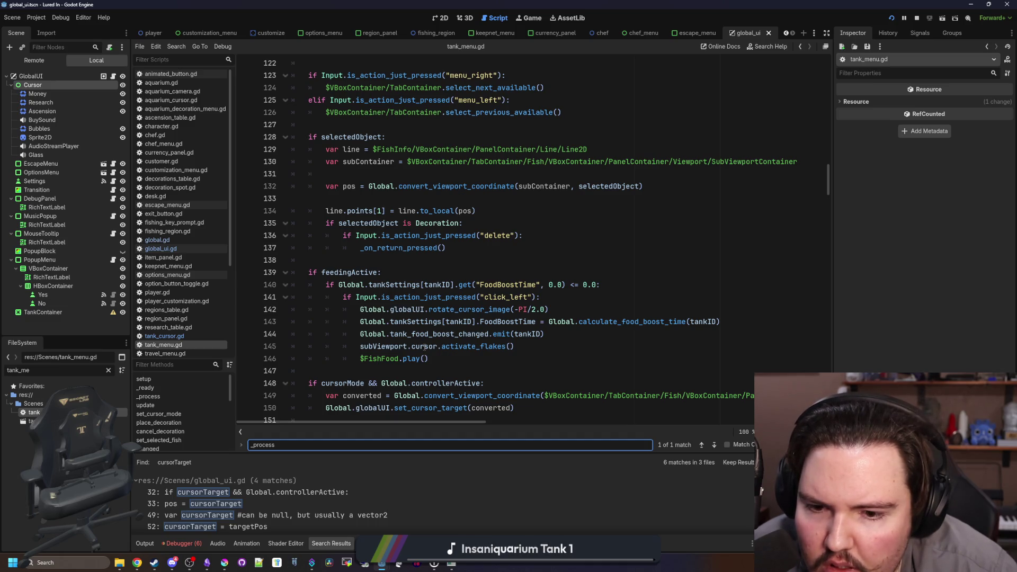
{"action": "scroll", "coordinate": [424, 347], "scroll_direction": "down", "scroll_amount": 3}
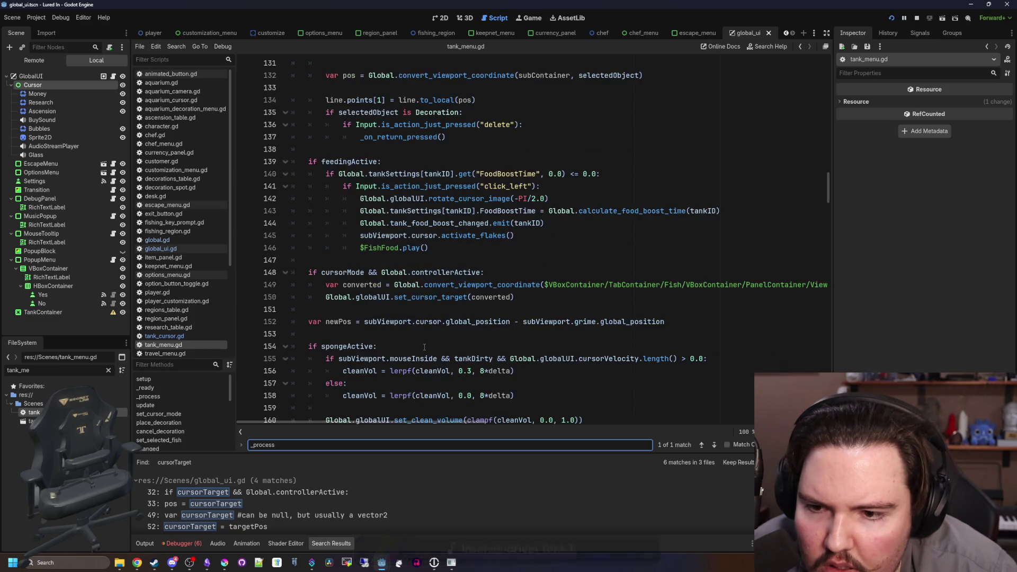
{"action": "left_click", "coordinate": [452, 260]}
{"action": "scroll", "coordinate": [452, 262], "scroll_direction": "down", "scroll_amount": 1}
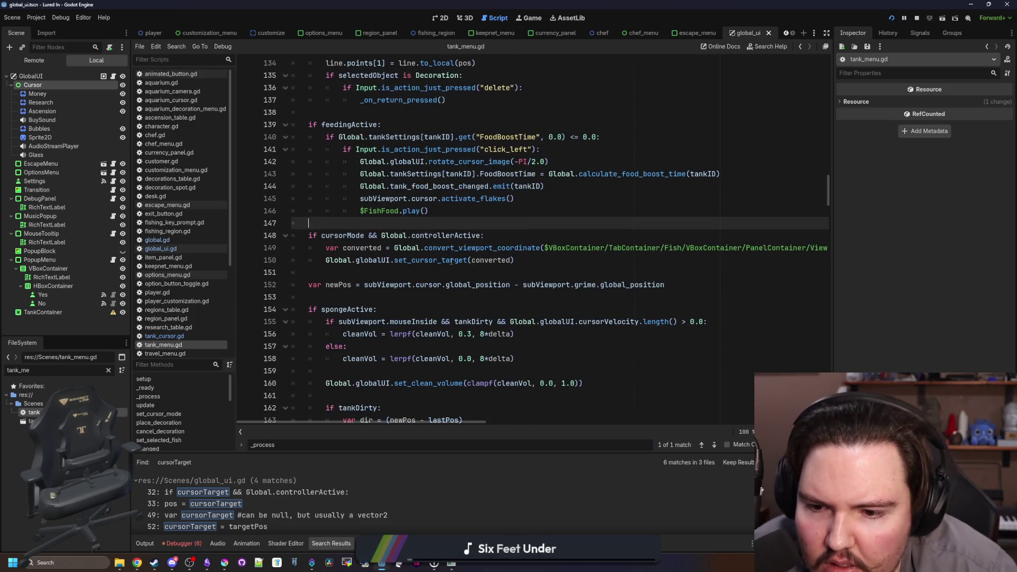
{"action": "scroll", "coordinate": [452, 261], "scroll_direction": "down", "scroll_amount": 1}
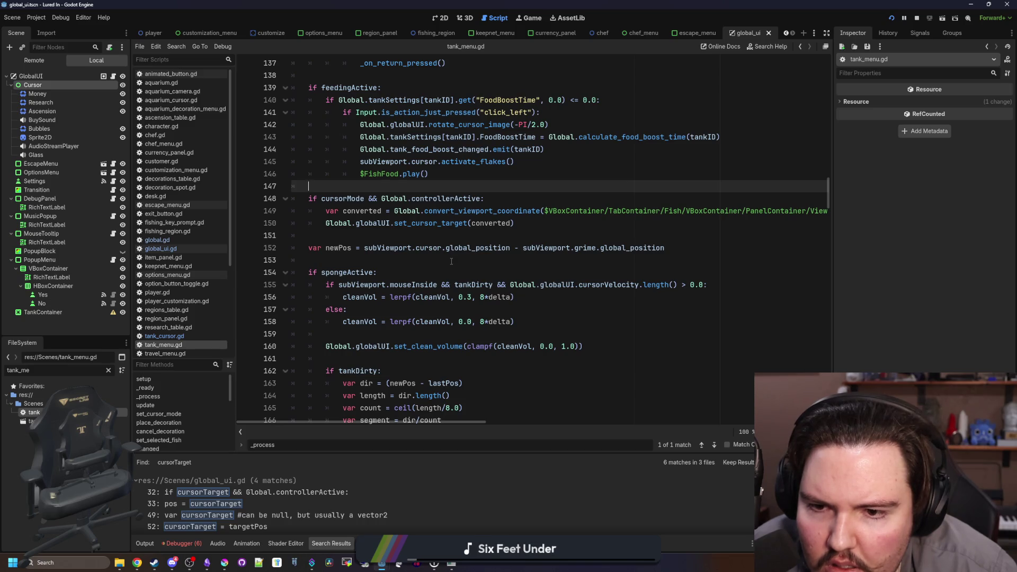
{"action": "left_click", "coordinate": [452, 260]}
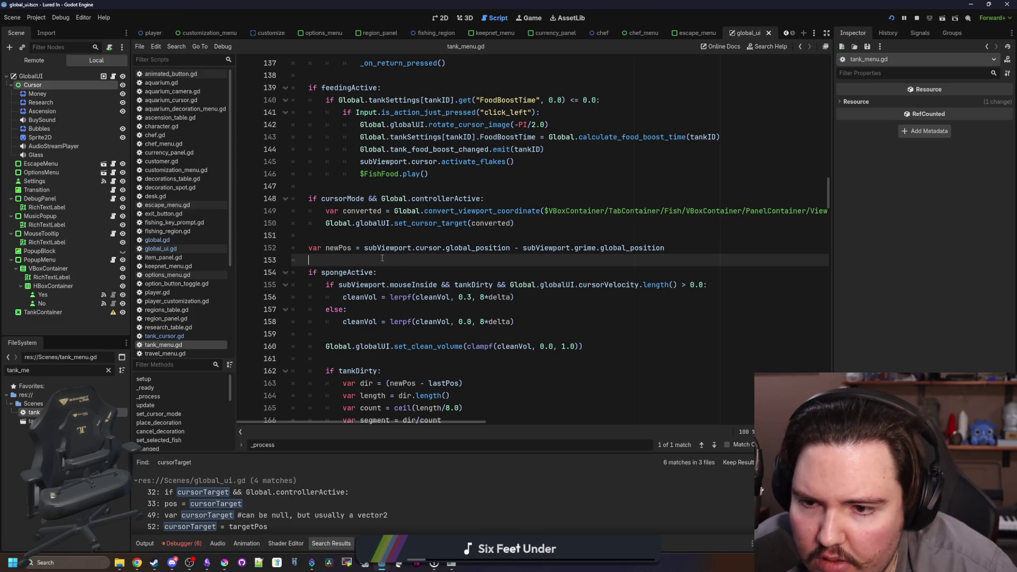
Jump from the set_cursor_target call to its definition at global_ui.gd line 51
{"action": "mouse_move", "coordinate": [390, 252]}
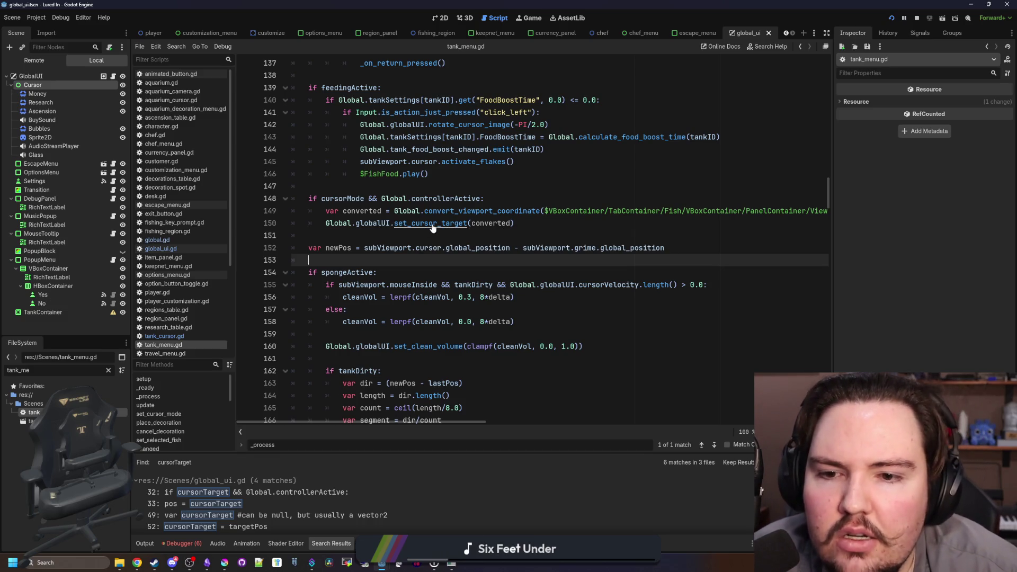
{"action": "left_click", "coordinate": [429, 228], "text": "ctrl"}
{"action": "left_click", "coordinate": [433, 225]}
{"action": "scroll", "coordinate": [397, 224], "scroll_direction": "up", "scroll_amount": 1}
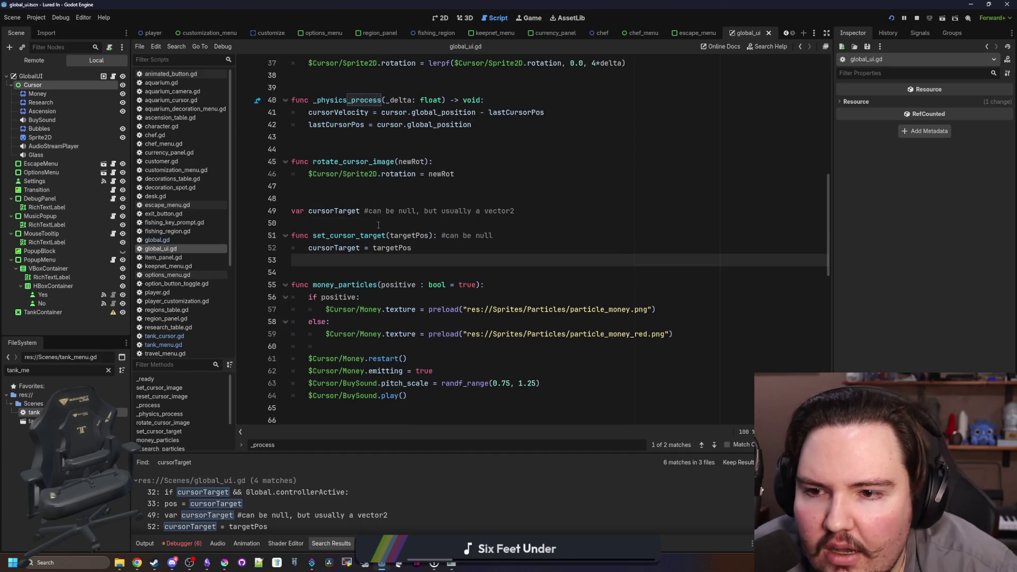
Search the whole project for set_cursor_target and open its definition at line 51
{"action": "left_click", "coordinate": [361, 223]}
{"action": "left_click", "coordinate": [409, 249]}
{"action": "key", "text": "ctrl+shift+f"}
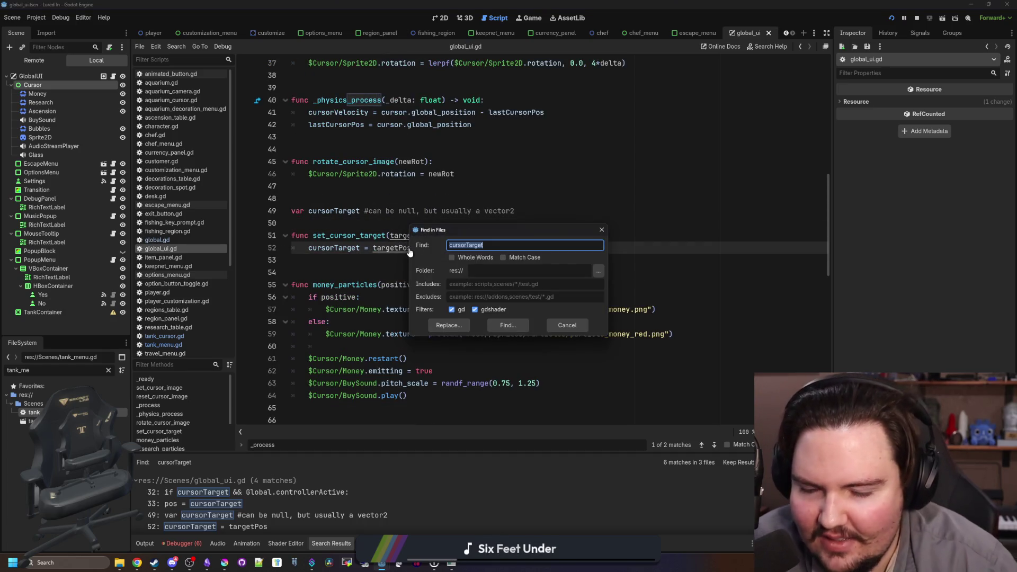
{"action": "type", "text": "set_cursor_target"}
{"action": "key", "text": "Return"}
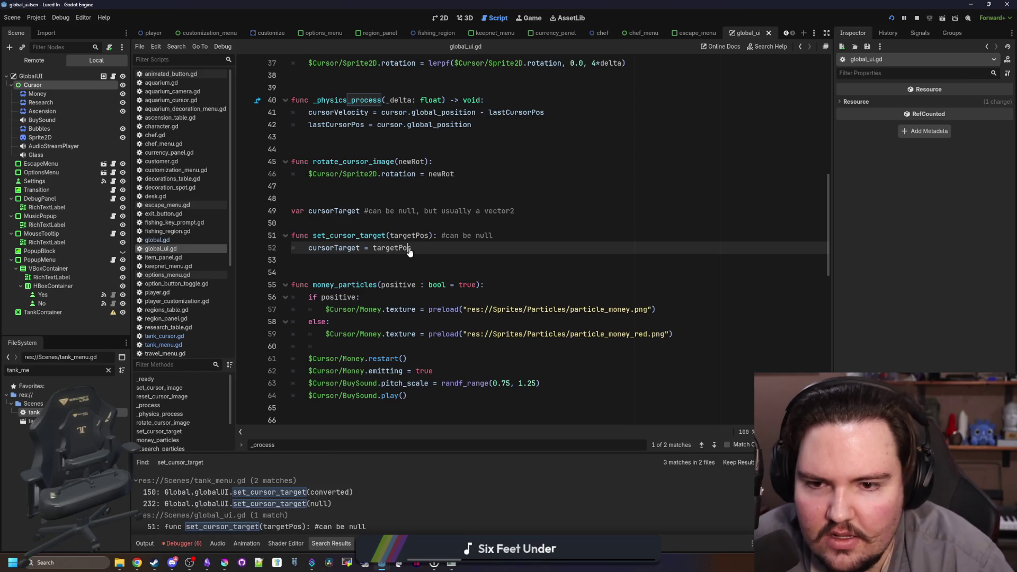
{"action": "left_click_drag", "start_coordinate": [381, 456], "coordinate": [371, 368]}
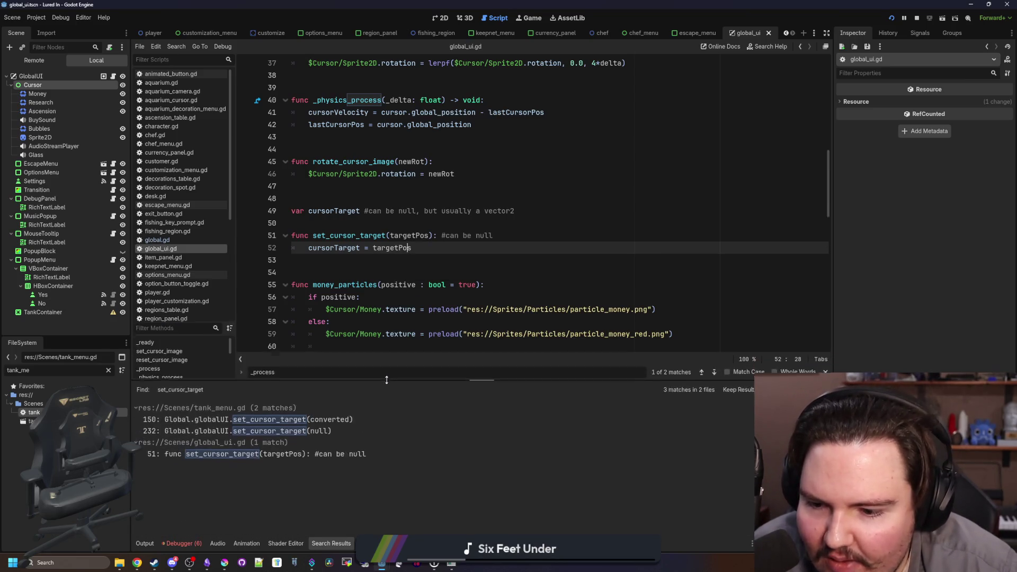
{"action": "left_click", "coordinate": [317, 439]}
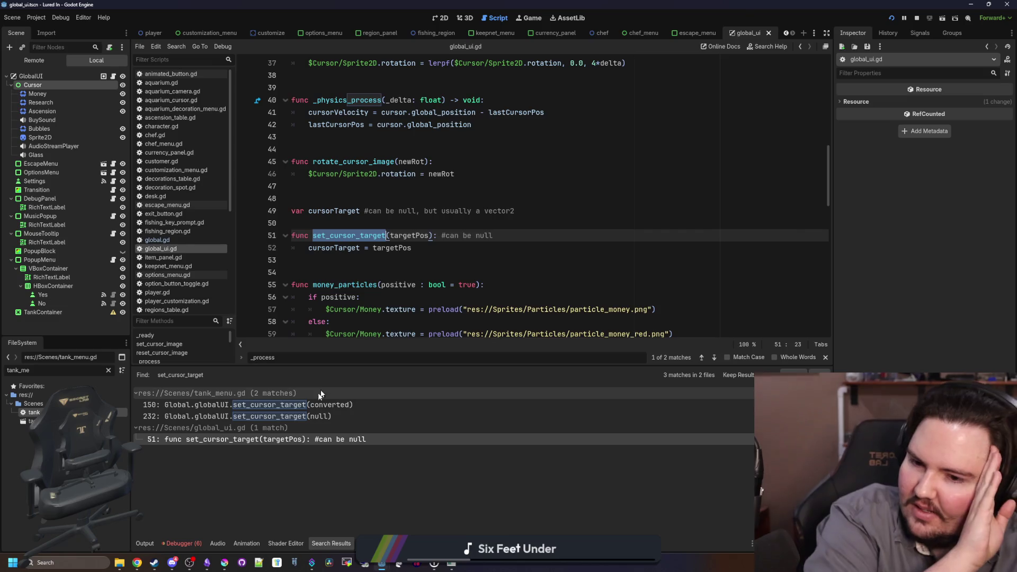
Open and select the set_cursor_target call at tank_menu.gd line 150
{"action": "left_click", "coordinate": [249, 405]}
{"action": "left_click", "coordinate": [490, 248]}
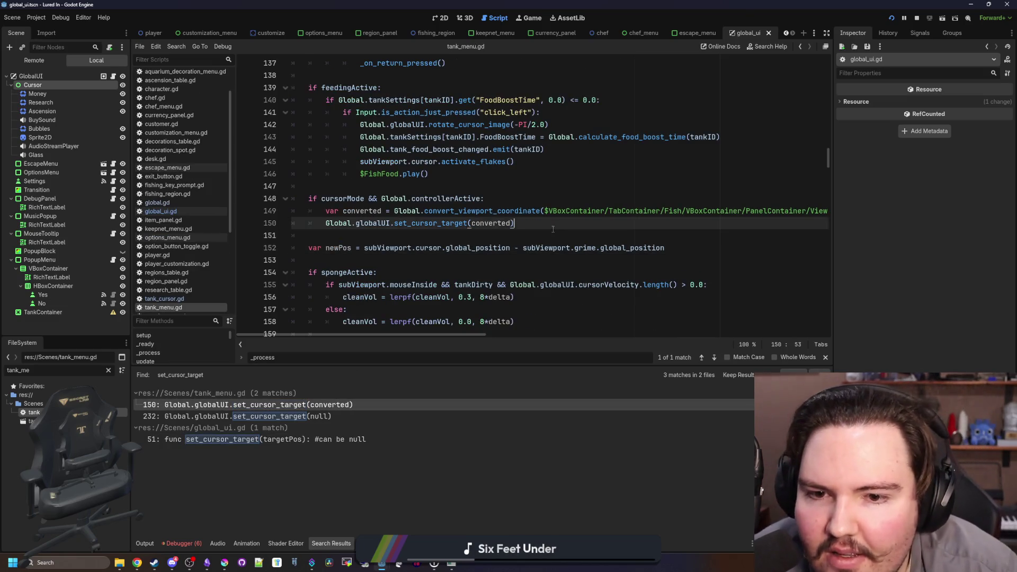
{"action": "left_click_drag", "start_coordinate": [514, 223], "coordinate": [319, 223]}
{"action": "left_click", "coordinate": [338, 234]}
Search tank_menu.gd for 'target' to reach the set_cursor_target(null) call at line 232
{"action": "key", "text": "ctrl+f"}
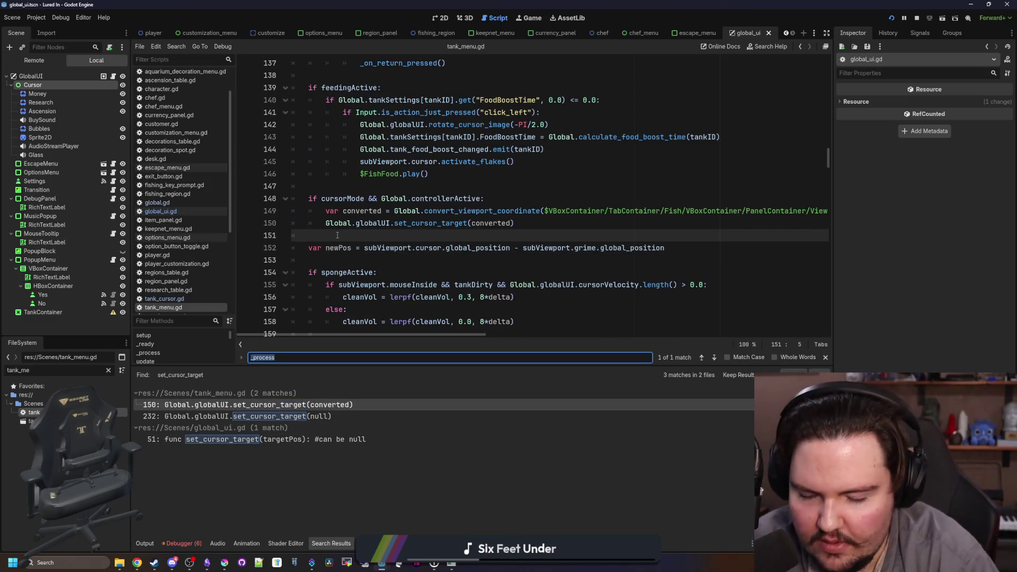
{"action": "type", "text": "cursorTarget"}
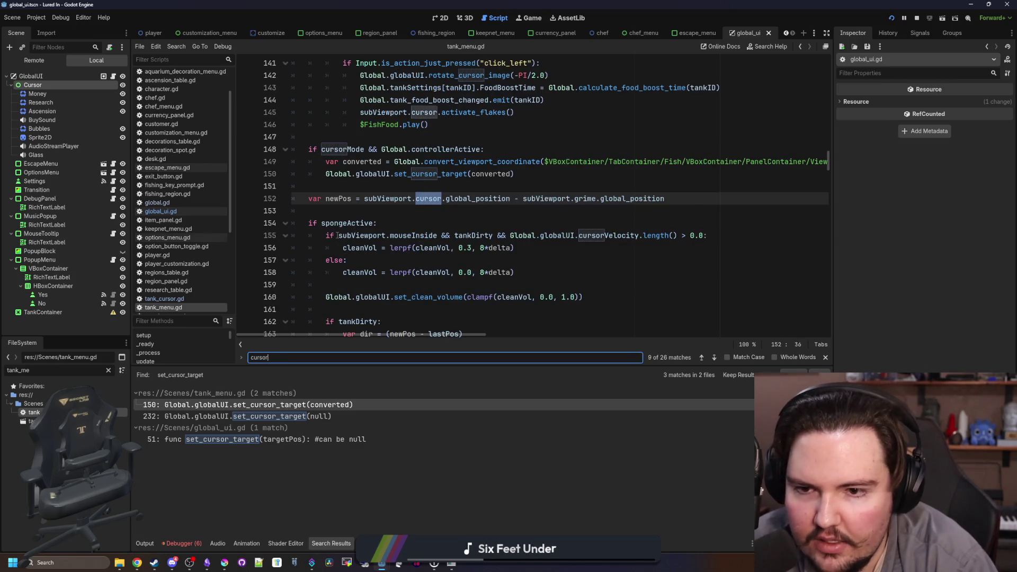
{"action": "key", "text": "ctrl+a"}
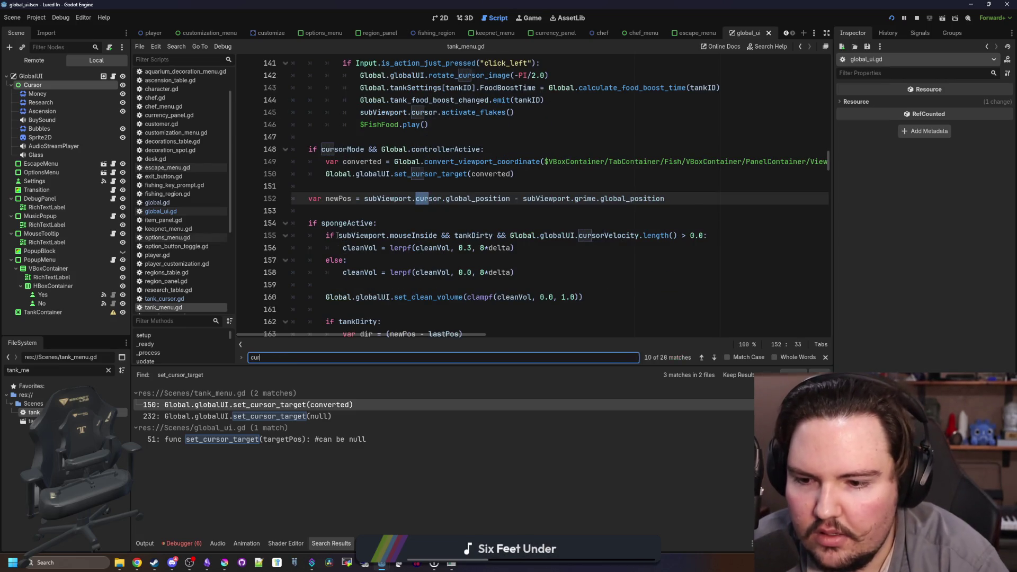
{"action": "type", "text": "target"}
{"action": "key", "text": "Return"}
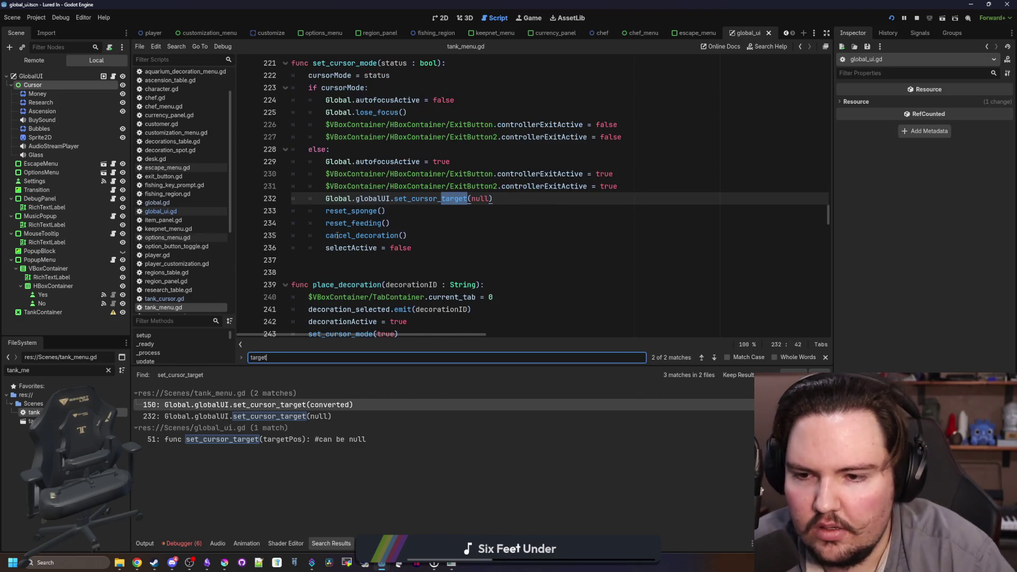
{"action": "key", "text": "ctrl+shift+f"}
Find cursorTarget across the project and open its use at aquarium_camera.gd line 36
{"action": "type", "text": "cursorTarget"}
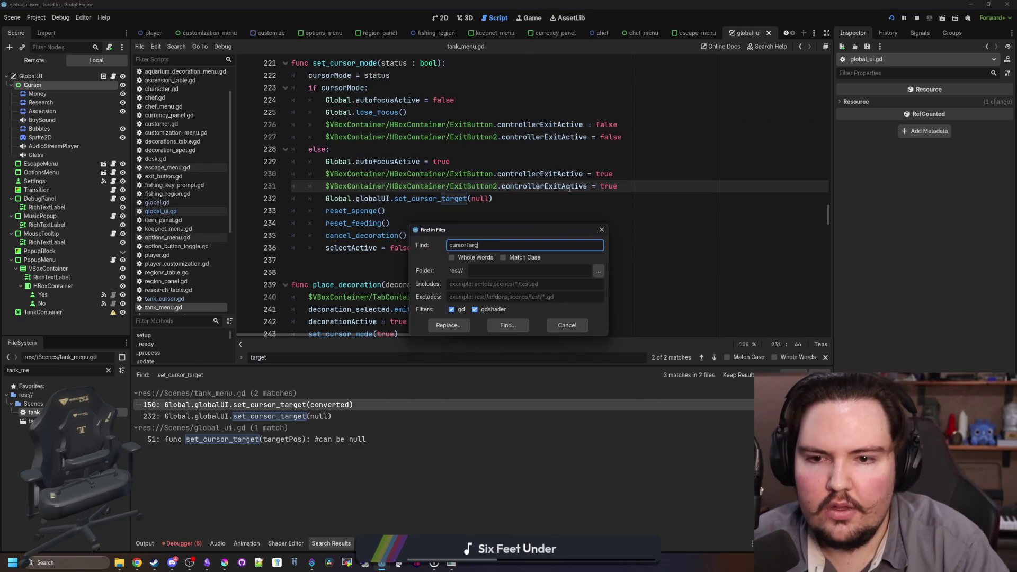
{"action": "key", "text": "Return"}
{"action": "scroll", "coordinate": [371, 265], "scroll_direction": "right", "scroll_amount": 3}
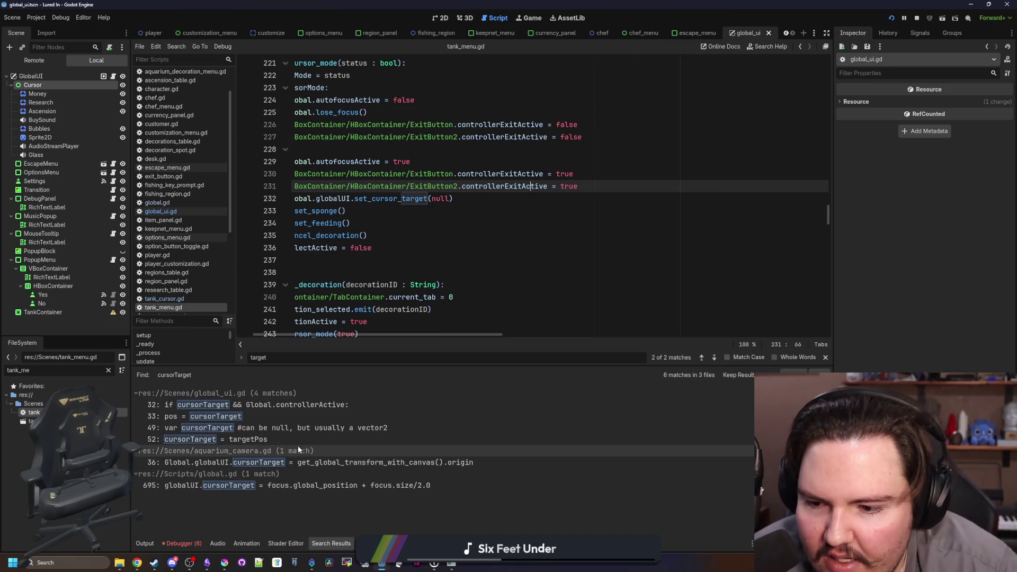
{"action": "left_click", "coordinate": [265, 462]}
Replace line 36's cursorTarget assignment with a set_cursor_target(...) call, removing leftover text
{"action": "key", "text": "ctrl+v"}
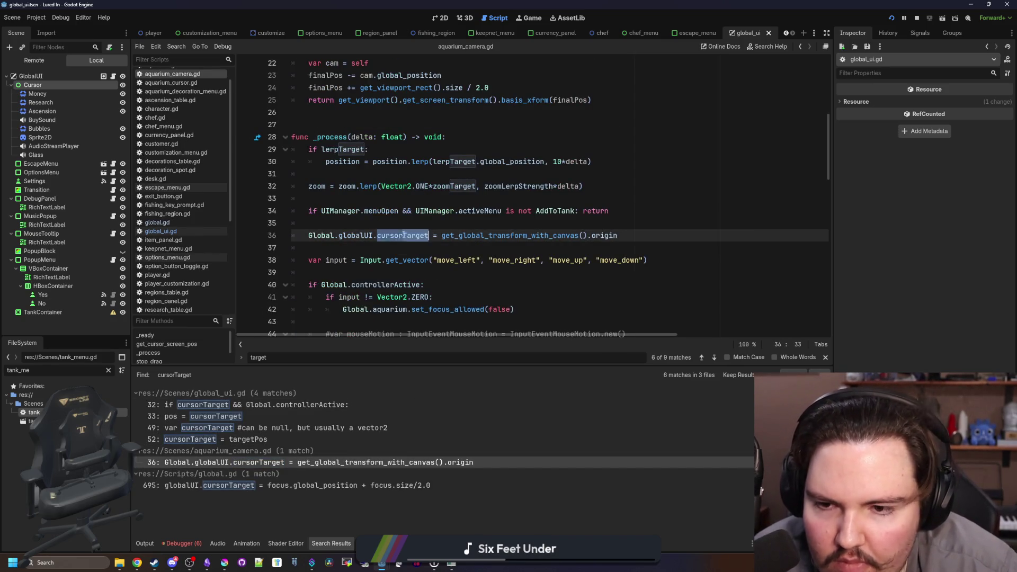
{"action": "left_click_drag", "start_coordinate": [447, 235], "coordinate": [376, 235]}
{"action": "key", "text": "BackSpace"}
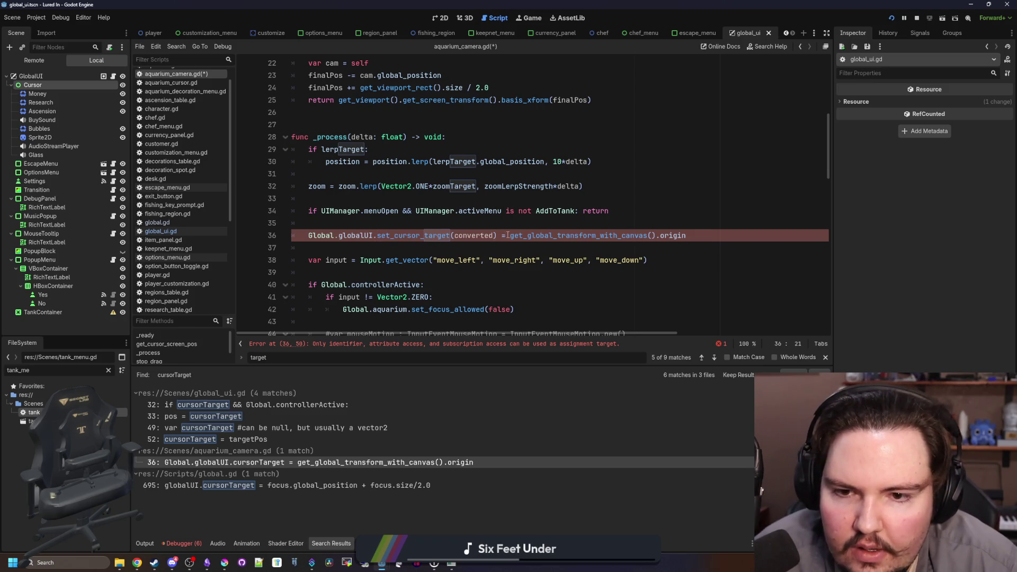
{"action": "left_click_drag", "start_coordinate": [508, 235], "coordinate": [454, 235]}
{"action": "key", "text": "BackSpace"}
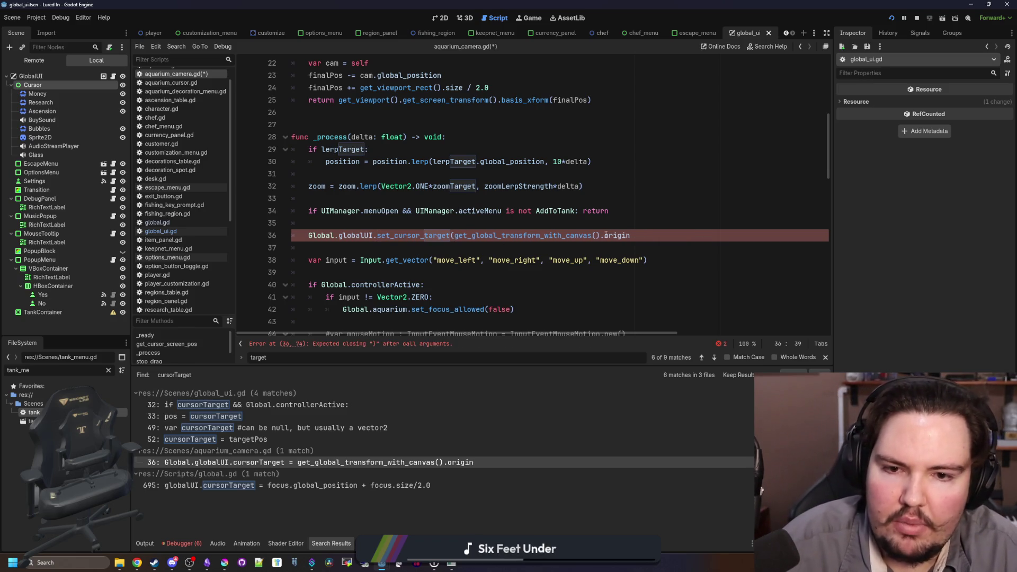
{"action": "left_click", "coordinate": [643, 234]}
{"action": "type", "text": ")"}
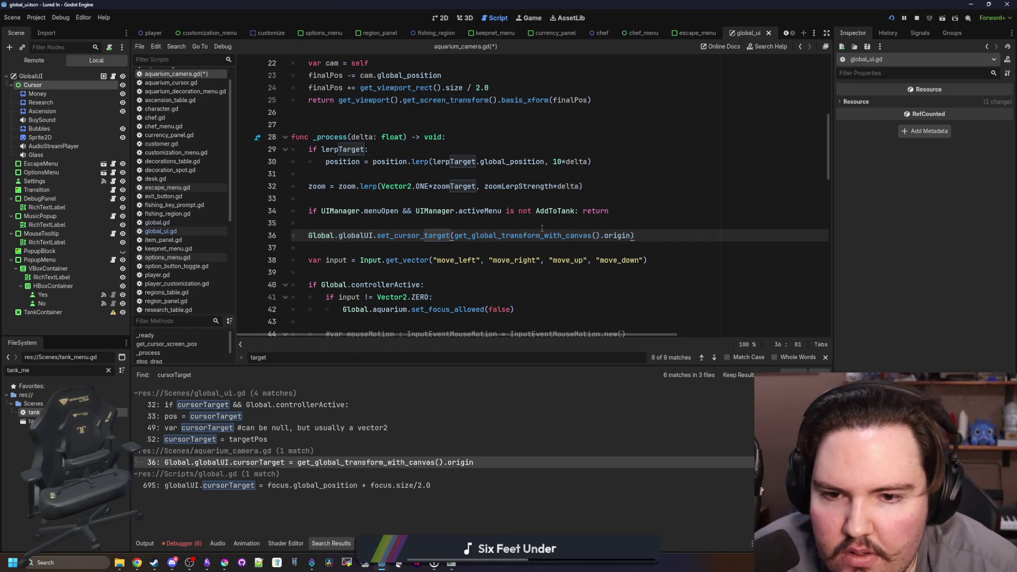
Check set_cursor_target's definition, then save aquarium_camera.gd
{"action": "left_click", "coordinate": [416, 238], "text": "ctrl"}
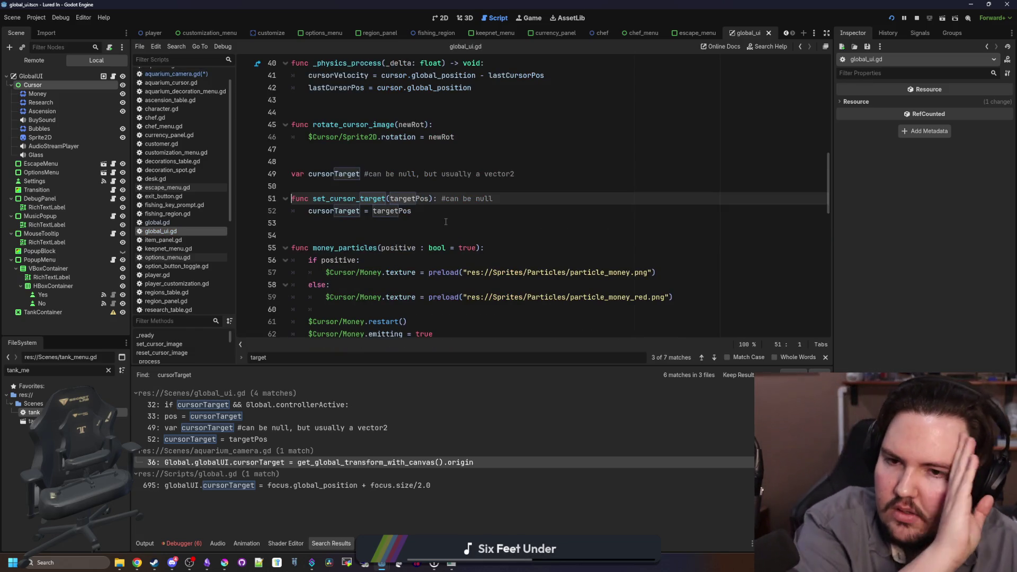
{"action": "key", "text": "alt+Left"}
{"action": "key", "text": "alt+Left"}
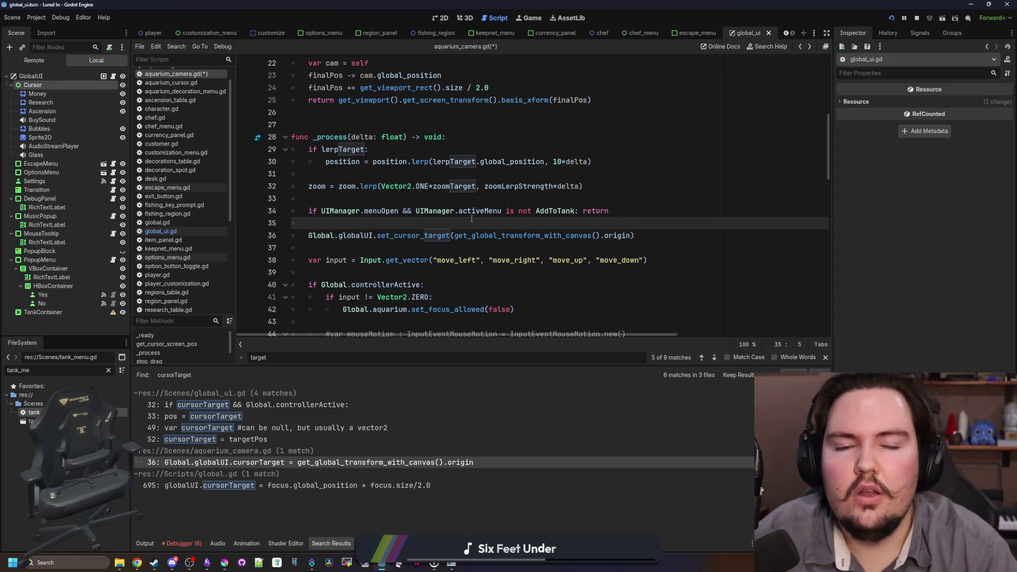
{"action": "mouse_move", "coordinate": [494, 234]}
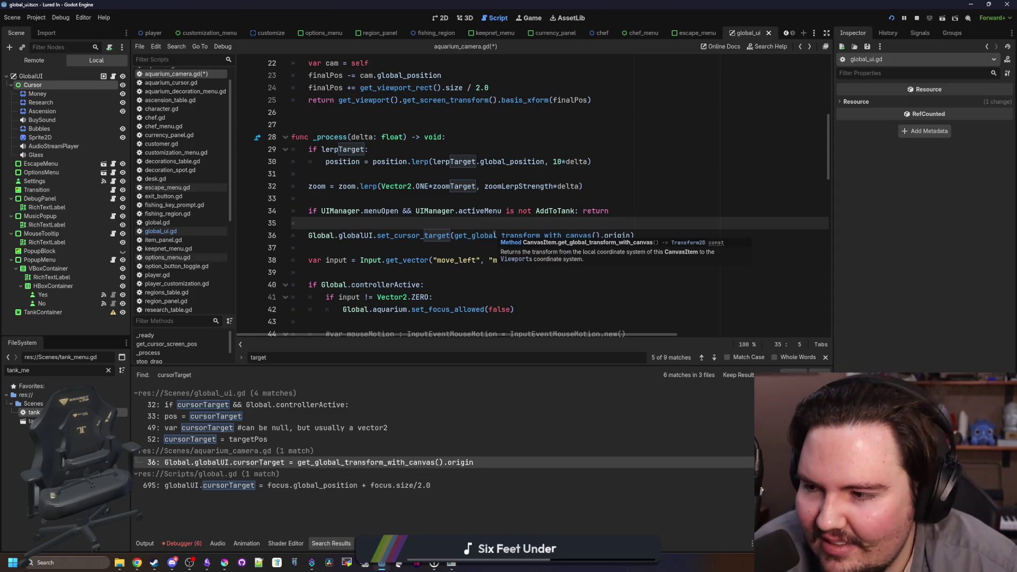
{"action": "left_click_drag", "start_coordinate": [634, 235], "coordinate": [309, 235]}
{"action": "key", "text": "ctrl+c"}
{"action": "left_click", "coordinate": [342, 224]}
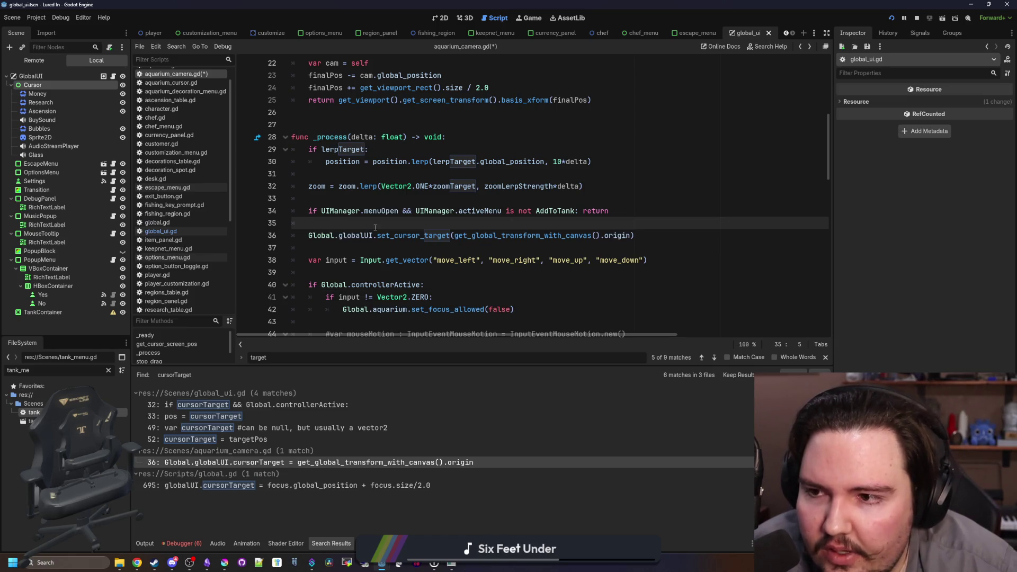
{"action": "key", "text": "ctrl+s"}
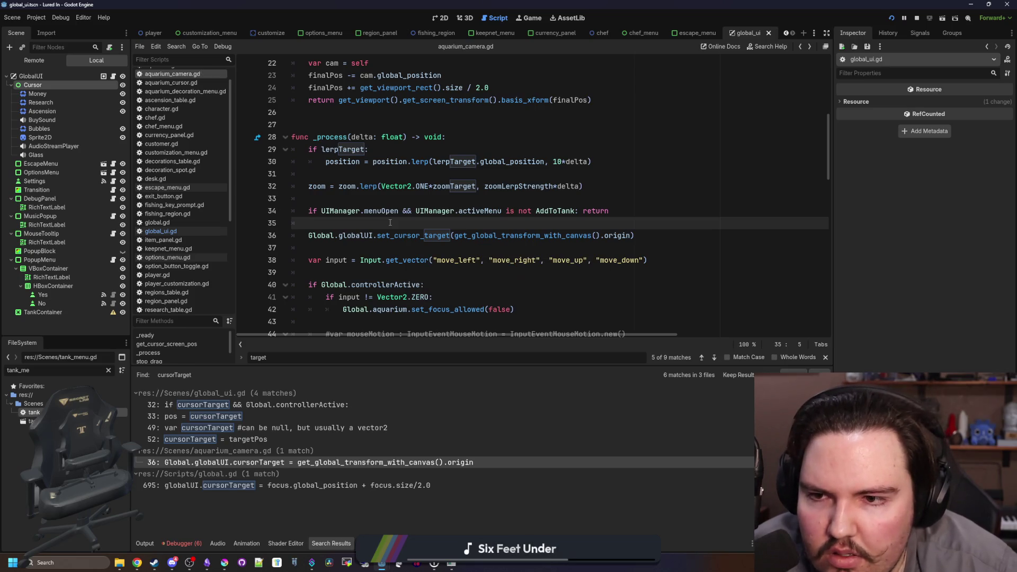
{"action": "left_click", "coordinate": [277, 486]}
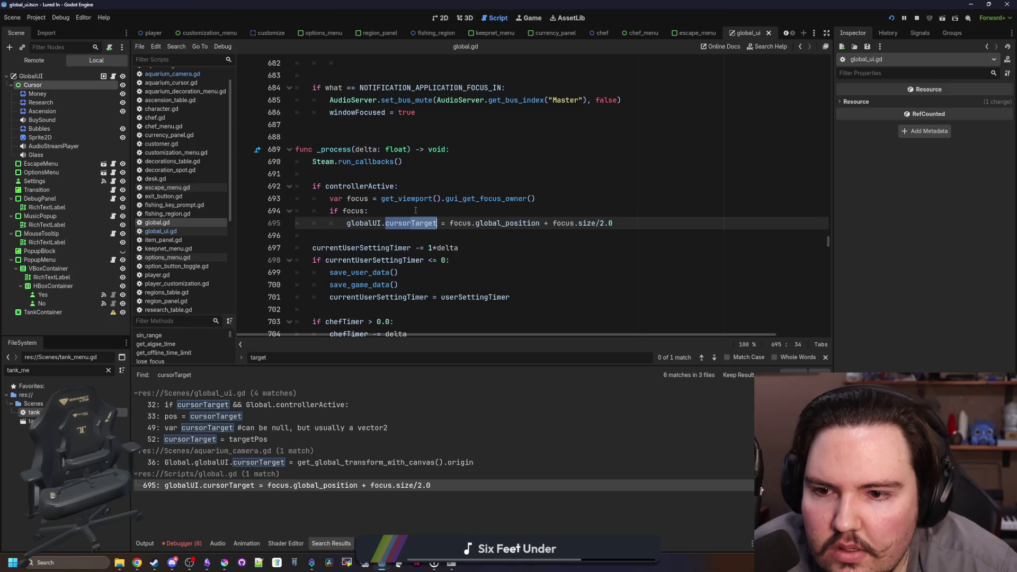
Make global.gd line 695 call globalUI.set_cursor_target(focus.global_position + focus.size/2.0)
{"action": "key", "text": "ctrl+shift+Return"}
{"action": "key", "text": "ctrl+v"}
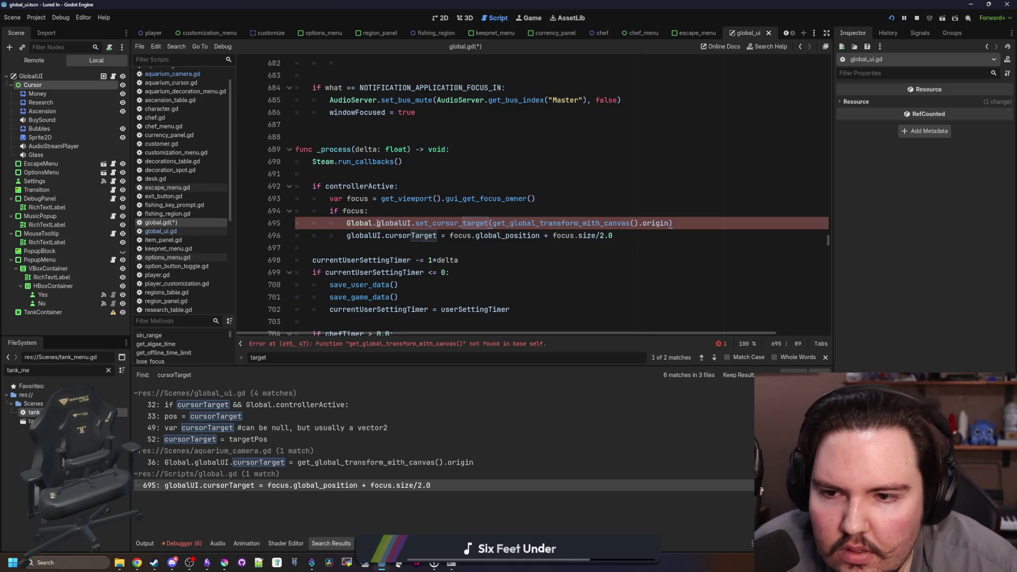
{"action": "key", "text": "Delete"}
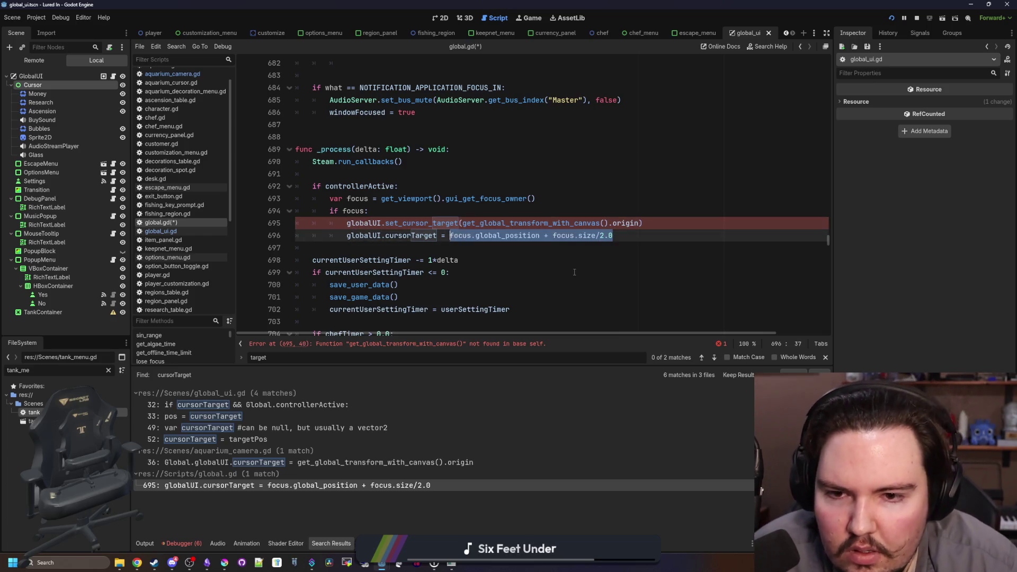
{"action": "left_click", "coordinate": [622, 239]}
{"action": "left_click_drag", "start_coordinate": [621, 239], "coordinate": [448, 235]}
{"action": "key", "text": "ctrl+c"}
{"action": "key", "text": "BackSpace"}
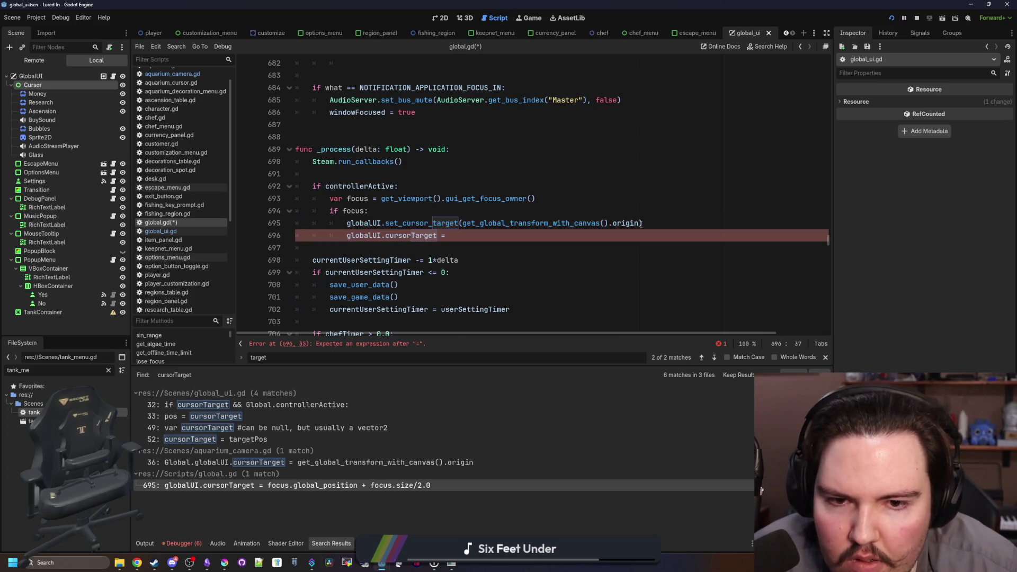
{"action": "left_click_drag", "start_coordinate": [642, 223], "coordinate": [459, 228]}
{"action": "key", "text": "ctrl+v"}
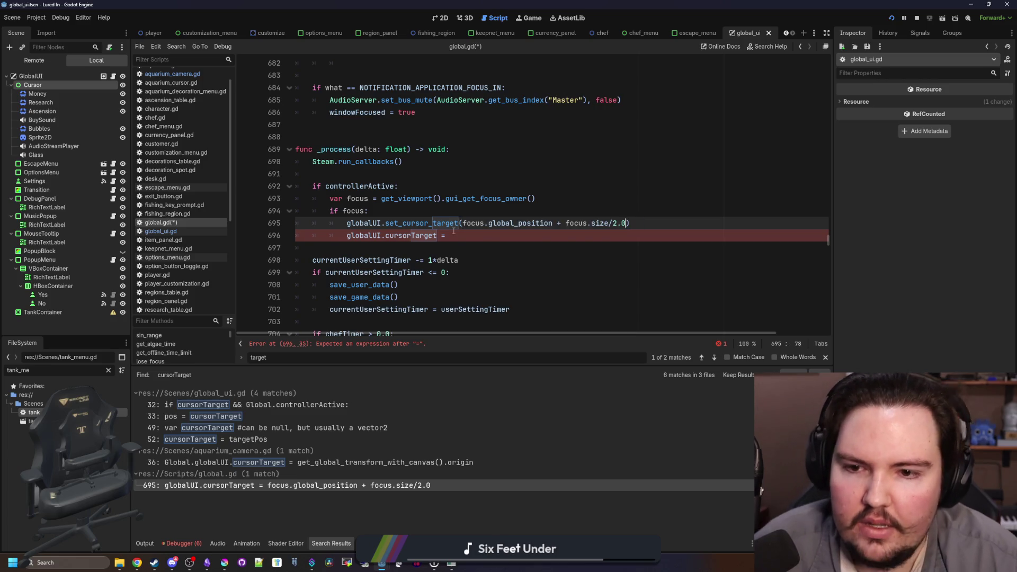
Delete the old cursorTarget assignment line, save, and run the game
{"action": "key", "text": "shift+Down"}
{"action": "key", "text": "BackSpace"}
{"action": "left_click", "coordinate": [406, 208]}
{"action": "key", "text": "ctrl+s"}
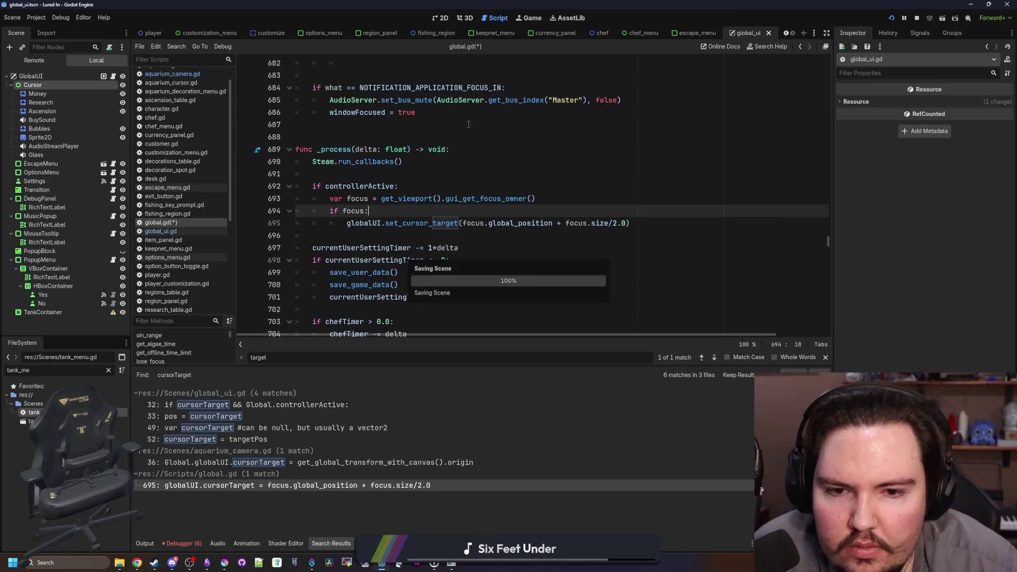
{"action": "left_click", "coordinate": [540, 17]}
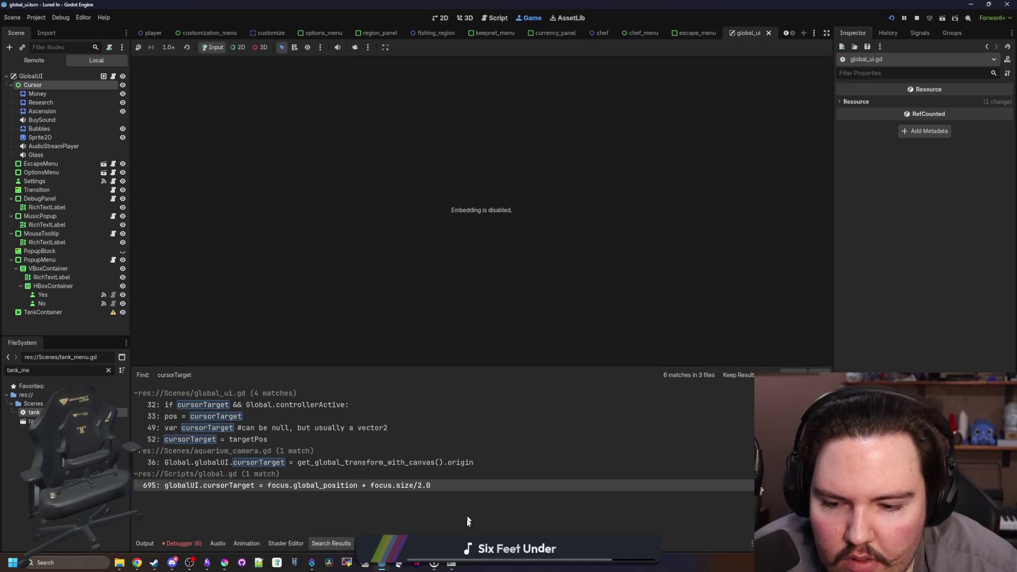
Maximize the game window and dismiss the Fish Tank 1 panel and rug edit options
{"action": "left_click", "coordinate": [453, 565]}
{"action": "double_click", "coordinate": [533, 399]}
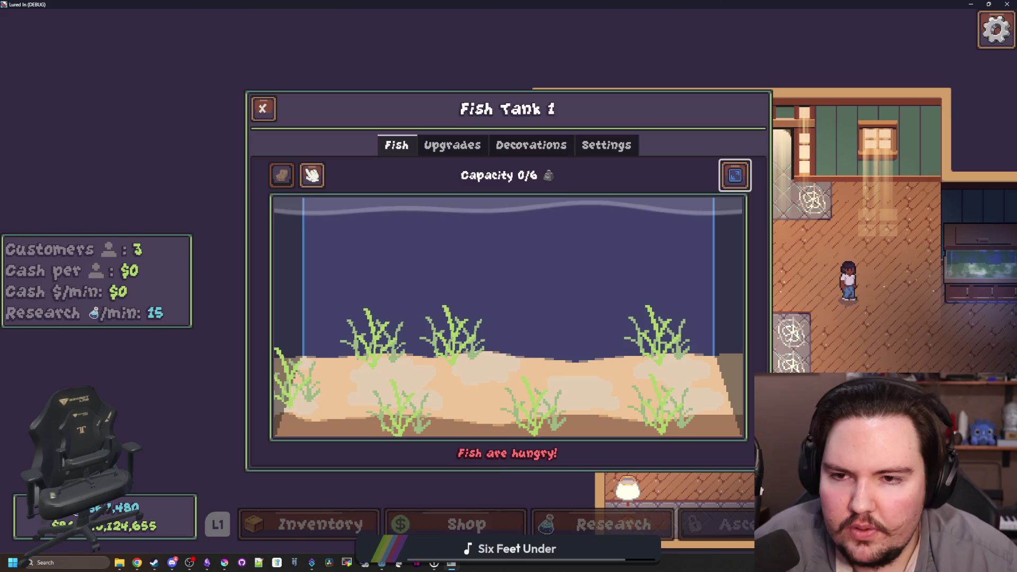
{"action": "key", "text": "Escape"}
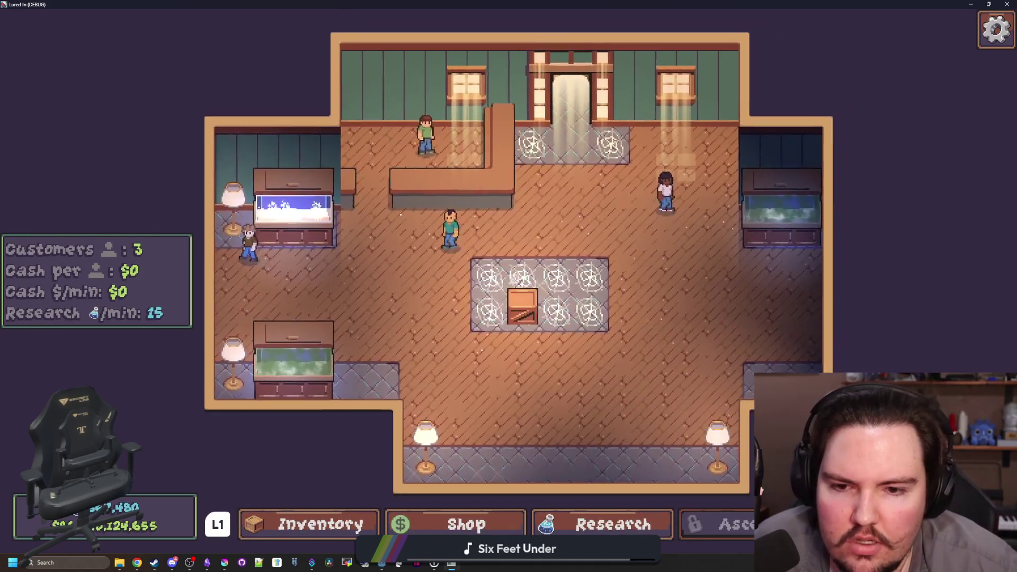
{"action": "left_click", "coordinate": [503, 296]}
{"action": "key", "text": "Escape"}
Buy the free Trash Bags decoration from the shop without placing it in a tank
{"action": "key", "text": "Right"}
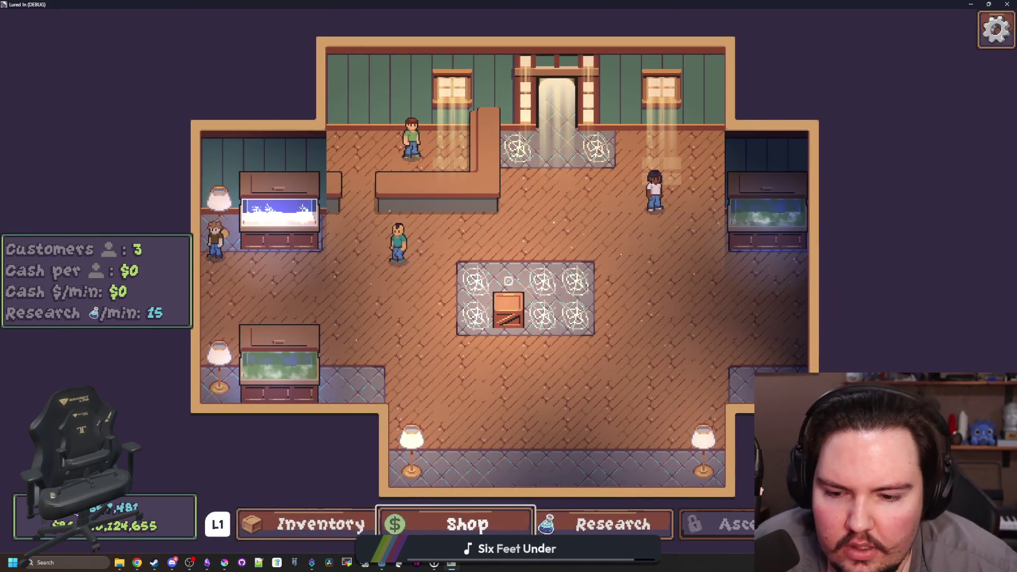
{"action": "key", "text": "Return"}
{"action": "key", "text": "Return"}
{"action": "key", "text": "Escape"}
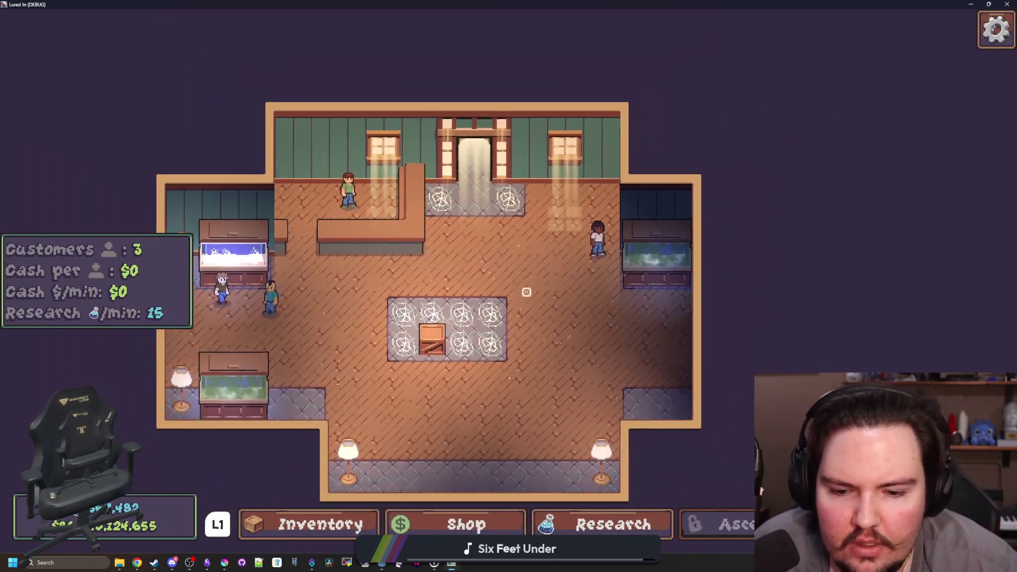
{"action": "key", "text": "Return"}
{"action": "key", "text": "Down"}
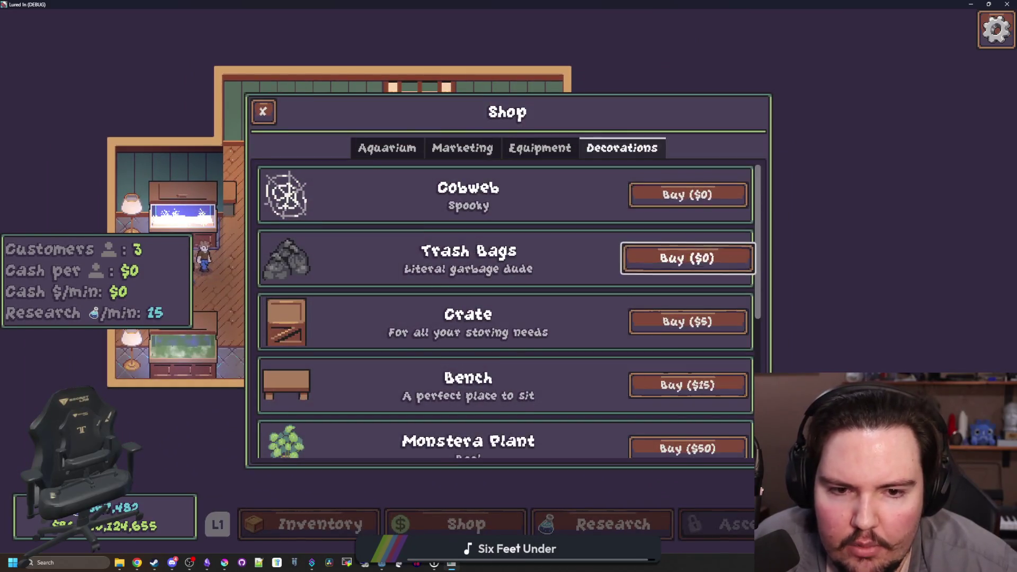
{"action": "key", "text": "Return"}
{"action": "key", "text": "Escape"}
Buy the Researcher upgrade from the shop's Aquarium upgrades page
{"action": "key", "text": "Return"}
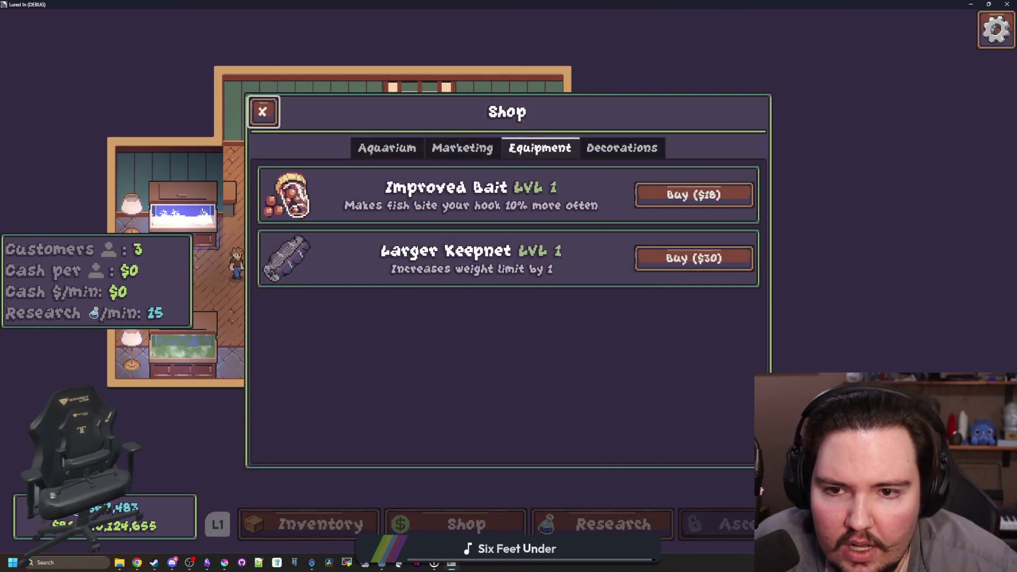
{"action": "key", "text": "Left"}
{"action": "key", "text": "Left"}
{"action": "key", "text": "Down"}
{"action": "key", "text": "Down"}
{"action": "key", "text": "Return"}
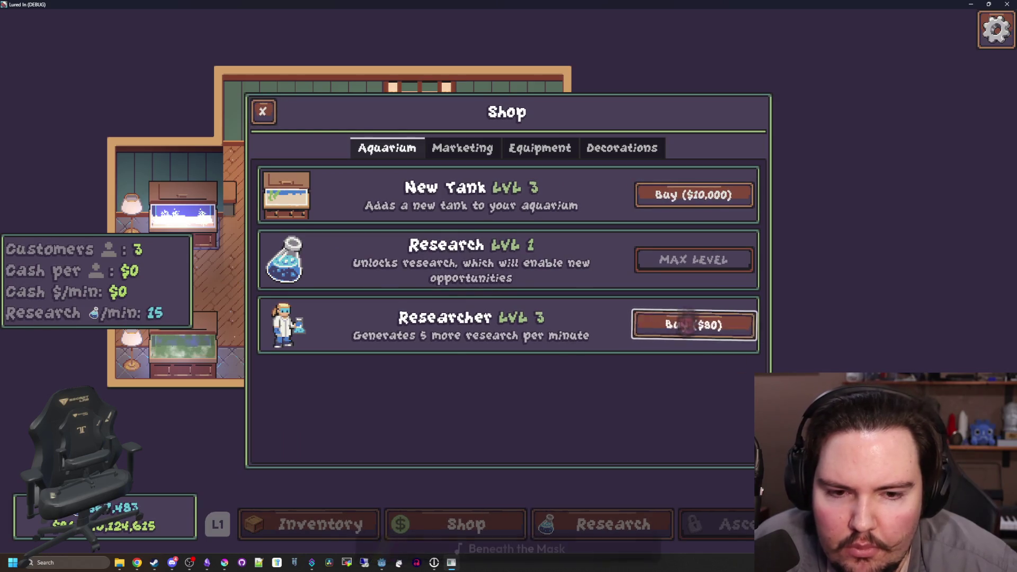
{"action": "key", "text": "Escape"}
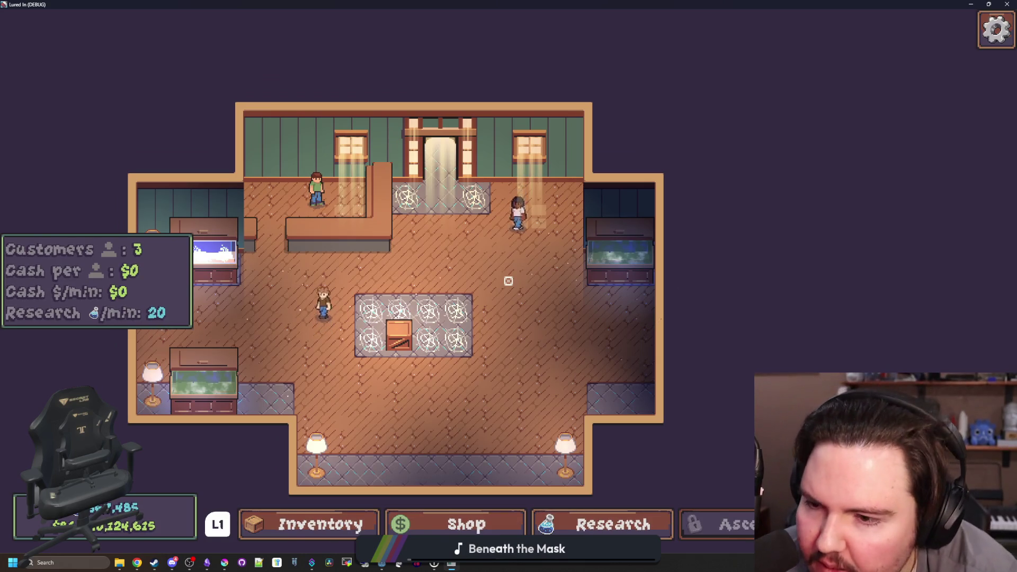
Unlock the Fish Food, Weather Station and Marketing research
{"action": "key", "text": "Down"}
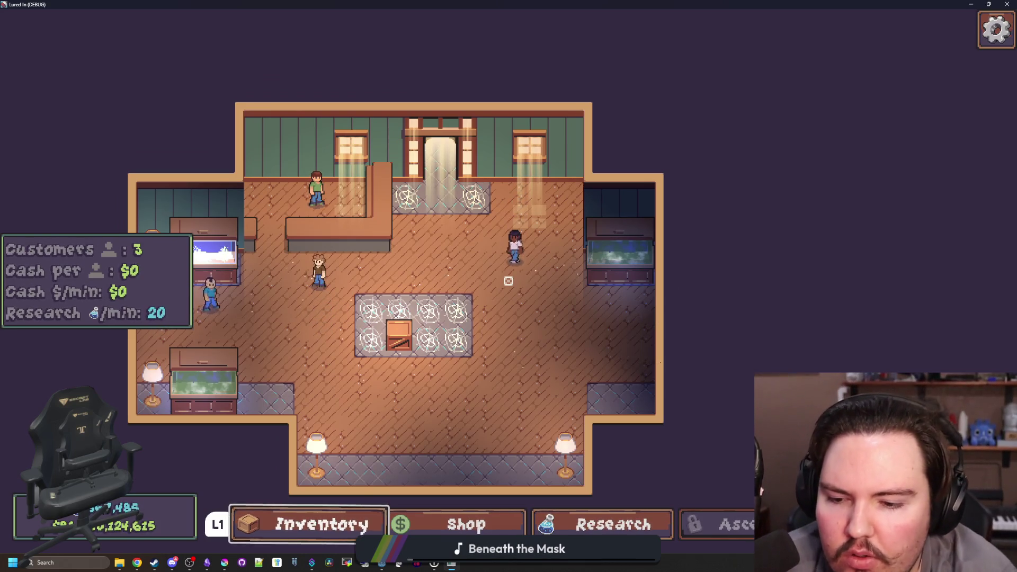
{"action": "key", "text": "Right"}
{"action": "key", "text": "Right"}
{"action": "key", "text": "Return"}
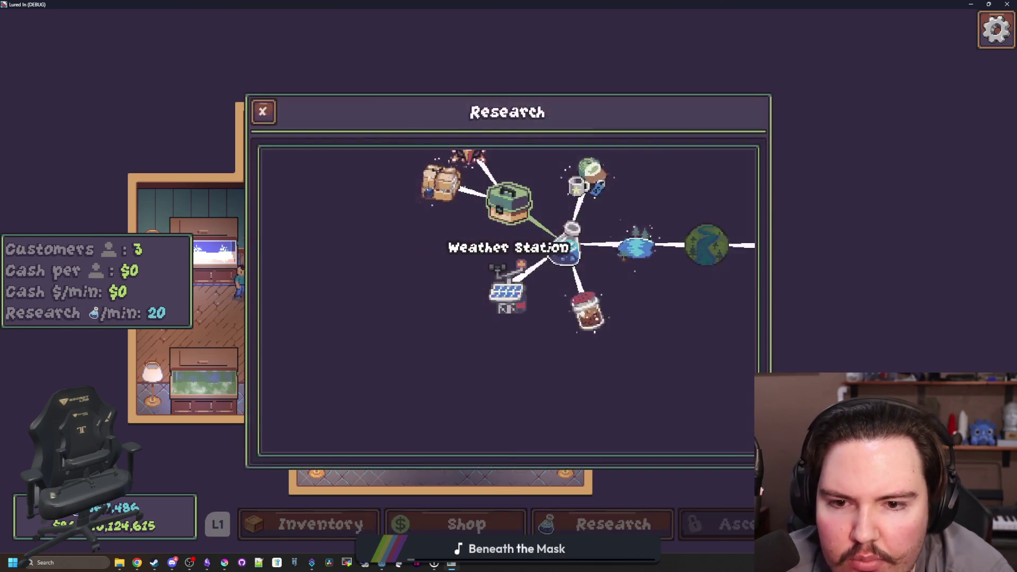
{"action": "key", "text": "Down"}
{"action": "key", "text": "Down"}
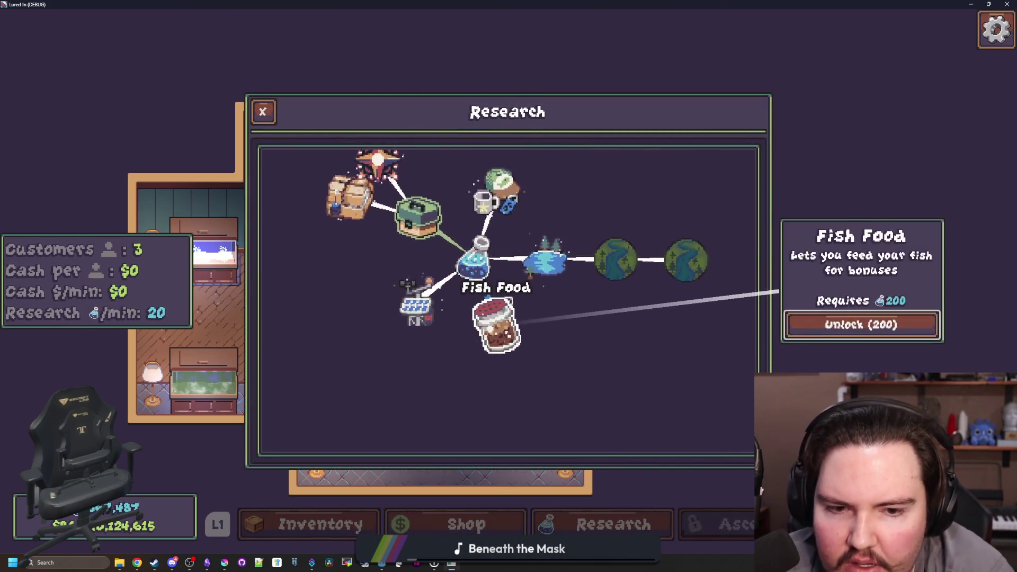
{"action": "key", "text": "Return"}
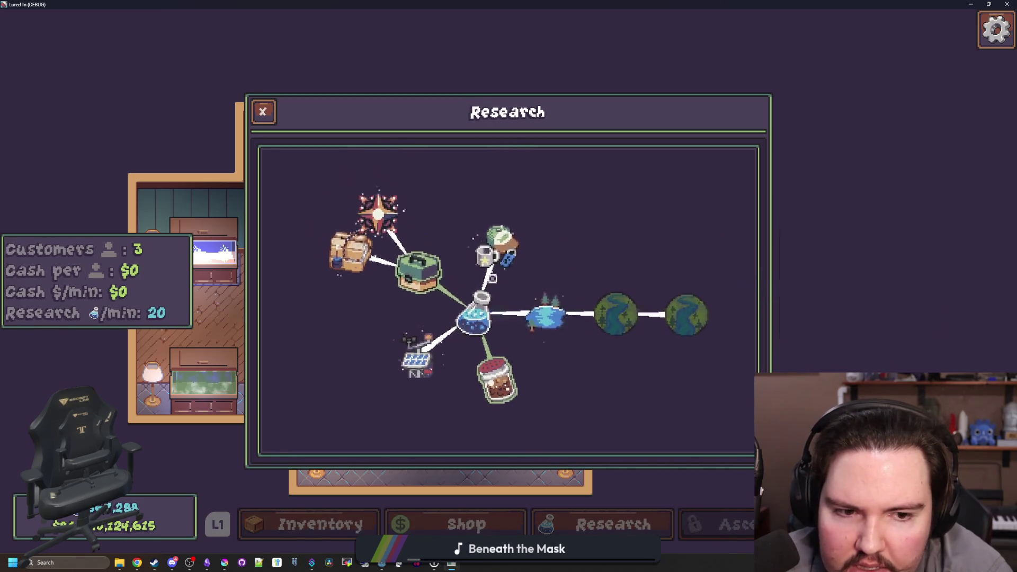
{"action": "mouse_move", "coordinate": [507, 301]}
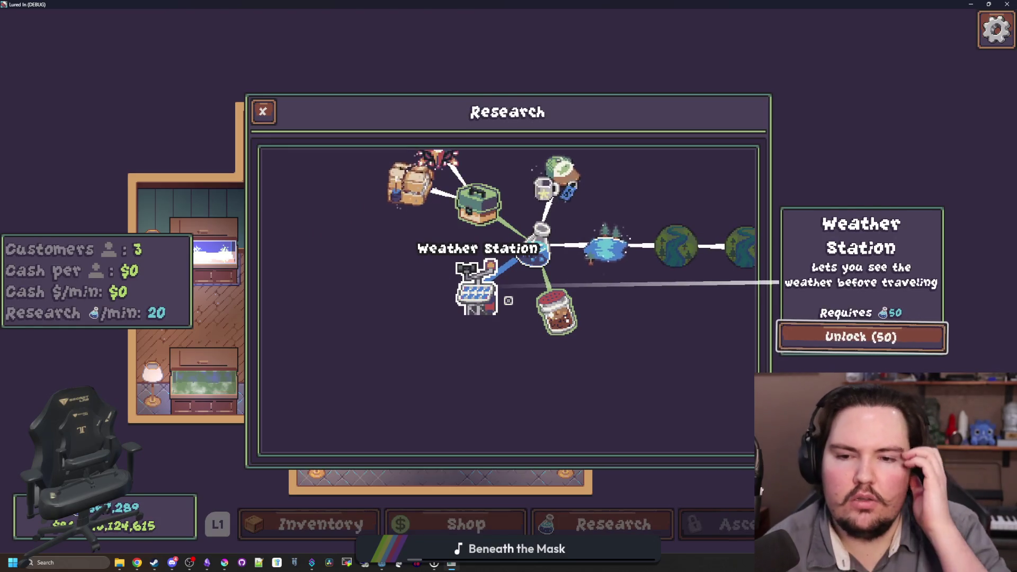
{"action": "key", "text": "Return"}
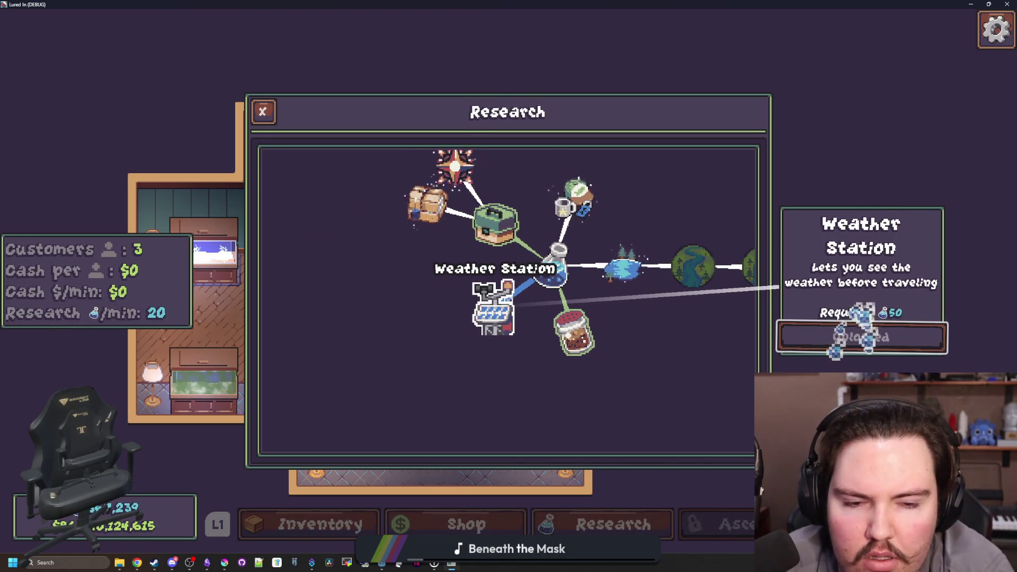
{"action": "key", "text": "Up"}
{"action": "key", "text": "Return"}
{"action": "key", "text": "Escape"}
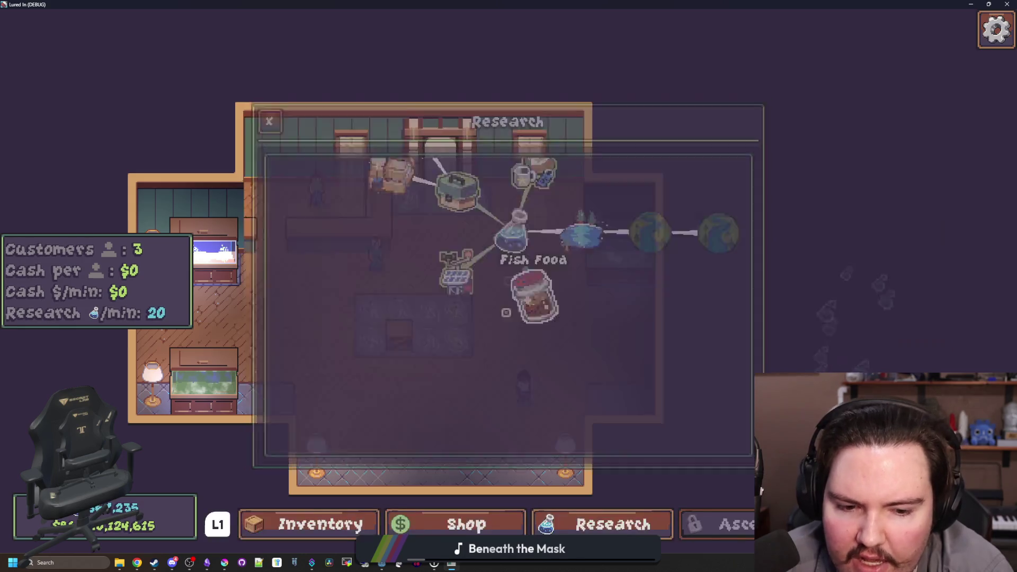
Travel to the Pond for $0 and return to the shop
{"action": "key", "text": "t"}
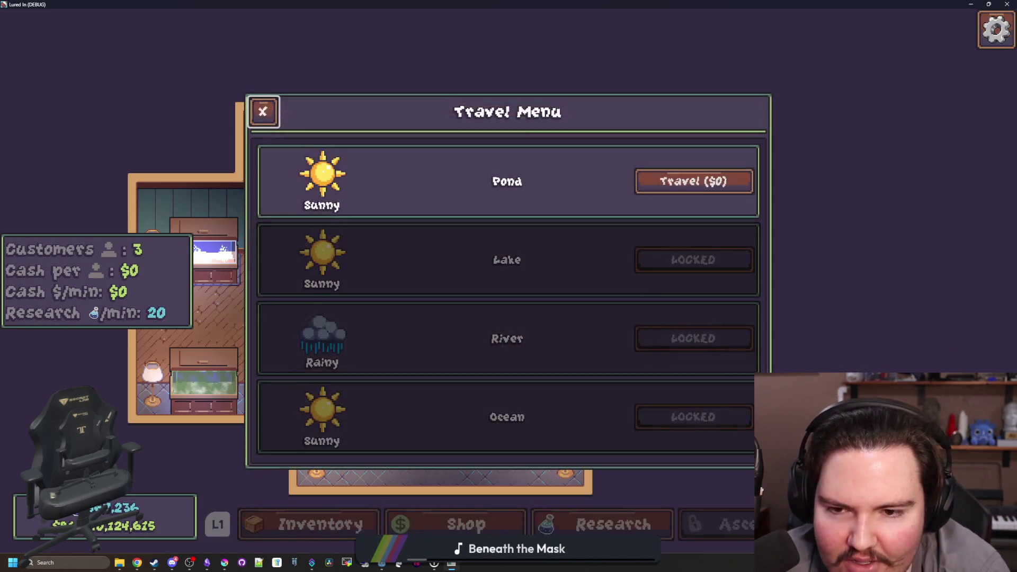
{"action": "key", "text": "Return"}
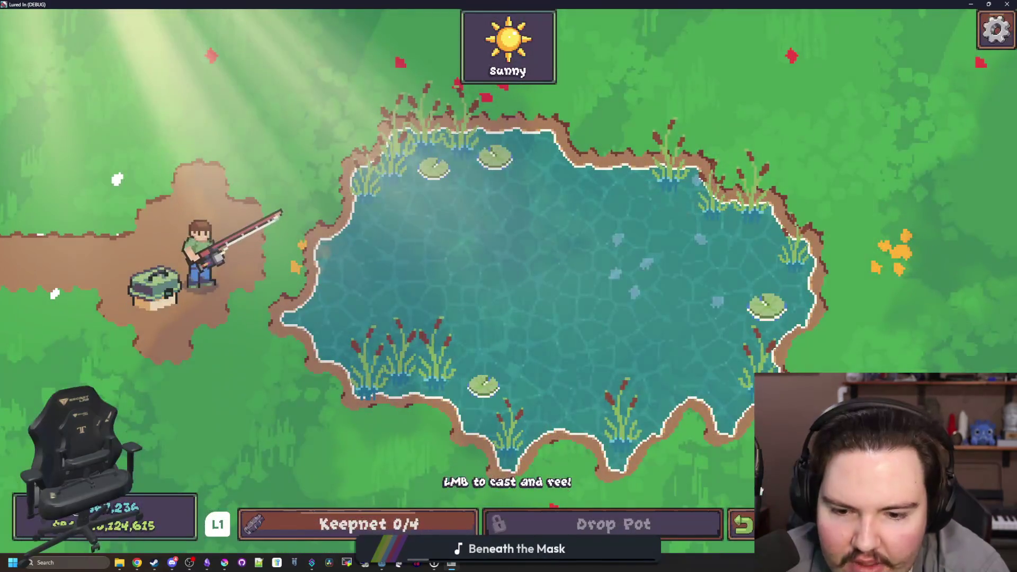
{"action": "key", "text": "Escape"}
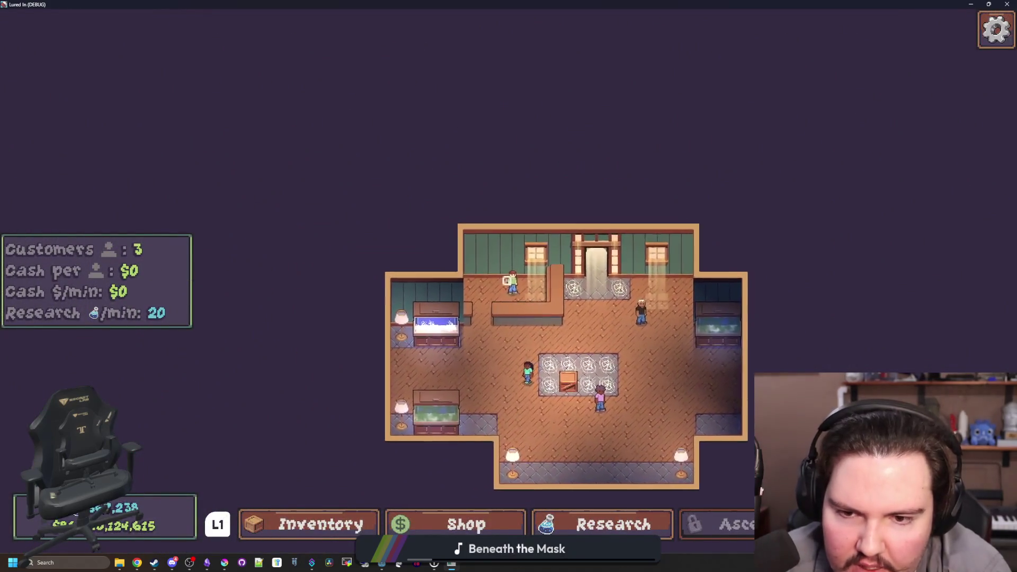
Browse the appearance editor, quit the game with F8, and bring up the notes window
{"action": "key", "text": "e"}
{"action": "key", "text": "Down"}
{"action": "key", "text": "Down"}
{"action": "key", "text": "Escape"}
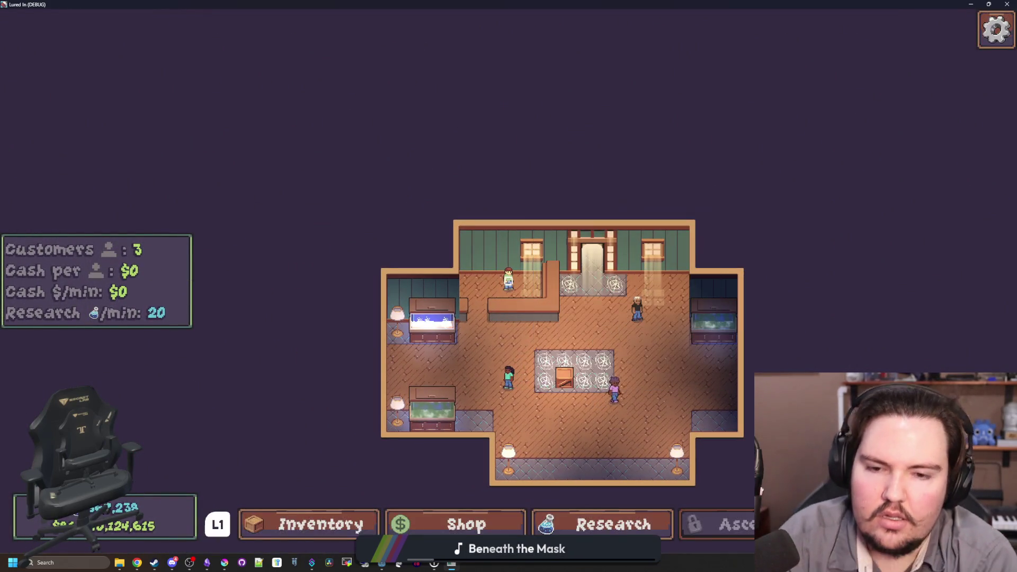
{"action": "key", "text": "super"}
{"action": "key", "text": "F8"}
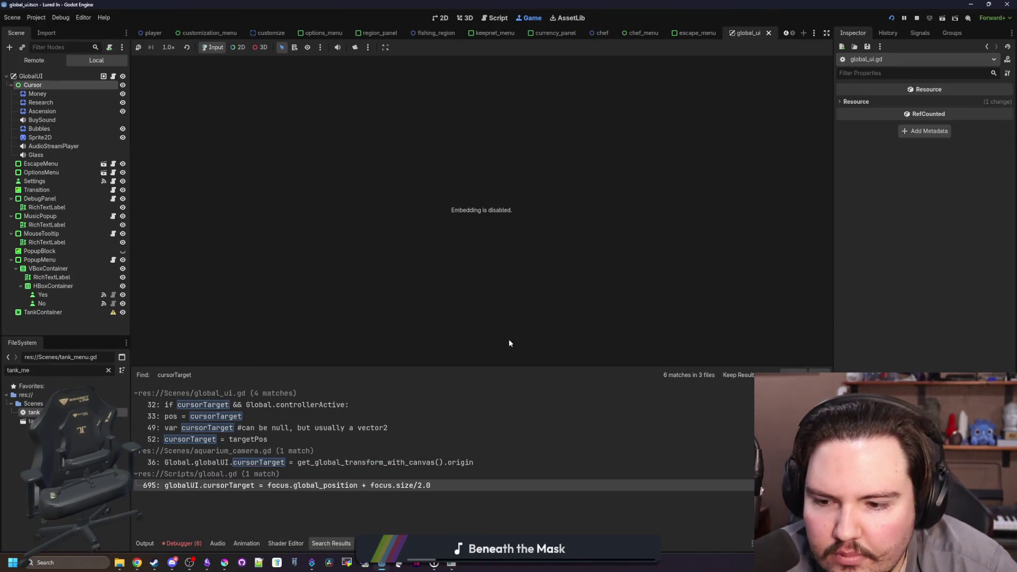
{"action": "left_click_drag", "start_coordinate": [322, 498], "coordinate": [320, 1]}
Start a new changelog line 228 for the cursor-particles-on-controller fix
{"action": "scroll", "coordinate": [630, 305], "scroll_direction": "up", "scroll_amount": 5}
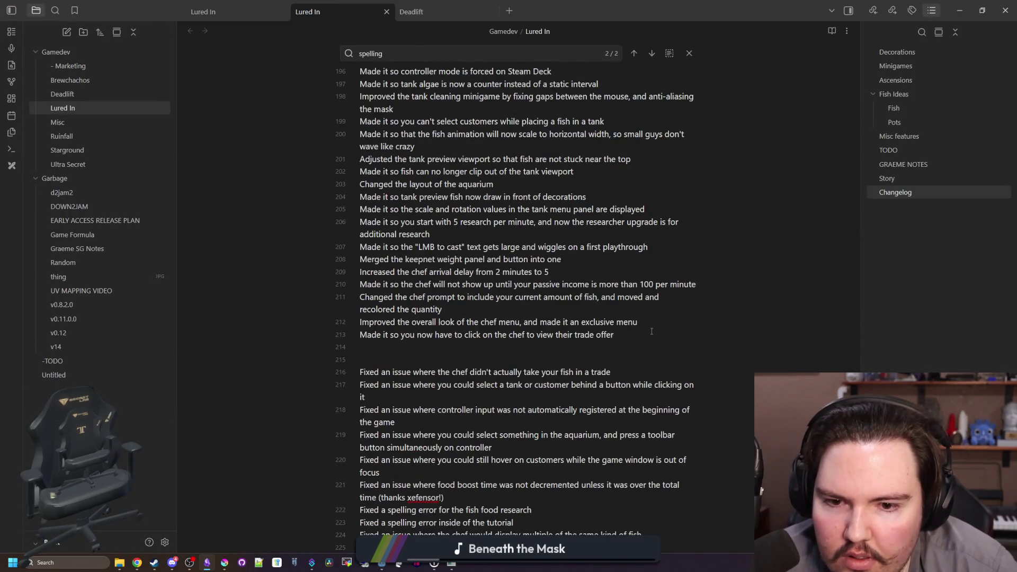
{"action": "scroll", "coordinate": [652, 331], "scroll_direction": "down", "scroll_amount": 5}
{"action": "key", "text": "Return"}
{"action": "type", "text": "Fi"}
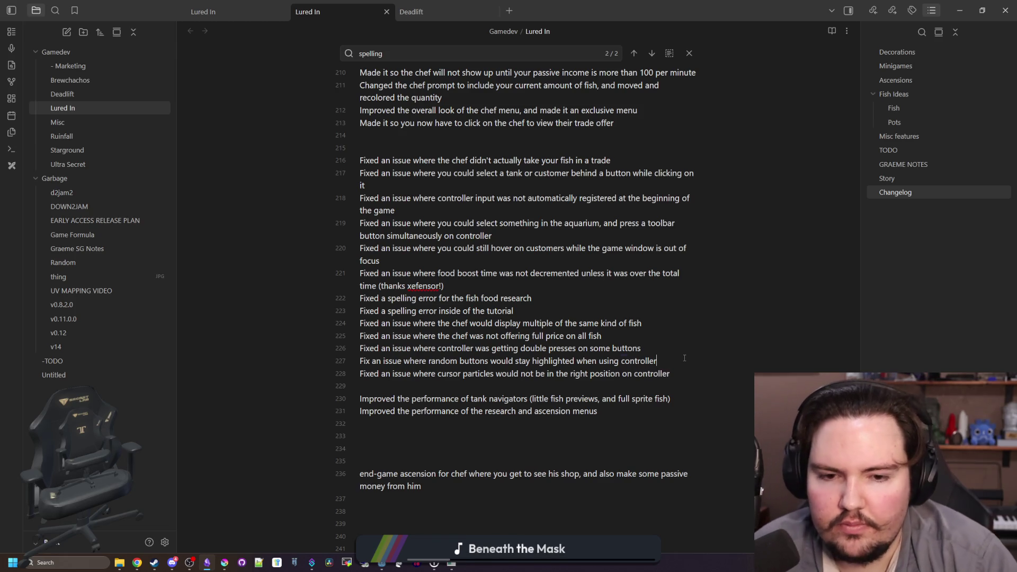
Move the Obsidian notes window up and maximize it to fill the screen
{"action": "key", "text": "alt+Tab"}
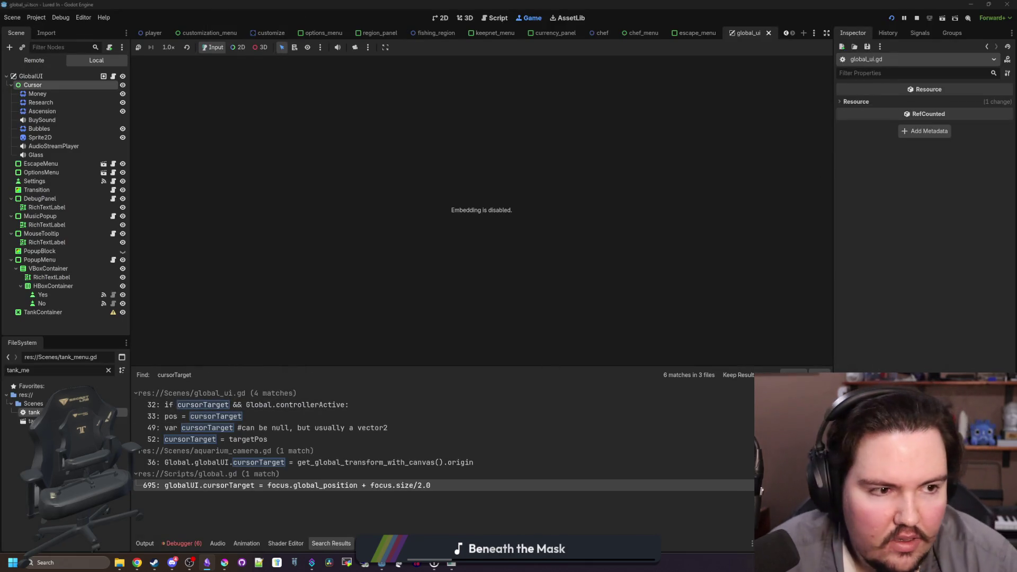
{"action": "key", "text": "alt+Tab"}
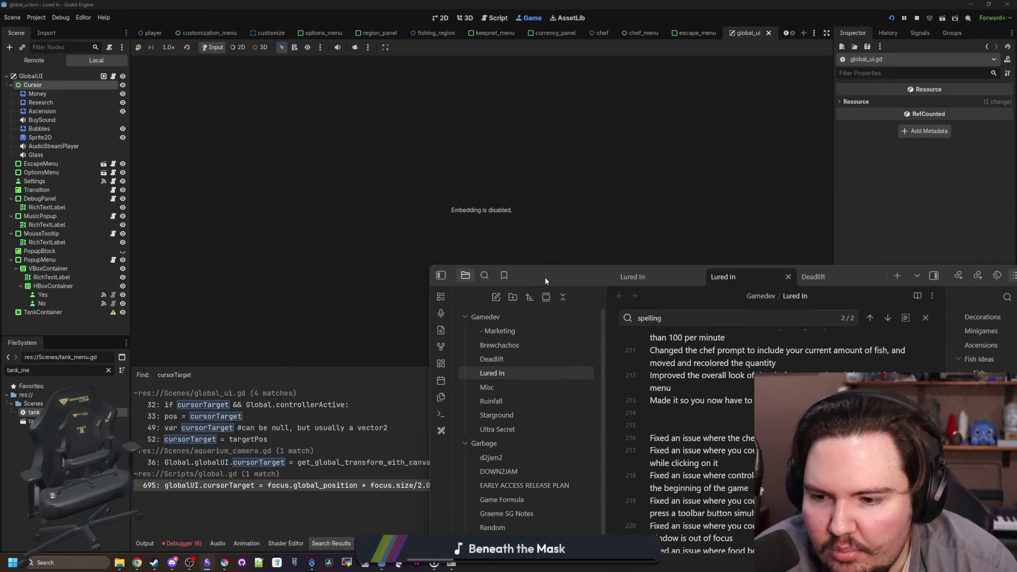
{"action": "left_click_drag", "start_coordinate": [546, 280], "coordinate": [560, 198]}
{"action": "double_click", "coordinate": [560, 198]}
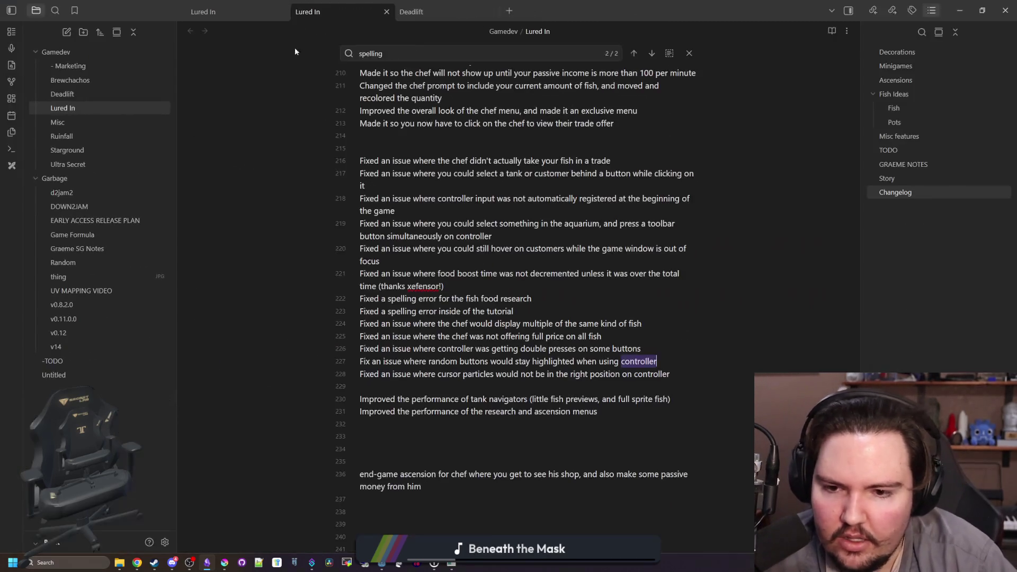
Tick off the chef money-threshold item on line 111 of the checklist
{"action": "scroll", "coordinate": [569, 294], "scroll_direction": "up", "scroll_amount": 20}
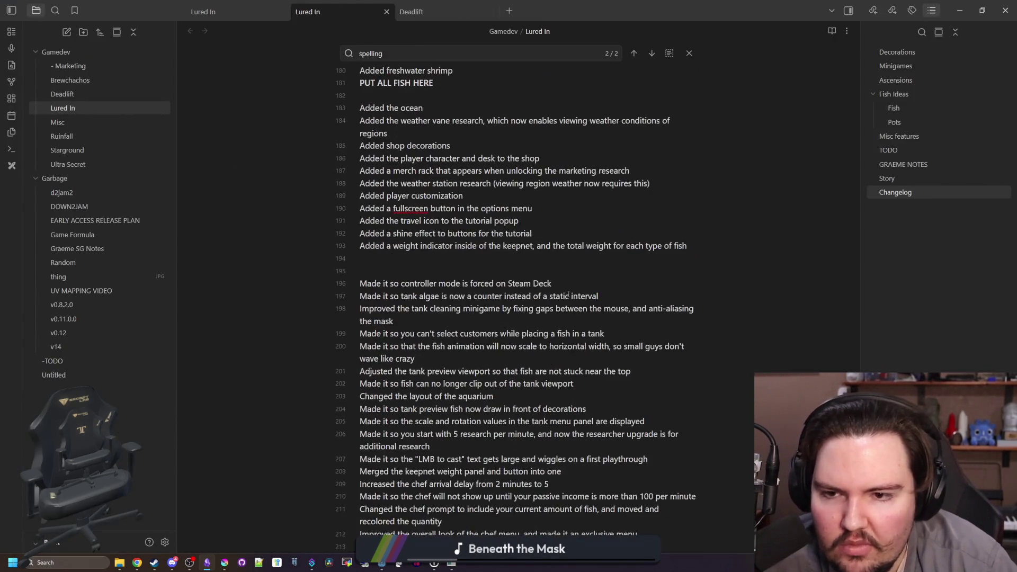
{"action": "scroll", "coordinate": [561, 291], "scroll_direction": "down", "scroll_amount": 12}
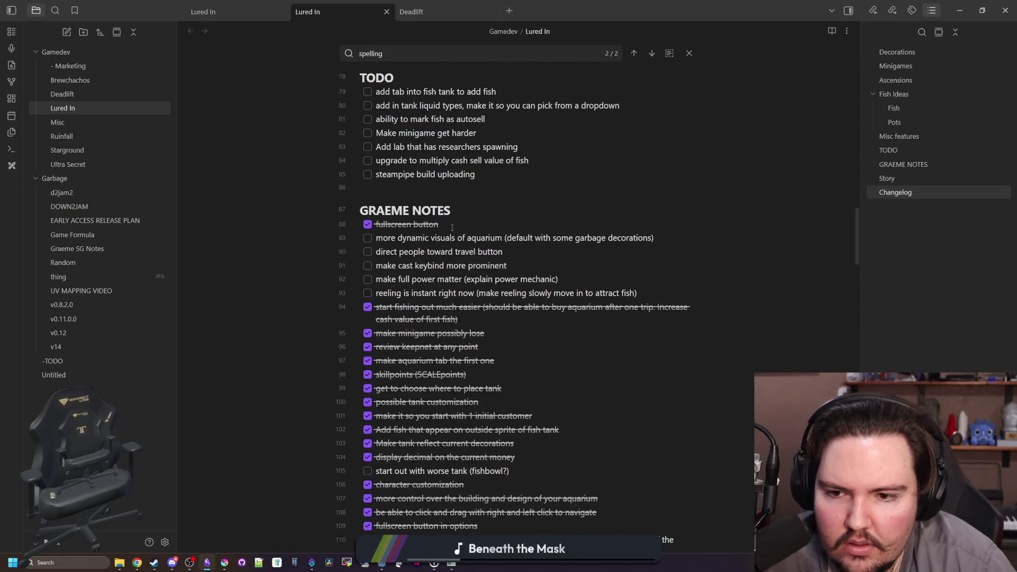
{"action": "scroll", "coordinate": [452, 228], "scroll_direction": "down", "scroll_amount": 20}
{"action": "scroll", "coordinate": [452, 262], "scroll_direction": "down", "scroll_amount": 5}
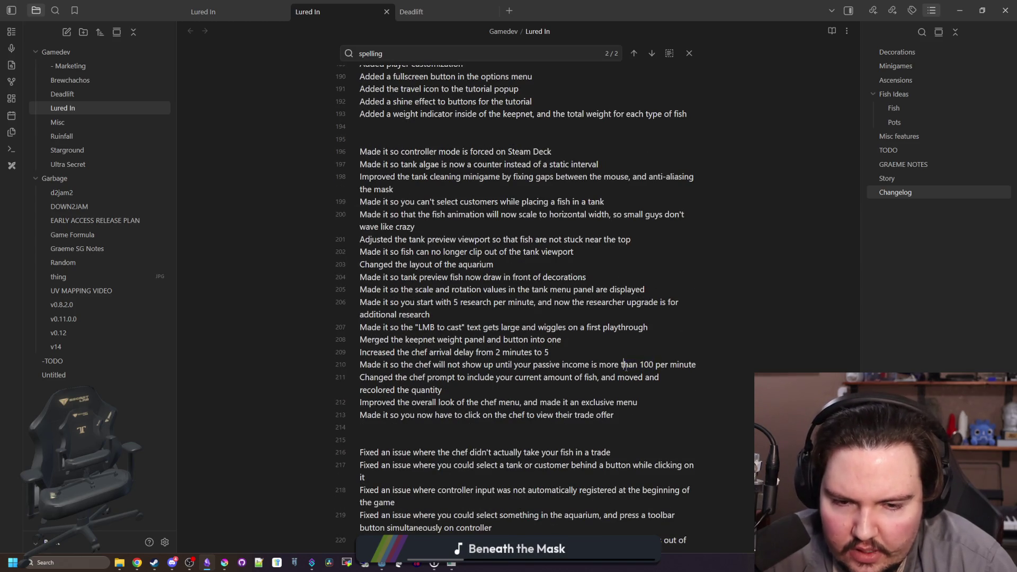
{"action": "scroll", "coordinate": [624, 365], "scroll_direction": "up", "scroll_amount": 20}
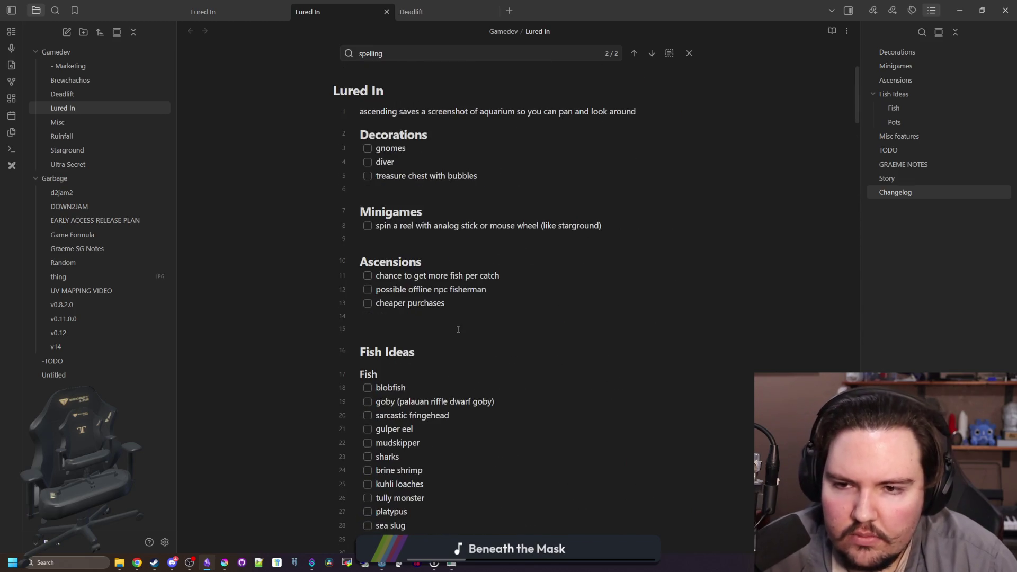
{"action": "scroll", "coordinate": [458, 330], "scroll_direction": "down", "scroll_amount": 4}
{"action": "scroll", "coordinate": [456, 324], "scroll_direction": "up", "scroll_amount": 5}
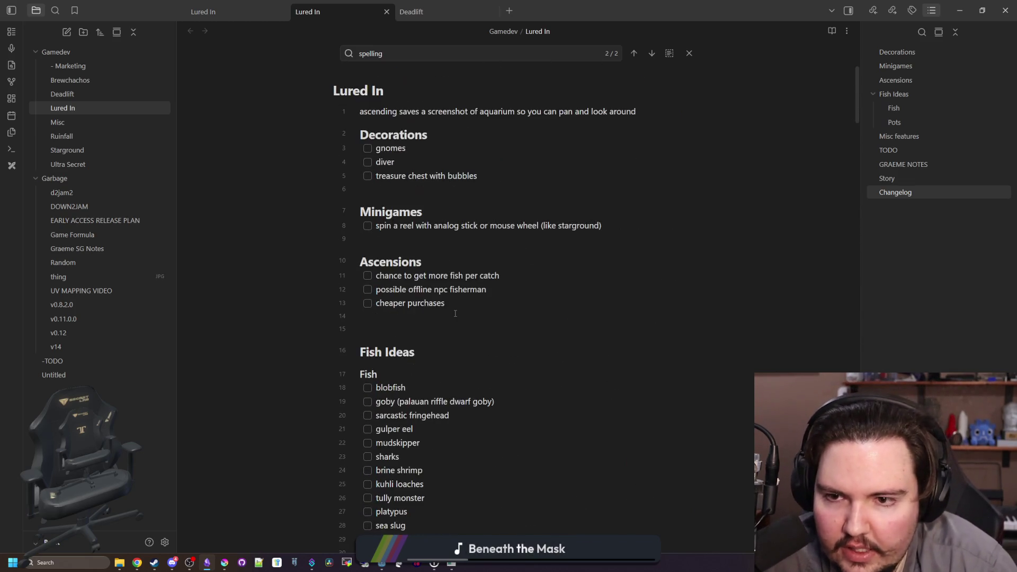
{"action": "scroll", "coordinate": [455, 313], "scroll_direction": "down", "scroll_amount": 15}
{"action": "scroll", "coordinate": [455, 314], "scroll_direction": "down", "scroll_amount": 10}
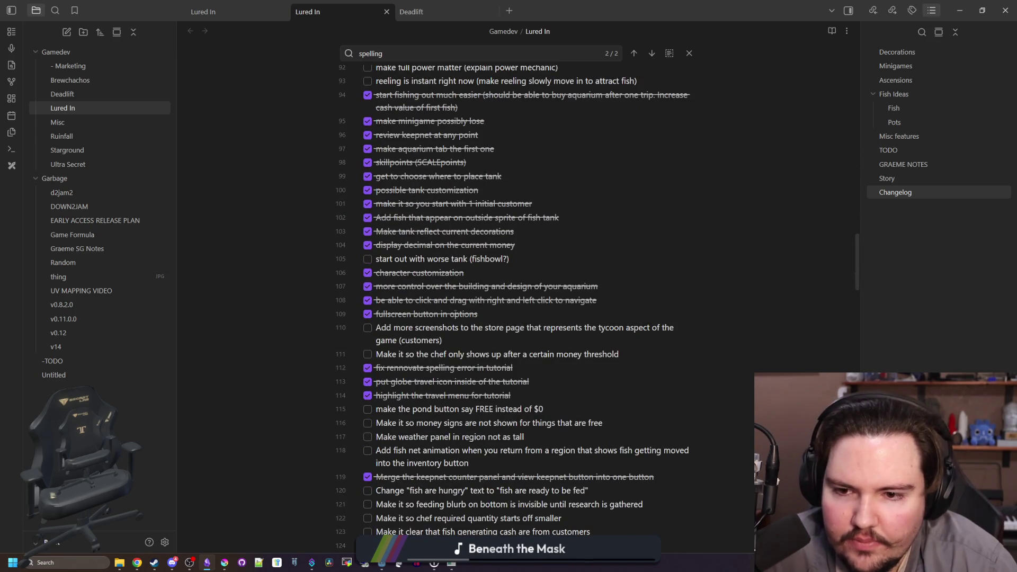
{"action": "left_click", "coordinate": [545, 257]}
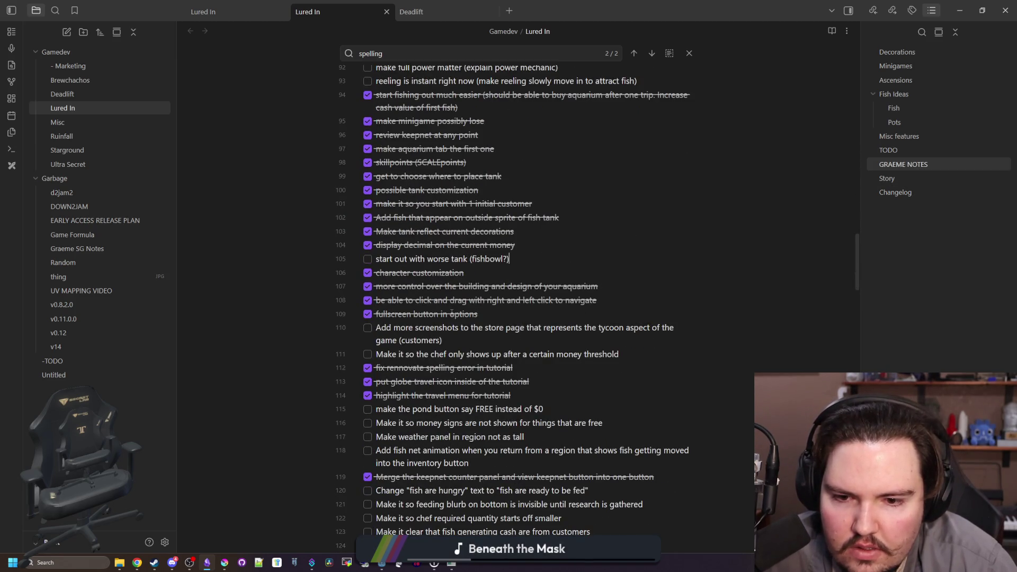
{"action": "scroll", "coordinate": [452, 312], "scroll_direction": "down", "scroll_amount": 1}
{"action": "left_click", "coordinate": [368, 302]}
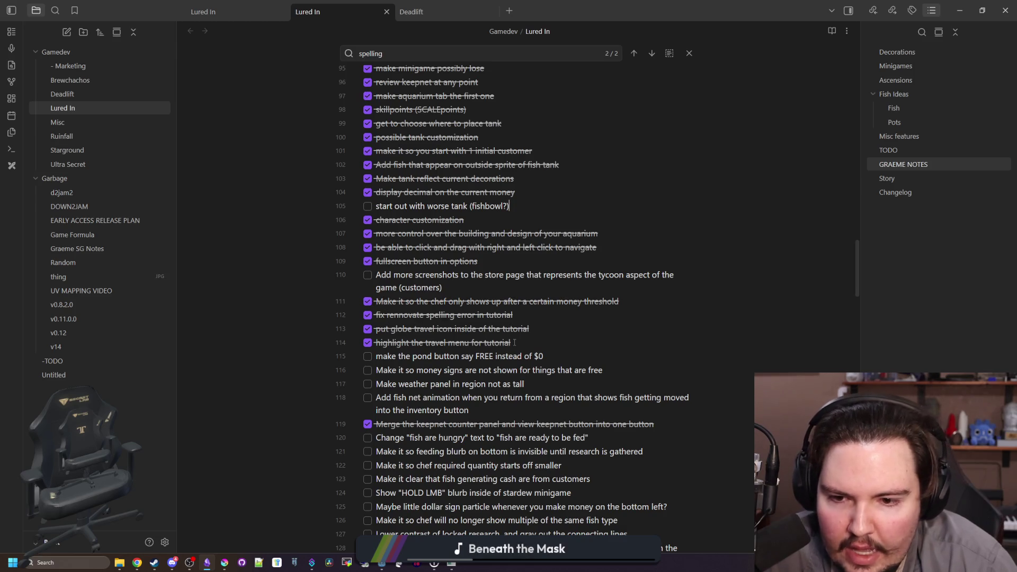
Tick off the chef duplicate fish-type item on line 126
{"action": "scroll", "coordinate": [515, 343], "scroll_direction": "down", "scroll_amount": 1}
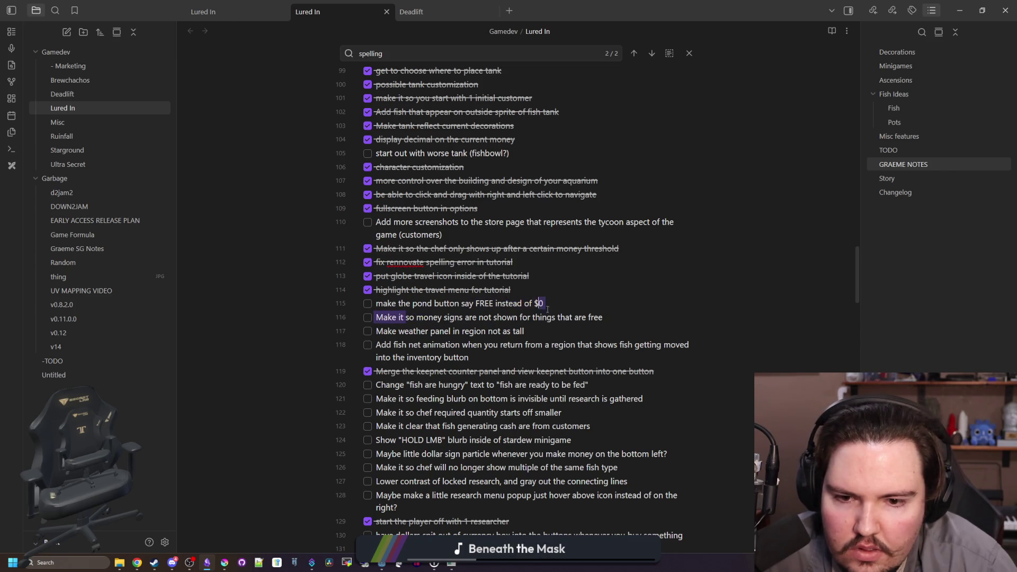
{"action": "left_click", "coordinate": [605, 317]}
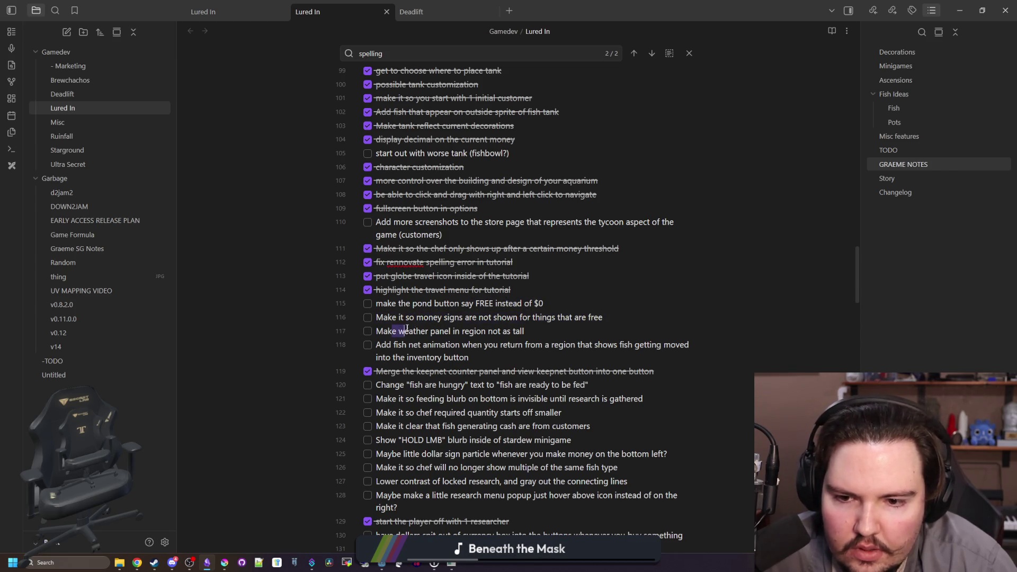
{"action": "left_click_drag", "start_coordinate": [406, 329], "coordinate": [523, 329]}
{"action": "left_click", "coordinate": [543, 329]}
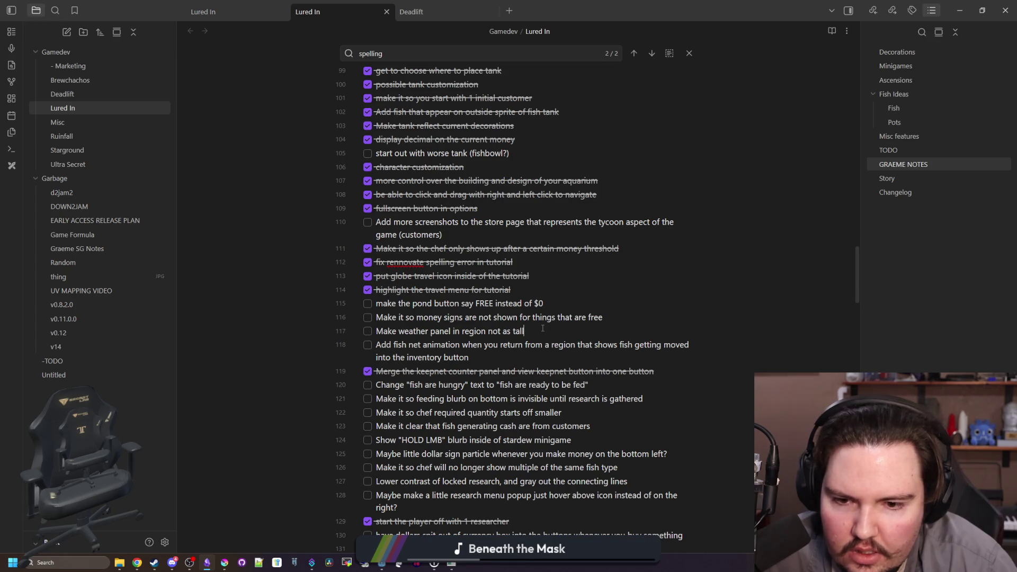
{"action": "scroll", "coordinate": [445, 323], "scroll_direction": "down", "scroll_amount": 1}
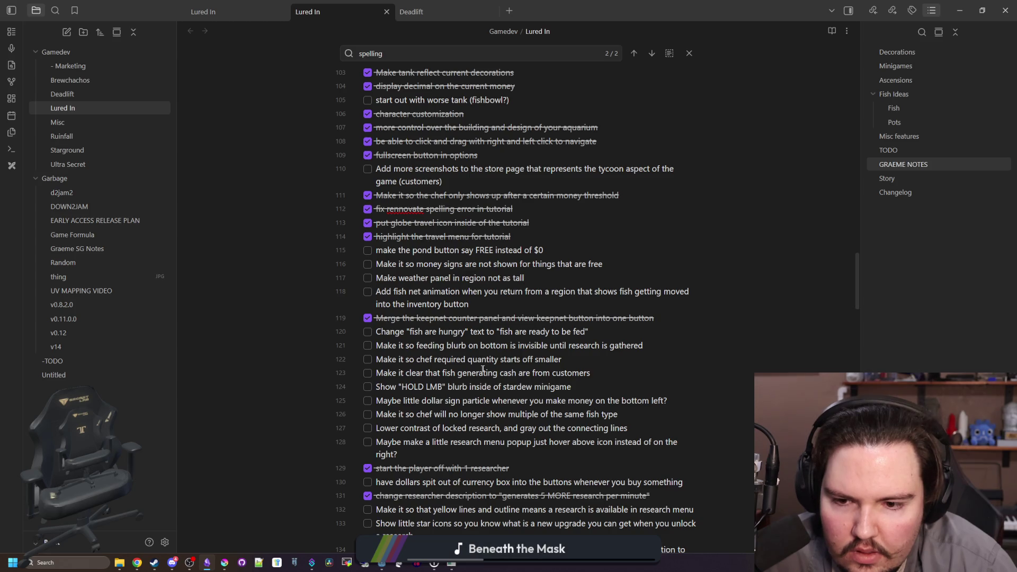
{"action": "left_click_drag", "start_coordinate": [628, 374], "coordinate": [371, 318]}
{"action": "left_click", "coordinate": [498, 355]}
{"action": "scroll", "coordinate": [498, 355], "scroll_direction": "down", "scroll_amount": 1}
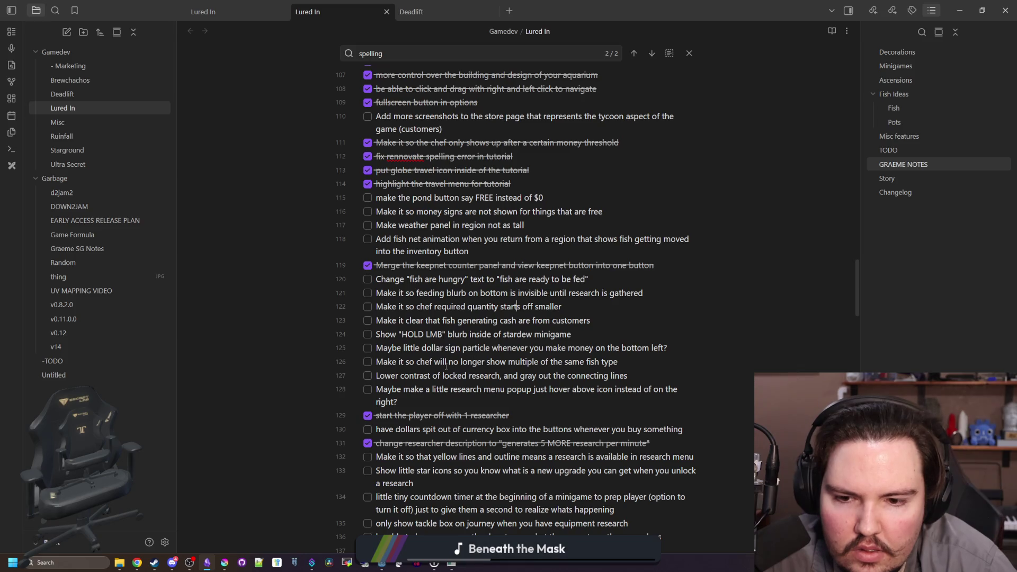
{"action": "left_click_drag", "start_coordinate": [496, 363], "coordinate": [453, 363]}
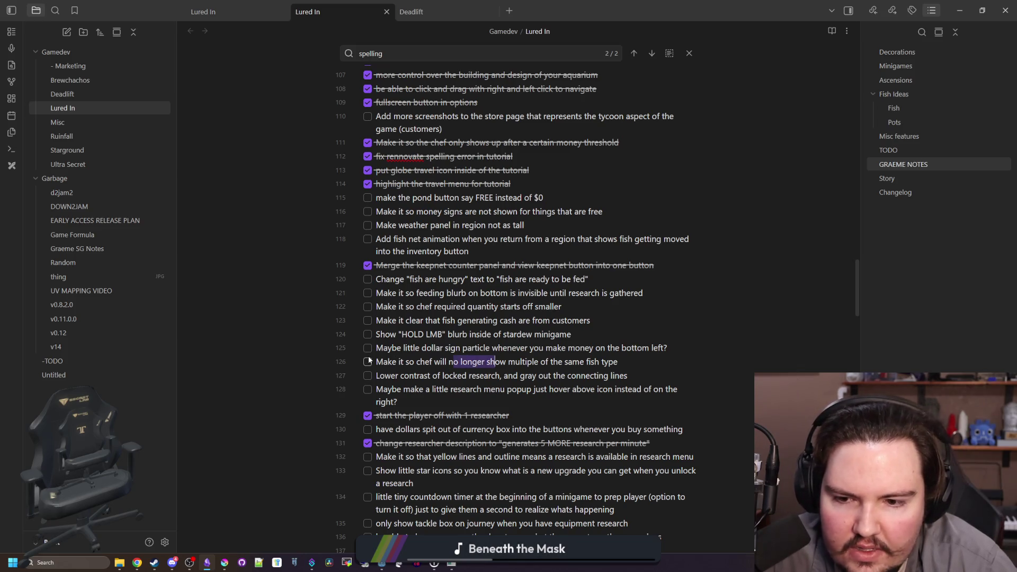
{"action": "left_click", "coordinate": [367, 361]}
Review the rest of the checklist, then return to the running Lured In game
{"action": "scroll", "coordinate": [436, 364], "scroll_direction": "down", "scroll_amount": 1}
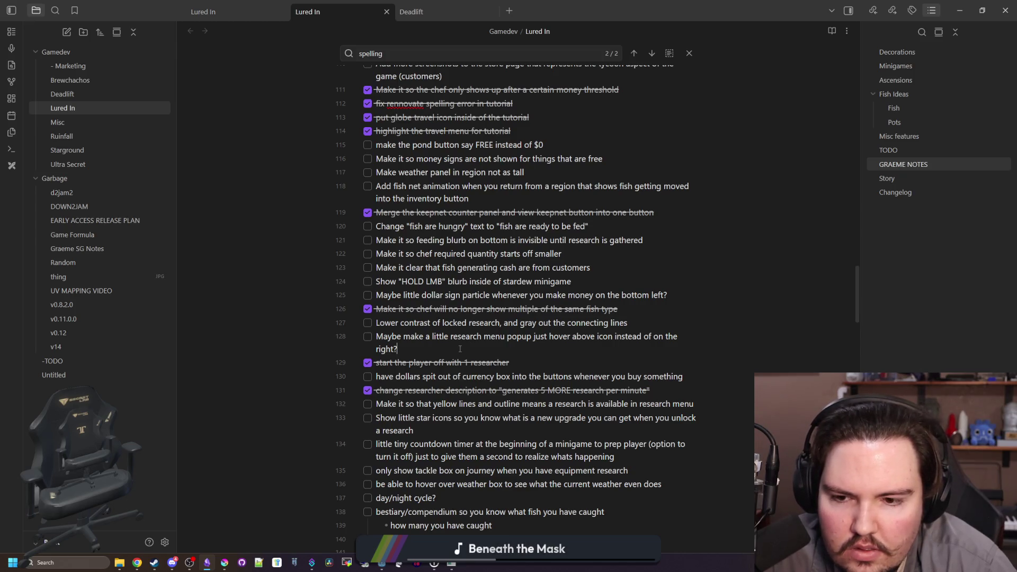
{"action": "scroll", "coordinate": [460, 349], "scroll_direction": "down", "scroll_amount": 2}
{"action": "mouse_move", "coordinate": [446, 274]}
{"action": "left_mouse_down"}
{"action": "mouse_move", "coordinate": [602, 285]}
{"action": "mouse_move", "coordinate": [626, 271]}
{"action": "left_mouse_up"}
{"action": "left_click", "coordinate": [627, 271]}
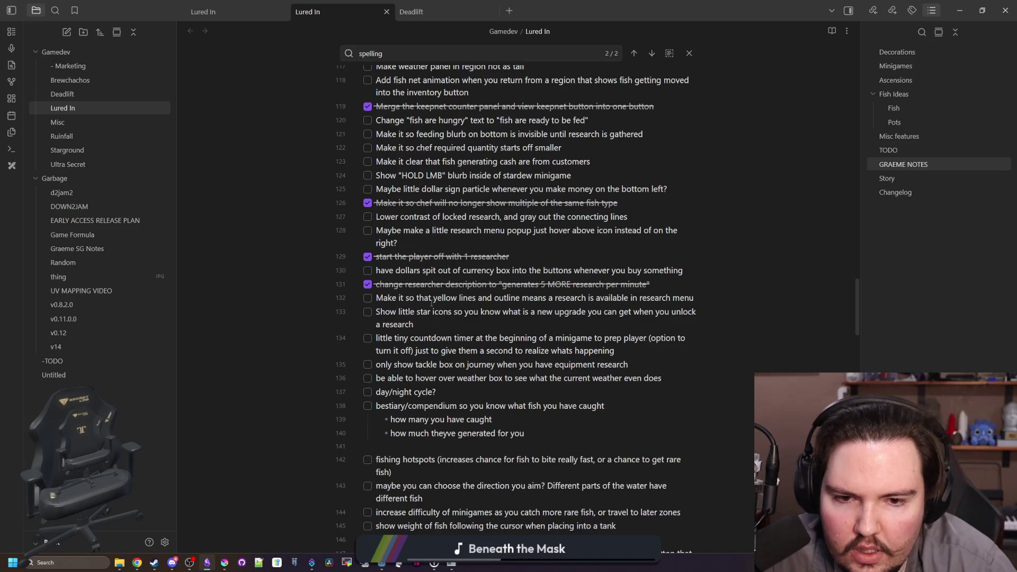
{"action": "scroll", "coordinate": [432, 302], "scroll_direction": "down", "scroll_amount": 1}
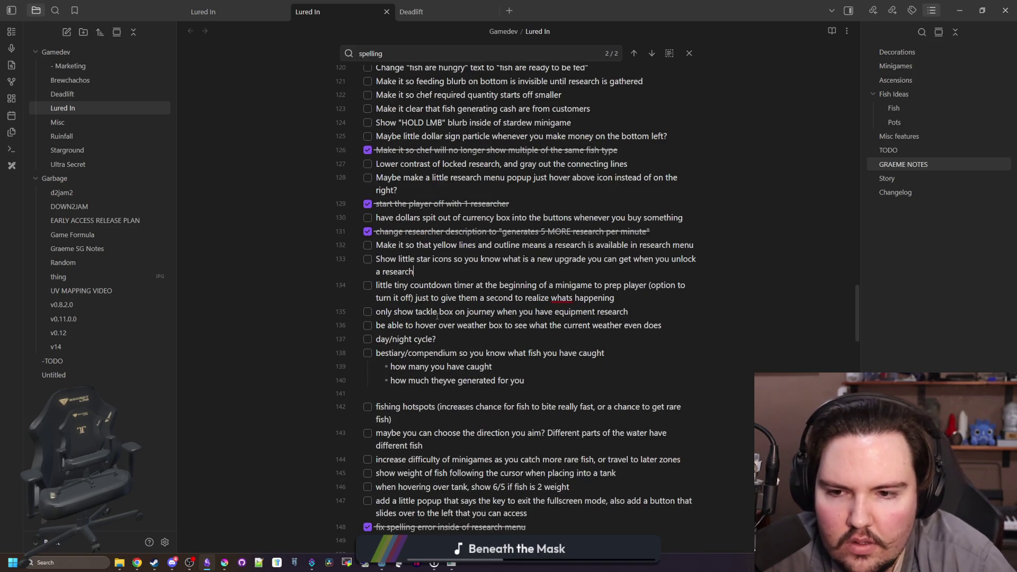
{"action": "scroll", "coordinate": [437, 316], "scroll_direction": "up", "scroll_amount": 7}
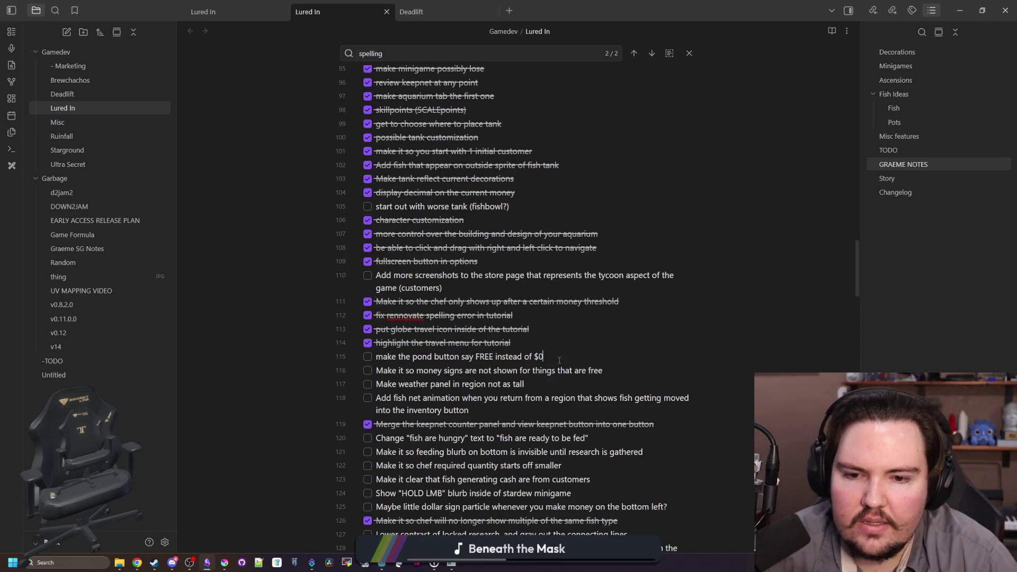
{"action": "key", "text": "alt+Tab"}
{"action": "left_click", "coordinate": [447, 567]}
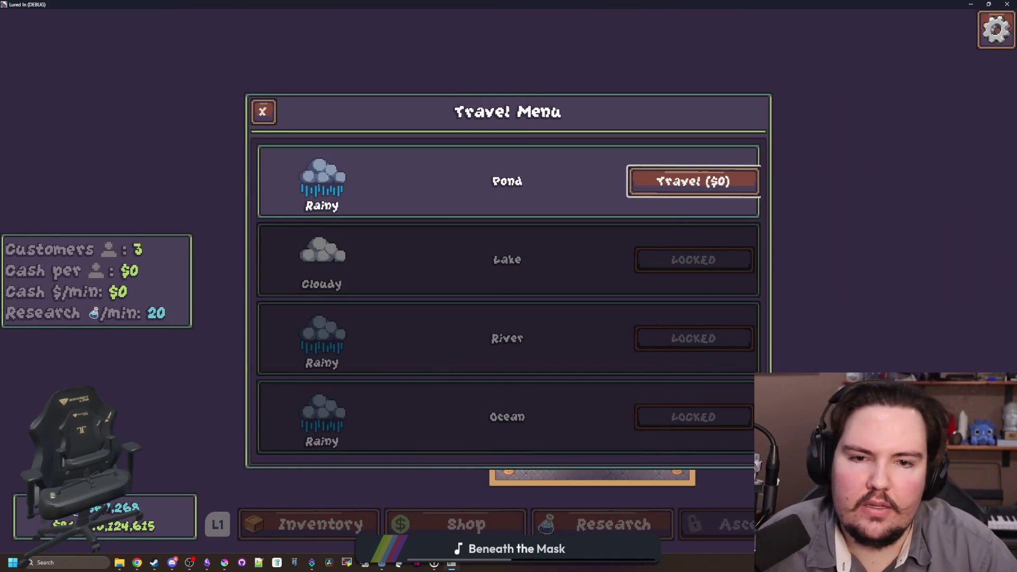
Travel to the rainy Pond for $0 and restore the game window to a smaller size
{"action": "key", "text": "Return"}
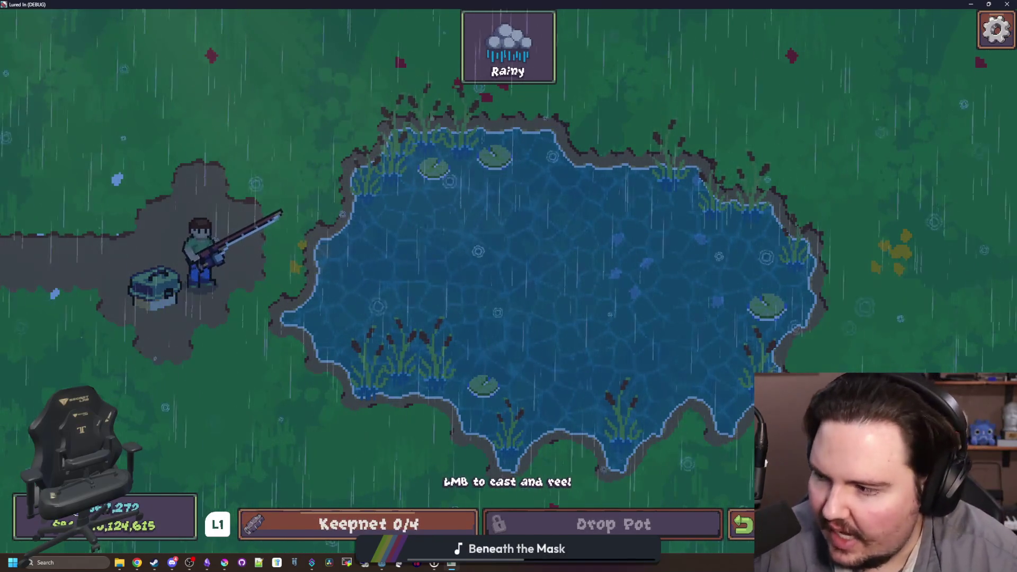
{"action": "left_click", "coordinate": [988, 4]}
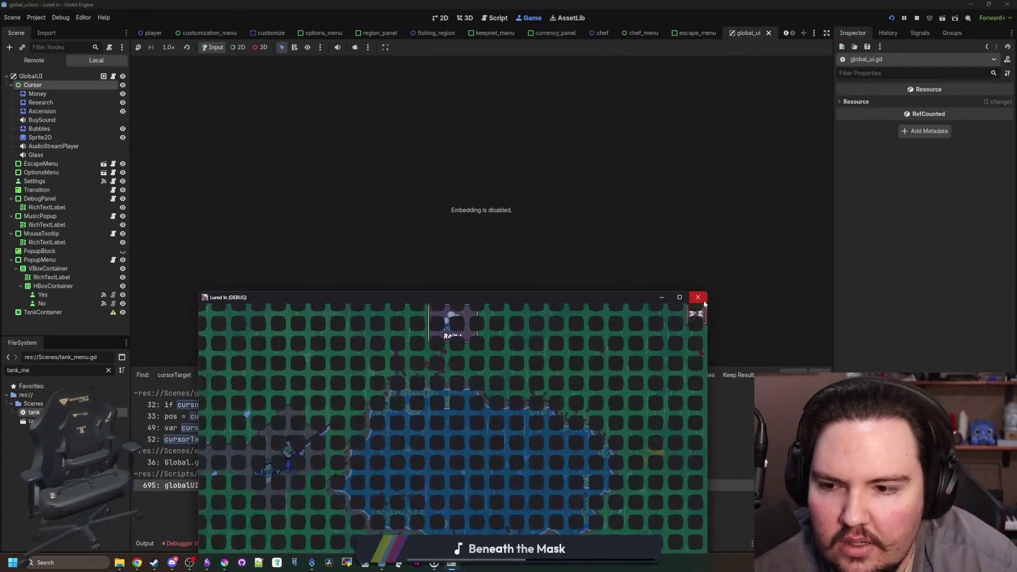
Close the game, filter files for 'region', and open the fishing_region and region_panel scenes
{"action": "left_click", "coordinate": [698, 297]}
{"action": "left_click", "coordinate": [108, 369]}
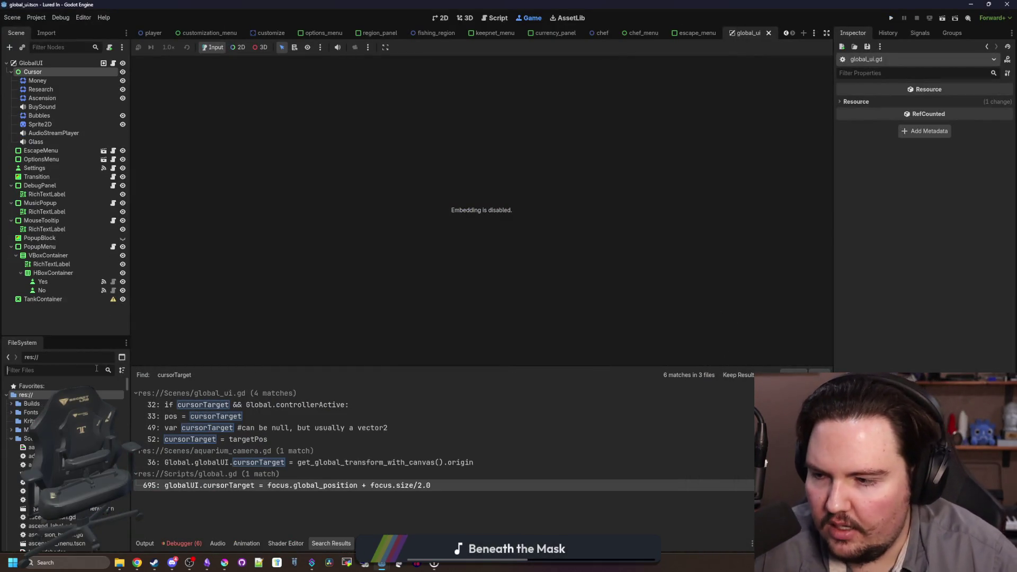
{"action": "type", "text": "travel"}
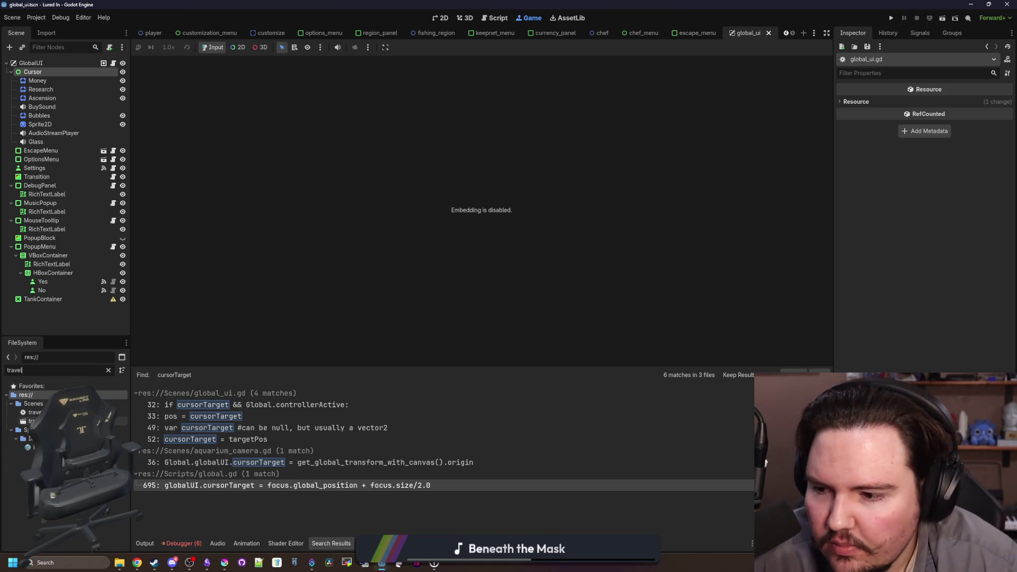
{"action": "left_click", "coordinate": [108, 369]}
{"action": "type", "text": "gion"}
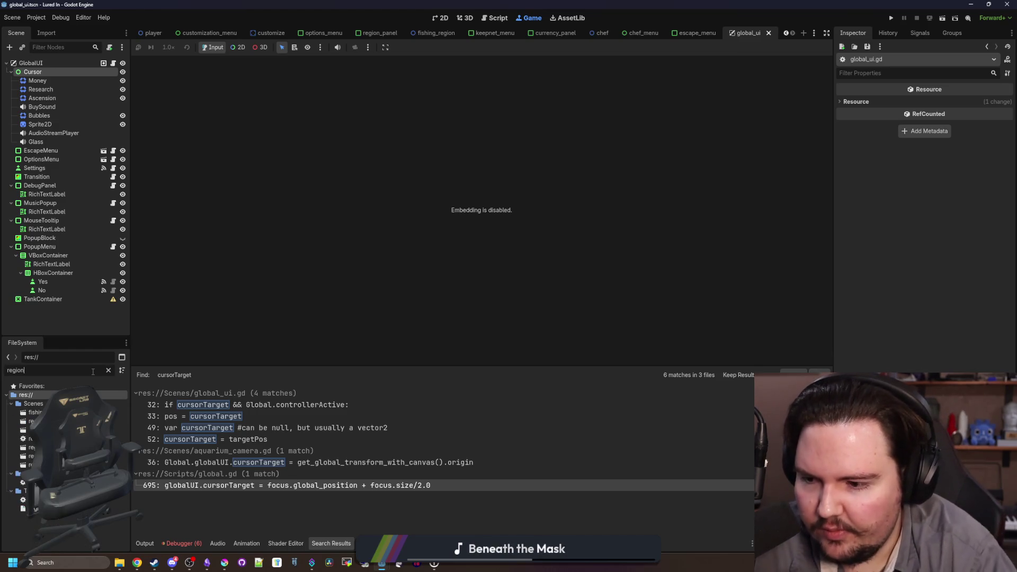
{"action": "double_click", "coordinate": [33, 412]}
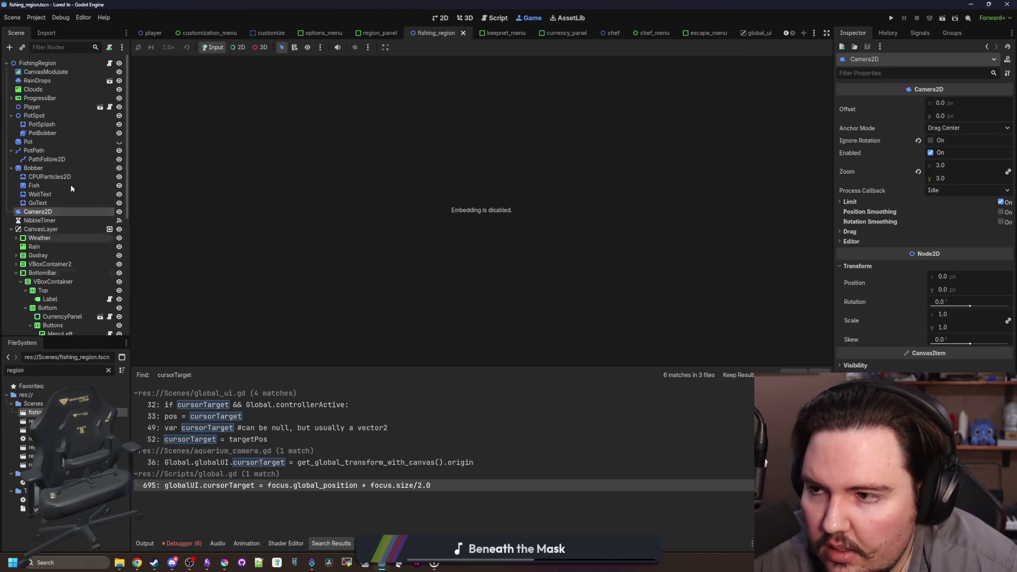
{"action": "left_click", "coordinate": [431, 20]}
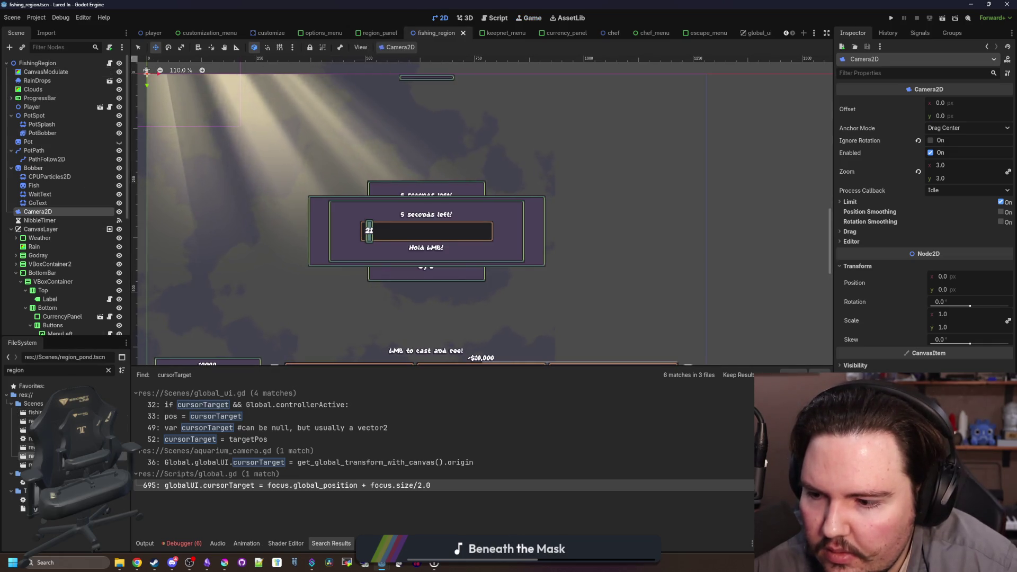
{"action": "double_click", "coordinate": [30, 447]}
Open region_panel.gd and find the 'money -= travelCost' line in _on_travel_pressed
{"action": "left_click", "coordinate": [113, 64]}
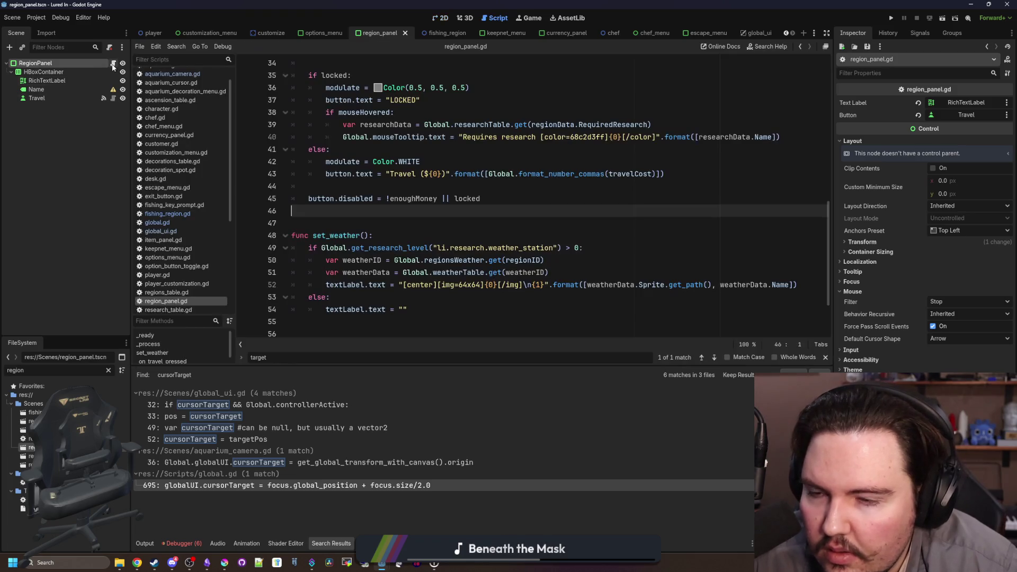
{"action": "left_click", "coordinate": [370, 217]}
{"action": "scroll", "coordinate": [370, 218], "scroll_direction": "up", "scroll_amount": 2}
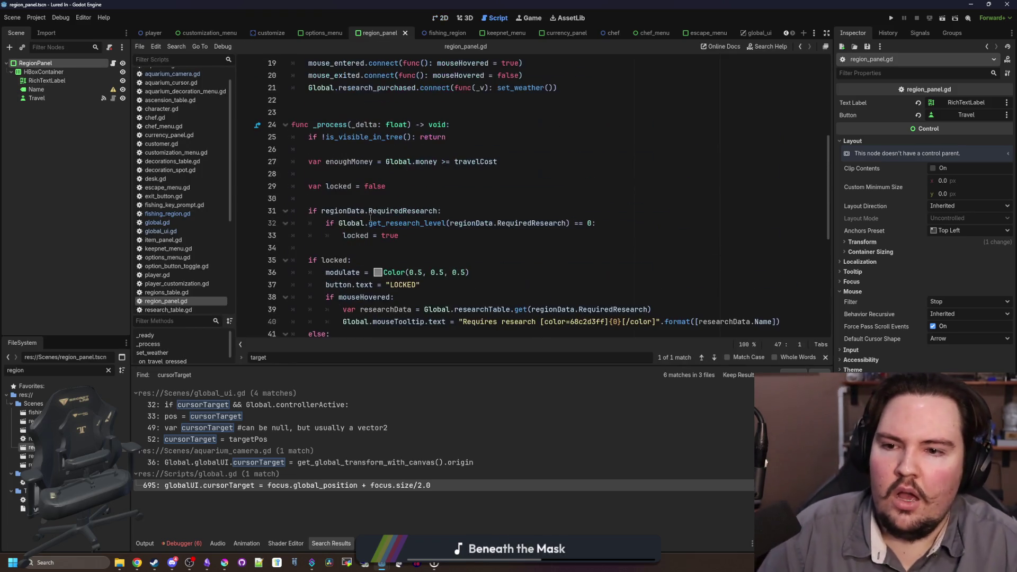
{"action": "left_click", "coordinate": [422, 256]}
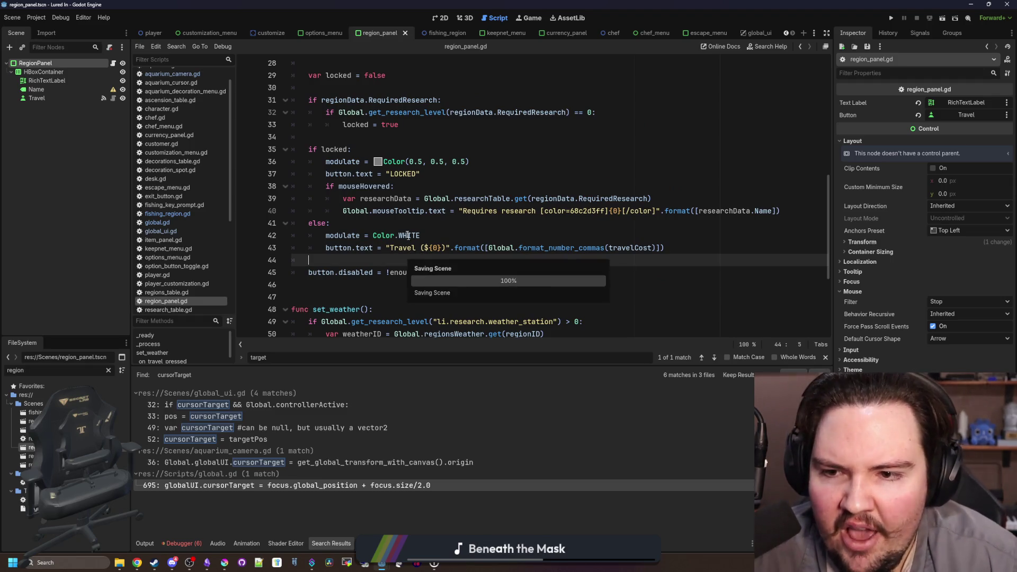
{"action": "left_click", "coordinate": [409, 225]}
{"action": "scroll", "coordinate": [403, 216], "scroll_direction": "up", "scroll_amount": 3}
{"action": "scroll", "coordinate": [403, 216], "scroll_direction": "down", "scroll_amount": 7}
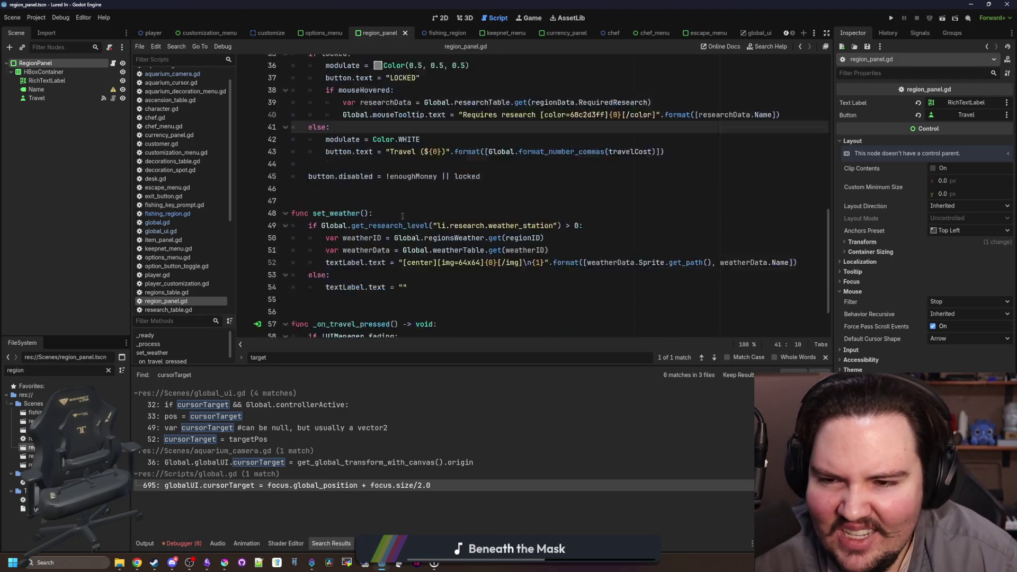
{"action": "left_click", "coordinate": [363, 249]}
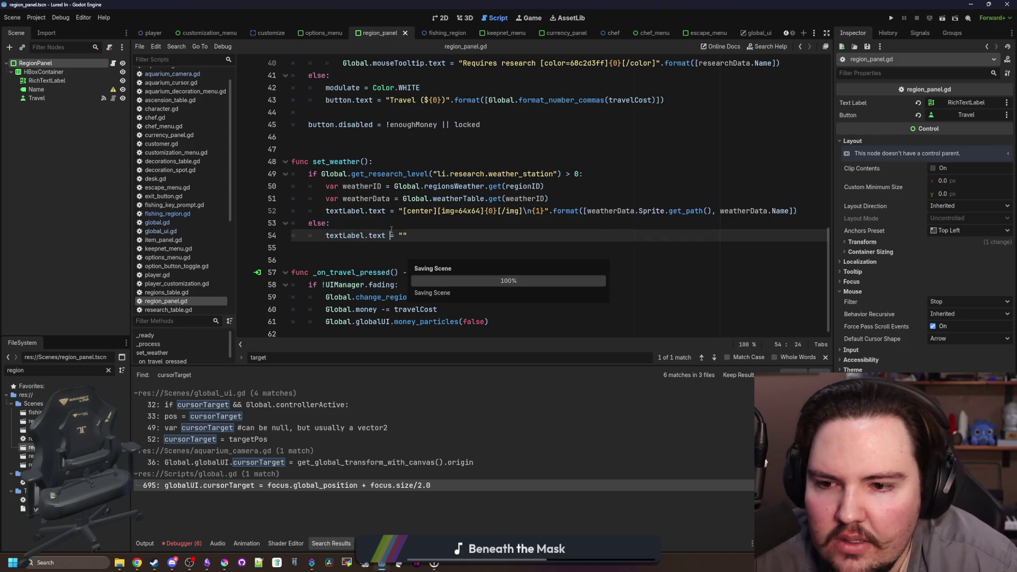
{"action": "left_click", "coordinate": [412, 241]}
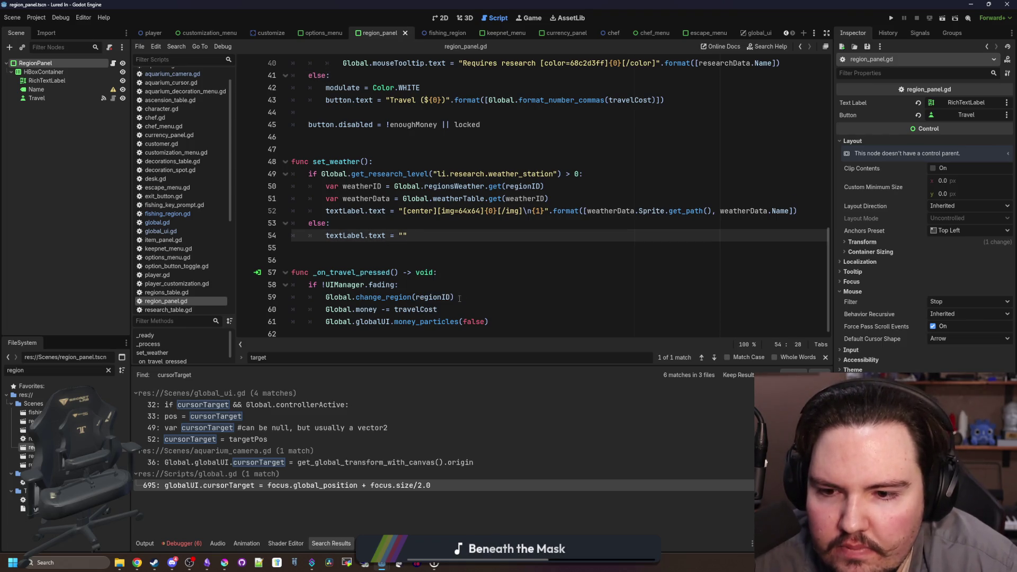
{"action": "left_click_drag", "start_coordinate": [440, 310], "coordinate": [321, 304]}
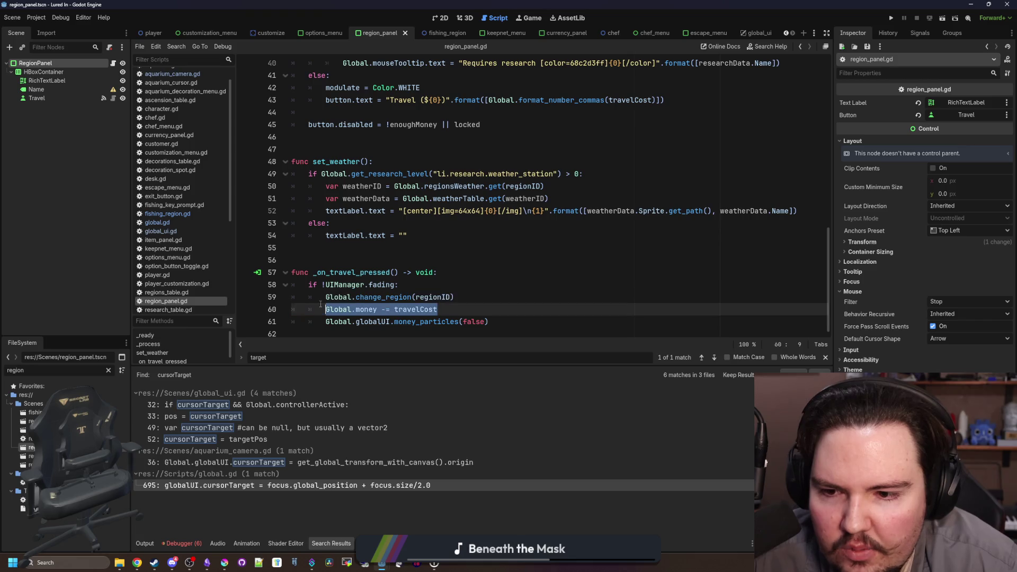
{"action": "left_click", "coordinate": [474, 309]}
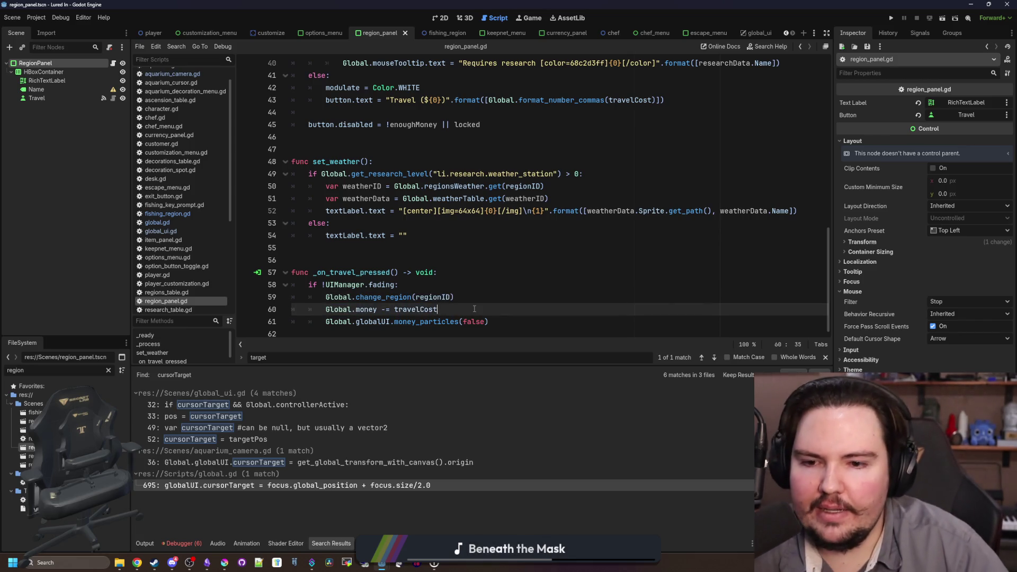
Indent the money deduction and money_particles lines under 'if travelCost > 0:' and save
{"action": "key", "text": "Up"}
{"action": "key", "text": "Return"}
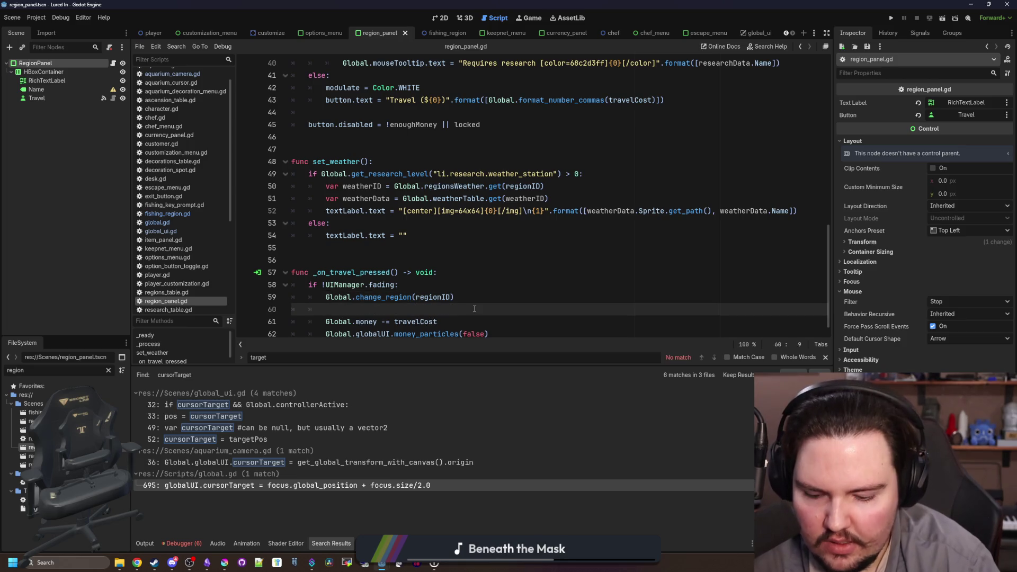
{"action": "type", "text": "if travelCost > 0:"}
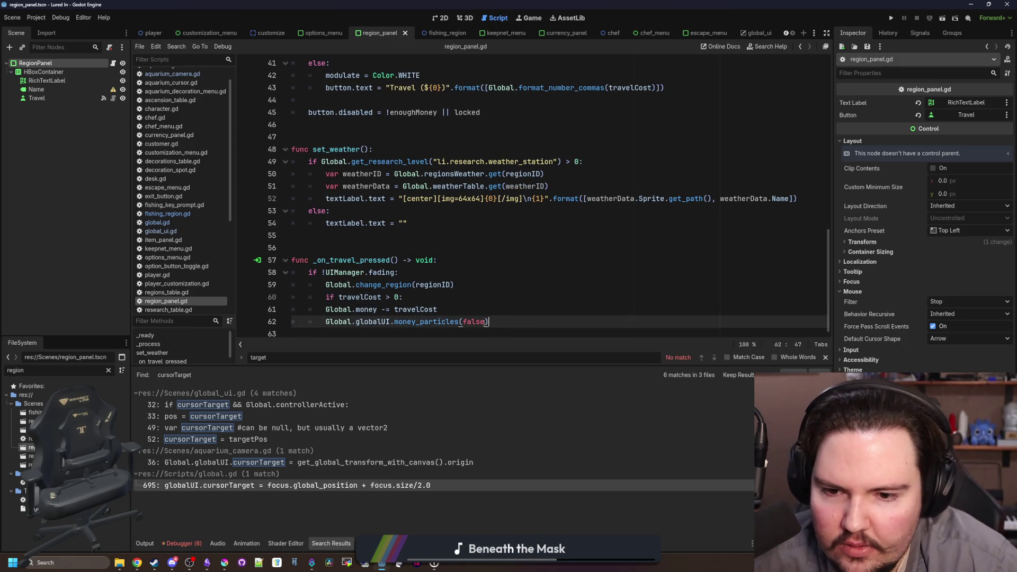
{"action": "left_click_drag", "start_coordinate": [507, 321], "coordinate": [317, 309]}
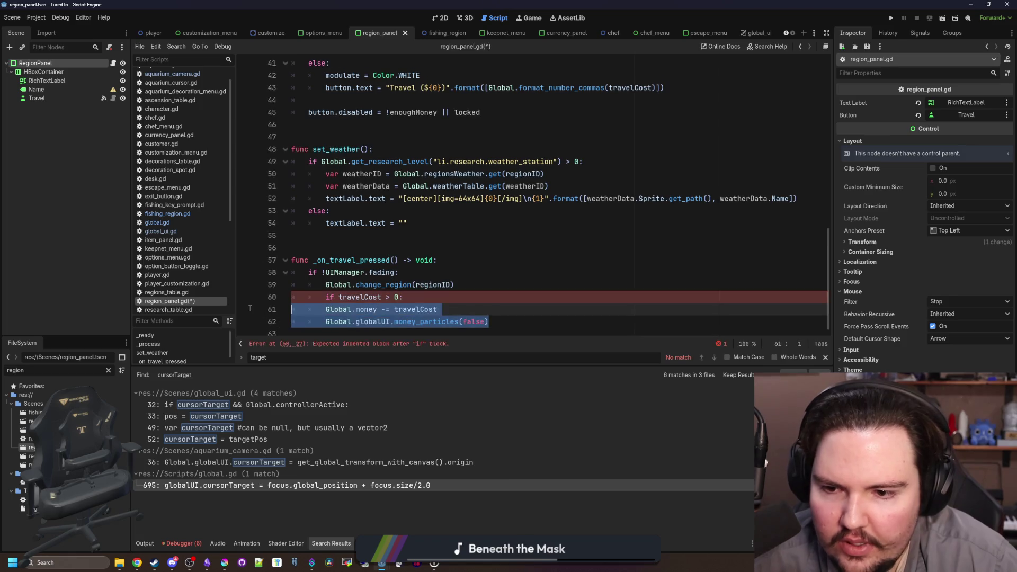
{"action": "key", "text": "Tab"}
{"action": "left_click", "coordinate": [429, 298]}
{"action": "left_click", "coordinate": [457, 273]}
{"action": "key", "text": "ctrl+s"}
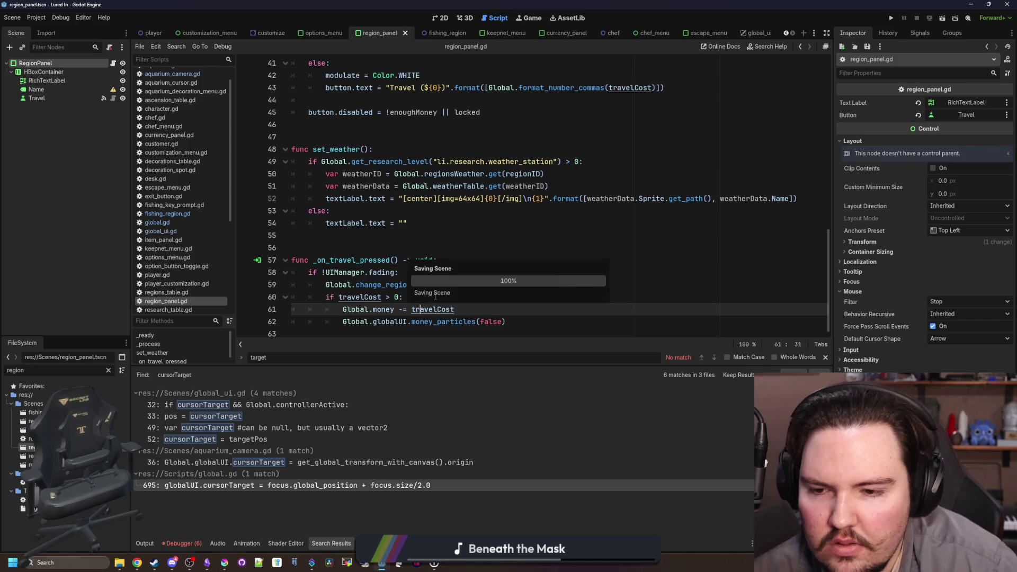
{"action": "left_click", "coordinate": [436, 297]}
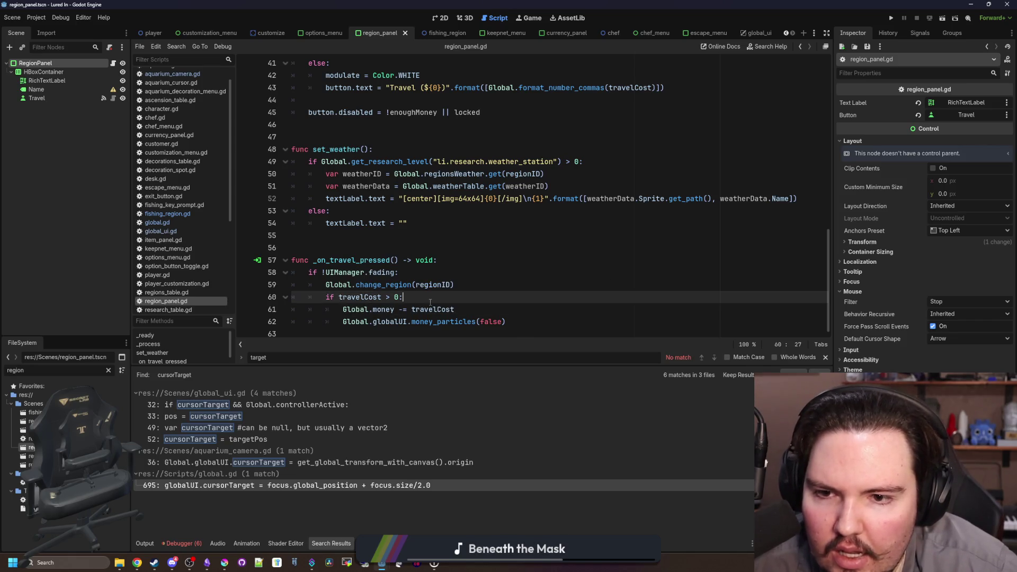
{"action": "scroll", "coordinate": [430, 302], "scroll_direction": "up", "scroll_amount": 5}
Add 'if travelCost <= 0.0:' in _process and move the existing button.text line under else:
{"action": "left_click", "coordinate": [399, 321]}
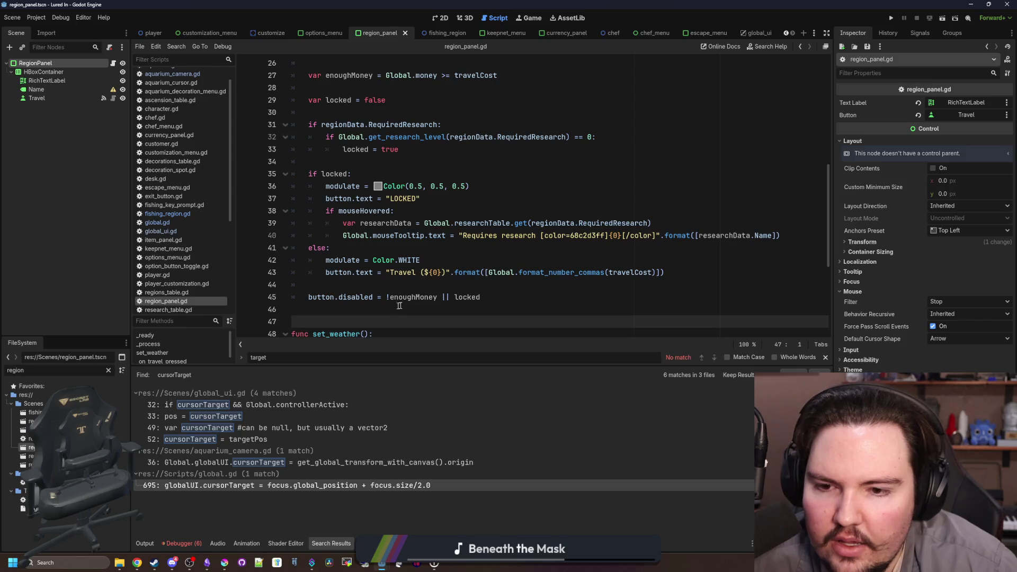
{"action": "left_click", "coordinate": [453, 285]}
{"action": "left_click_drag", "start_coordinate": [495, 272], "coordinate": [602, 272]}
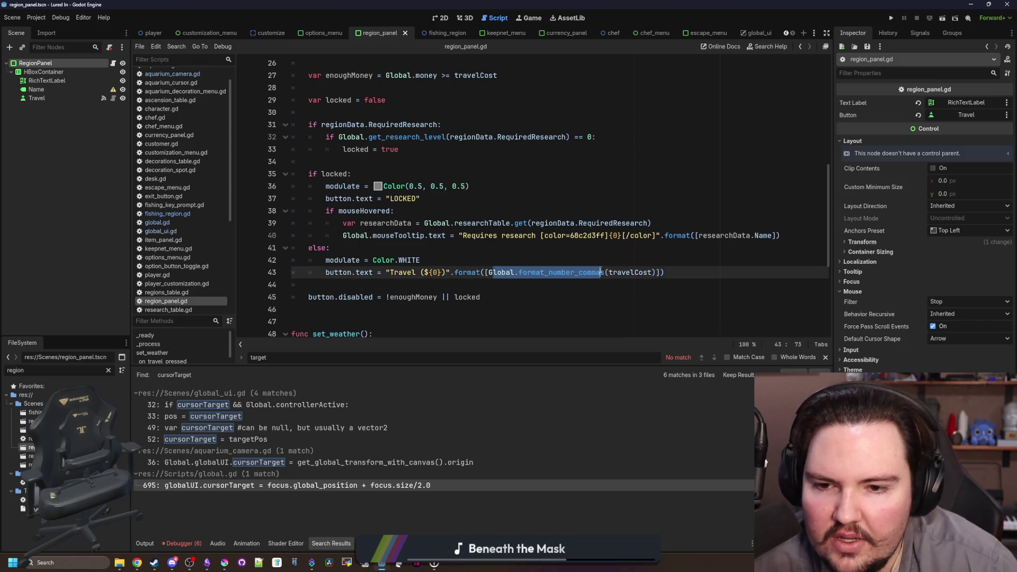
{"action": "left_click", "coordinate": [467, 259]}
{"action": "key", "text": "Return"}
{"action": "type", "text": "if tr"}
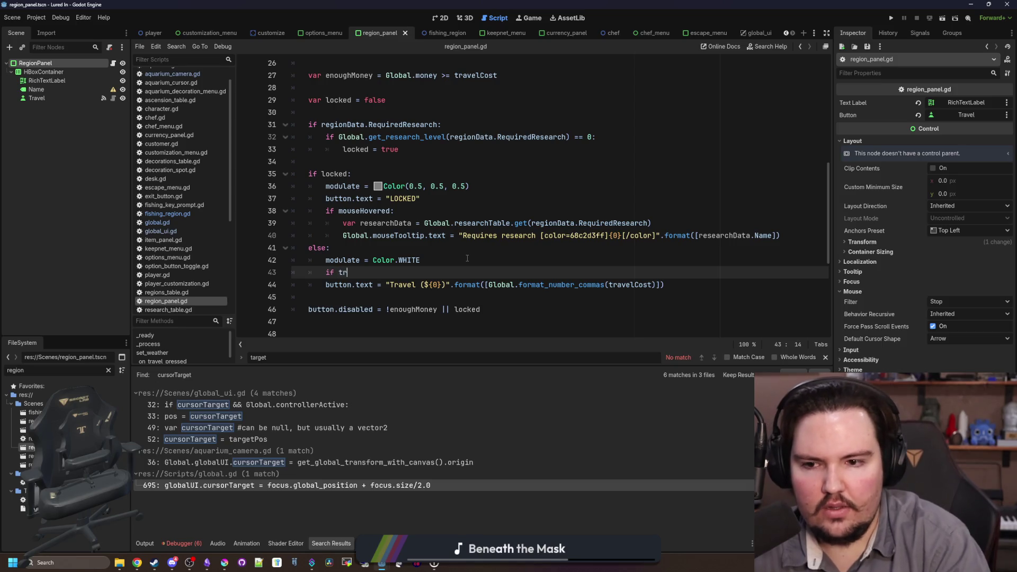
{"action": "type", "text": "avelCost ="}
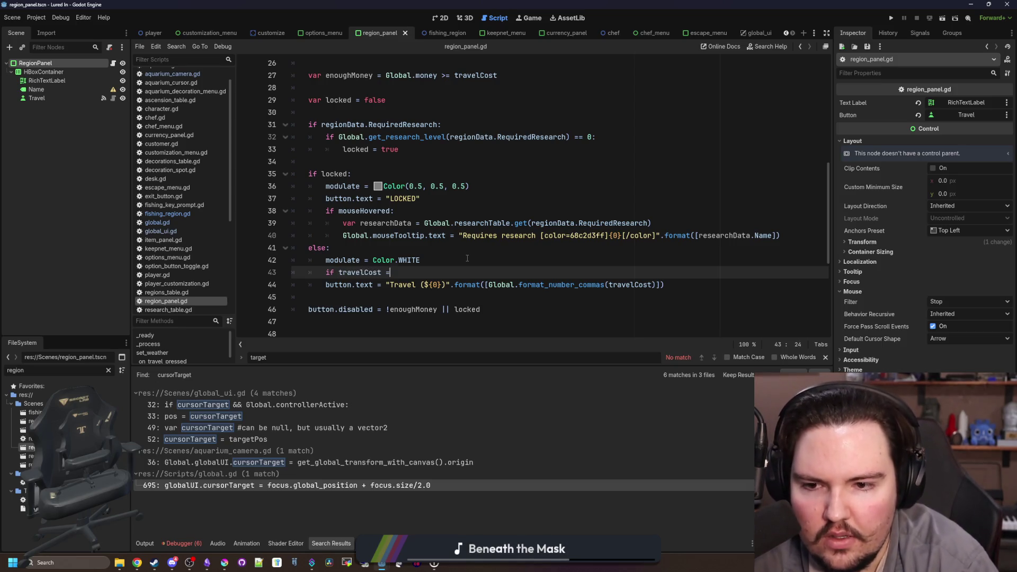
{"action": "key", "text": "BackSpace"}
{"action": "type", "text": "<="}
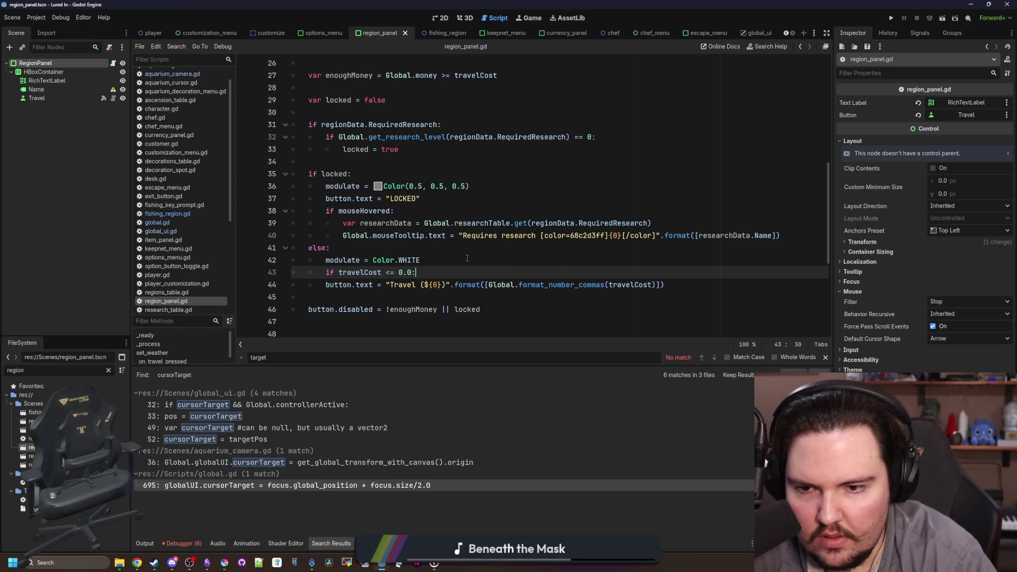
{"action": "key", "text": "Return"}
{"action": "key", "text": "Return"}
{"action": "key", "text": "BackSpace"}
{"action": "type", "text": "else:"}
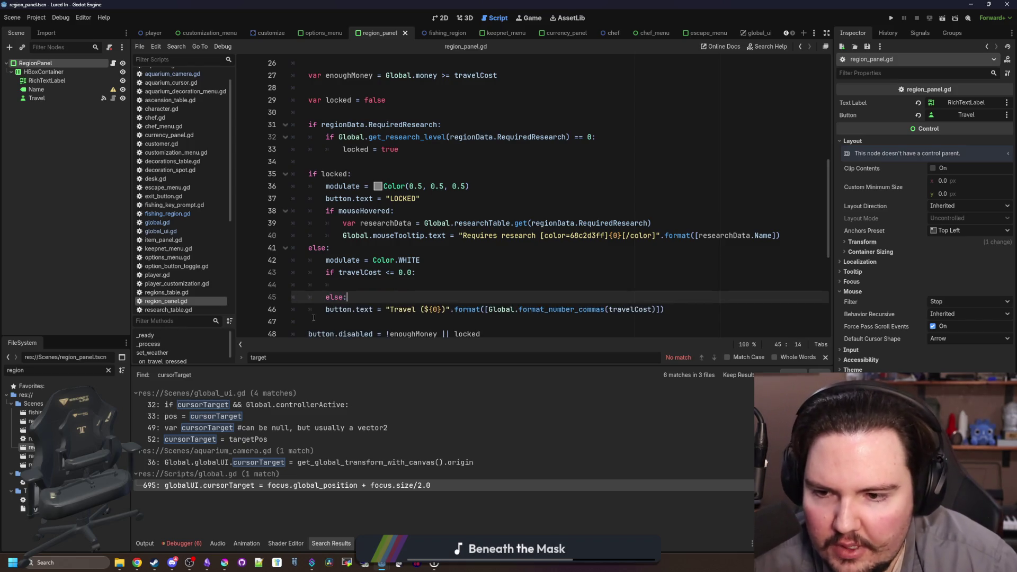
{"action": "key", "text": "Down"}
{"action": "key", "text": "Home"}
{"action": "key", "text": "Tab"}
Put the string "Travel ($FREE)" in the zero-cost branch, save, and run the project
{"action": "left_click_drag", "start_coordinate": [683, 310], "coordinate": [403, 309]}
{"action": "key", "text": "ctrl+c"}
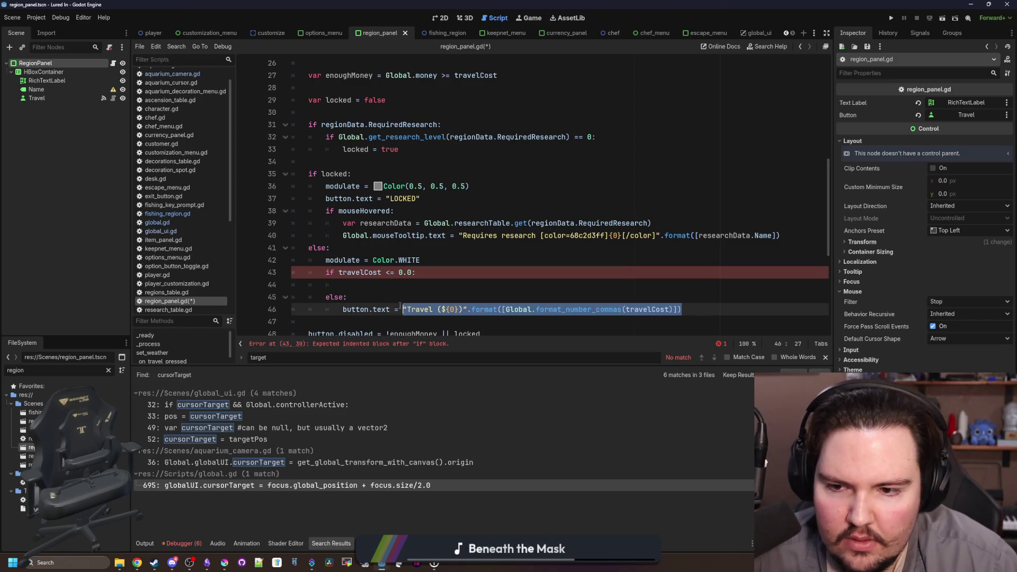
{"action": "left_click", "coordinate": [533, 287]}
{"action": "key", "text": "ctrl+v"}
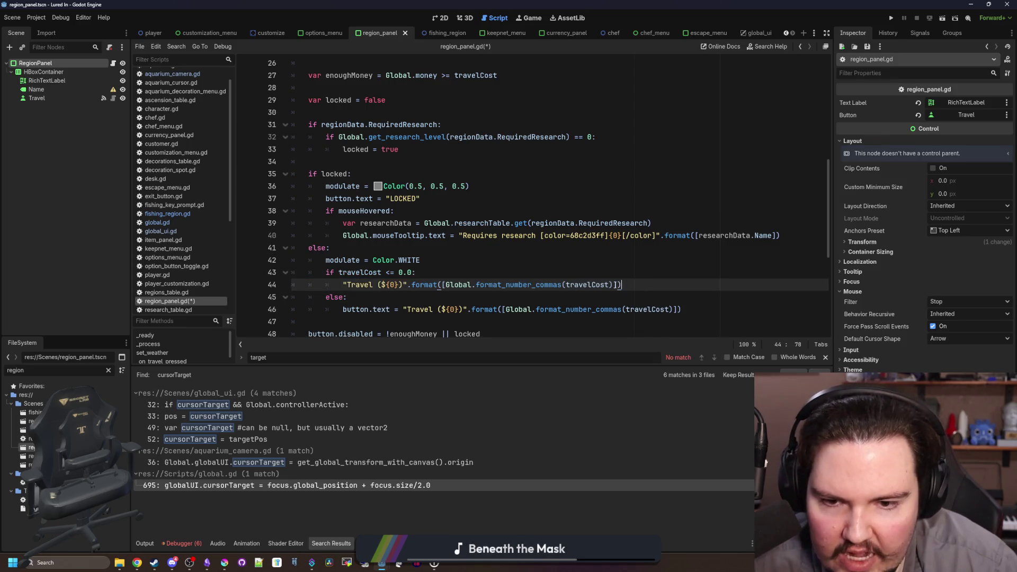
{"action": "left_click_drag", "start_coordinate": [620, 284], "coordinate": [407, 285]}
{"action": "key", "text": "BackSpace"}
{"action": "key", "text": "BackSpace"}
{"action": "key", "text": "BackSpace"}
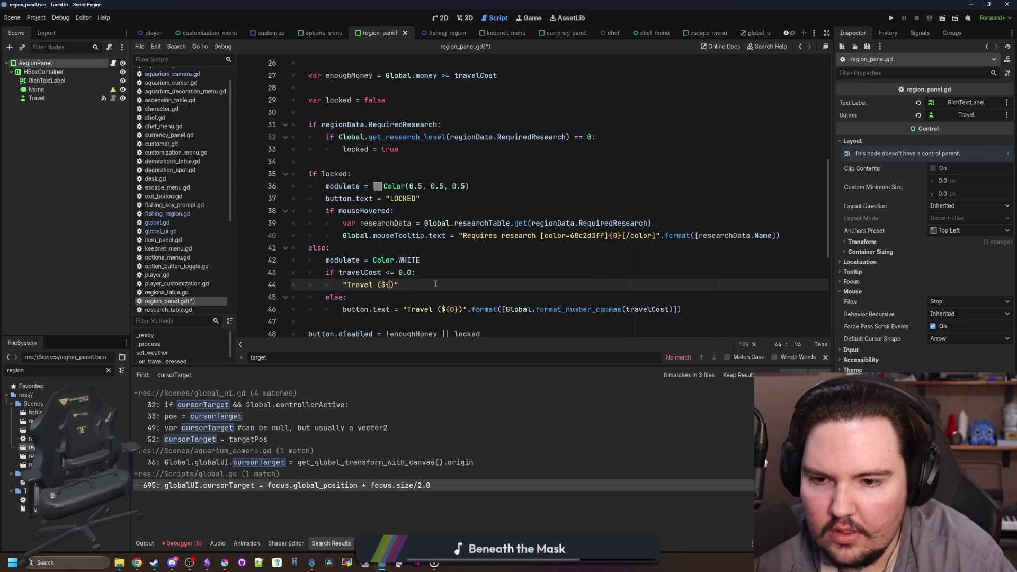
{"action": "type", "text": "FREE"}
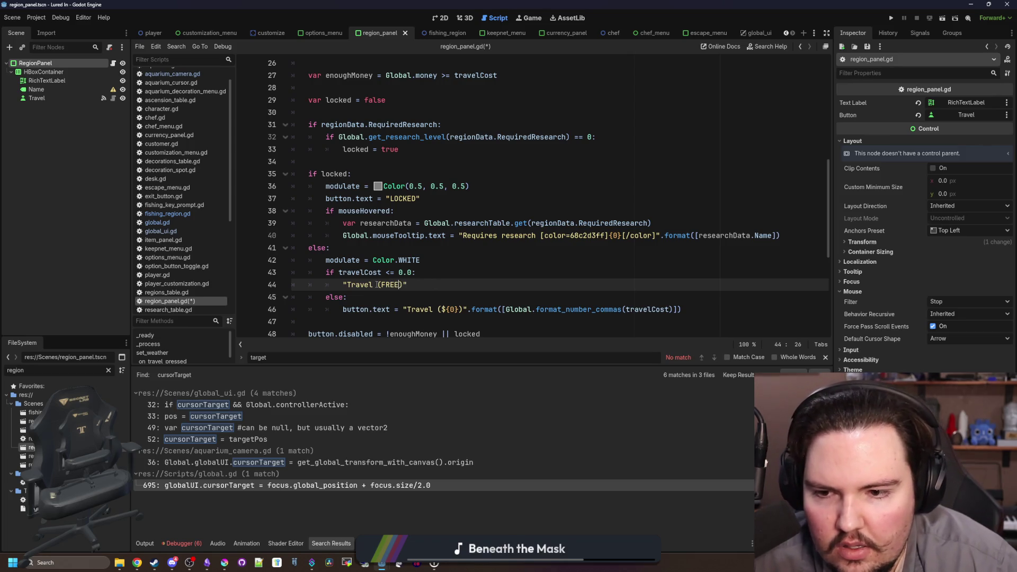
{"action": "type", "text": "$"}
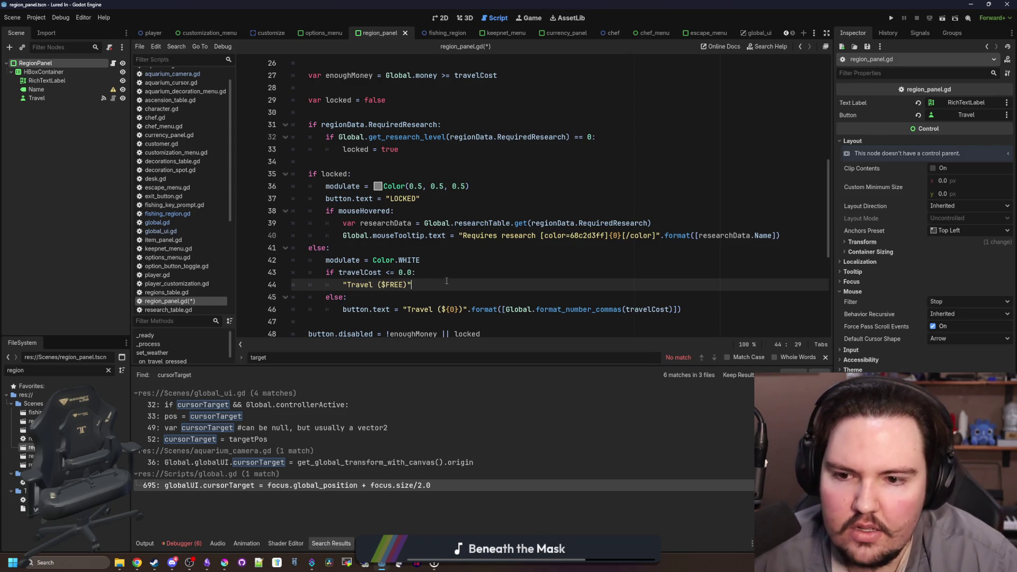
{"action": "left_click", "coordinate": [446, 272]}
{"action": "key", "text": "ctrl+s"}
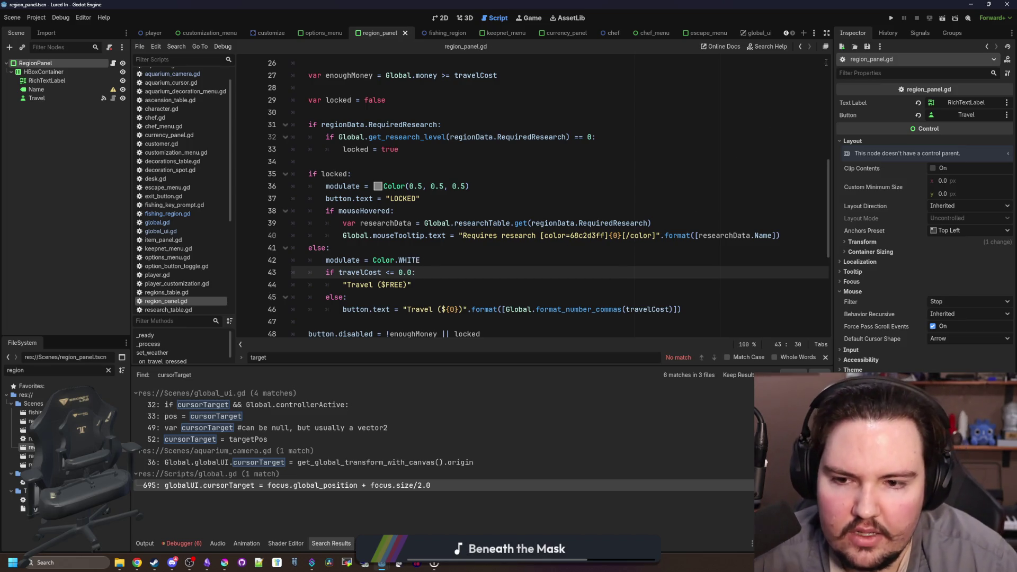
{"action": "left_click", "coordinate": [891, 17]}
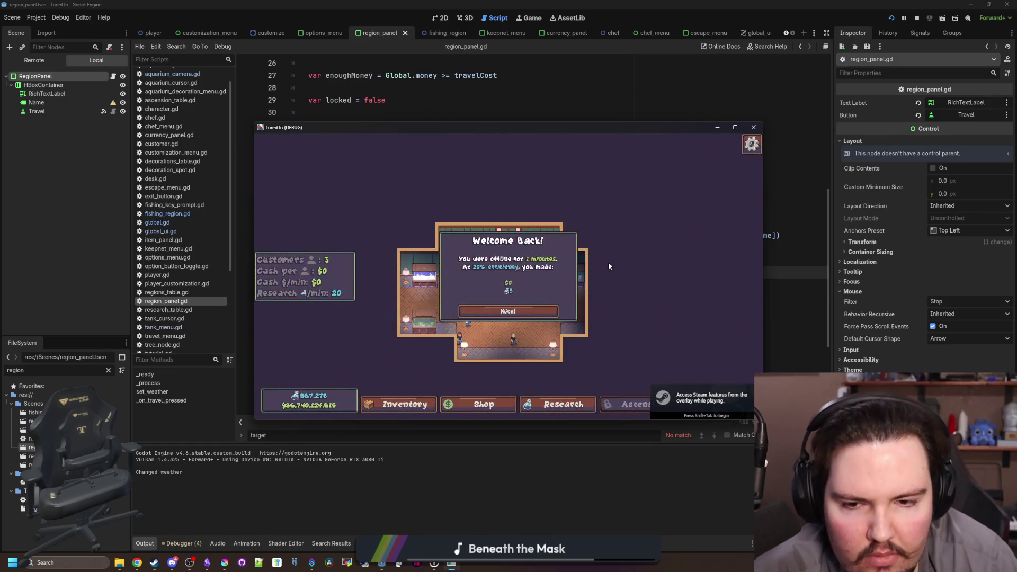
Check the travel menu in the running game, then stop it
{"action": "left_click", "coordinate": [560, 313]}
{"action": "left_click", "coordinate": [722, 401]}
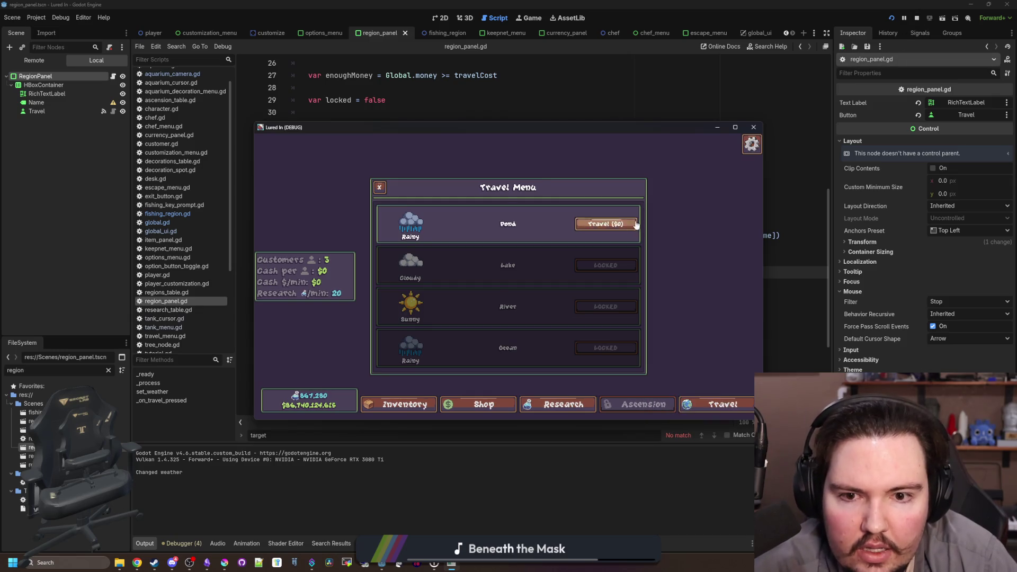
{"action": "left_click", "coordinate": [917, 18]}
Make the zero-cost line read button.text = "Travel ($FREE)", save, and relaunch with F5
{"action": "left_click", "coordinate": [475, 243]}
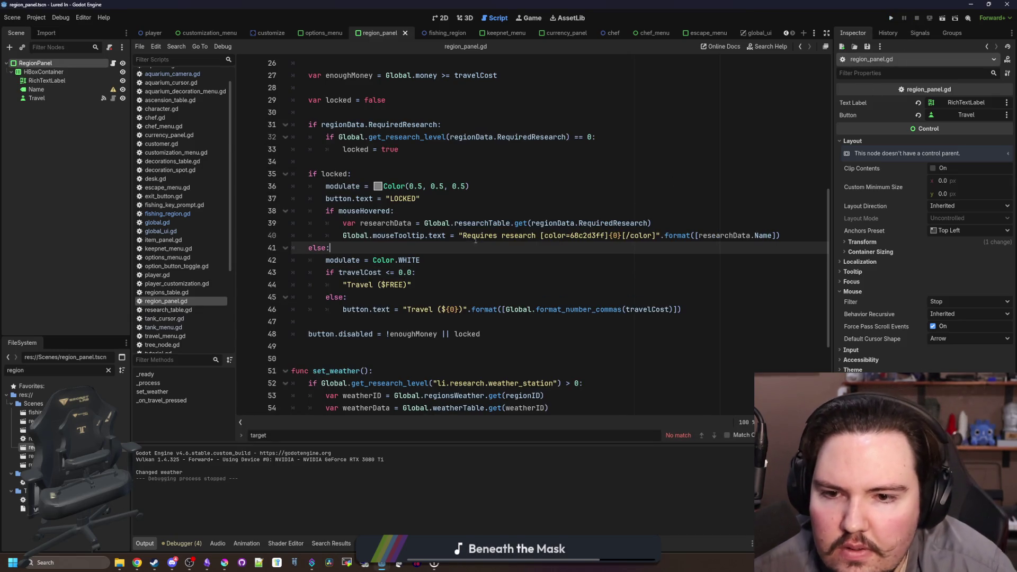
{"action": "scroll", "coordinate": [454, 252], "scroll_direction": "up", "scroll_amount": 7}
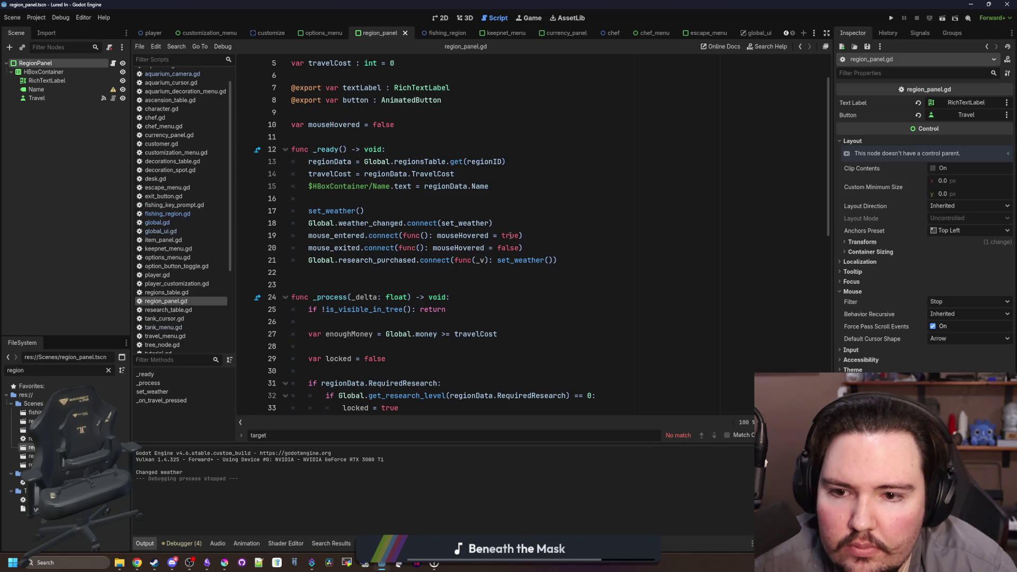
{"action": "scroll", "coordinate": [510, 235], "scroll_direction": "down", "scroll_amount": 6}
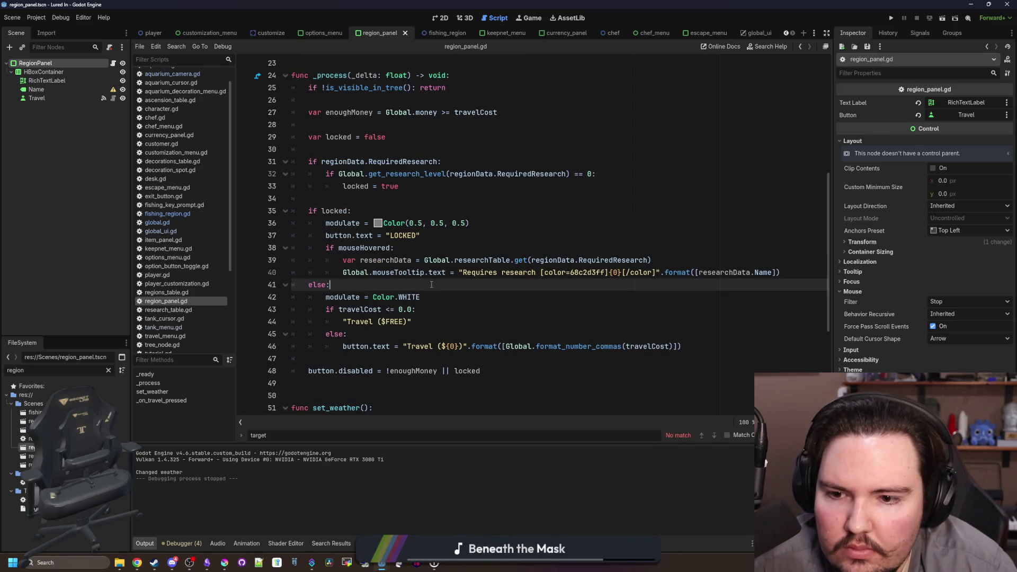
{"action": "left_click", "coordinate": [418, 338]}
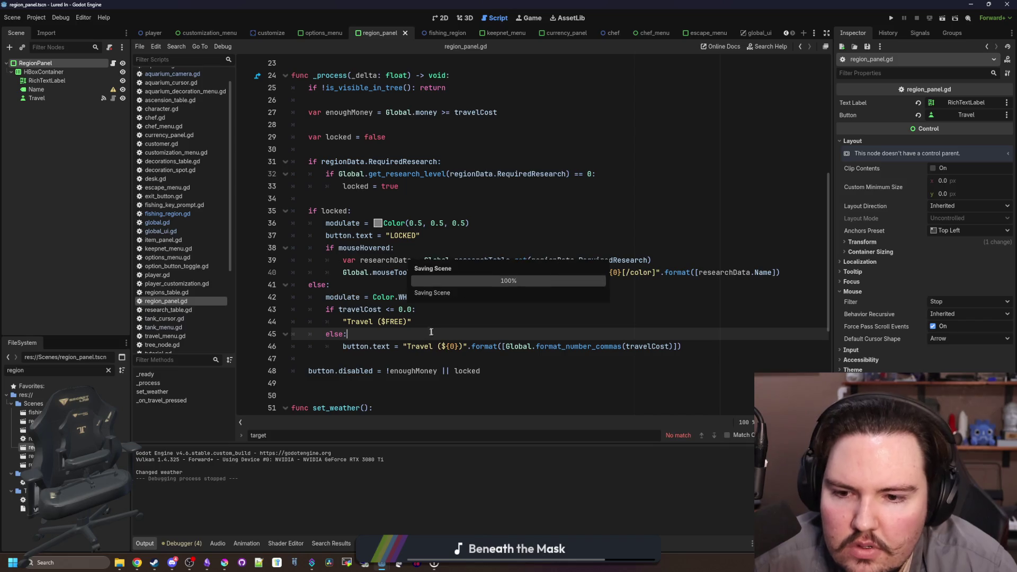
{"action": "left_click", "coordinate": [439, 321]}
{"action": "left_click", "coordinate": [410, 310]}
{"action": "scroll", "coordinate": [411, 310], "scroll_direction": "down", "scroll_amount": 1}
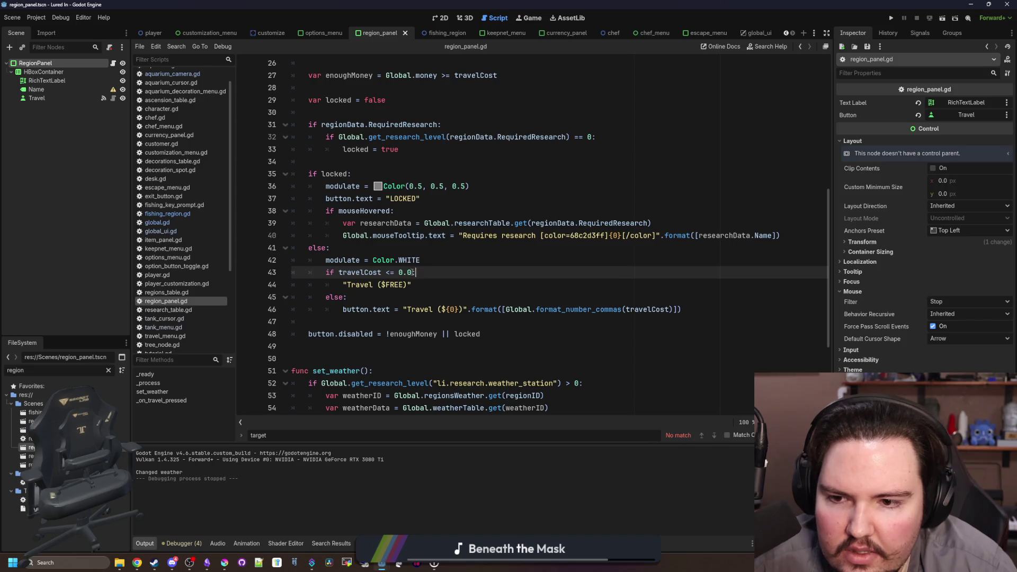
{"action": "left_click", "coordinate": [370, 276]}
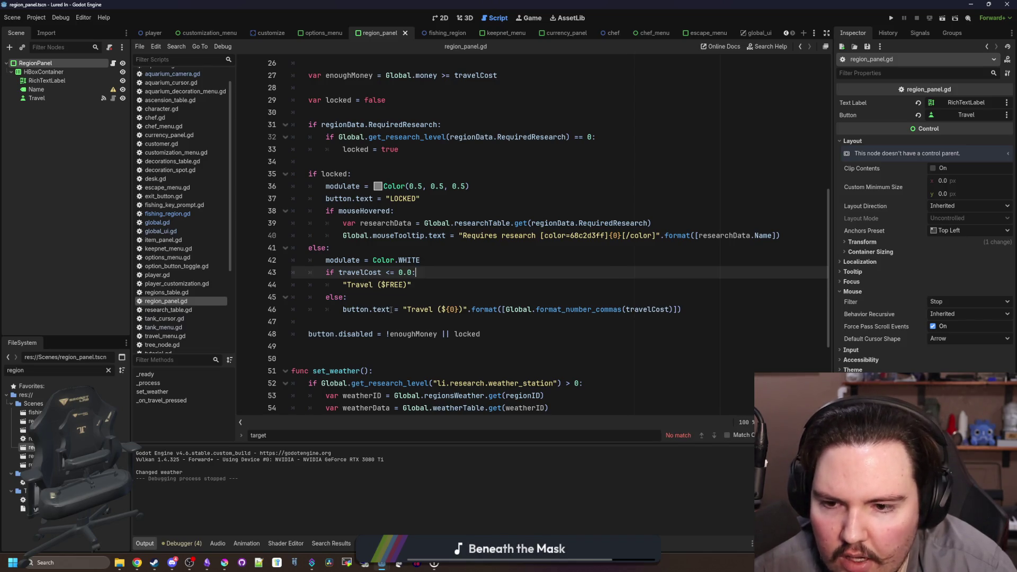
{"action": "left_click_drag", "start_coordinate": [391, 310], "coordinate": [339, 309]}
{"action": "key", "text": "ctrl+c"}
{"action": "left_click", "coordinate": [341, 285]}
{"action": "key", "text": "ctrl+v"}
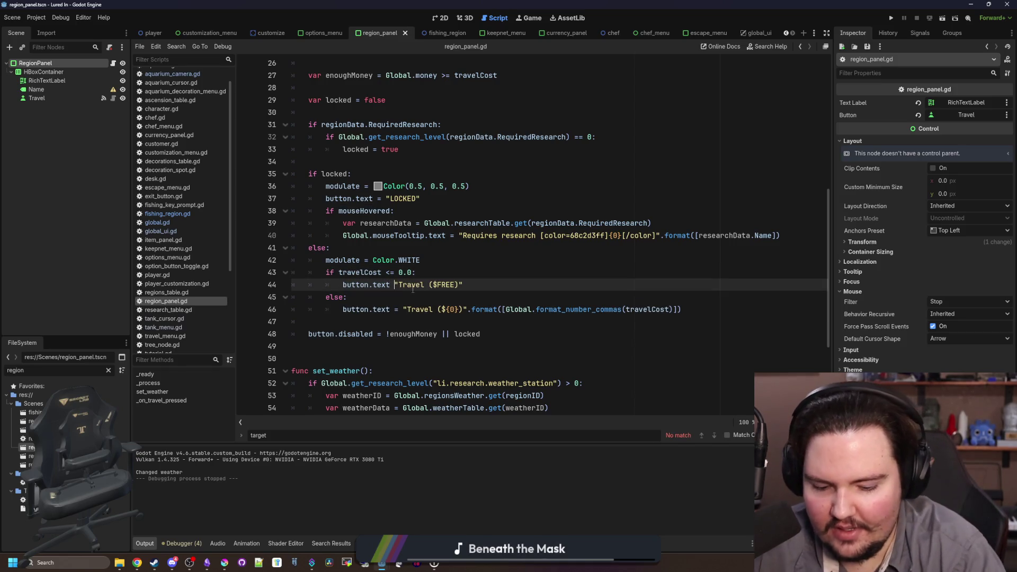
{"action": "type", "text": "="}
{"action": "left_click", "coordinate": [502, 259]}
{"action": "key", "text": "ctrl+s"}
{"action": "key", "text": "F5"}
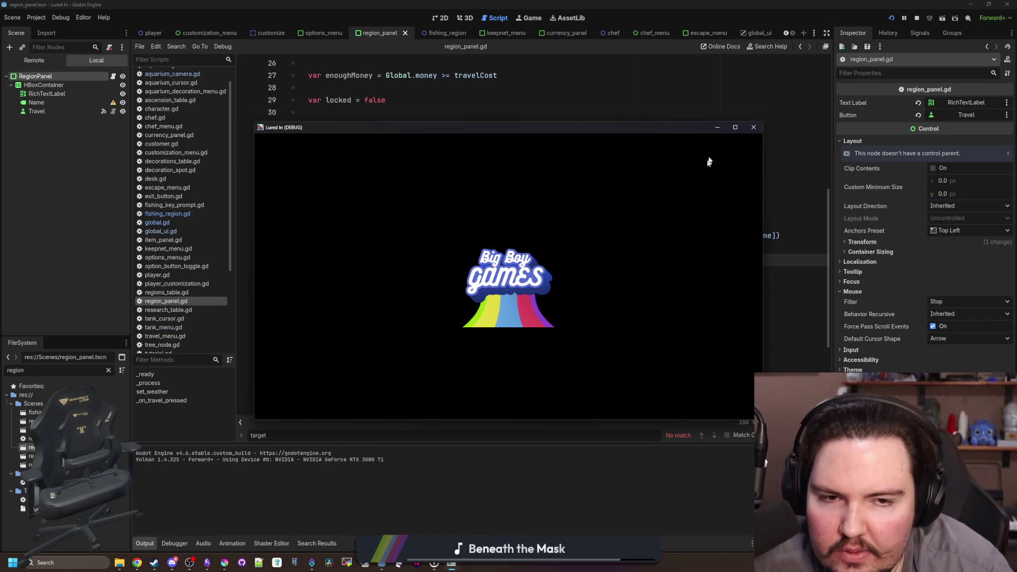
Maximize the game and travel to the Pond for free via its Travel ($FREE) button
{"action": "left_click", "coordinate": [734, 127]}
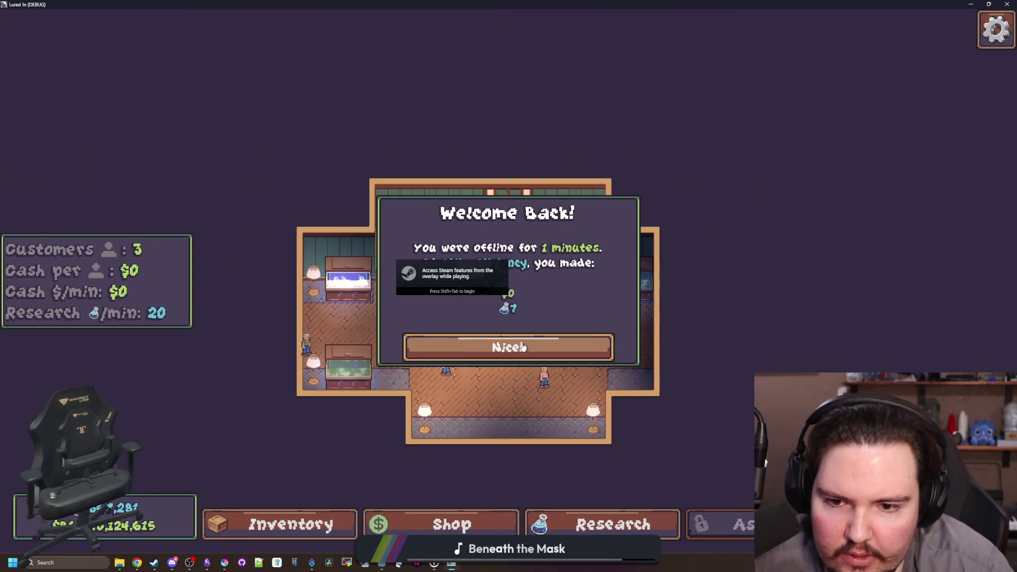
{"action": "left_click", "coordinate": [522, 347]}
{"action": "scroll", "coordinate": [524, 385], "scroll_direction": "up", "scroll_amount": 5}
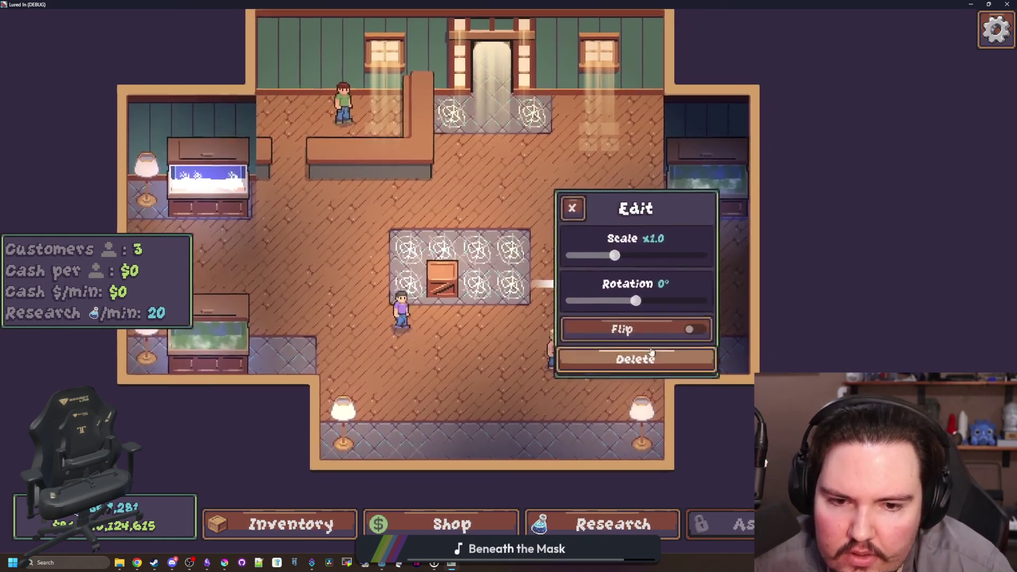
{"action": "left_click", "coordinate": [548, 454]}
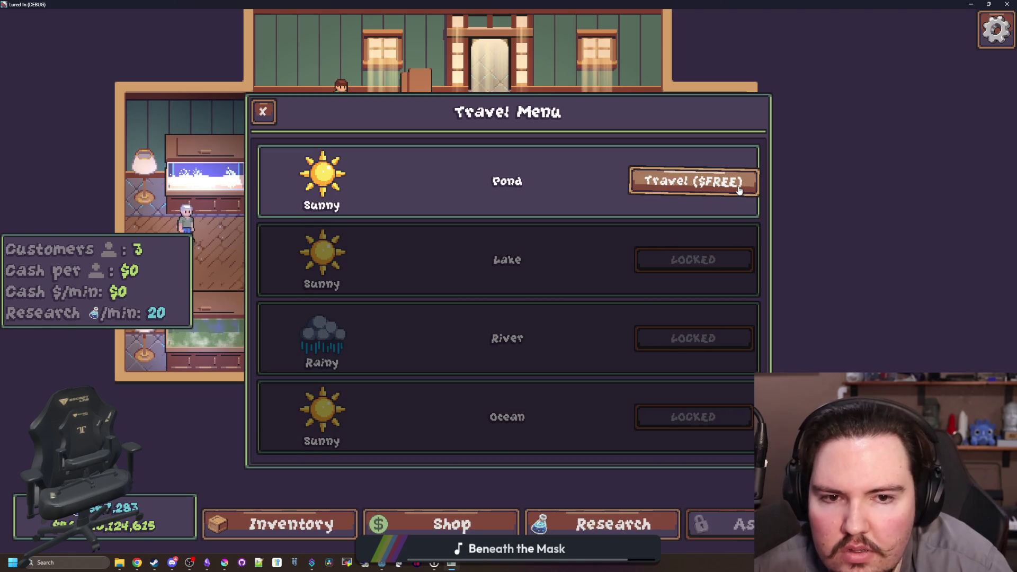
{"action": "left_click", "coordinate": [694, 182]}
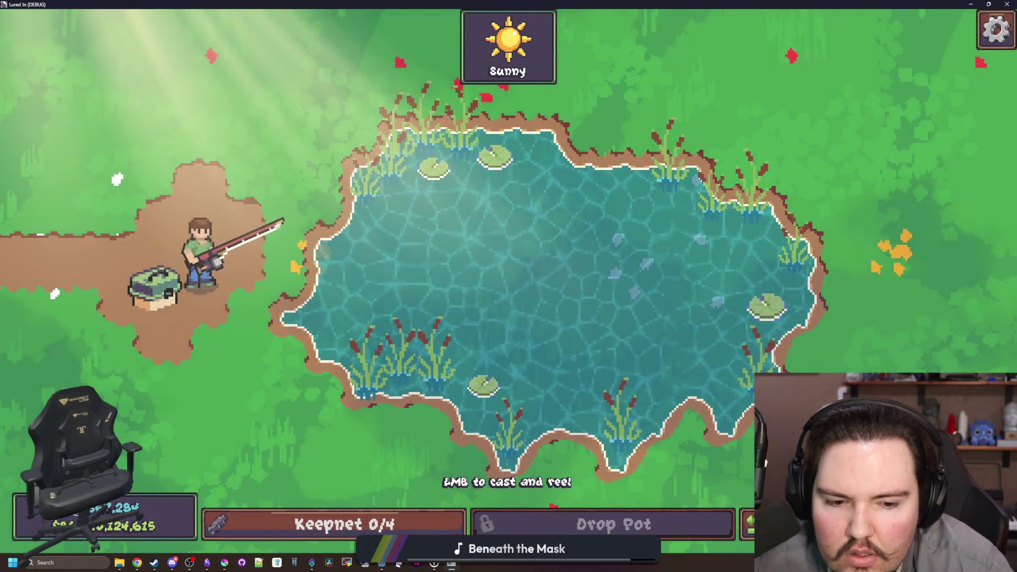
Leave the pond, stop the debug game with F8, and return to the free label line
{"action": "key", "text": "Escape"}
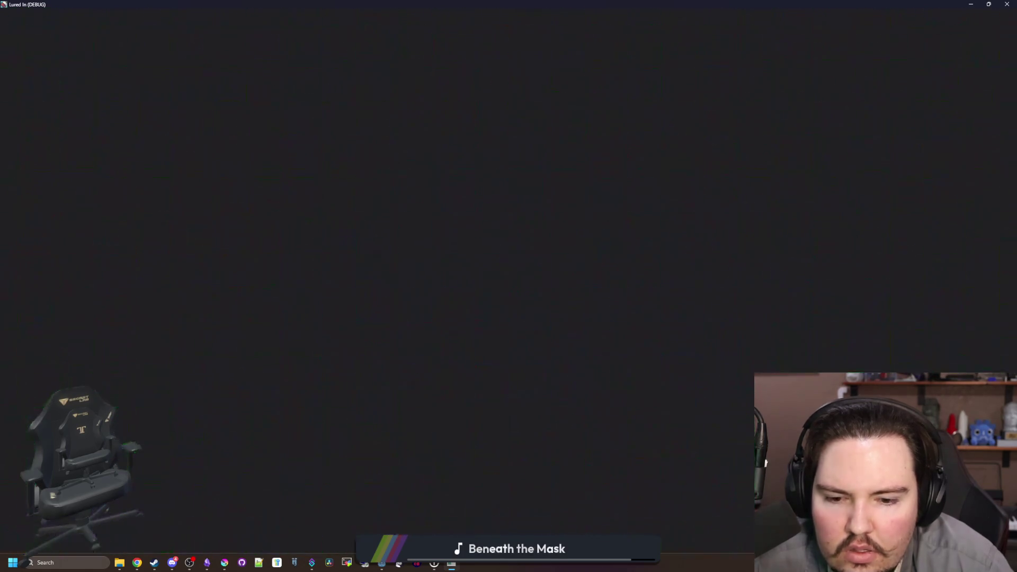
{"action": "key", "text": "F8"}
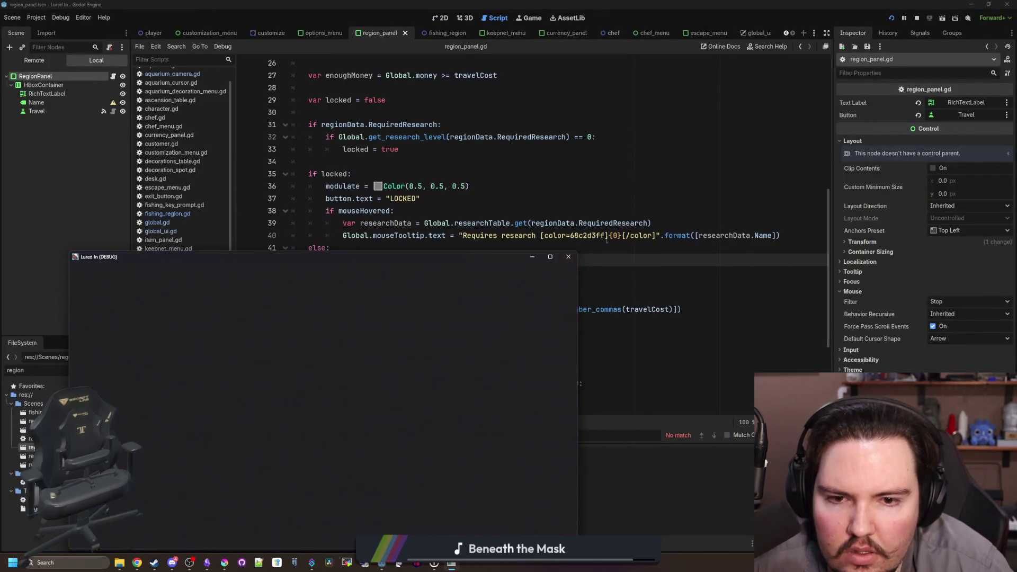
{"action": "left_click", "coordinate": [458, 285]}
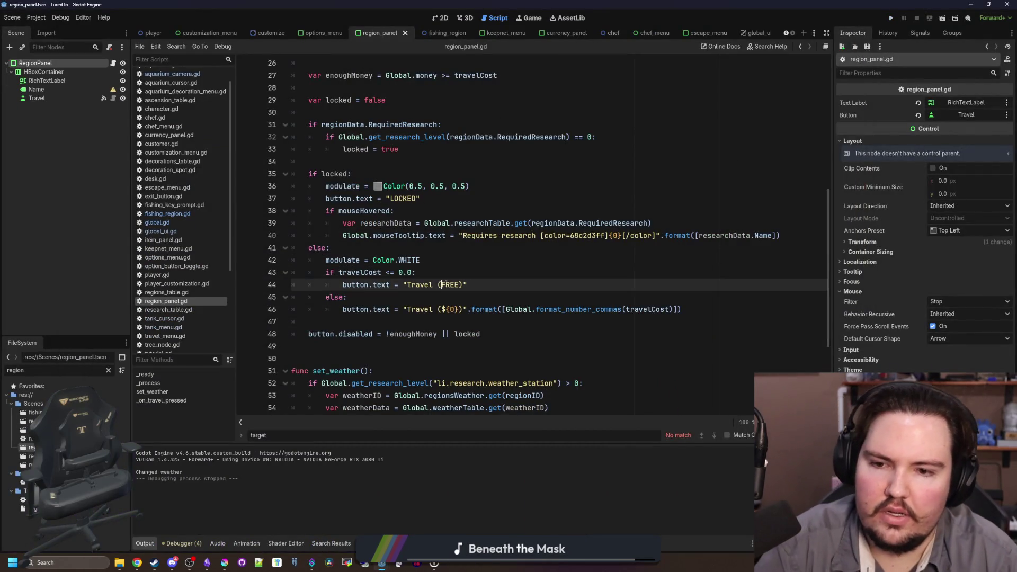
Save region_panel.gd with the "Travel (FREE!)" label and review the zero-cost check on lines 43–45
{"action": "left_click", "coordinate": [465, 260]}
{"action": "key", "text": "ctrl+s"}
{"action": "left_click", "coordinate": [463, 244]}
{"action": "key", "text": "ctrl+s"}
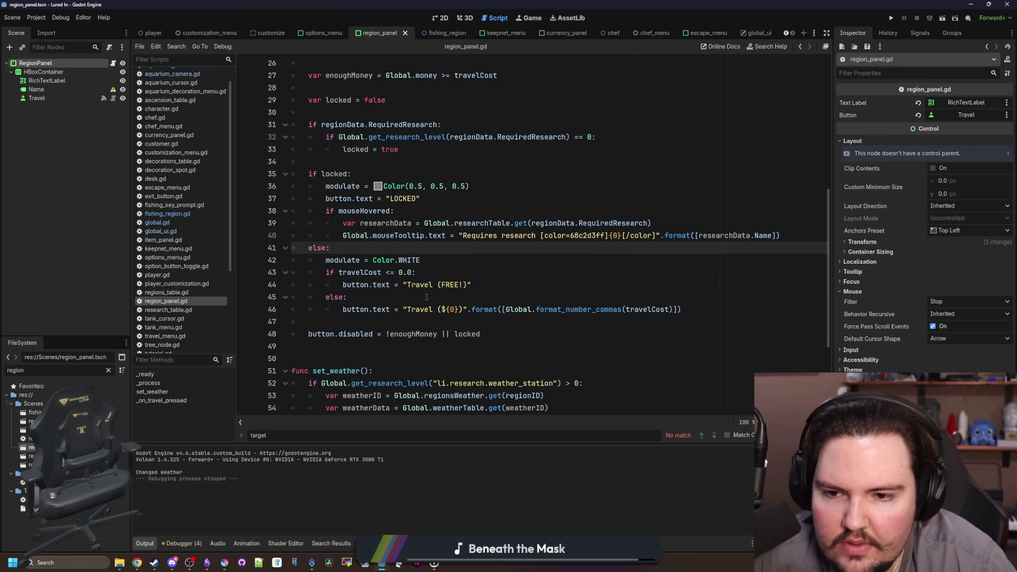
{"action": "left_click", "coordinate": [466, 297]}
{"action": "key", "text": "ctrl+s"}
{"action": "left_click_drag", "start_coordinate": [471, 285], "coordinate": [407, 284]}
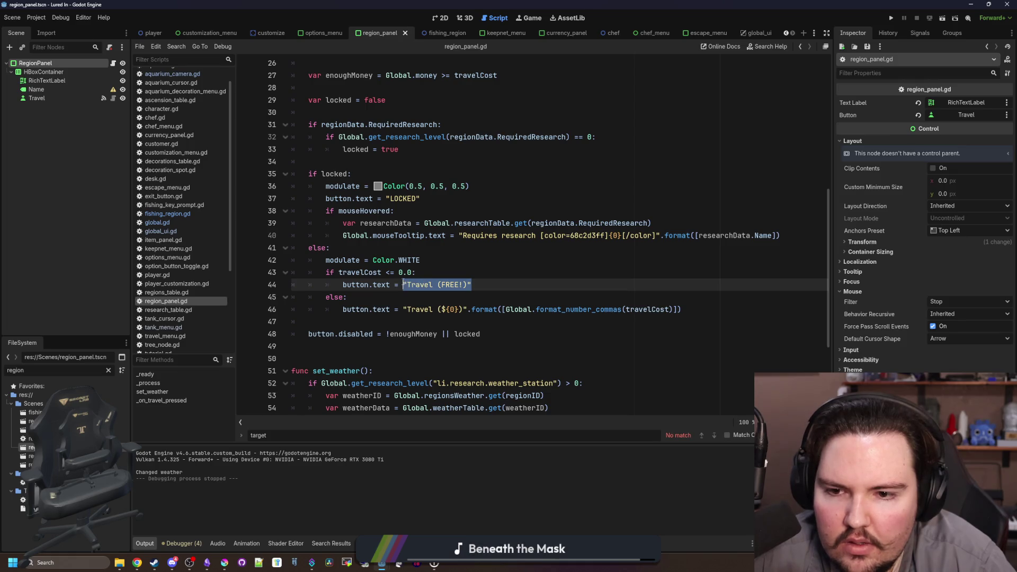
{"action": "left_click", "coordinate": [416, 272]}
{"action": "key", "text": "ctrl+s"}
{"action": "left_click_drag", "start_coordinate": [349, 297], "coordinate": [247, 273]}
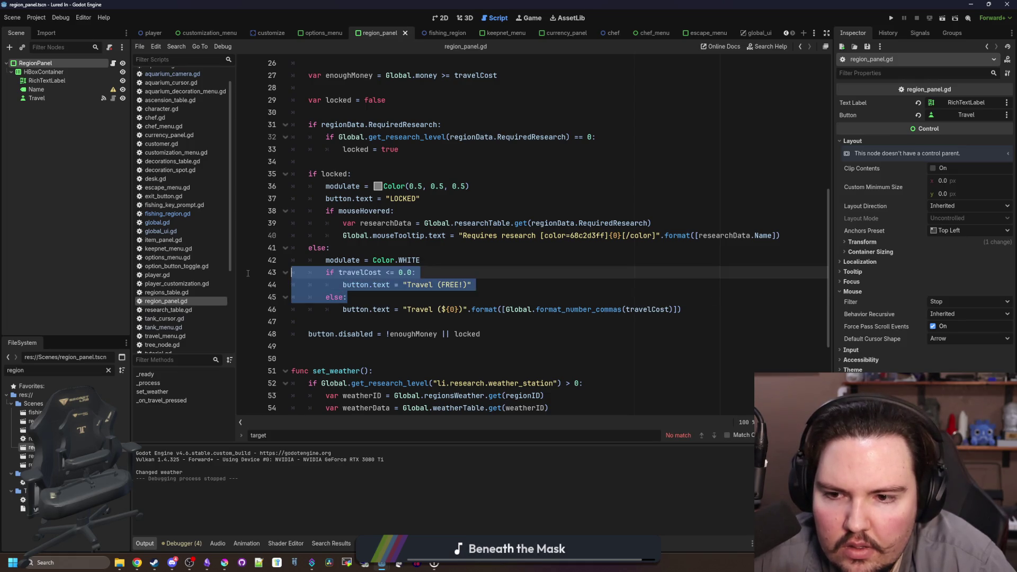
{"action": "left_click", "coordinate": [380, 245]}
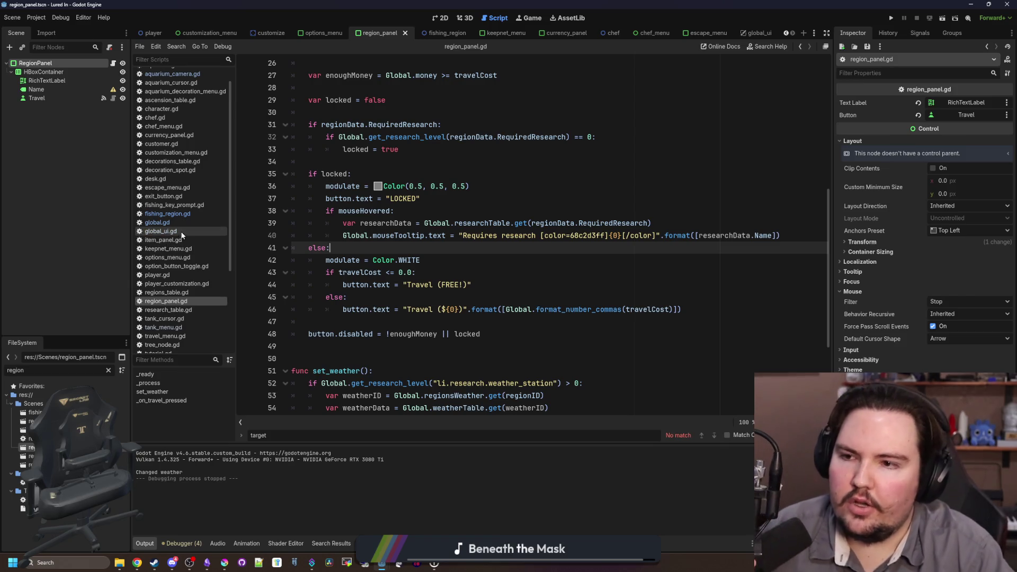
Filter project files for 'upgrade' and open upgrade_panel.gd
{"action": "left_click", "coordinate": [109, 370]}
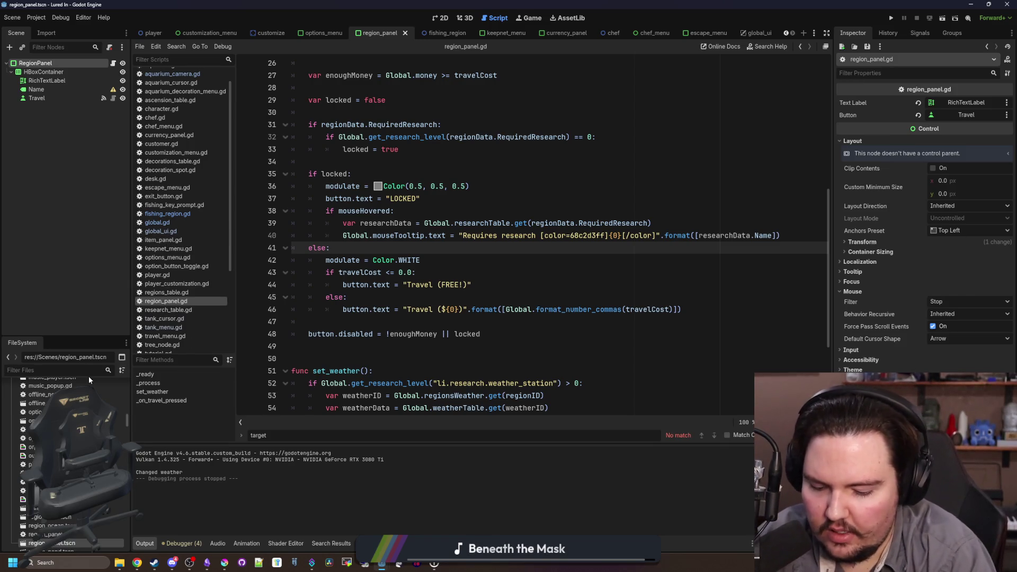
{"action": "type", "text": "upgrade"}
{"action": "double_click", "coordinate": [34, 412]}
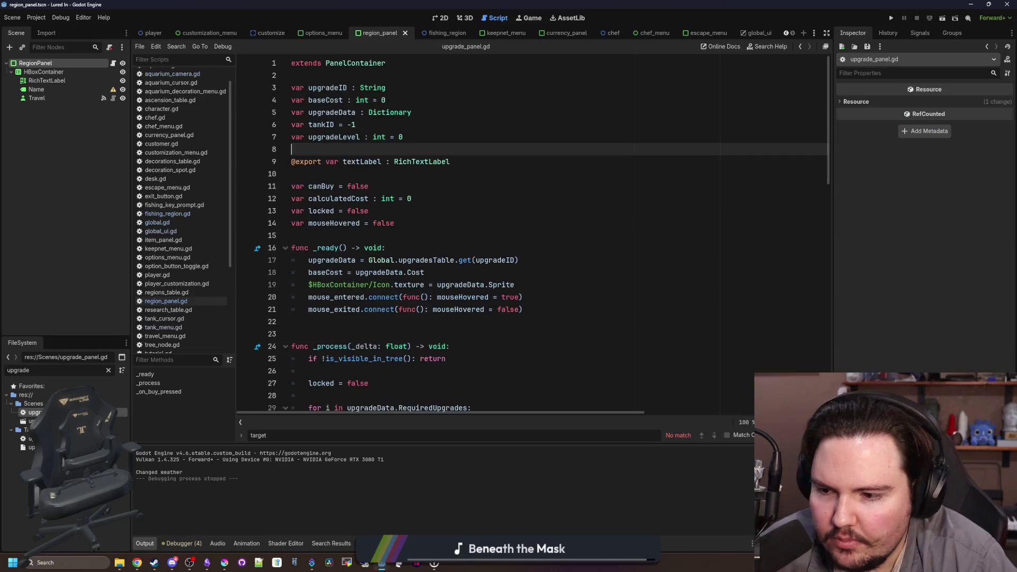
{"action": "left_click", "coordinate": [433, 239]}
{"action": "scroll", "coordinate": [403, 233], "scroll_direction": "down", "scroll_amount": 4}
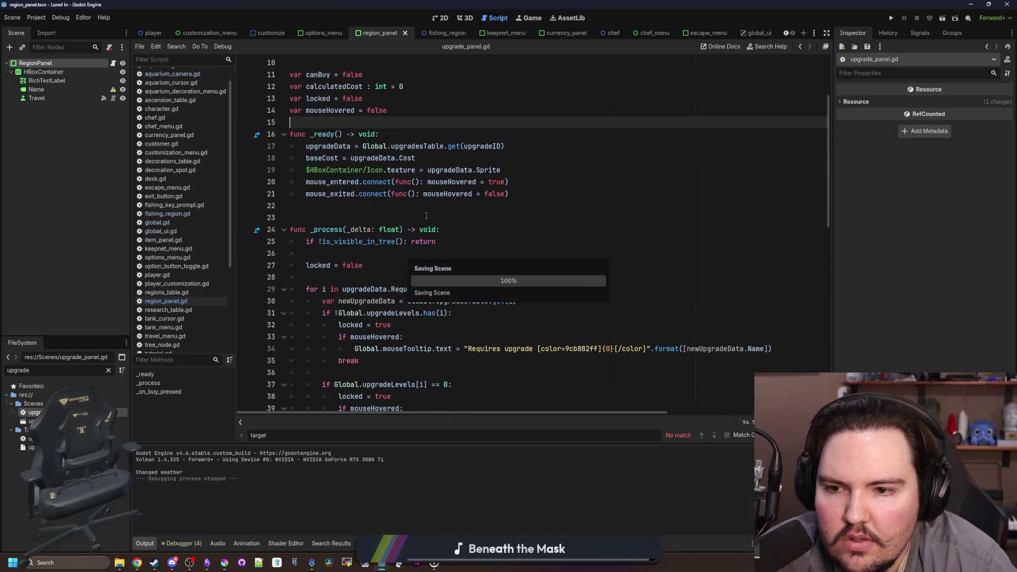
Paste the zero-cost check under else on line 68 and change travelCost to calculatedCost
{"action": "scroll", "coordinate": [388, 216], "scroll_direction": "down", "scroll_amount": 12}
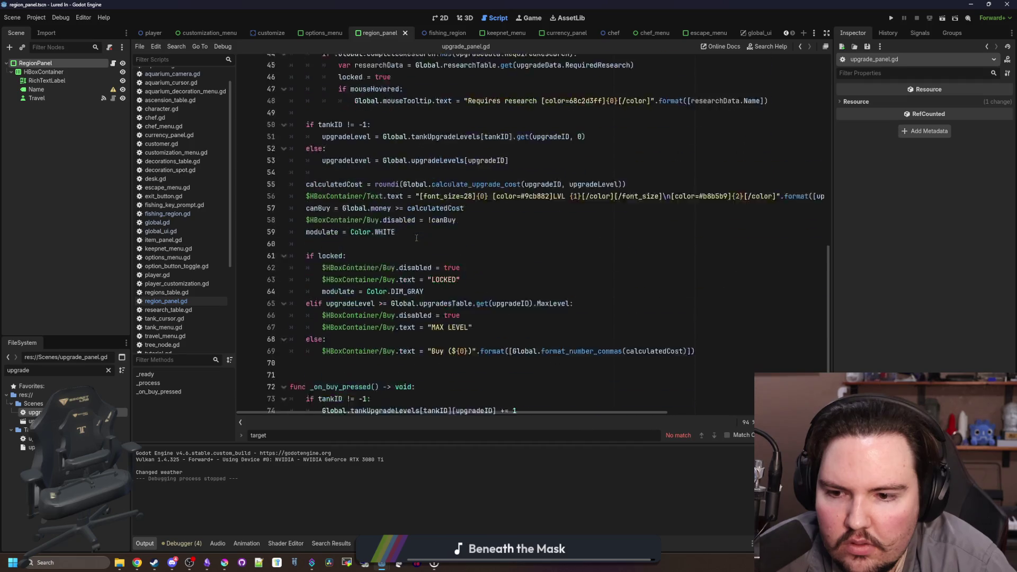
{"action": "left_click", "coordinate": [365, 312]}
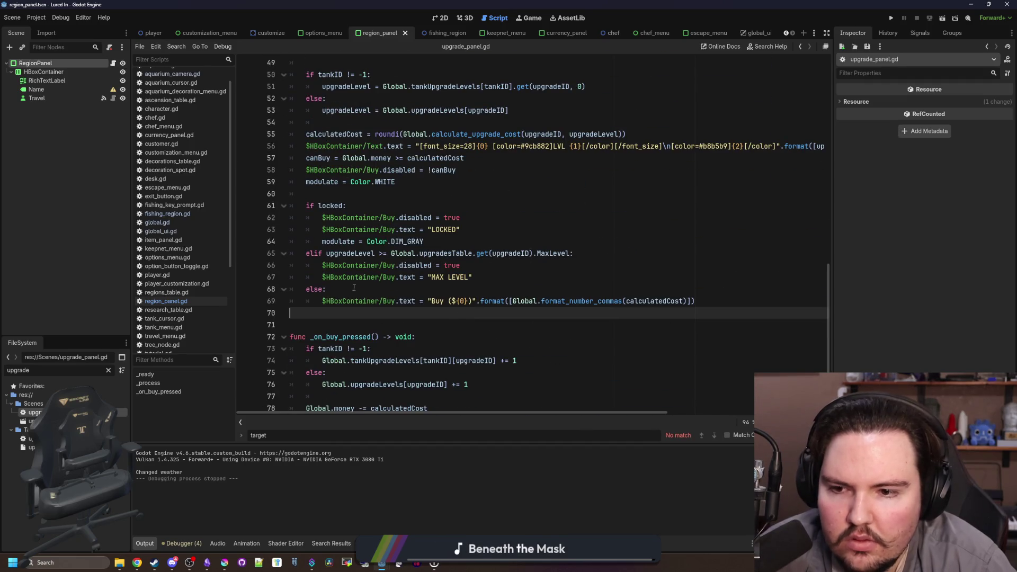
{"action": "left_click", "coordinate": [355, 289]}
{"action": "key", "text": "Return"}
{"action": "key", "text": "ctrl+v"}
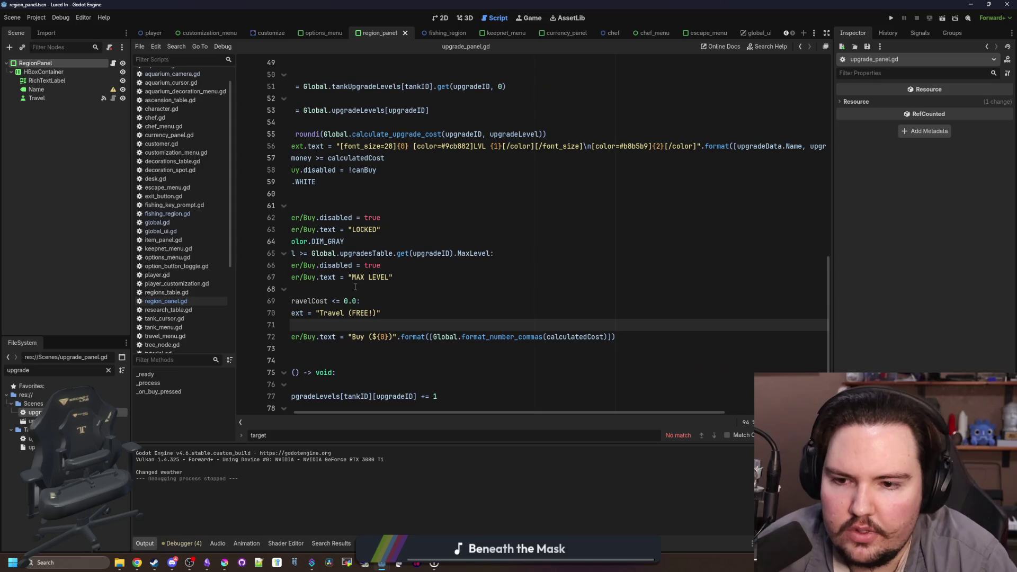
{"action": "mouse_move", "coordinate": [406, 352]}
{"action": "left_mouse_down"}
{"action": "mouse_move", "coordinate": [344, 318]}
{"action": "mouse_move", "coordinate": [353, 300]}
{"action": "left_mouse_up"}
{"action": "type", "text": "else:"}
{"action": "left_click", "coordinate": [353, 300]}
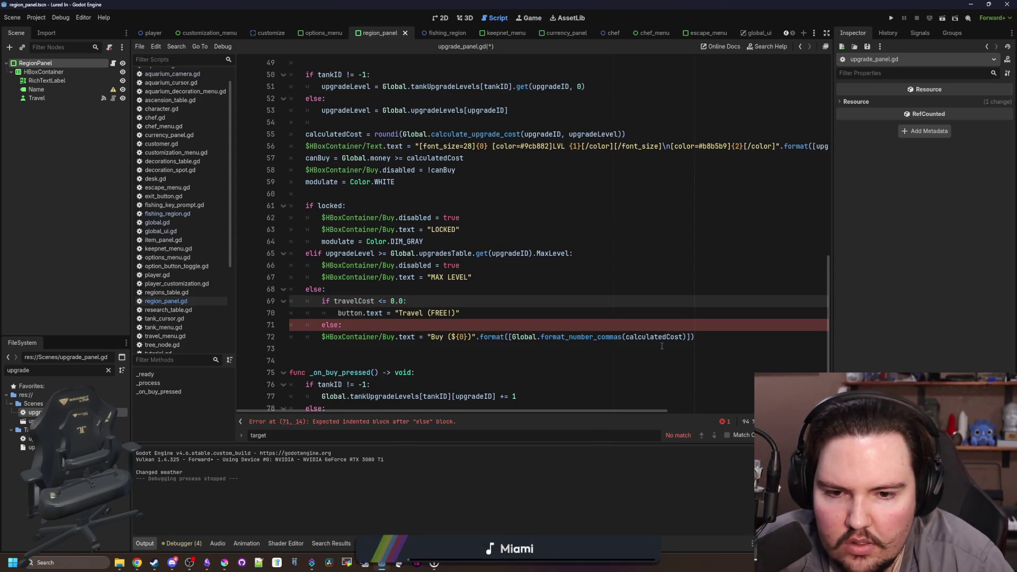
{"action": "double_click", "coordinate": [660, 336]}
{"action": "key", "text": "ctrl+c"}
{"action": "double_click", "coordinate": [361, 300]}
{"action": "key", "text": "ctrl+v"}
Indent the original buy price line under else and point the free-case label at $HBoxContainer/Buy
{"action": "left_click", "coordinate": [377, 290]}
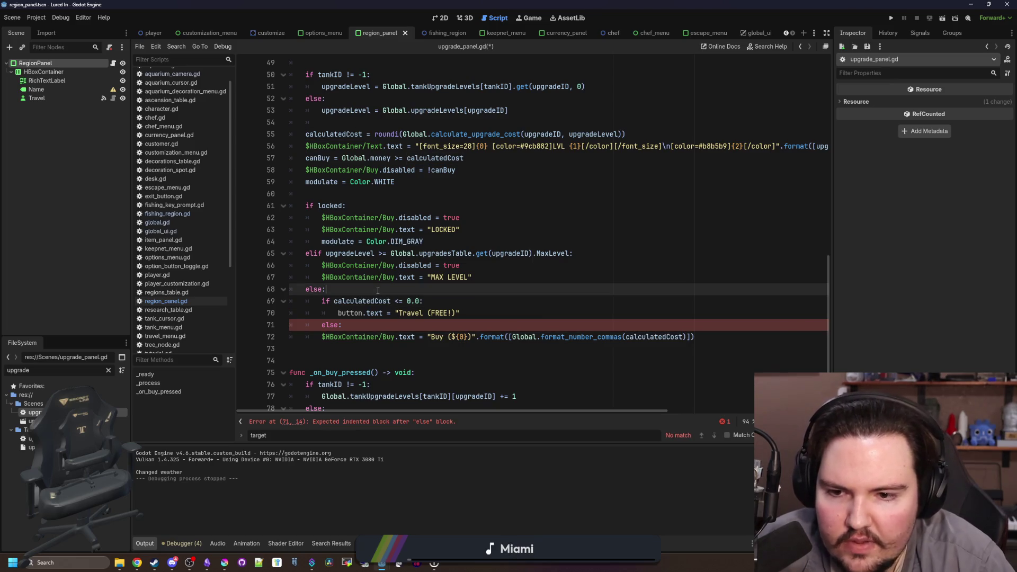
{"action": "left_click", "coordinate": [322, 337]}
{"action": "key", "text": "Tab"}
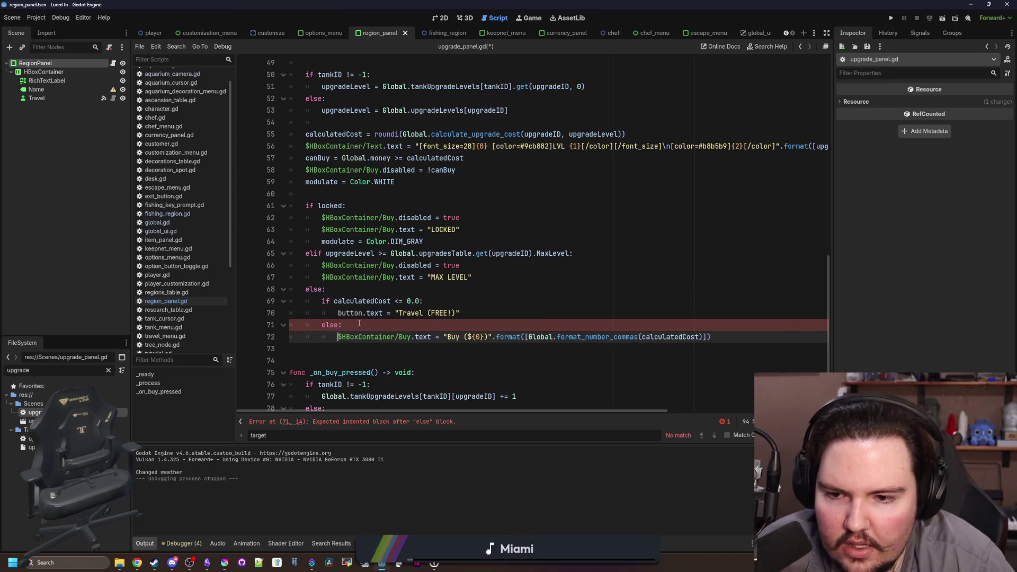
{"action": "key", "text": "shift+Home"}
{"action": "key", "text": "ctrl+c"}
{"action": "double_click", "coordinate": [348, 313]}
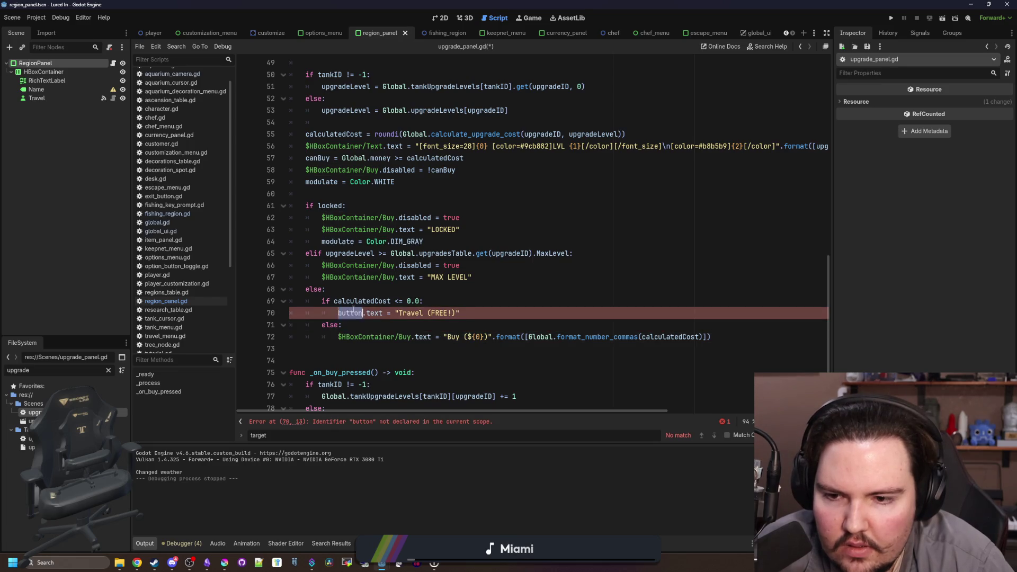
{"action": "key", "text": "ctrl+v"}
Change the free label text from Travel to 'Buy (FREE!)' and save upgrade_panel.gd
{"action": "key", "text": "Down"}
{"action": "left_click", "coordinate": [444, 303]}
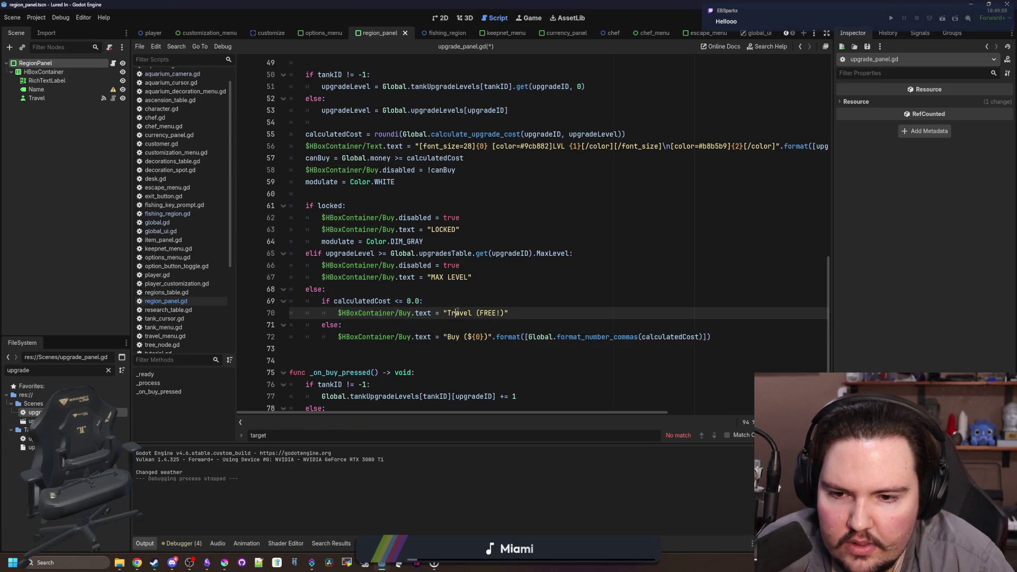
{"action": "double_click", "coordinate": [459, 314]}
{"action": "type", "text": "Buy"}
{"action": "left_click", "coordinate": [480, 300]}
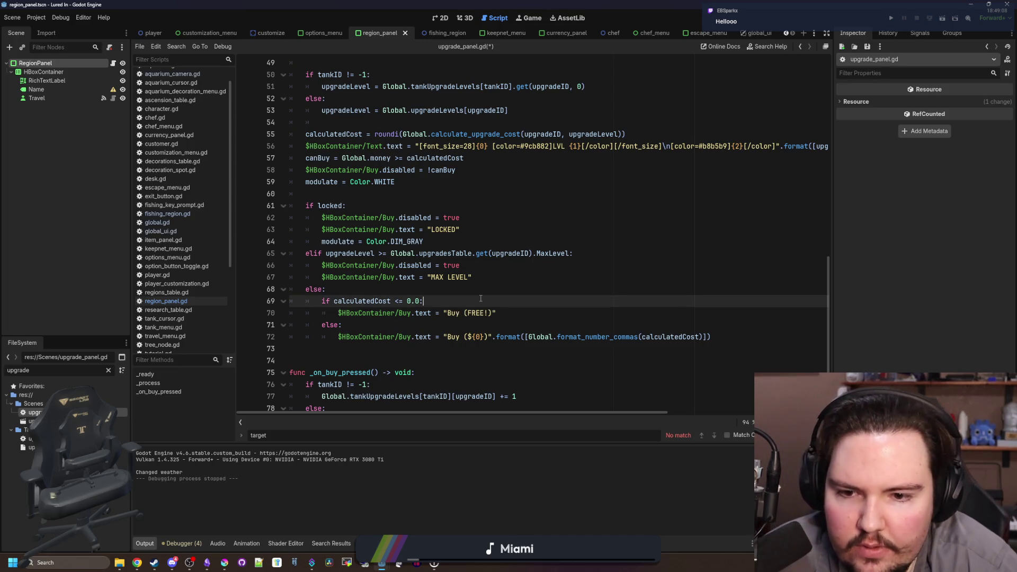
{"action": "key", "text": "ctrl+s"}
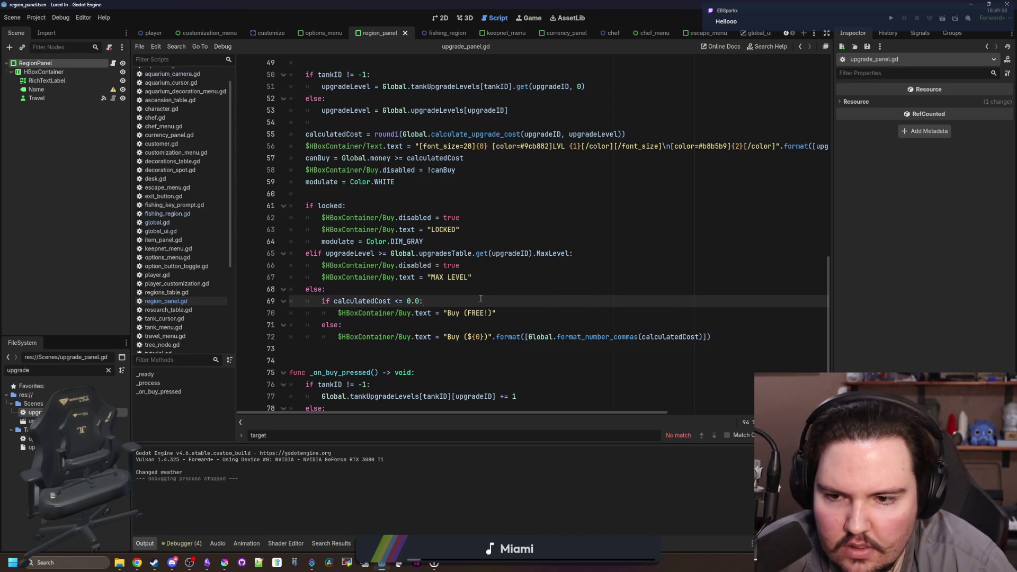
{"action": "left_click_drag", "start_coordinate": [714, 347], "coordinate": [256, 303]}
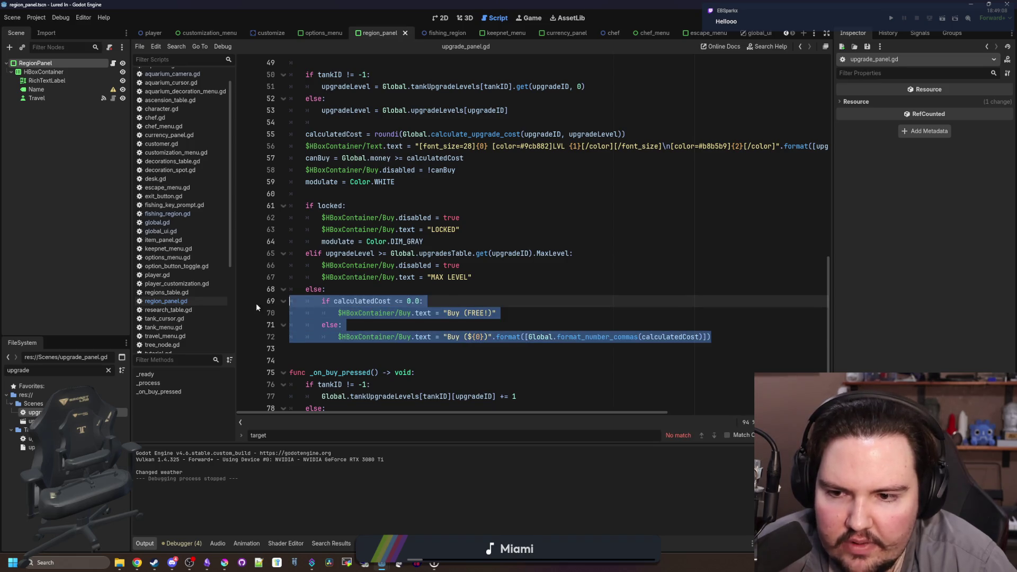
{"action": "scroll", "coordinate": [464, 337], "scroll_direction": "down", "scroll_amount": 2}
Add an 'if calculatedCost > 0:' line above the money_particles call in _on_buy_pressed
{"action": "left_click", "coordinate": [450, 367]}
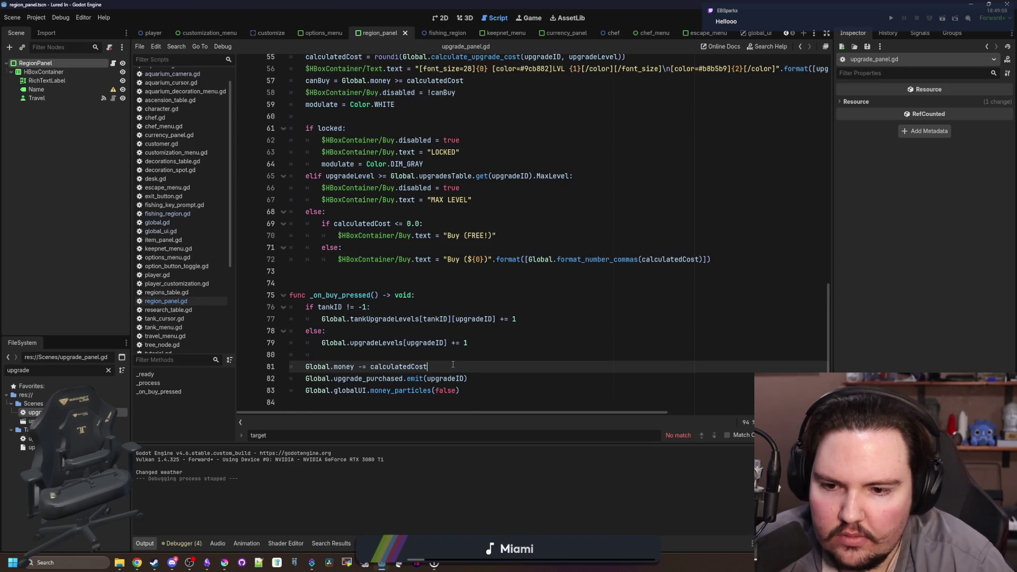
{"action": "left_click", "coordinate": [477, 374]}
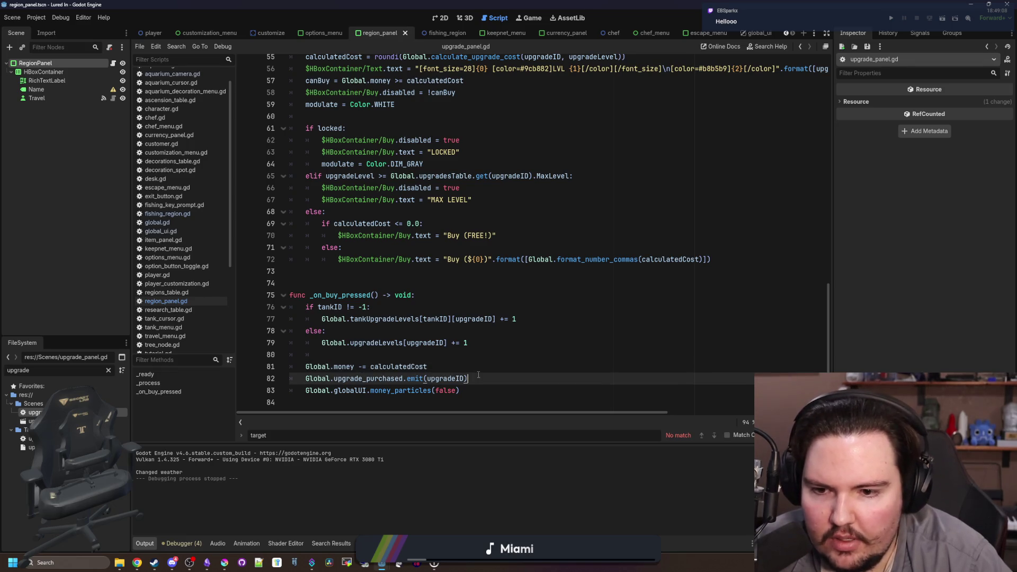
{"action": "key", "text": "Return"}
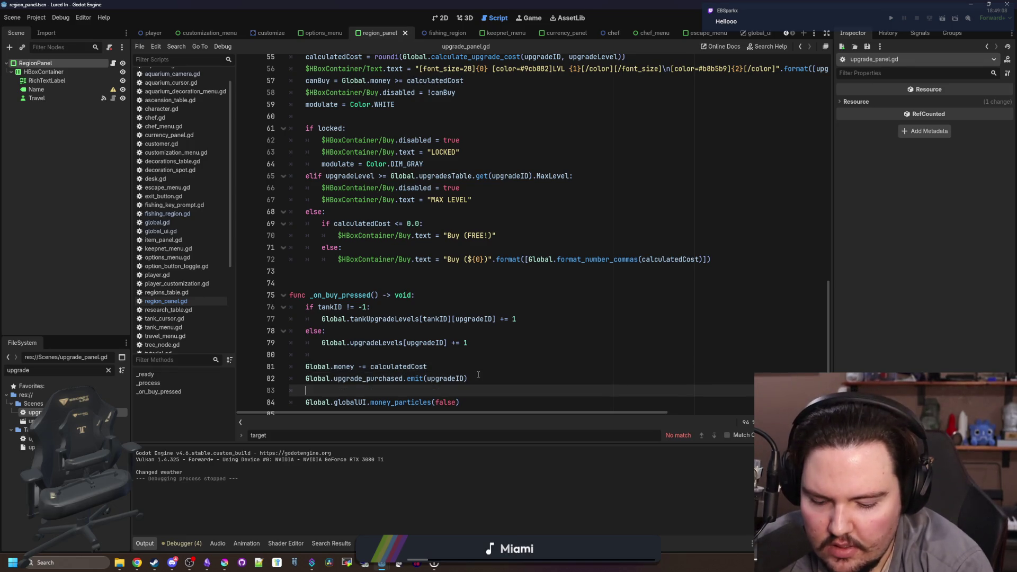
{"action": "type", "text": "if calculate"}
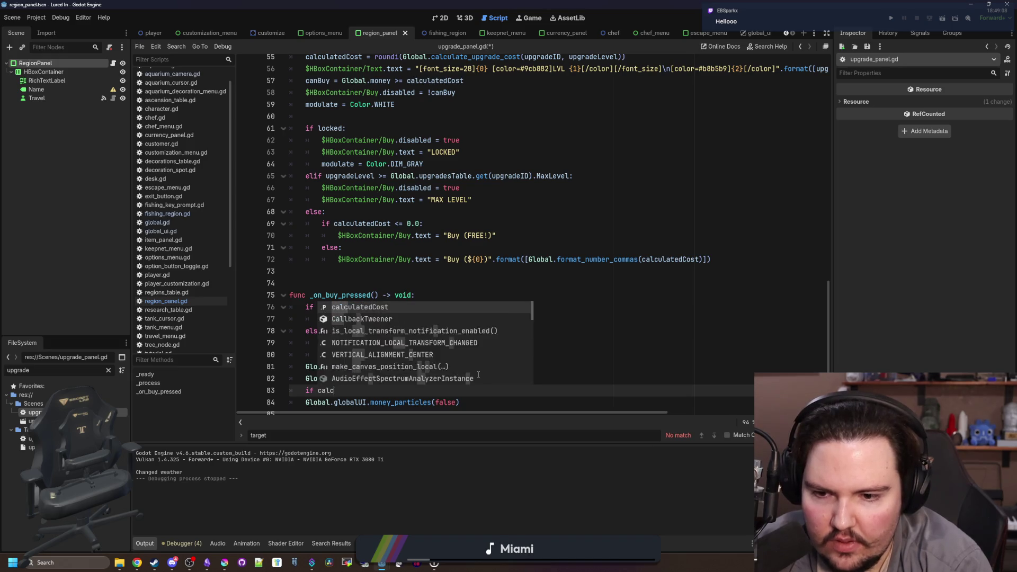
{"action": "scroll", "coordinate": [371, 374], "scroll_direction": "right", "scroll_amount": 2}
{"action": "type", "text": "d"}
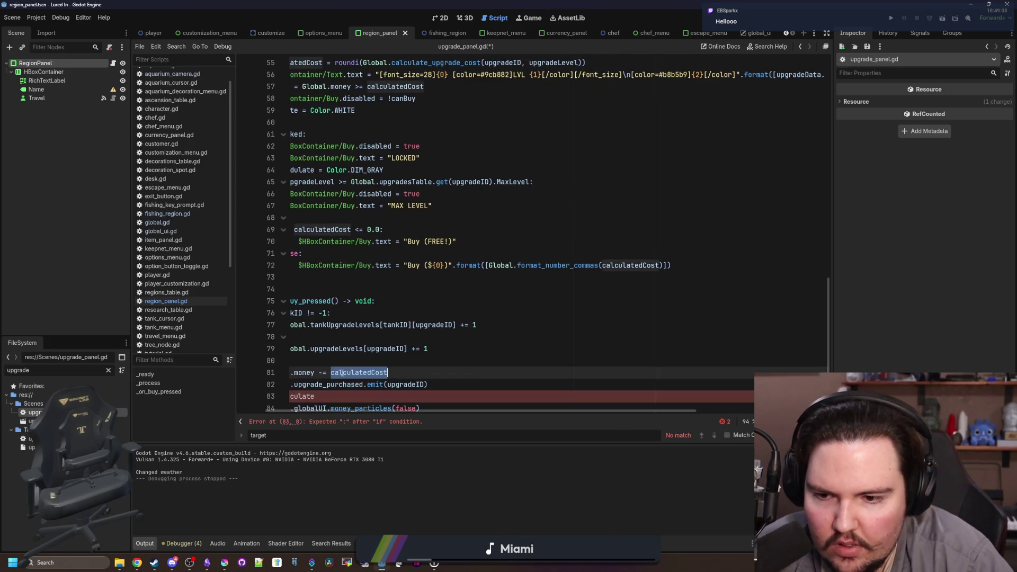
{"action": "key", "text": "Return"}
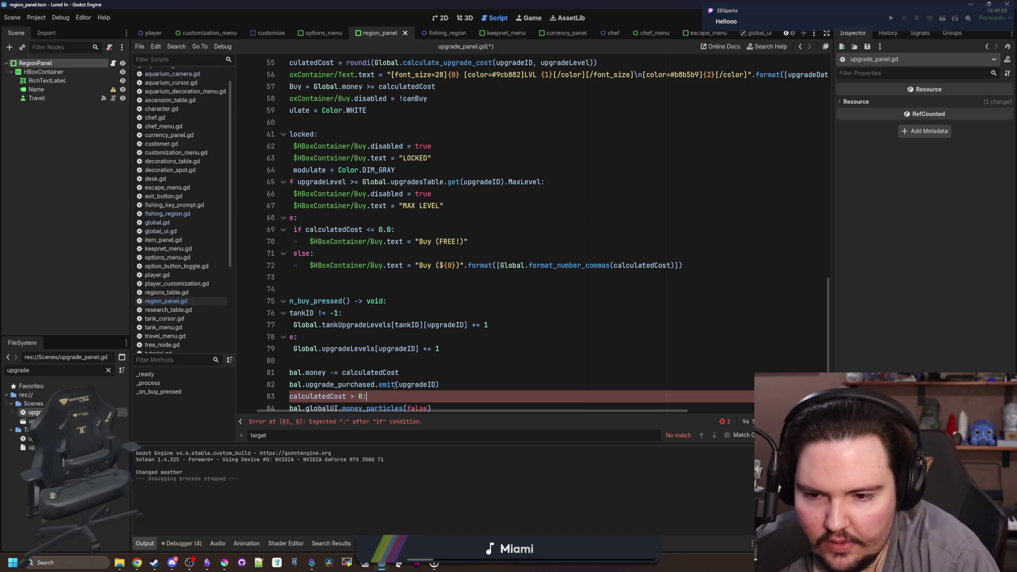
Indent the money_particles call under the cost check and save upgrade_panel.gd
{"action": "scroll", "coordinate": [396, 385], "scroll_direction": "down", "scroll_amount": 1}
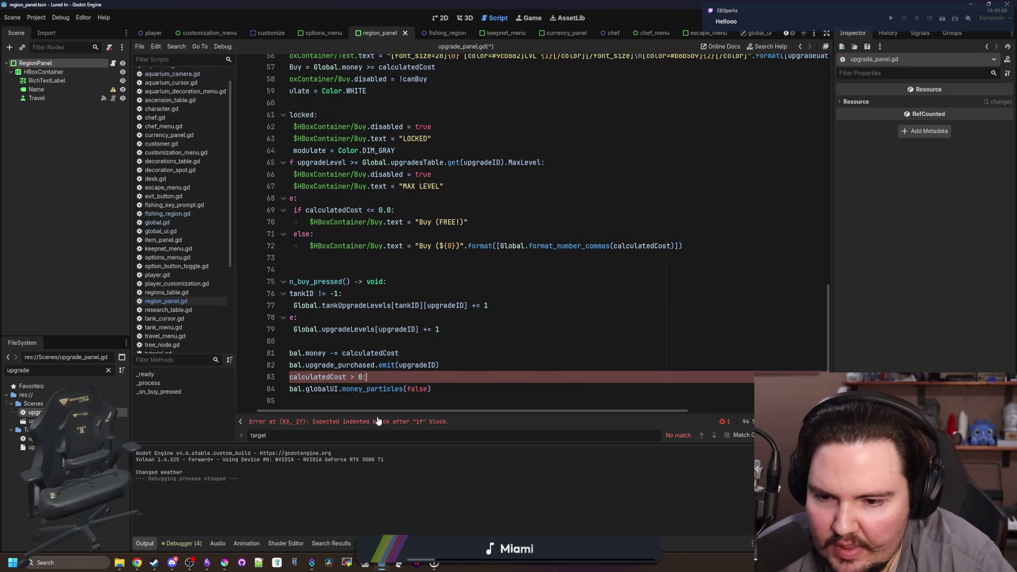
{"action": "left_click_drag", "start_coordinate": [377, 412], "coordinate": [357, 412]}
{"action": "left_click", "coordinate": [291, 389]}
{"action": "key", "text": "Tab"}
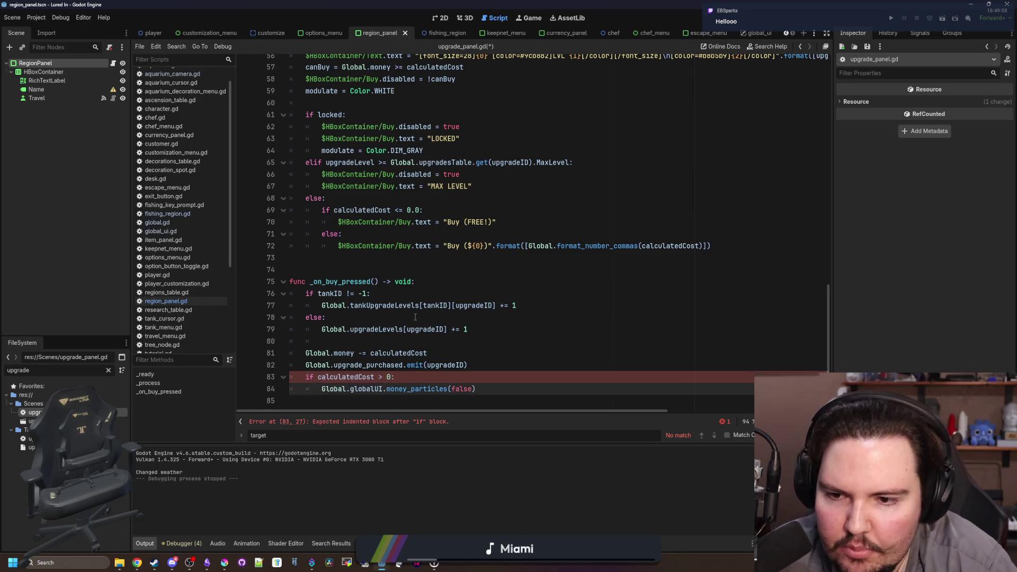
{"action": "scroll", "coordinate": [424, 302], "scroll_direction": "up", "scroll_amount": 1}
{"action": "left_click", "coordinate": [472, 277]}
{"action": "scroll", "coordinate": [474, 289], "scroll_direction": "up", "scroll_amount": 3}
{"action": "left_click_drag", "start_coordinate": [522, 300], "coordinate": [335, 301]}
{"action": "left_click", "coordinate": [339, 277]}
{"action": "key", "text": "ctrl+s"}
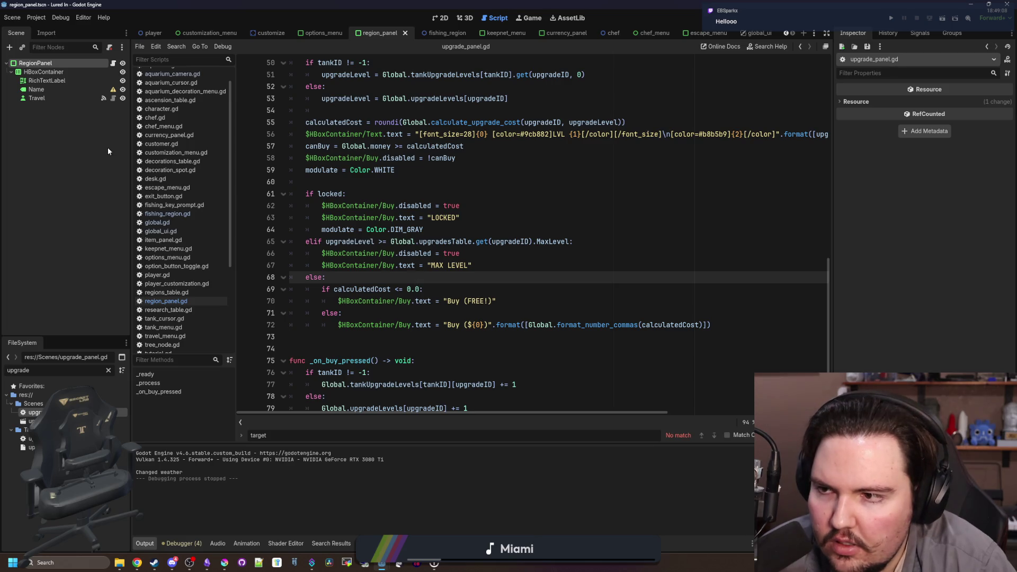
Open decoration_panel.gd and nest the price label line under a new 'if calculatedCost > 0:' check
{"action": "left_click", "coordinate": [105, 369]}
{"action": "type", "text": "decorat"}
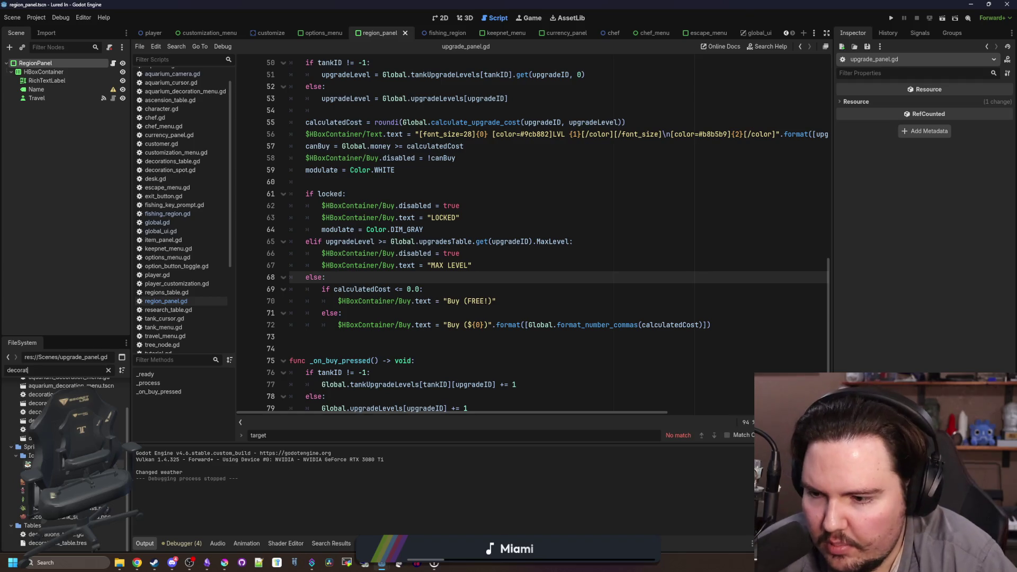
{"action": "double_click", "coordinate": [35, 412]}
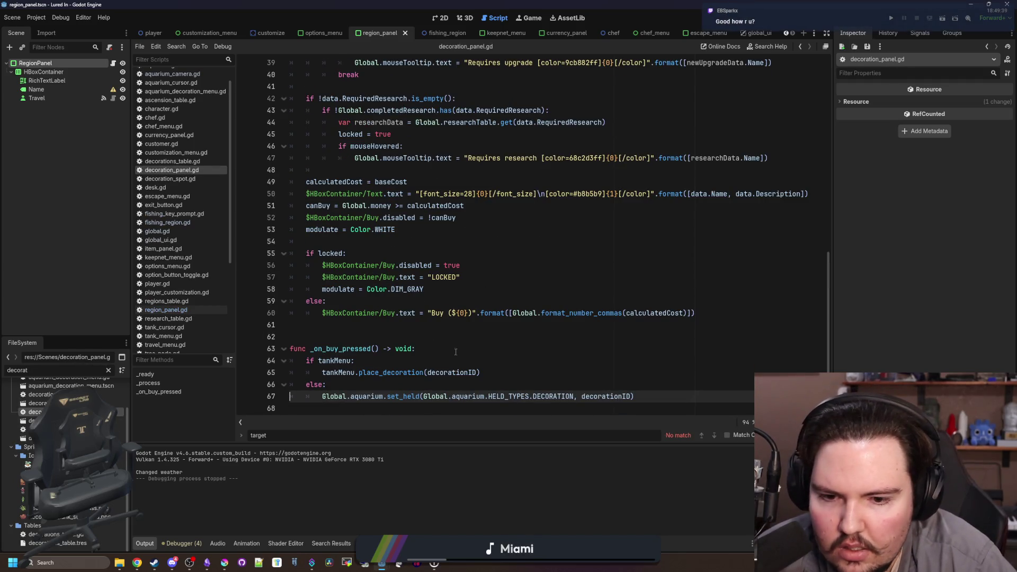
{"action": "left_click", "coordinate": [393, 335]}
{"action": "left_click", "coordinate": [420, 301]}
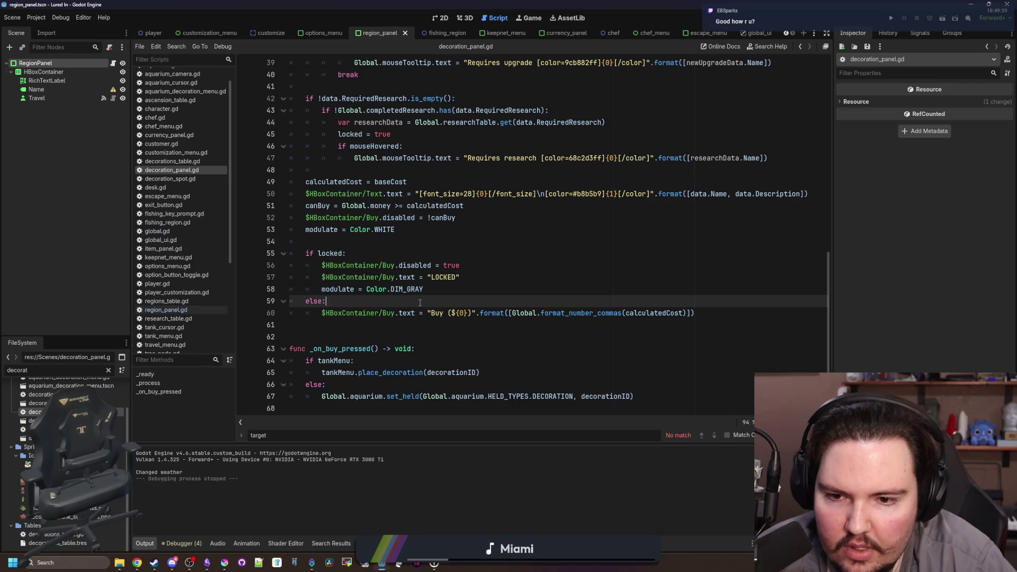
{"action": "key", "text": "Return"}
{"action": "type", "text": "if"}
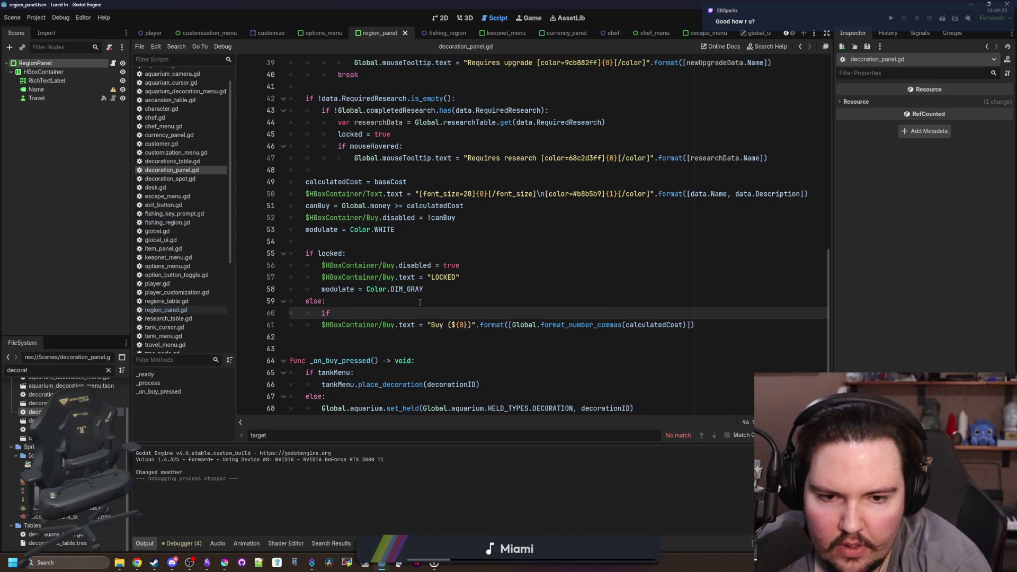
{"action": "type", "text": "calculatedCos"}
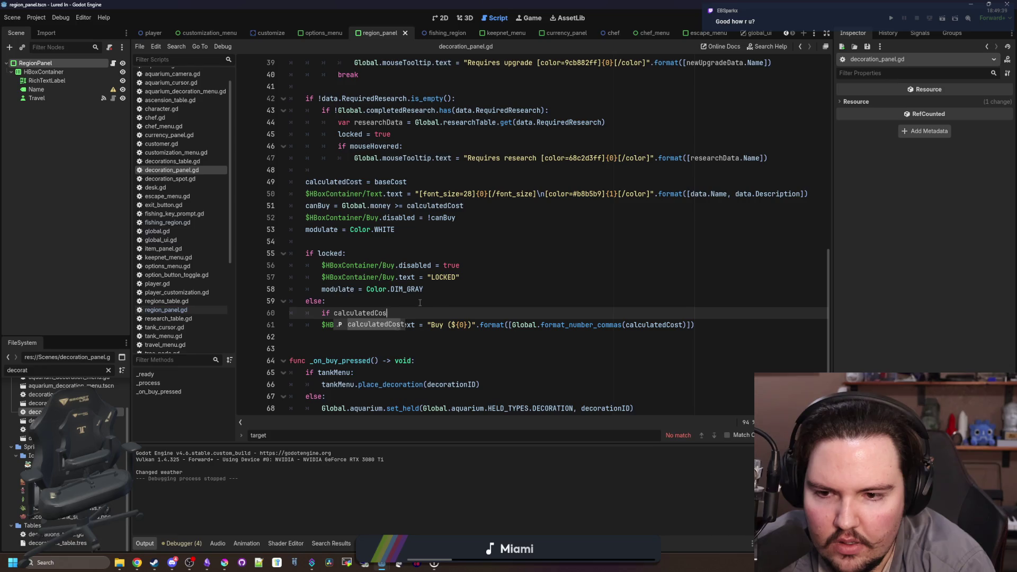
{"action": "type", "text": "t >"}
{"action": "key", "text": "Return"}
{"action": "key", "text": "Return"}
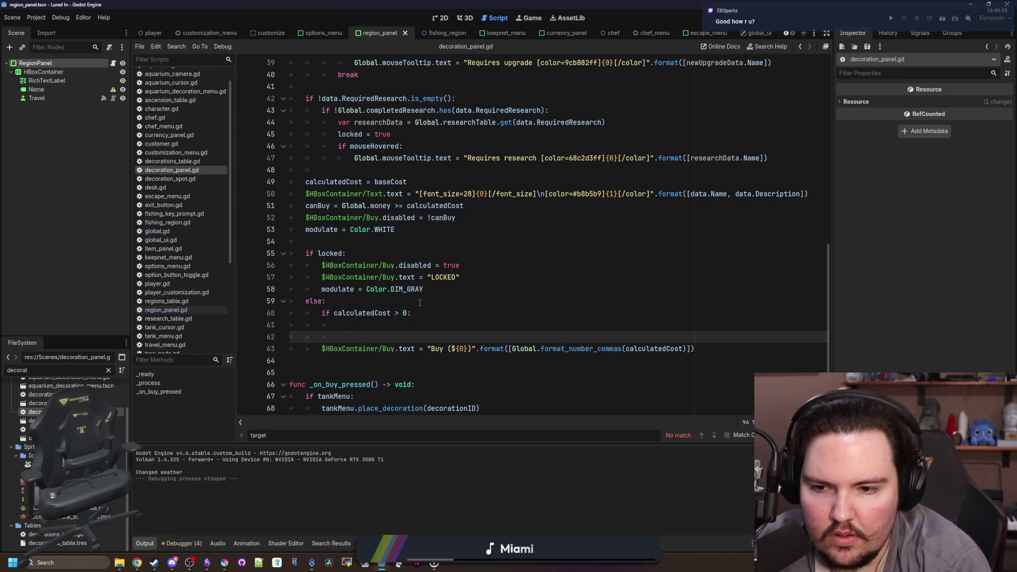
{"action": "key", "text": "ctrl+z"}
{"action": "key", "text": "ctrl+z"}
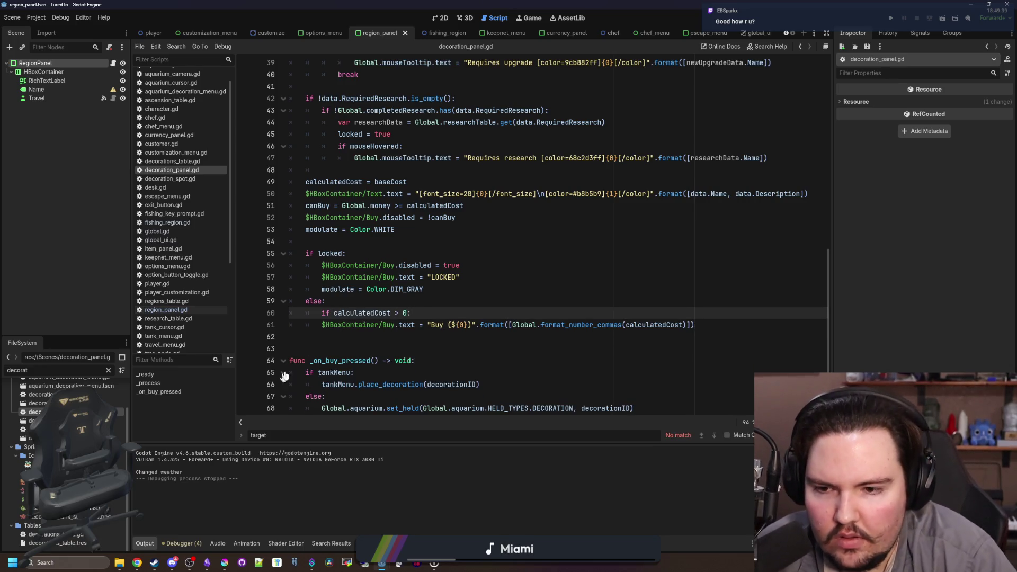
{"action": "key", "text": "Tab"}
Add an else branch setting $HBoxContainer/Buy.text to "Buy (FREE!)" and save the script
{"action": "left_click", "coordinate": [714, 324]}
{"action": "key", "text": "Return"}
{"action": "key", "text": "BackSpace"}
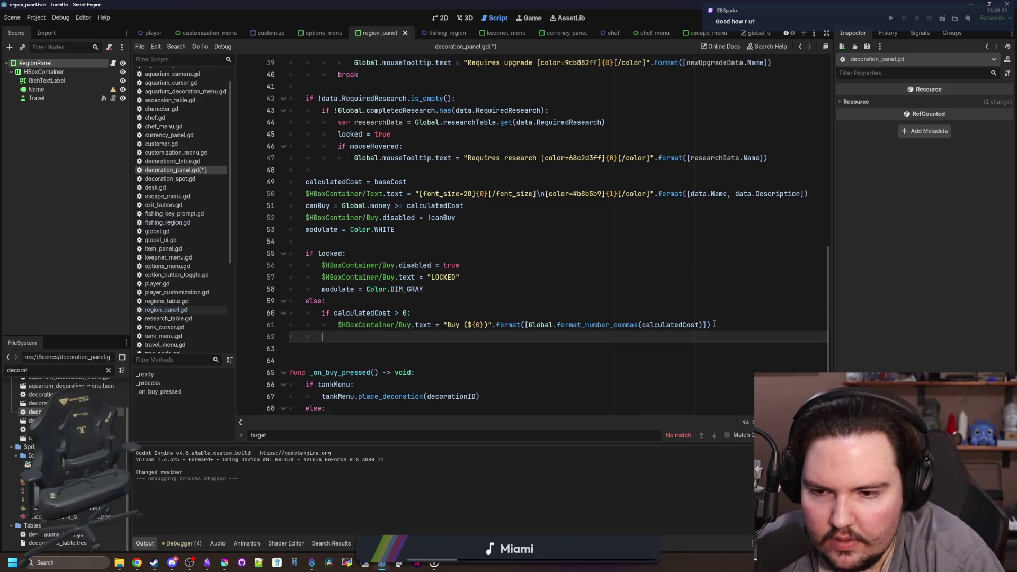
{"action": "type", "text": "else:"}
{"action": "key", "text": "Return"}
{"action": "type", "text": "$HBoxContainer/Buy.text = \"Buy (FREE!)\""}
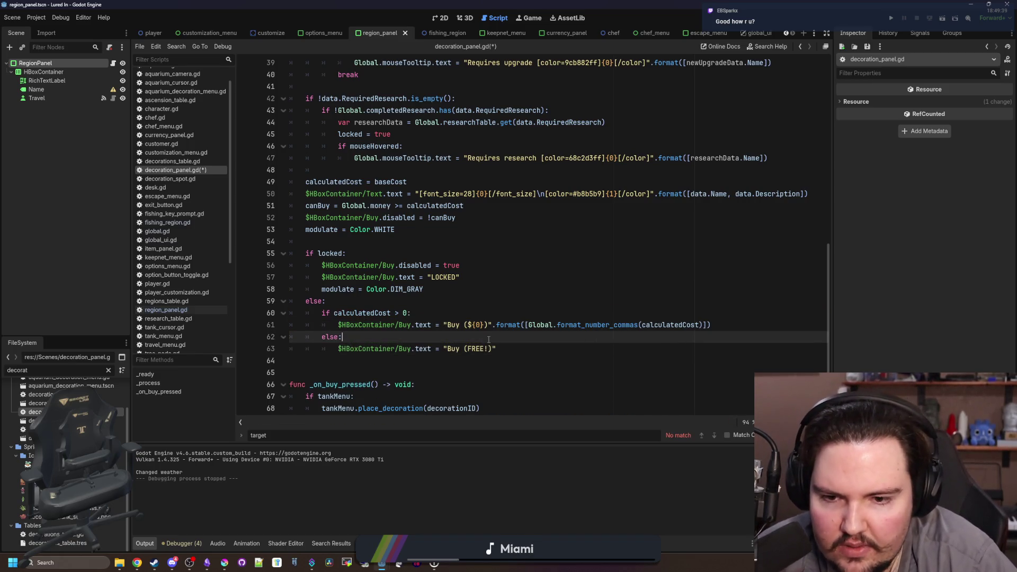
{"action": "left_click_drag", "start_coordinate": [496, 349], "coordinate": [333, 347]}
{"action": "key", "text": "ctrl+c"}
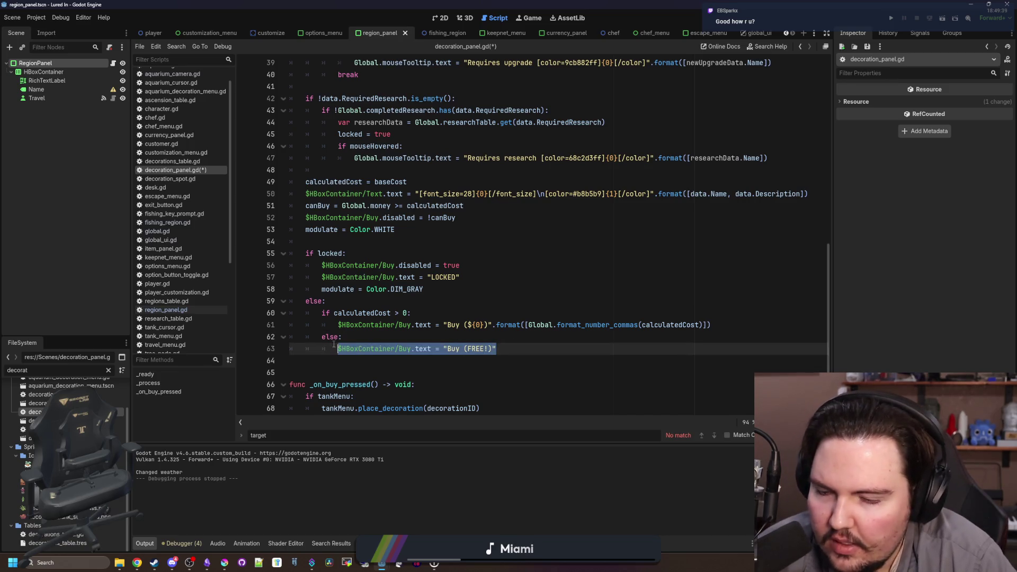
{"action": "left_click", "coordinate": [372, 333]}
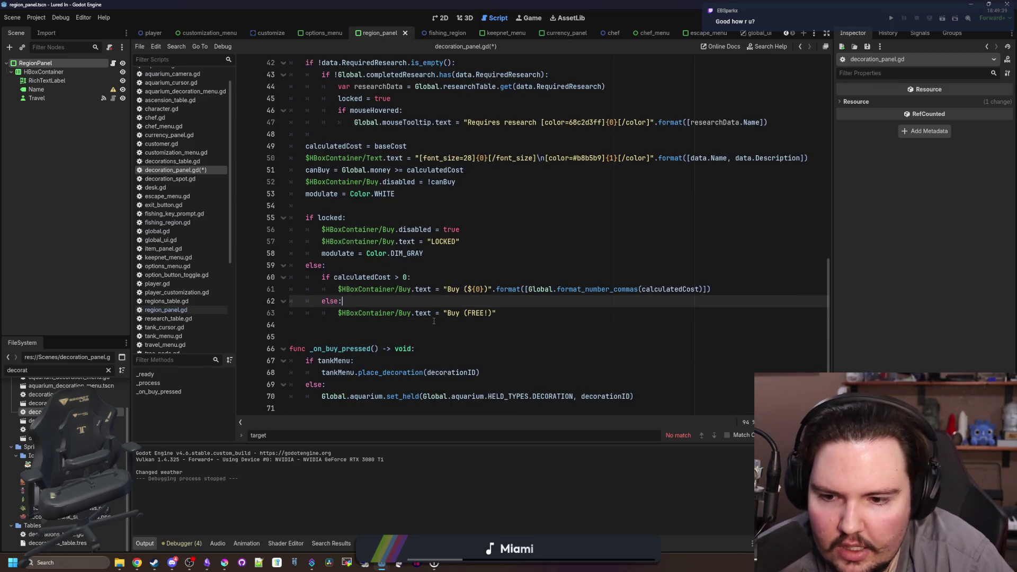
{"action": "scroll", "coordinate": [429, 324], "scroll_direction": "up", "scroll_amount": 2}
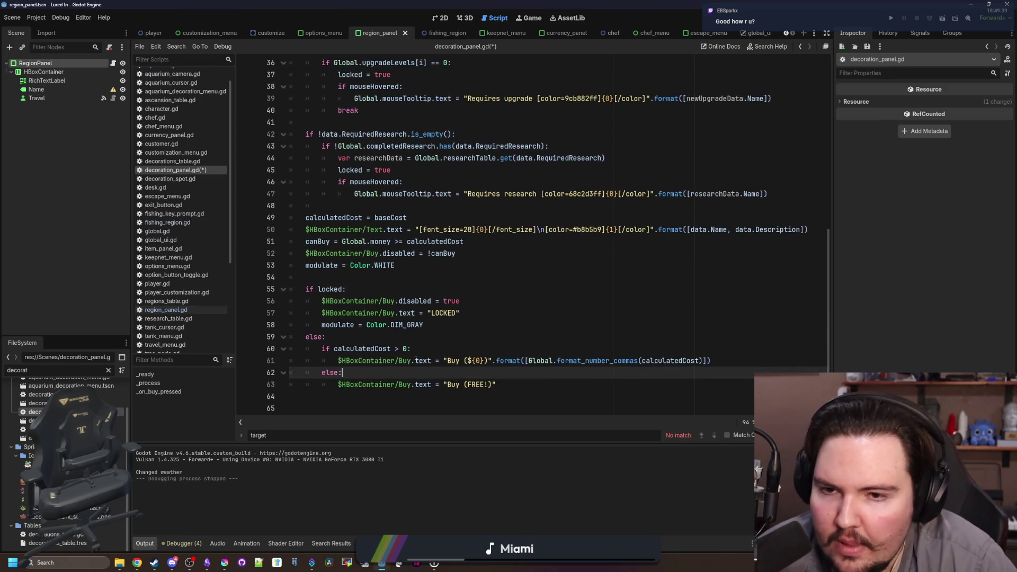
{"action": "scroll", "coordinate": [422, 326], "scroll_direction": "down", "scroll_amount": 2}
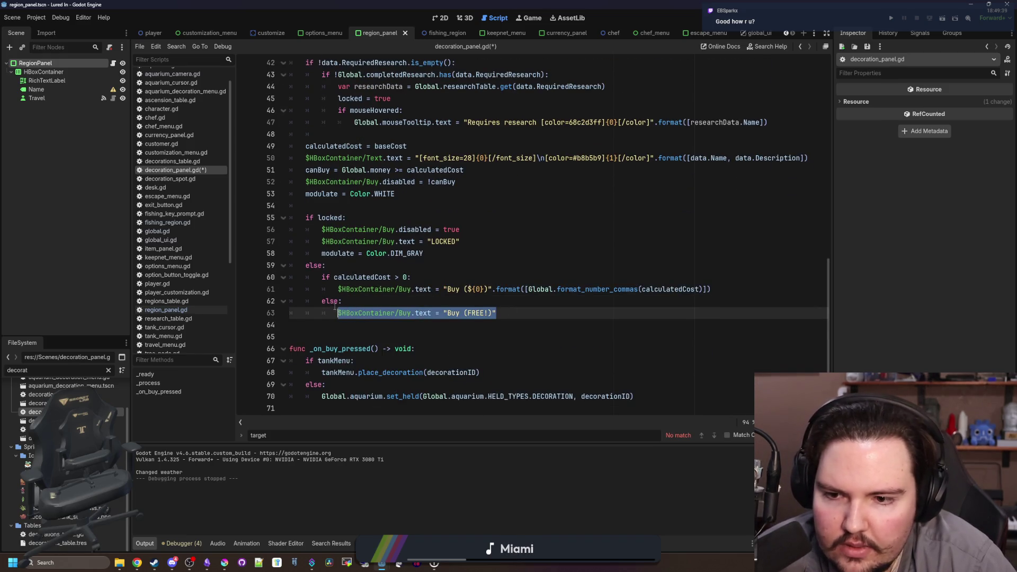
{"action": "left_click", "coordinate": [366, 298]}
{"action": "key", "text": "ctrl+s"}
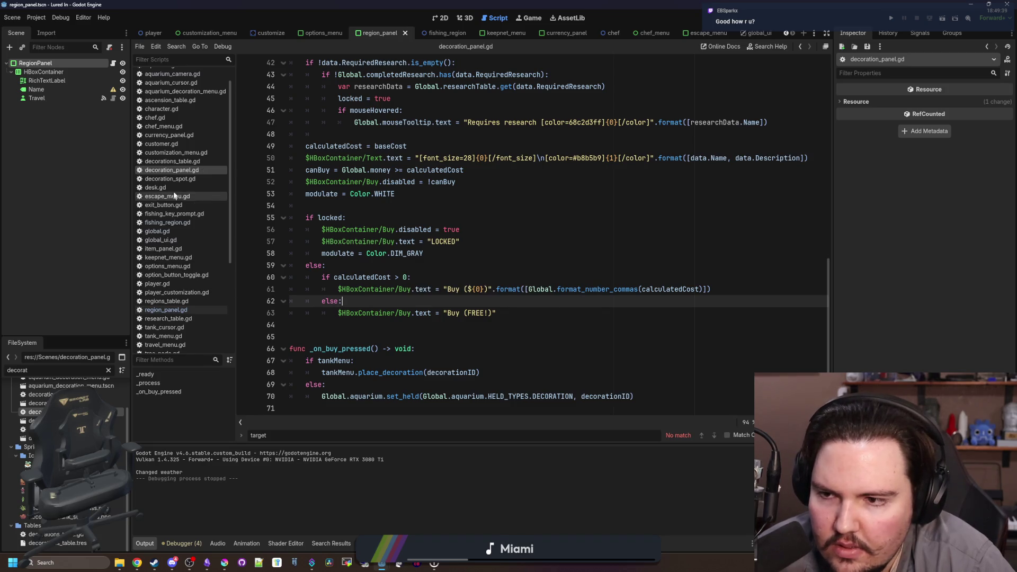
{"action": "left_click", "coordinate": [177, 180]}
Scroll through decoration_spot.gd to review its code
{"action": "scroll", "coordinate": [418, 303], "scroll_direction": "down", "scroll_amount": 10}
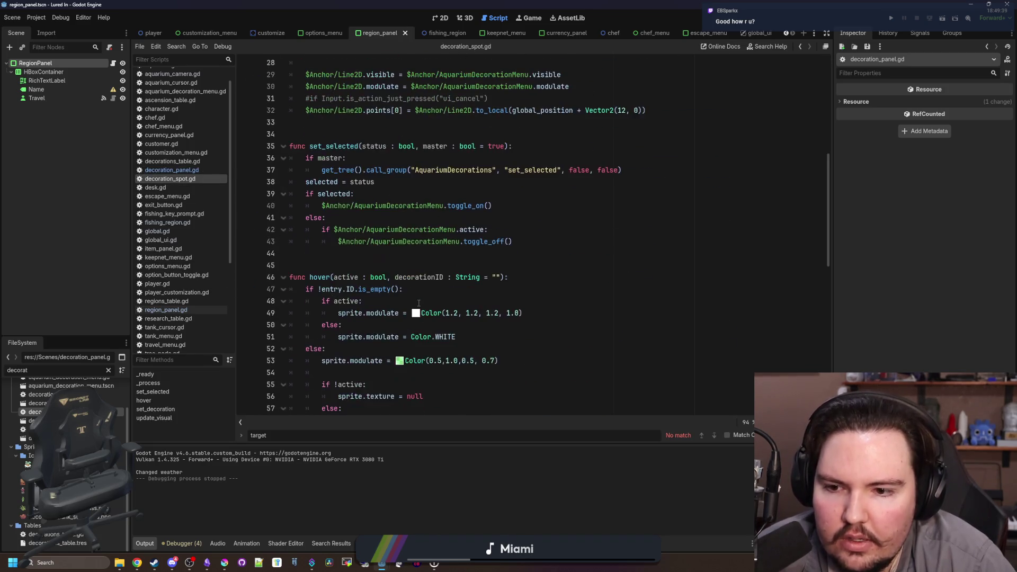
{"action": "scroll", "coordinate": [418, 303], "scroll_direction": "down", "scroll_amount": 13}
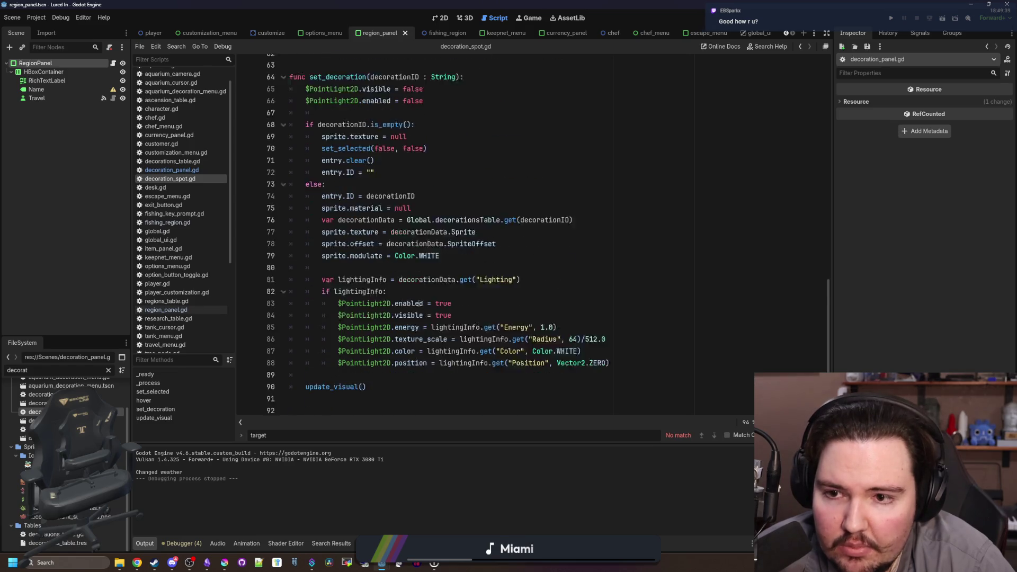
{"action": "scroll", "coordinate": [361, 257], "scroll_direction": "up", "scroll_amount": 9}
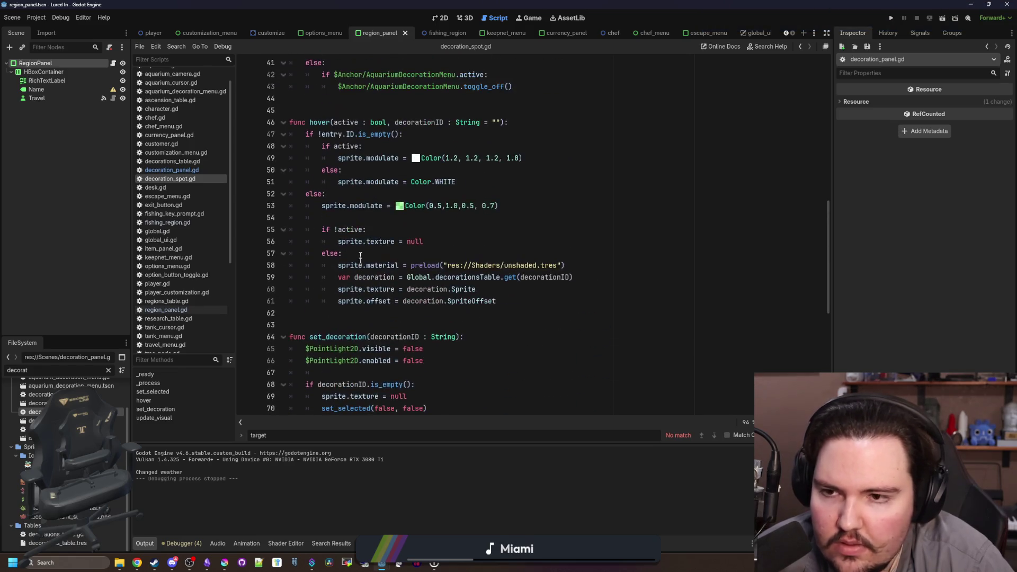
{"action": "scroll", "coordinate": [451, 228], "scroll_direction": "up", "scroll_amount": 7}
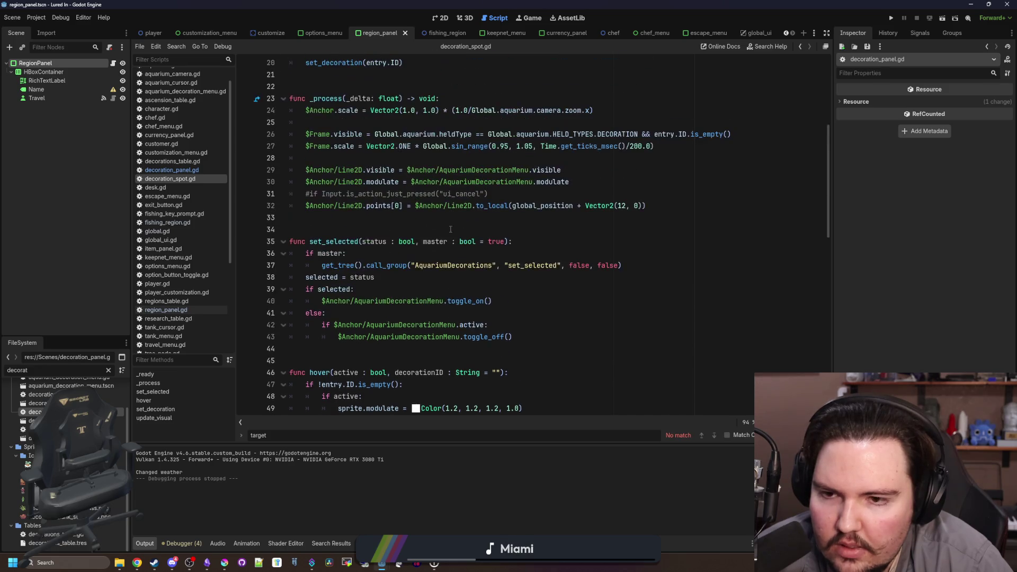
{"action": "left_click", "coordinate": [386, 228]}
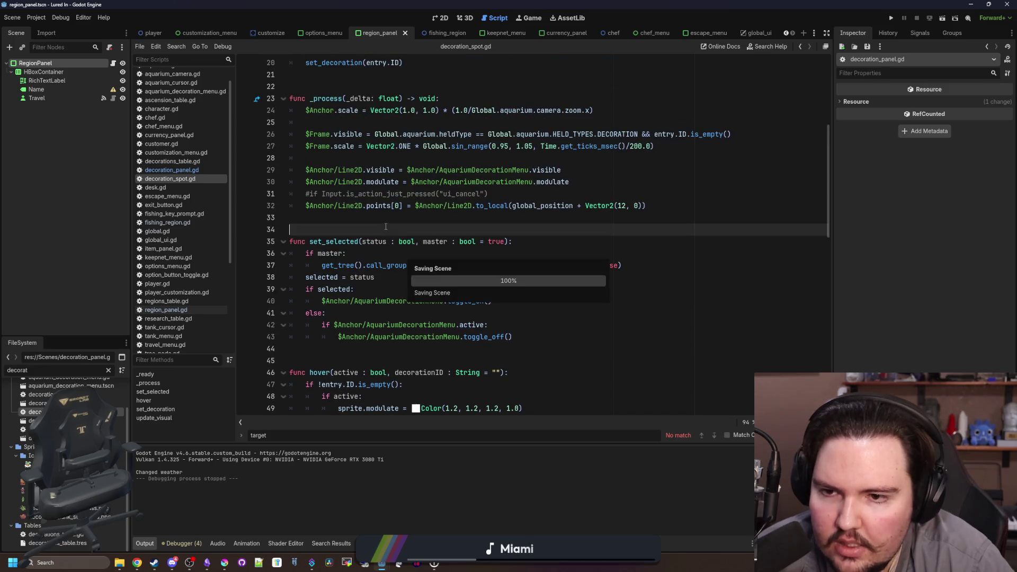
Filter the FileSystem for 'aquarium' and open aquarium.gd
{"action": "left_click", "coordinate": [108, 370]}
{"action": "type", "text": "aquarium"}
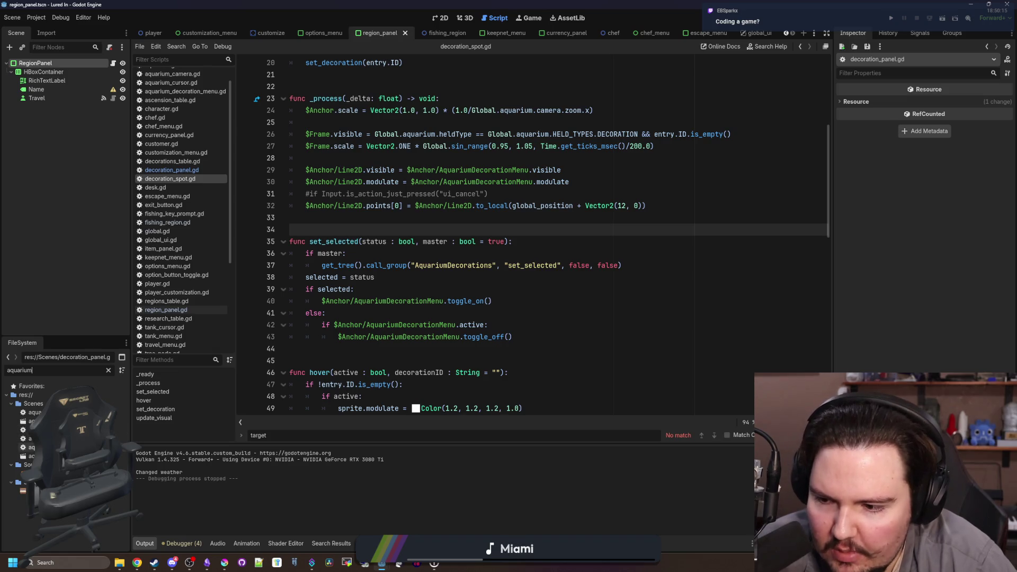
{"action": "double_click", "coordinate": [32, 412]}
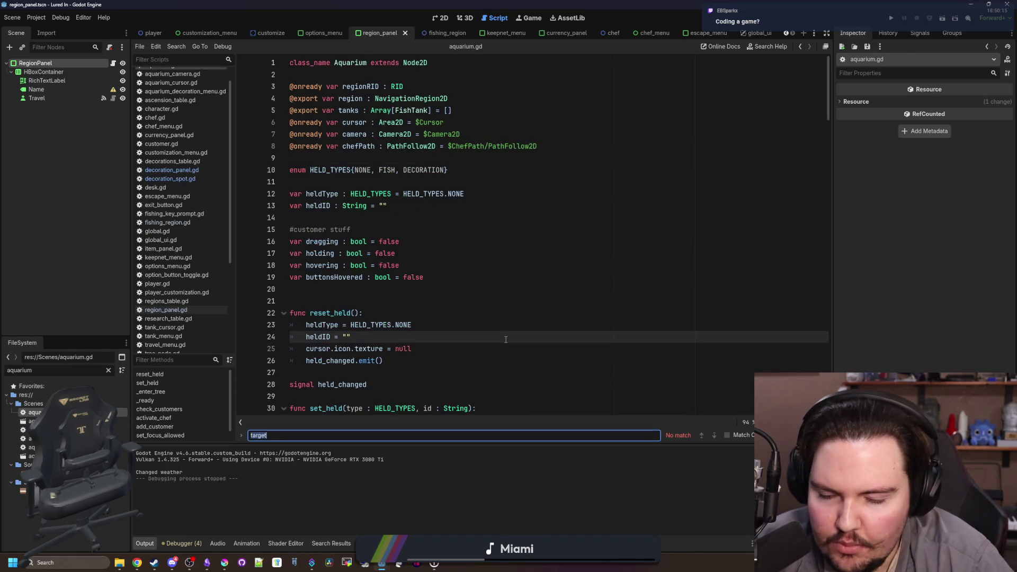
In aquarium_cursor.gd, nest the money_particles(false) call under 'if decorationData.Cost > 0:'
{"action": "type", "text": "money_par"}
{"action": "key", "text": "ctrl+period"}
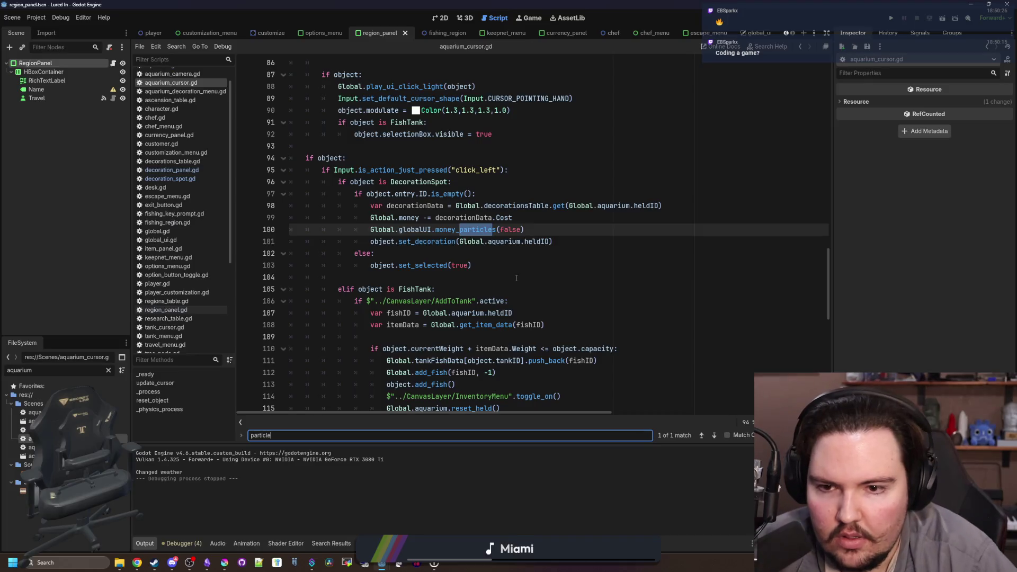
{"action": "type", "text": "particle"}
{"action": "left_click", "coordinate": [535, 257]}
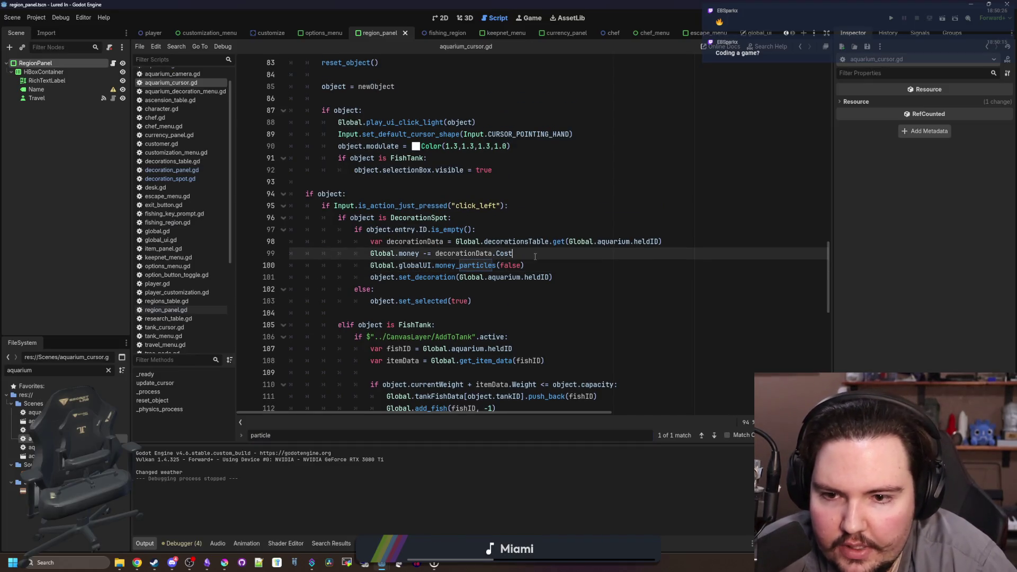
{"action": "key", "text": "Return"}
{"action": "type", "text": "if"}
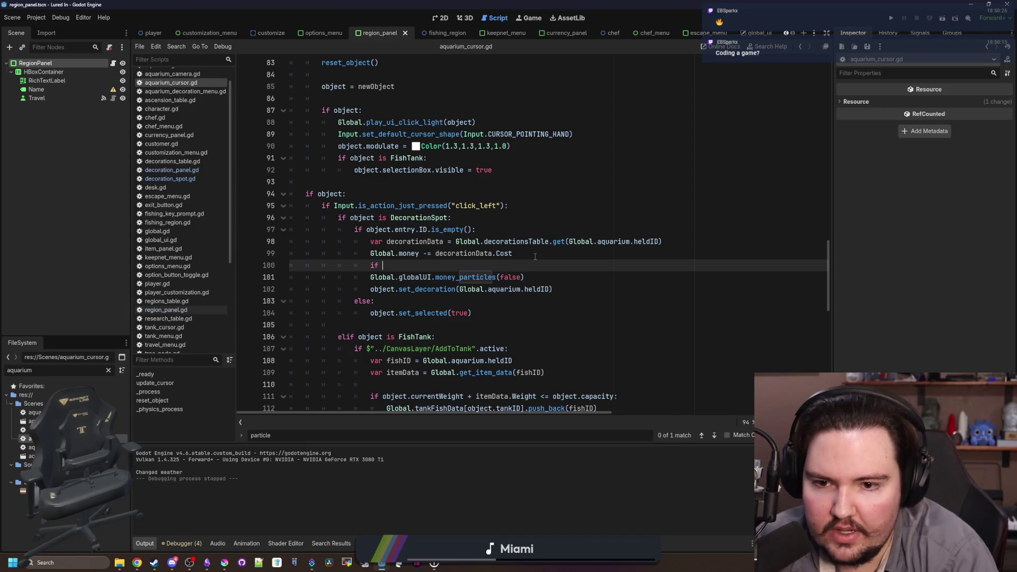
{"action": "key", "text": "ctrl+v"}
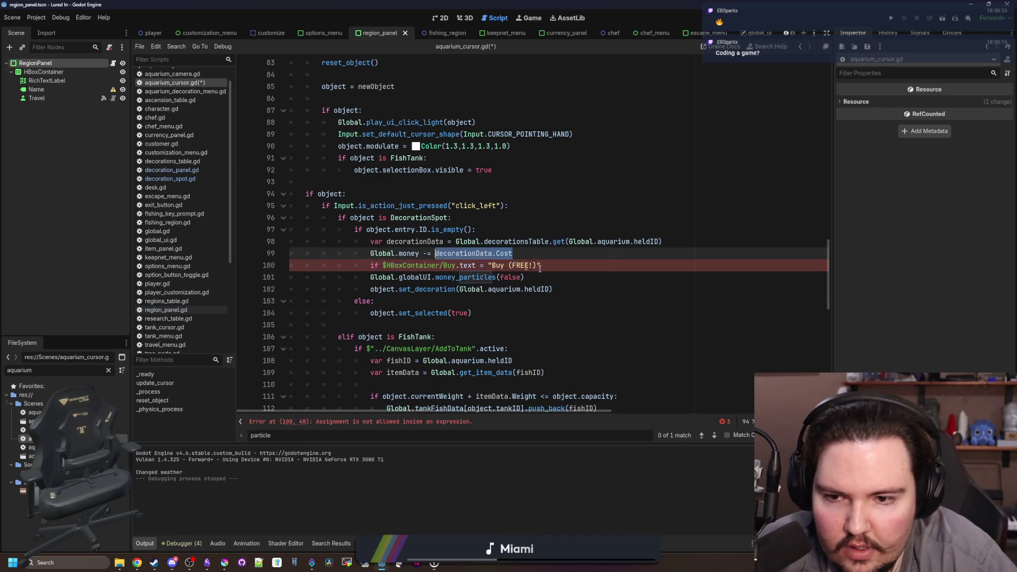
{"action": "left_click_drag", "start_coordinate": [539, 268], "coordinate": [383, 269]}
{"action": "type", "text": "decorationData.Cost"}
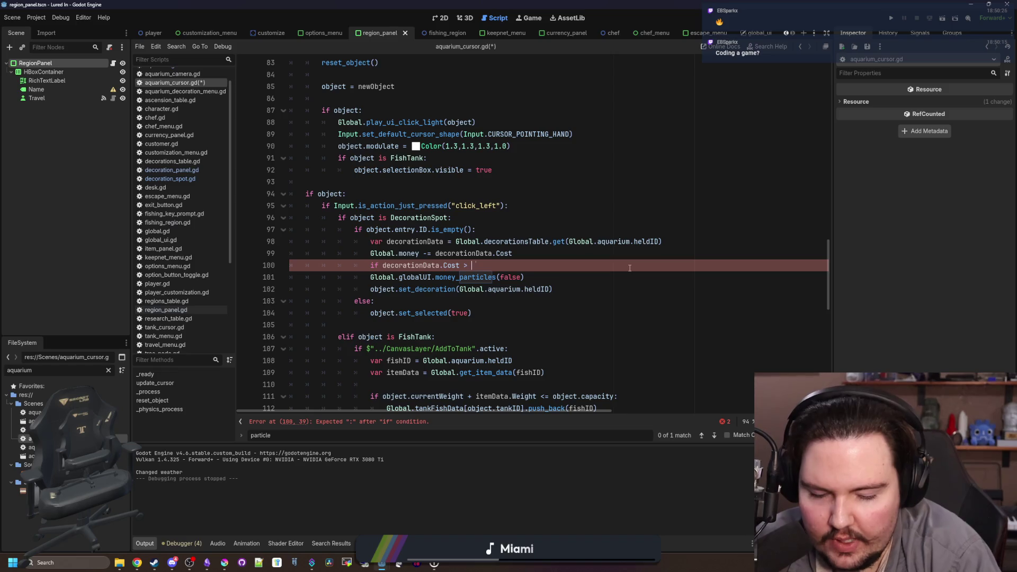
{"action": "type", "text": "0:"}
{"action": "left_click", "coordinate": [371, 277]}
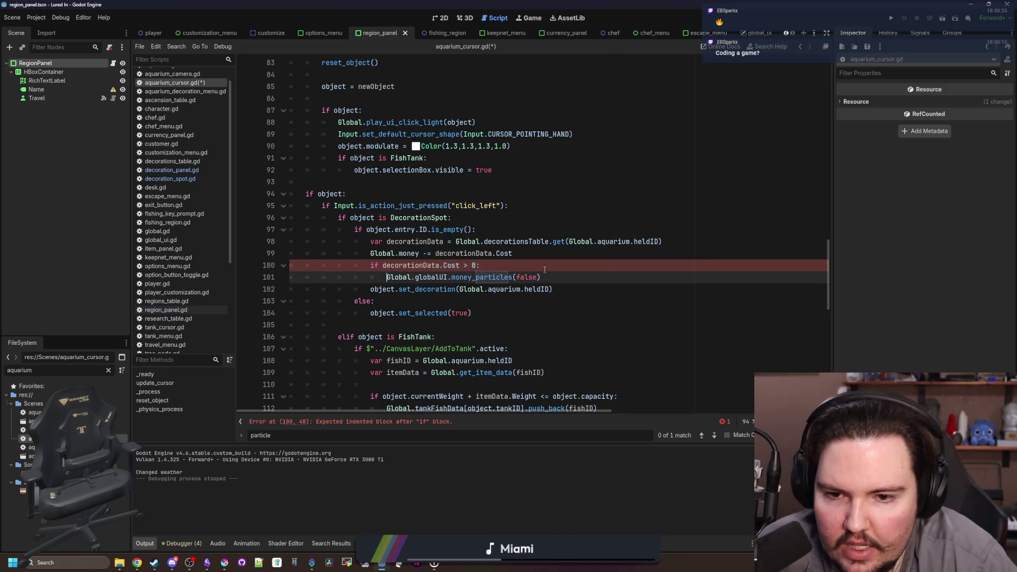
{"action": "key", "text": "Tab"}
Search the script for 'particle' again, then run the game with F5 to test
{"action": "scroll", "coordinate": [473, 331], "scroll_direction": "down", "scroll_amount": 5}
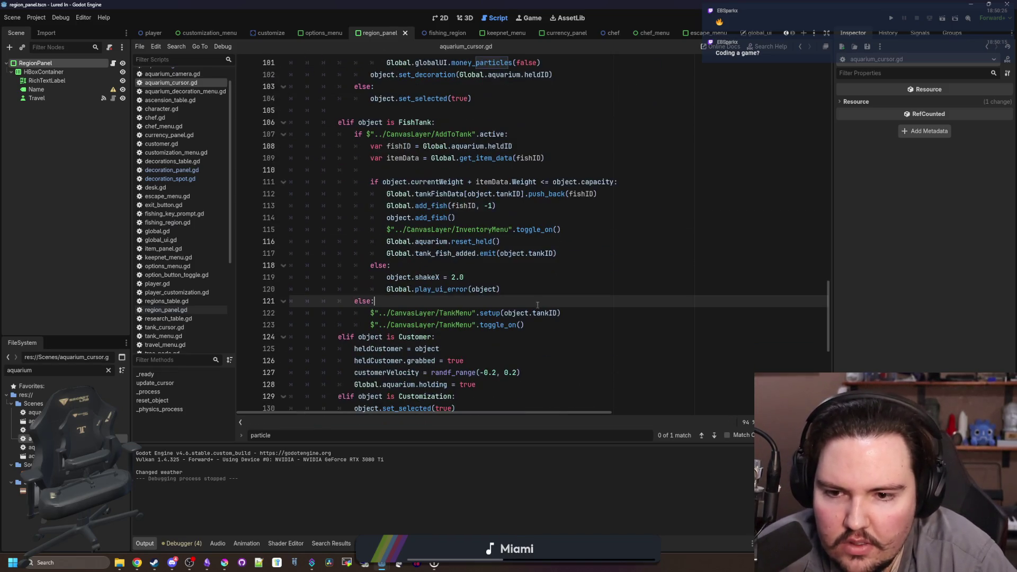
{"action": "key", "text": "ctrl+f"}
{"action": "key", "text": "Return"}
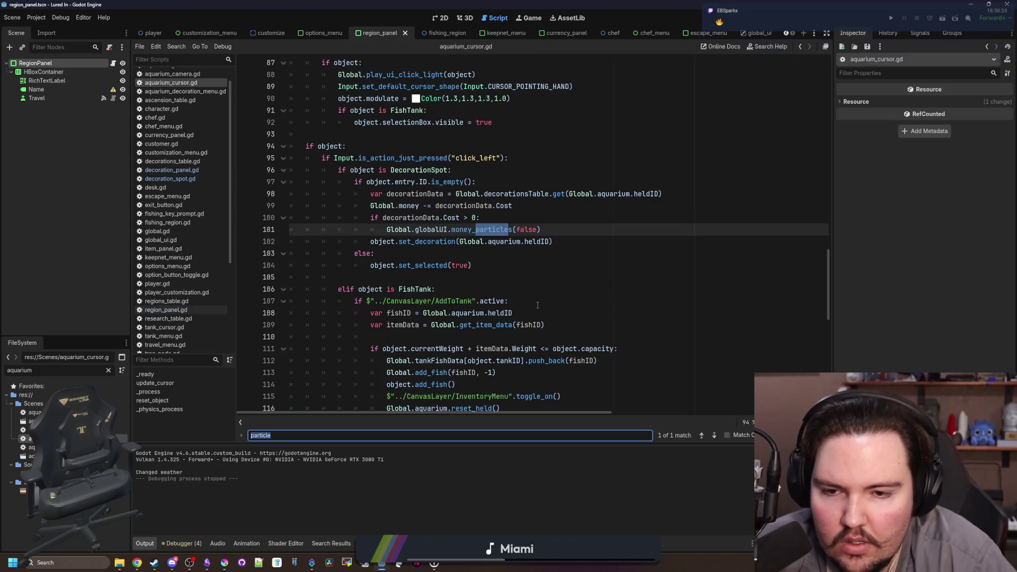
{"action": "left_click", "coordinate": [538, 302]}
{"action": "key", "text": "F5"}
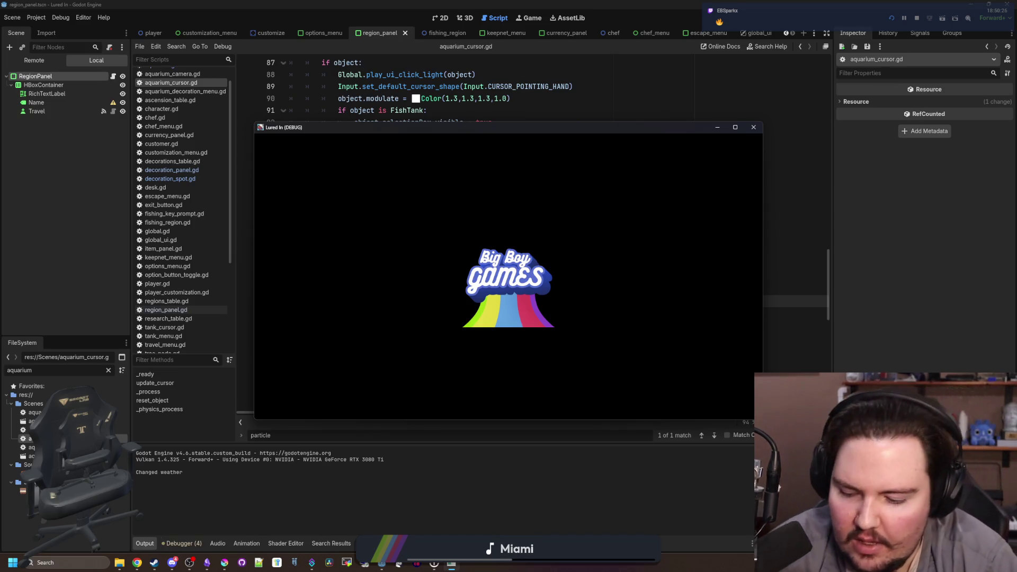
Travel to the Pond via the free Travel (FREE!) button, fish briefly, and return to the shop
{"action": "left_click", "coordinate": [526, 317]}
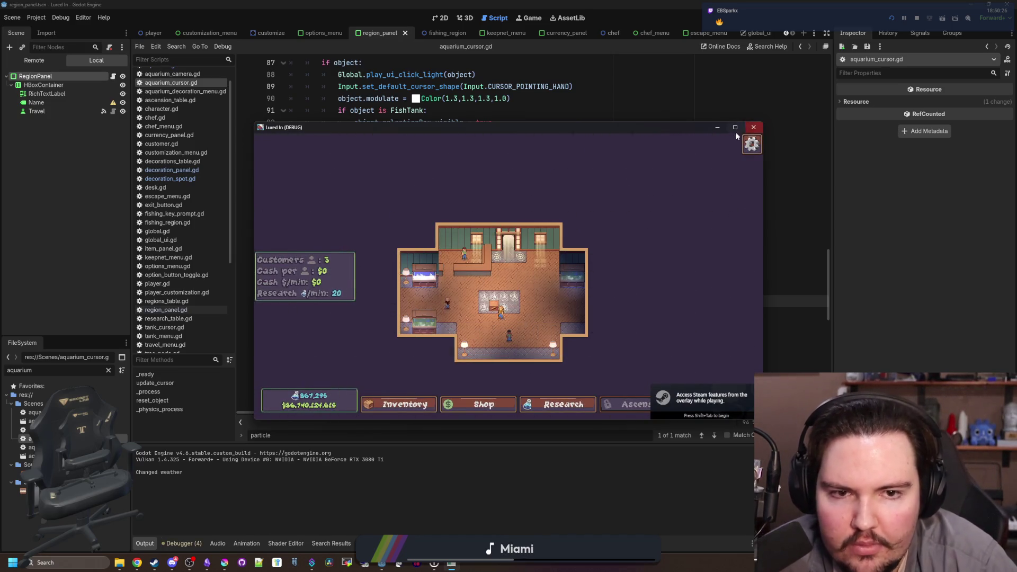
{"action": "left_click", "coordinate": [735, 127]}
{"action": "left_click", "coordinate": [488, 191]}
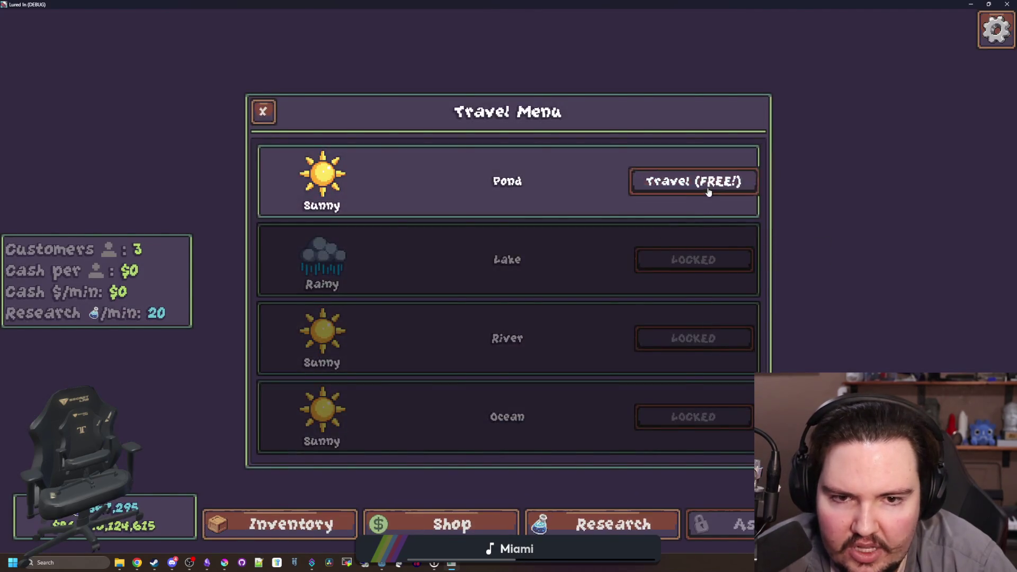
{"action": "left_click", "coordinate": [706, 189]}
{"action": "left_click", "coordinate": [517, 187]}
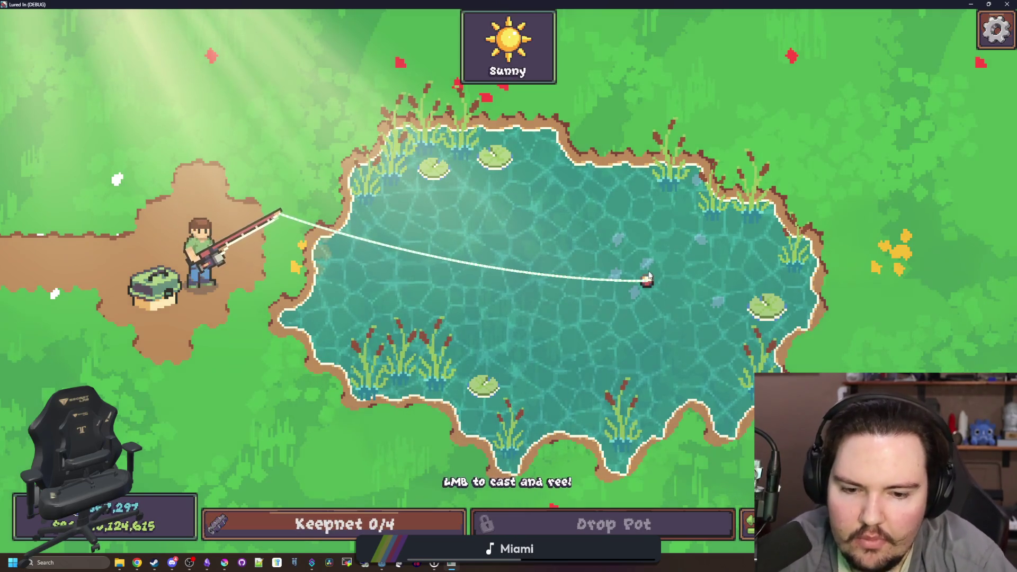
{"action": "left_click", "coordinate": [593, 256]}
{"action": "left_click", "coordinate": [745, 525]}
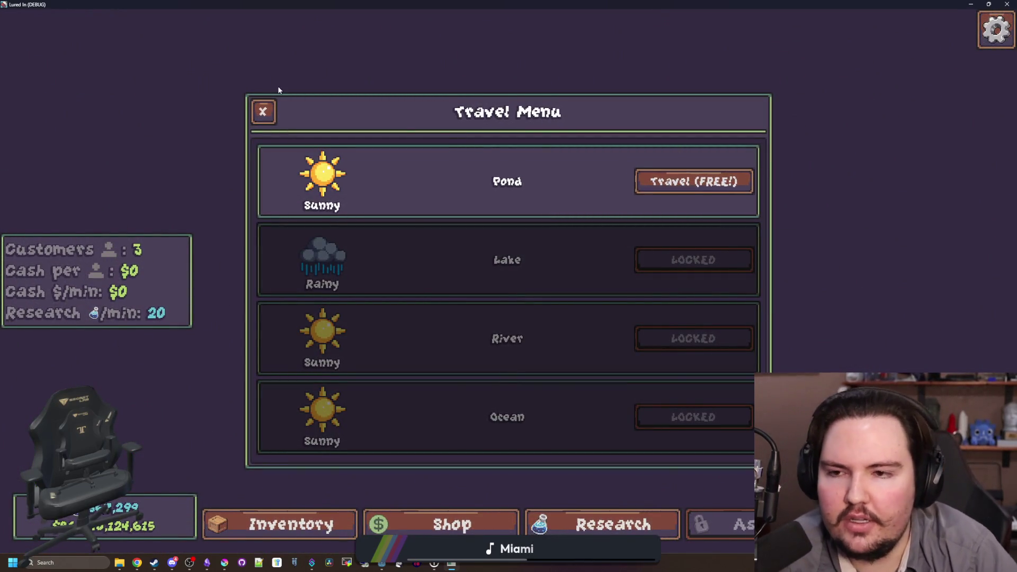
{"action": "left_click", "coordinate": [644, 192]}
{"action": "key", "text": "Escape"}
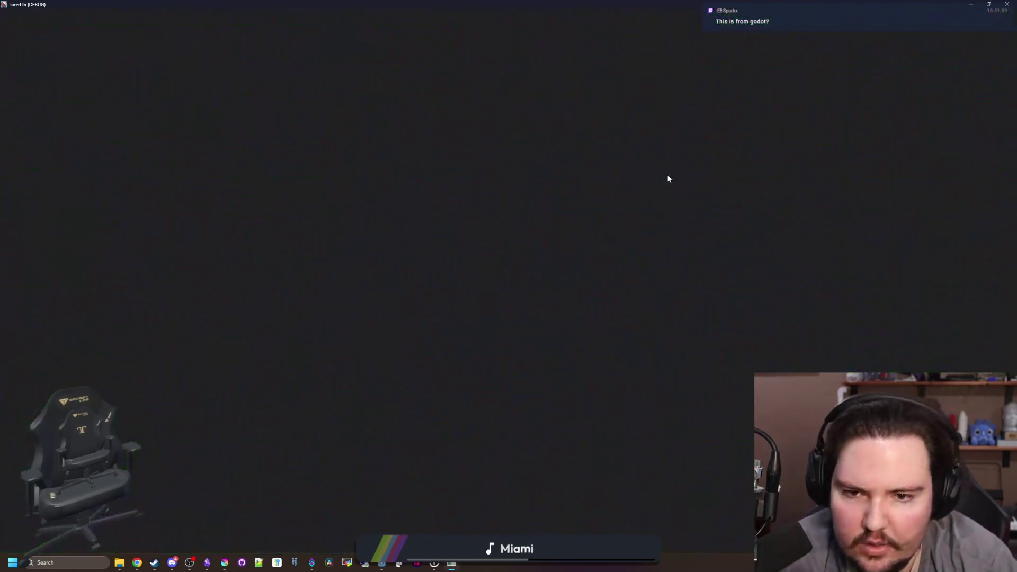
Buy the free Cobweb from Shop > Decorations, place it in two bottom slots, and close the game
{"action": "left_click", "coordinate": [504, 527]}
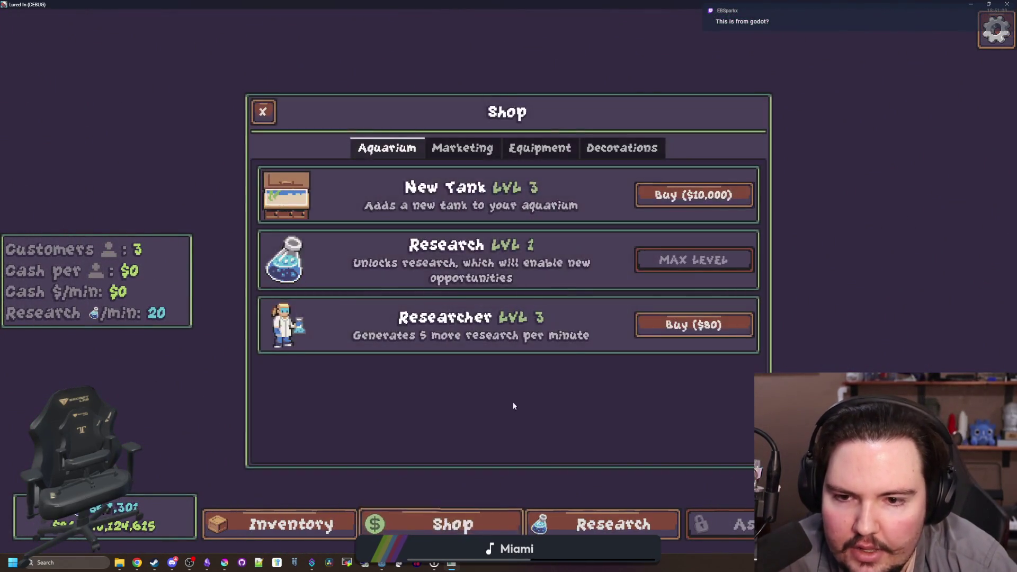
{"action": "left_click", "coordinate": [495, 150]}
{"action": "left_click", "coordinate": [512, 151]}
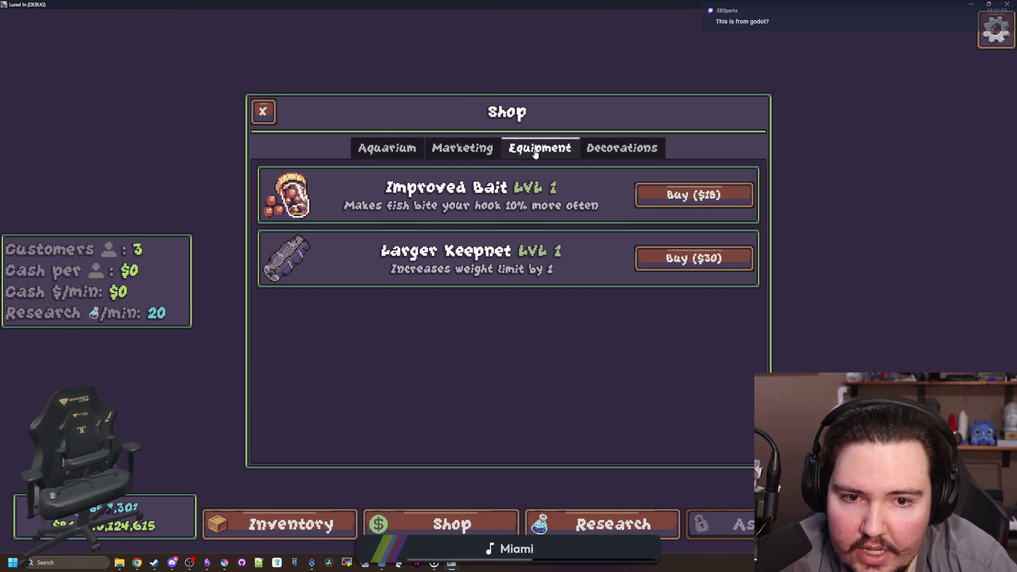
{"action": "left_click", "coordinate": [609, 151]}
{"action": "scroll", "coordinate": [609, 307], "scroll_direction": "down", "scroll_amount": 5}
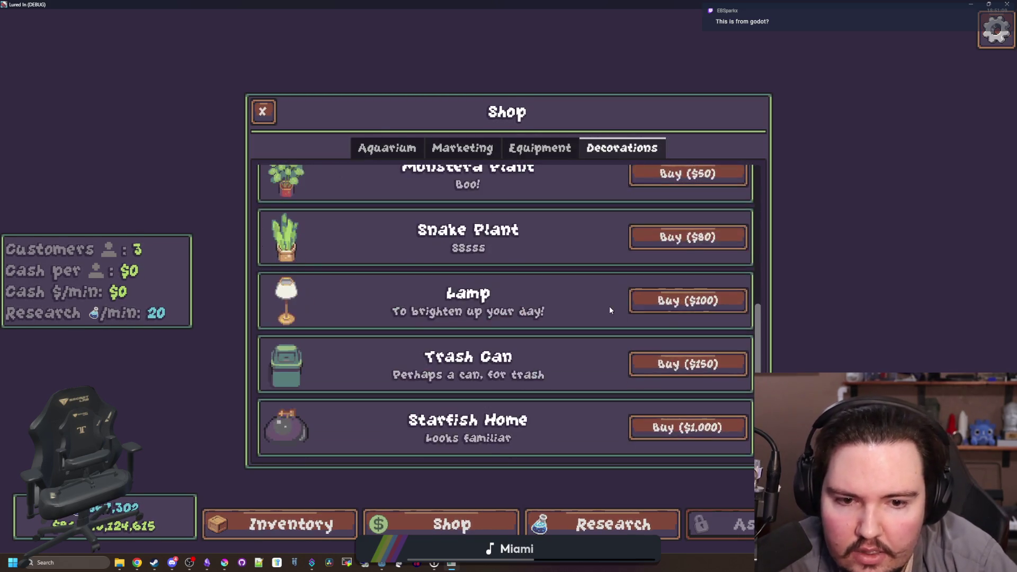
{"action": "scroll", "coordinate": [605, 307], "scroll_direction": "up", "scroll_amount": 5}
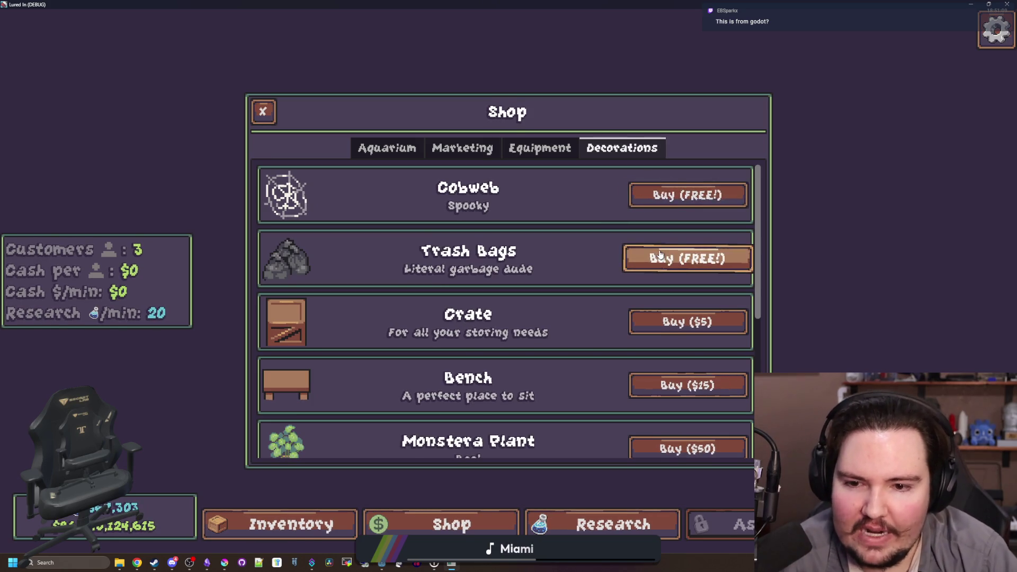
{"action": "left_click", "coordinate": [686, 206]}
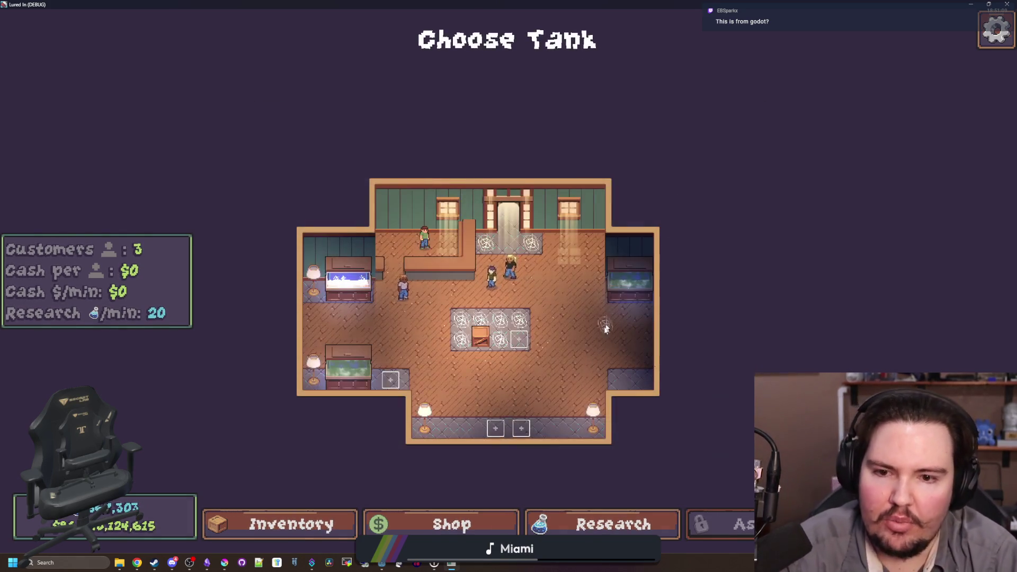
{"action": "scroll", "coordinate": [556, 371], "scroll_direction": "down", "scroll_amount": 3}
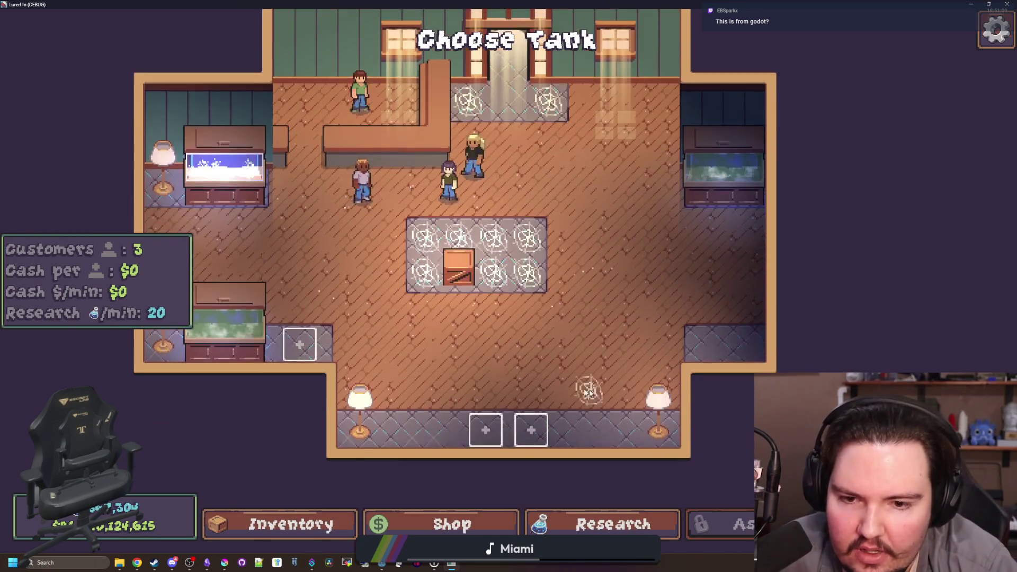
{"action": "left_click", "coordinate": [530, 419]}
{"action": "left_click", "coordinate": [476, 429]}
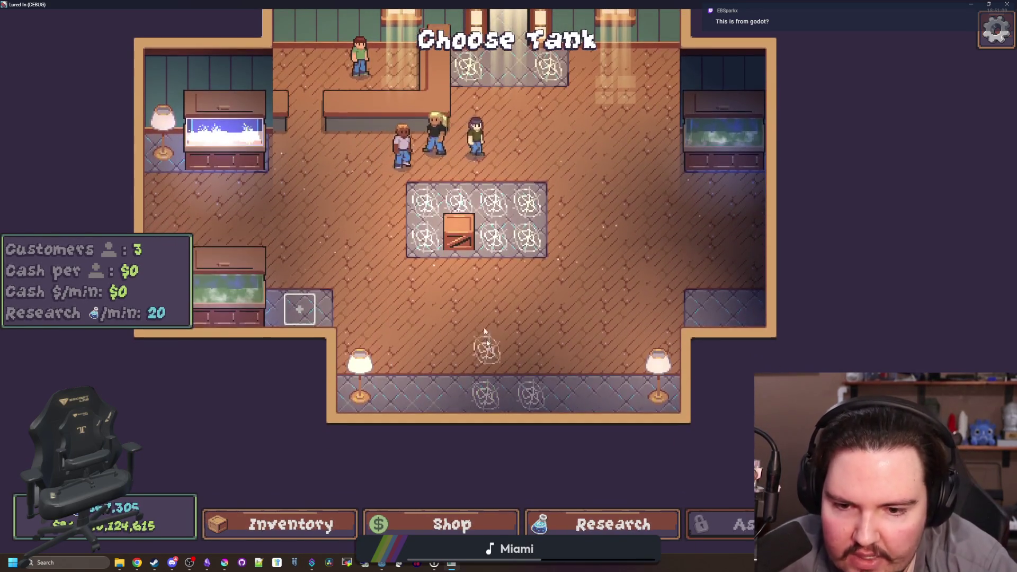
{"action": "key", "text": "alt+F4"}
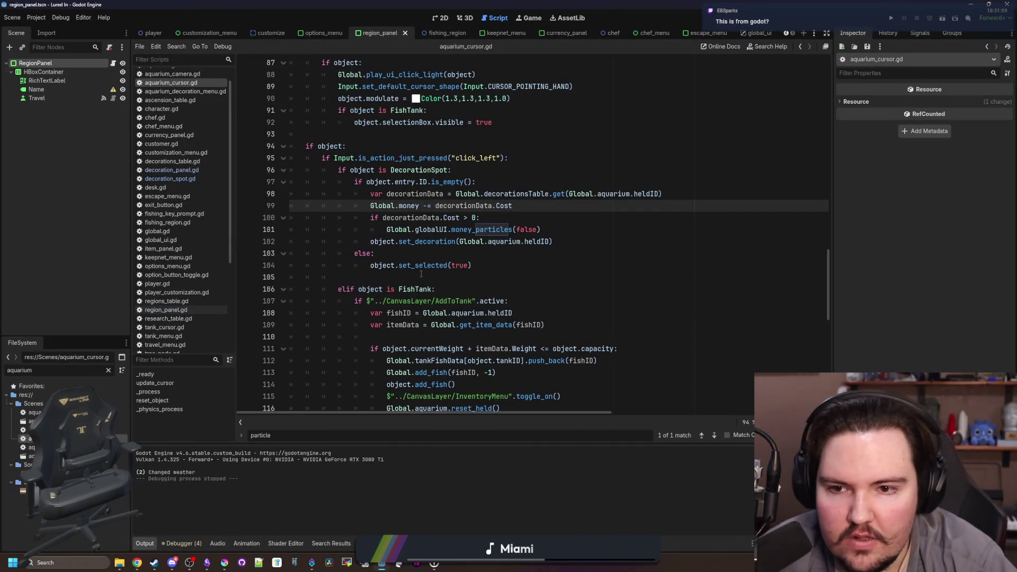
Review the placement code on lines 103–105, then filter for 'globa' and open global_ui.gd
{"action": "left_click", "coordinate": [409, 277]}
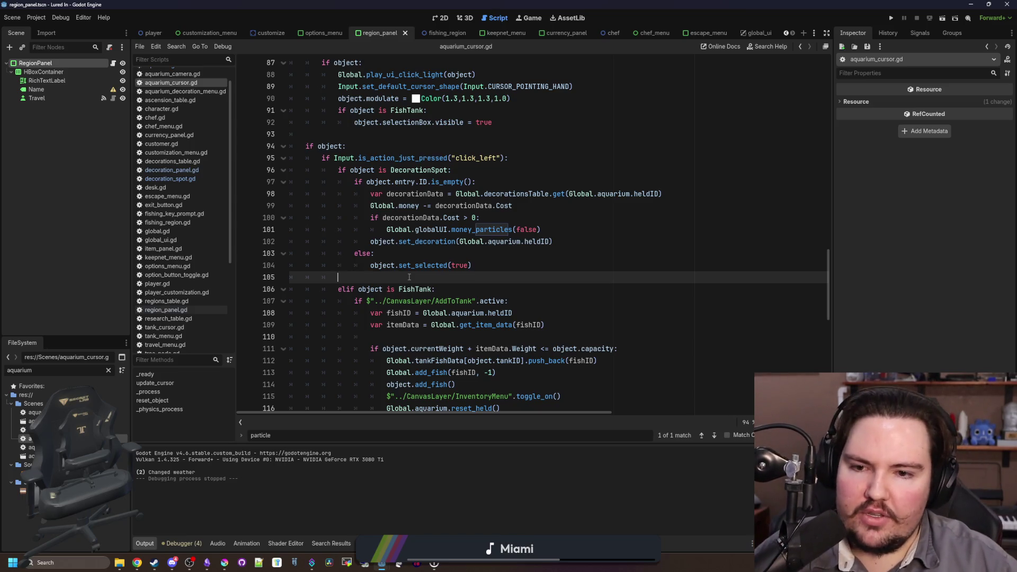
{"action": "left_click", "coordinate": [440, 258]}
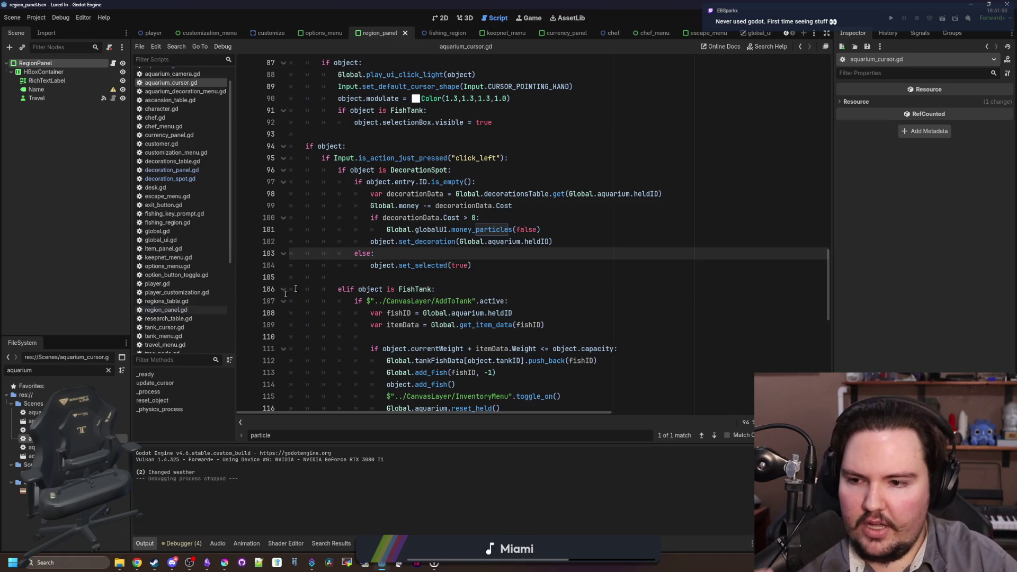
{"action": "double_click", "coordinate": [99, 369]}
{"action": "type", "text": "gl"}
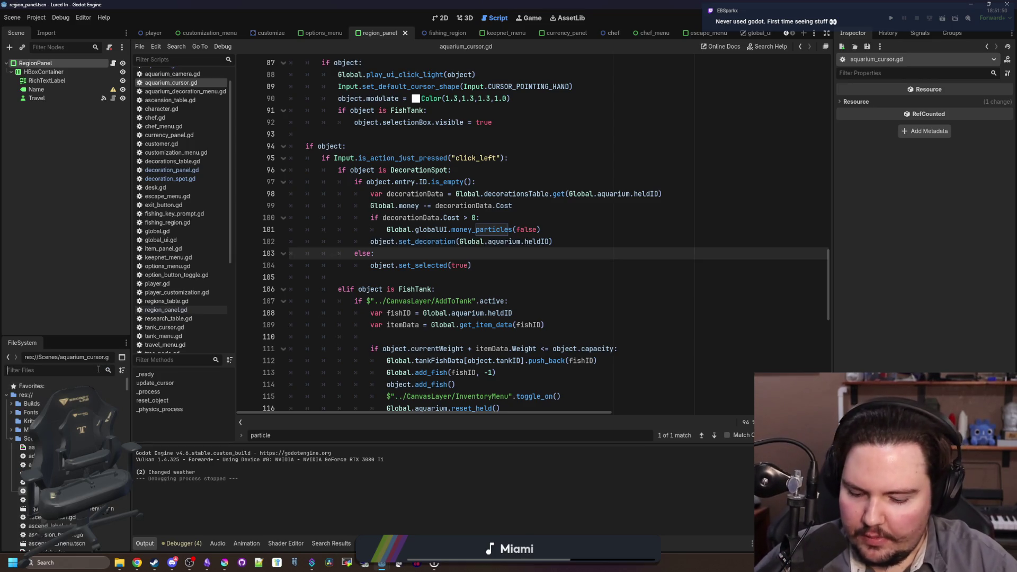
{"action": "type", "text": "oba"}
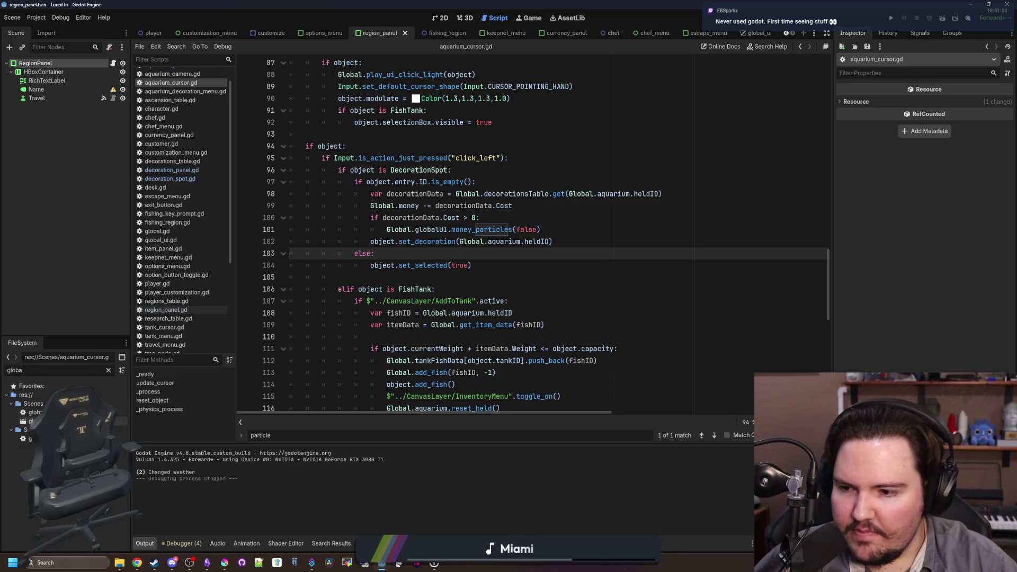
{"action": "double_click", "coordinate": [33, 412]}
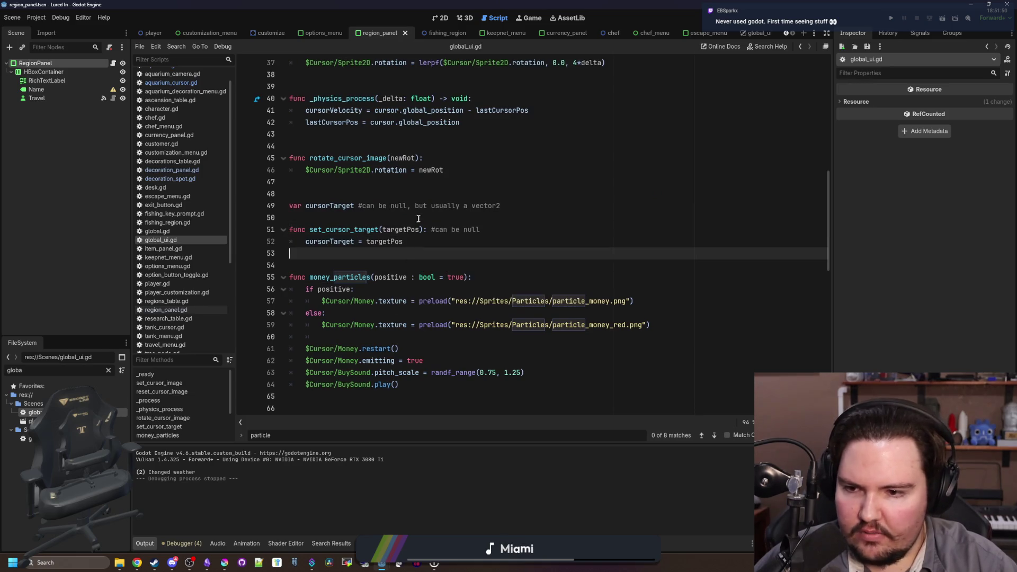
Open global_ui.tscn and view it in the 2D editor
{"action": "double_click", "coordinate": [33, 421]}
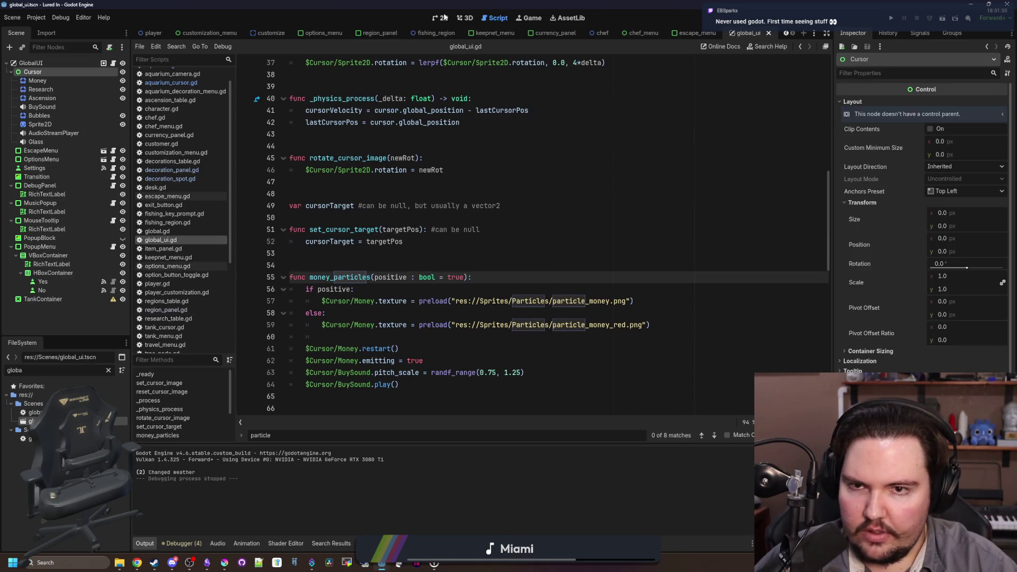
{"action": "left_click", "coordinate": [442, 17]}
{"action": "scroll", "coordinate": [368, 250], "scroll_direction": "up", "scroll_amount": 2}
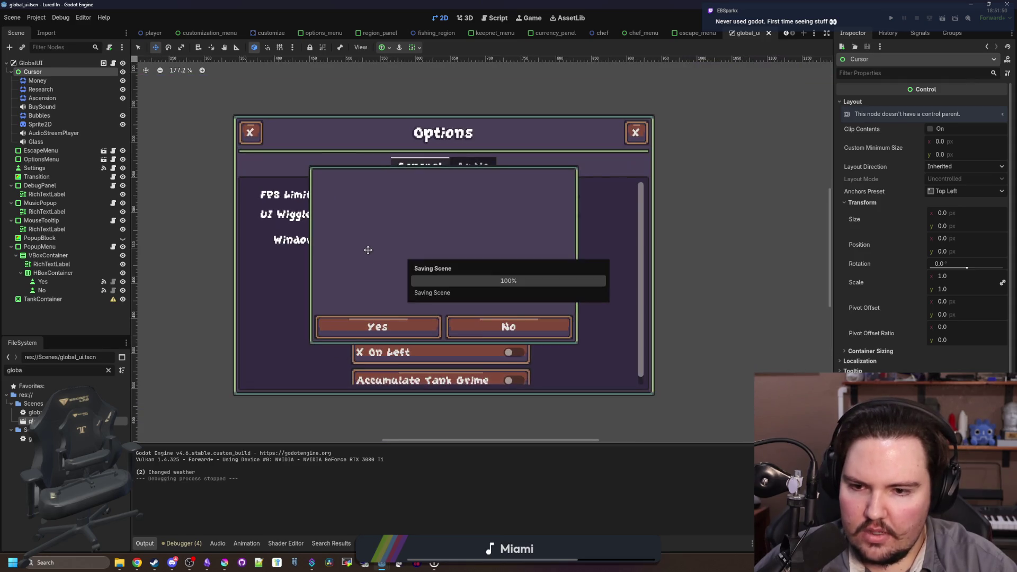
{"action": "scroll", "coordinate": [420, 250], "scroll_direction": "down", "scroll_amount": 6}
{"action": "scroll", "coordinate": [420, 250], "scroll_direction": "up", "scroll_amount": 1}
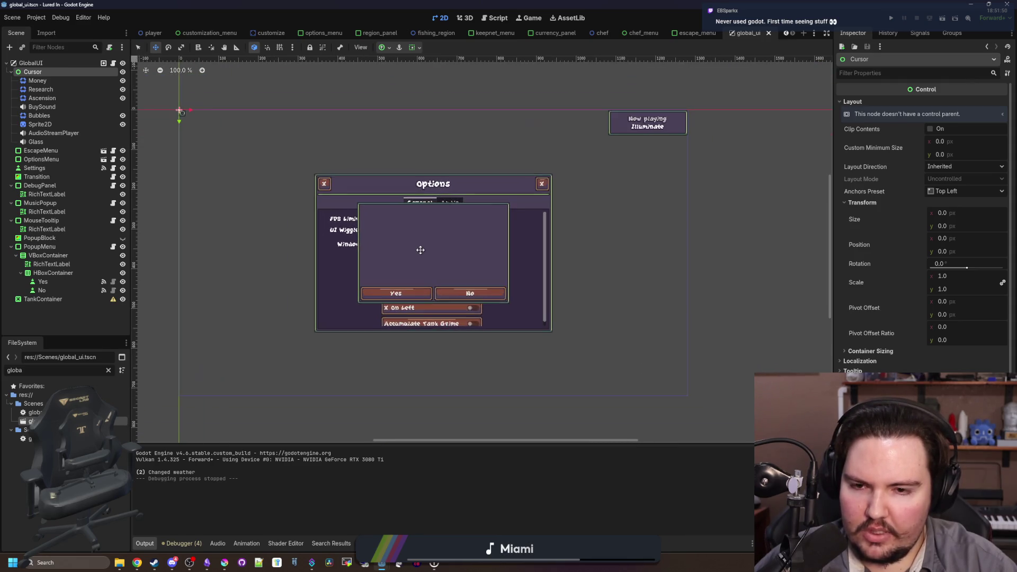
{"action": "scroll", "coordinate": [421, 250], "scroll_direction": "down", "scroll_amount": 1}
{"action": "scroll", "coordinate": [422, 251], "scroll_direction": "up", "scroll_amount": 2}
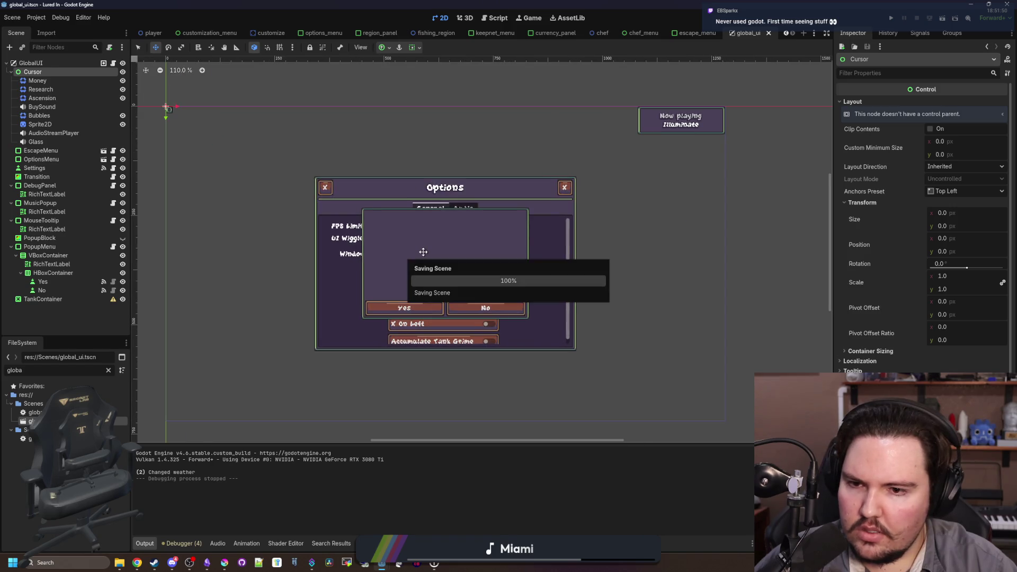
Inspect the DebugPanel, MusicPopup, MouseTooltip, PopupMenu and EscapeMenu nodes, saving the scene
{"action": "left_click", "coordinate": [42, 186]}
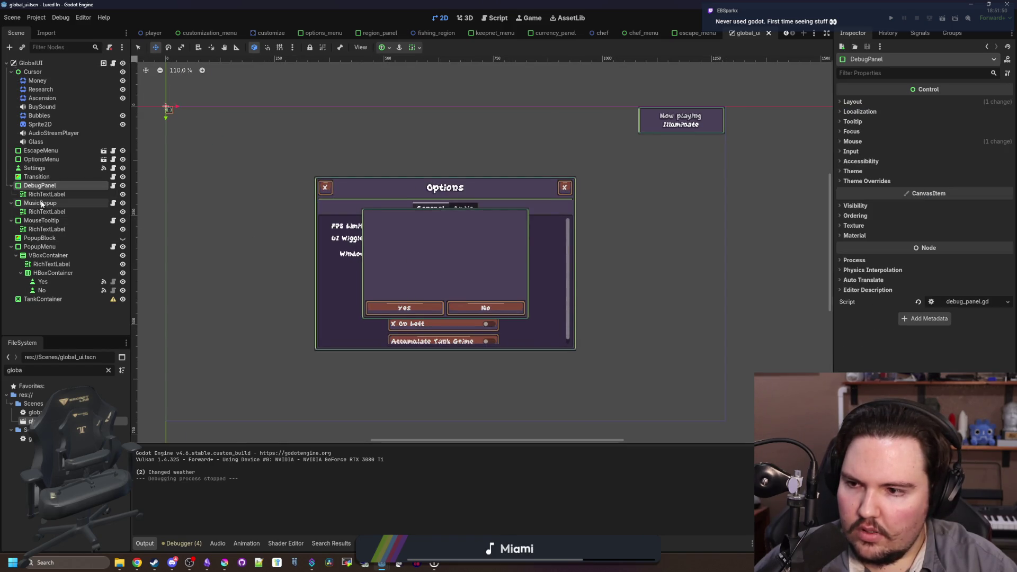
{"action": "left_click", "coordinate": [41, 203]}
{"action": "left_click", "coordinate": [41, 220]}
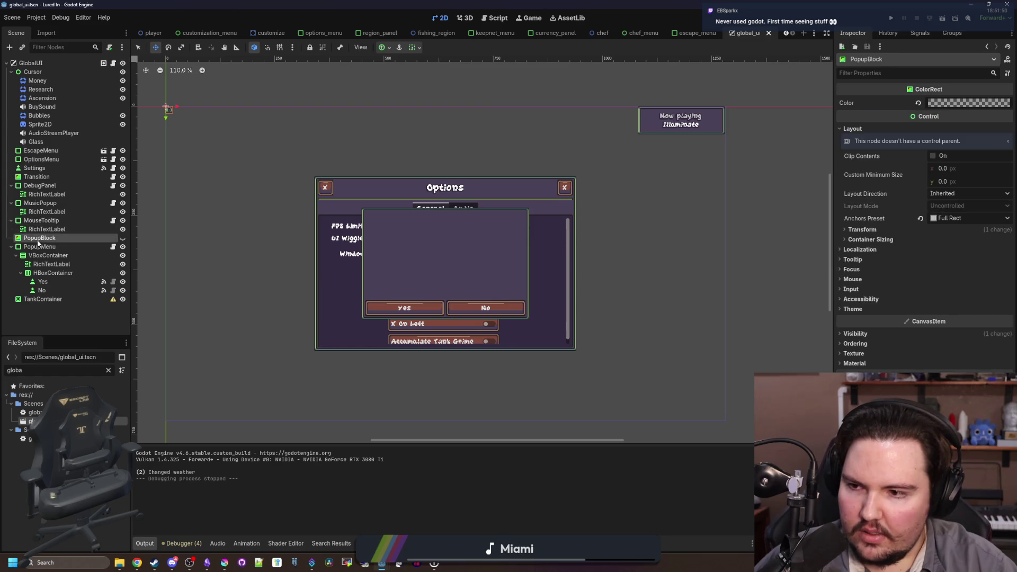
{"action": "left_click", "coordinate": [57, 248]}
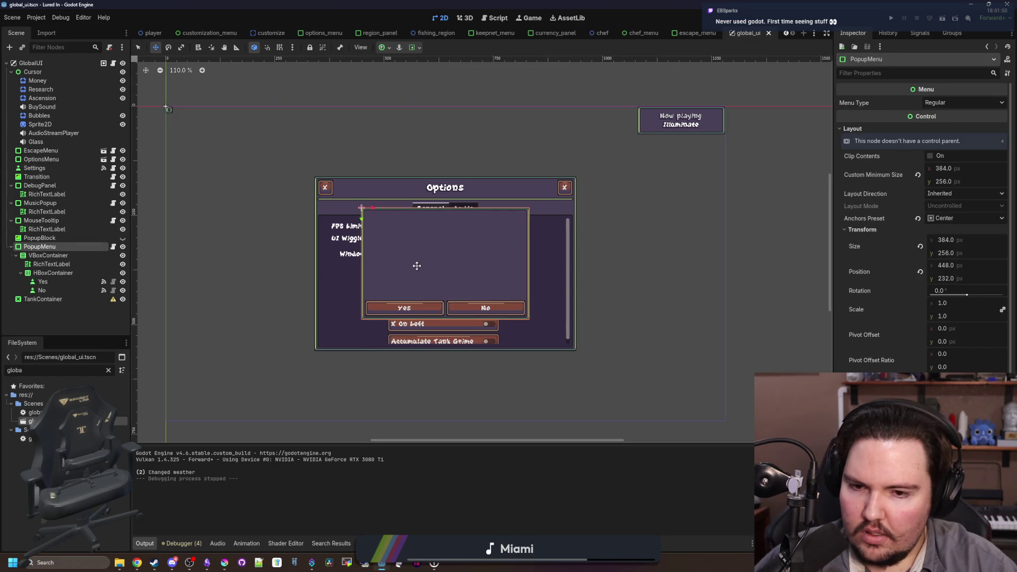
{"action": "key", "text": "ctrl+s"}
{"action": "left_click", "coordinate": [138, 48]}
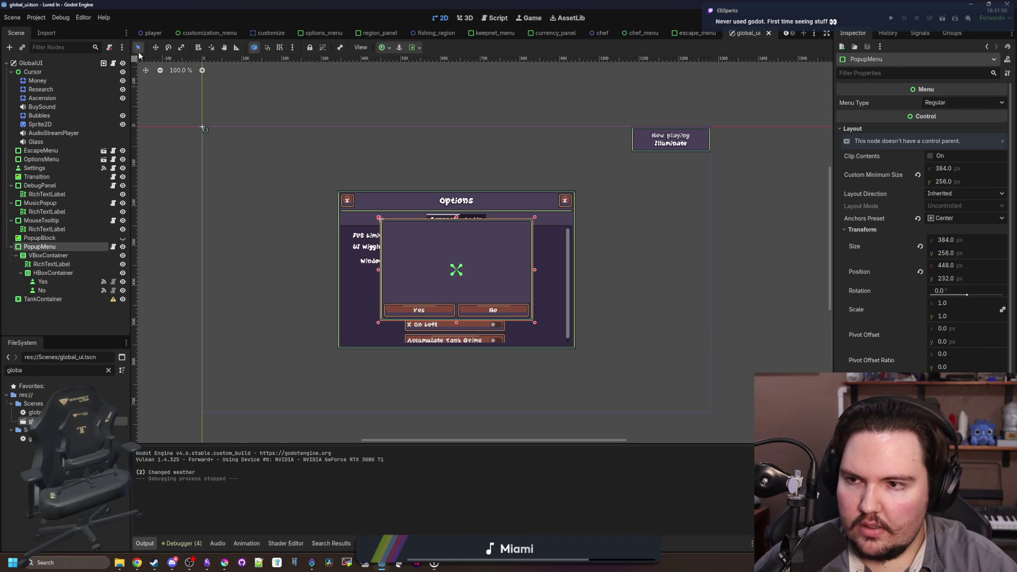
{"action": "left_click", "coordinate": [42, 151]}
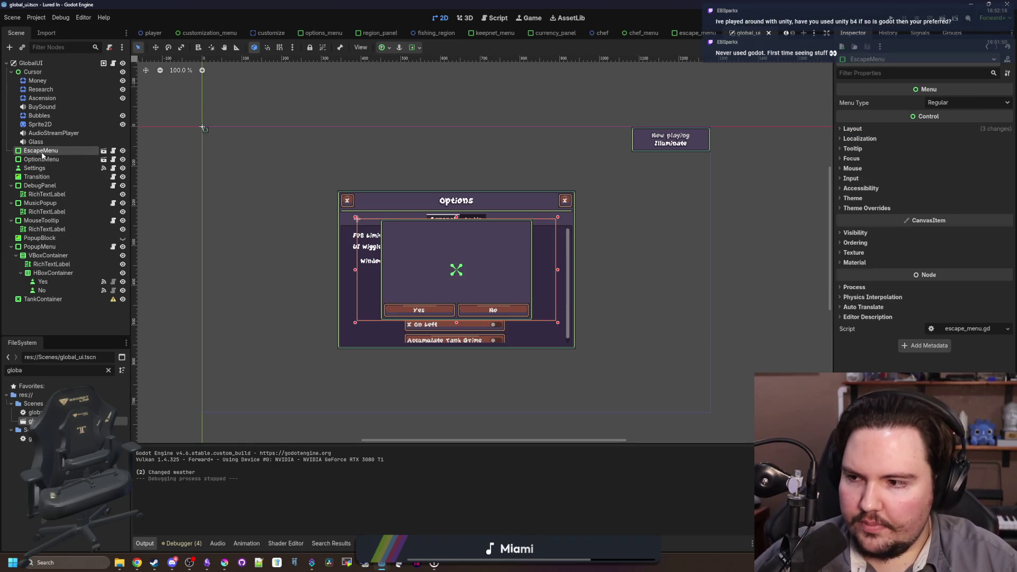
{"action": "key", "text": "ctrl+s"}
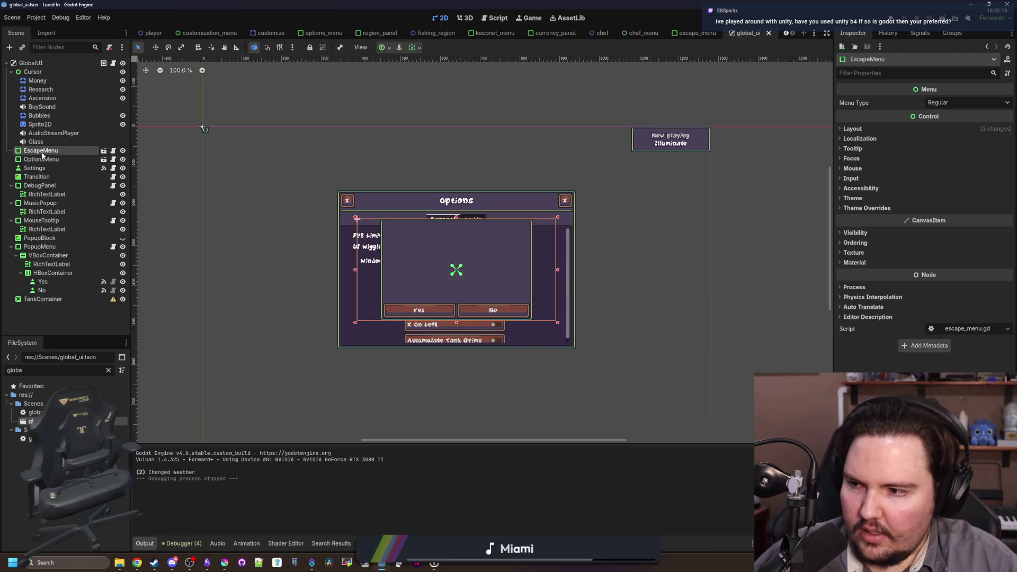
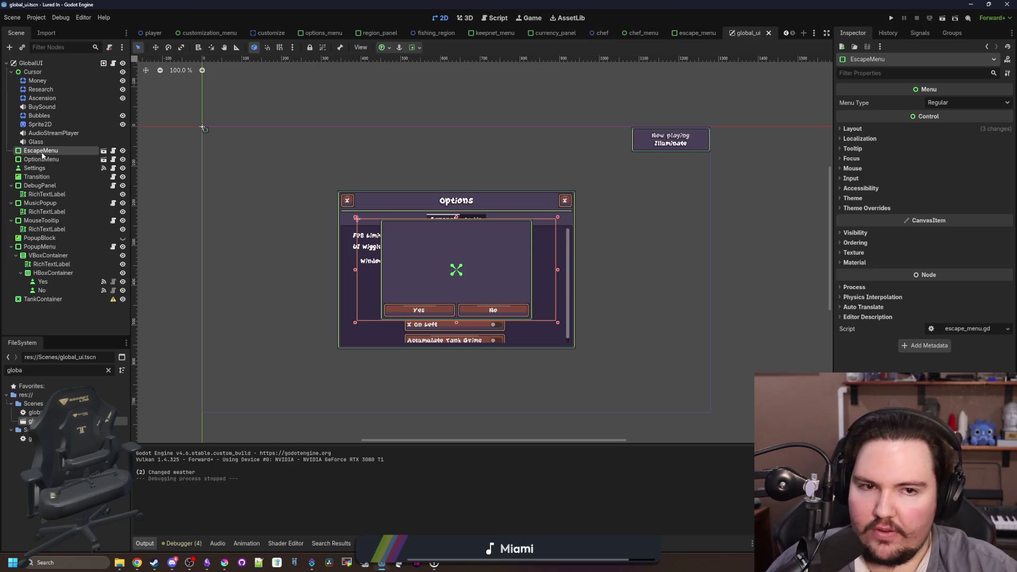
Start a test run of Lured In, dismiss the Welcome Back popup, and close the game with F8
{"action": "left_click", "coordinate": [891, 17]}
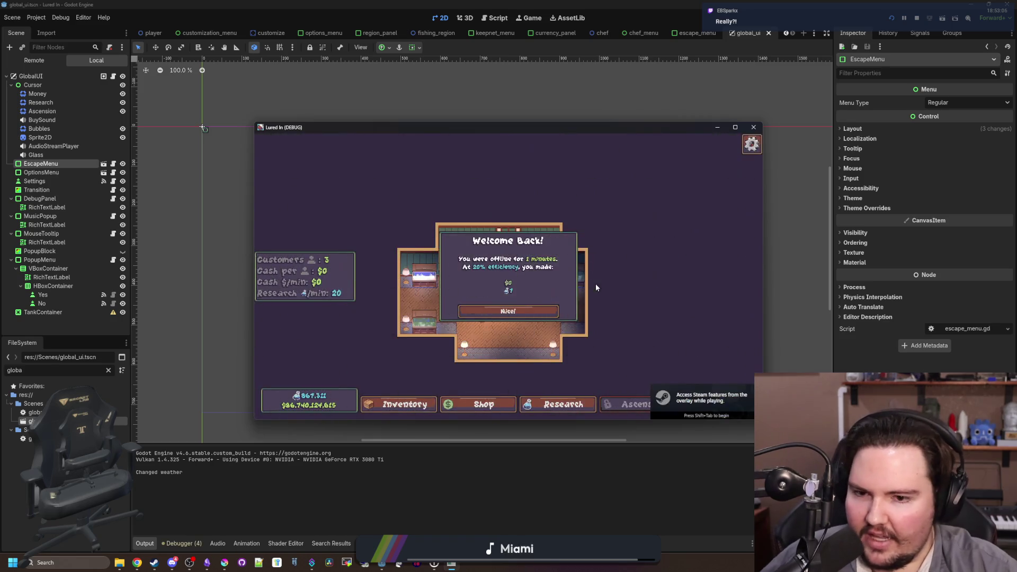
{"action": "left_click", "coordinate": [522, 346]}
{"action": "scroll", "coordinate": [527, 386], "scroll_direction": "up", "scroll_amount": 3}
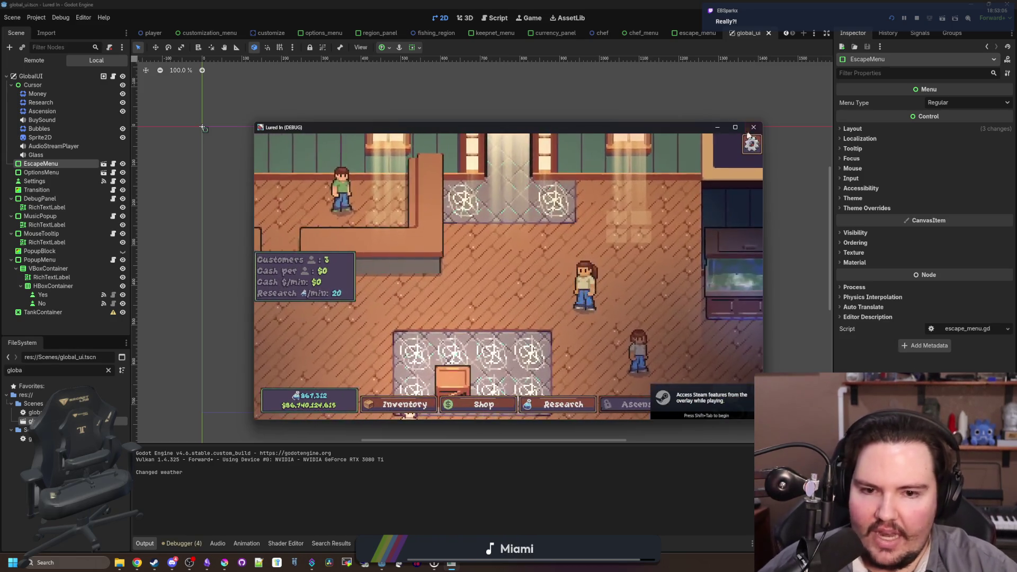
{"action": "key", "text": "F8"}
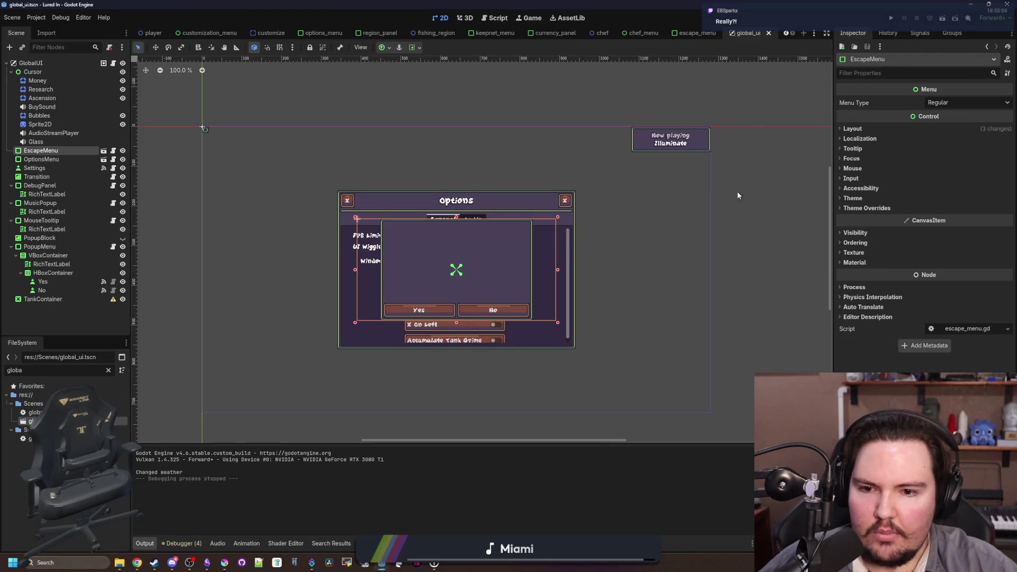
Zoom the 2D canvas and run the project again
{"action": "scroll", "coordinate": [586, 194], "scroll_direction": "down", "scroll_amount": 3}
{"action": "scroll", "coordinate": [485, 273], "scroll_direction": "up", "scroll_amount": 5}
{"action": "scroll", "coordinate": [420, 275], "scroll_direction": "down", "scroll_amount": 1}
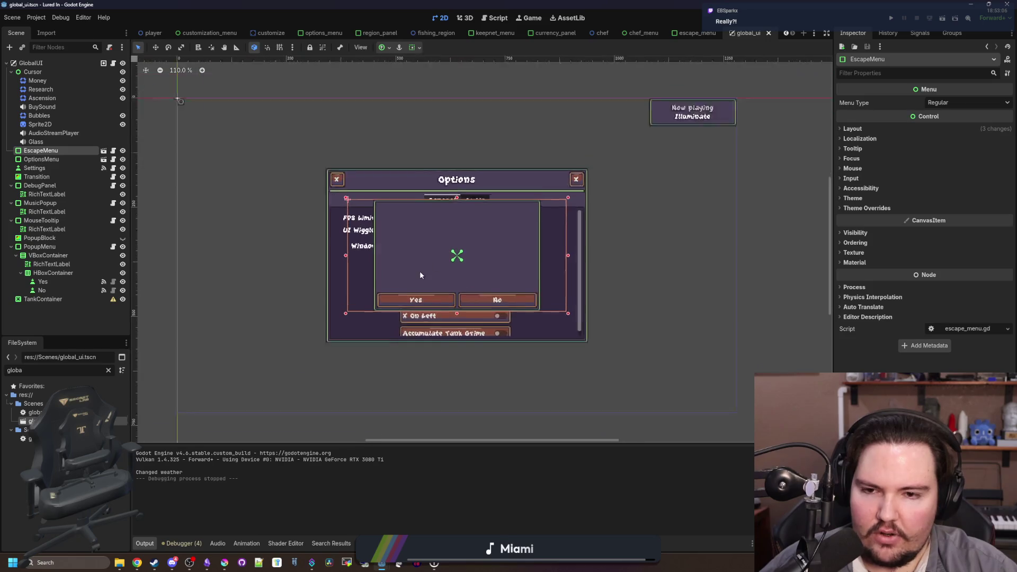
{"action": "scroll", "coordinate": [420, 275], "scroll_direction": "up", "scroll_amount": 2}
{"action": "left_click", "coordinate": [893, 18]}
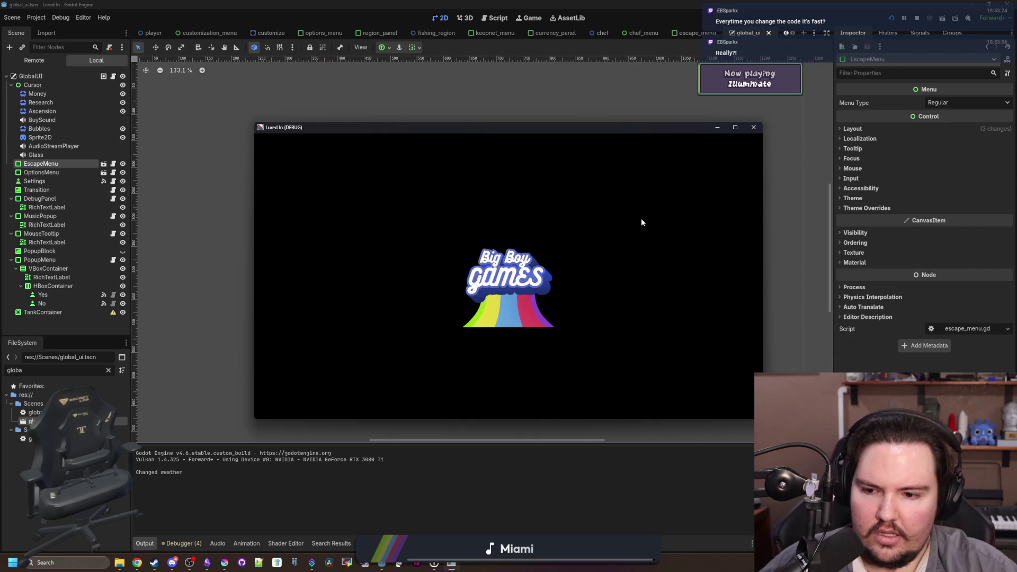
Dismiss Welcome Back, stop the debug run, open escape_menu.gd from the EscapeMenu node, and save
{"action": "left_click", "coordinate": [534, 313]}
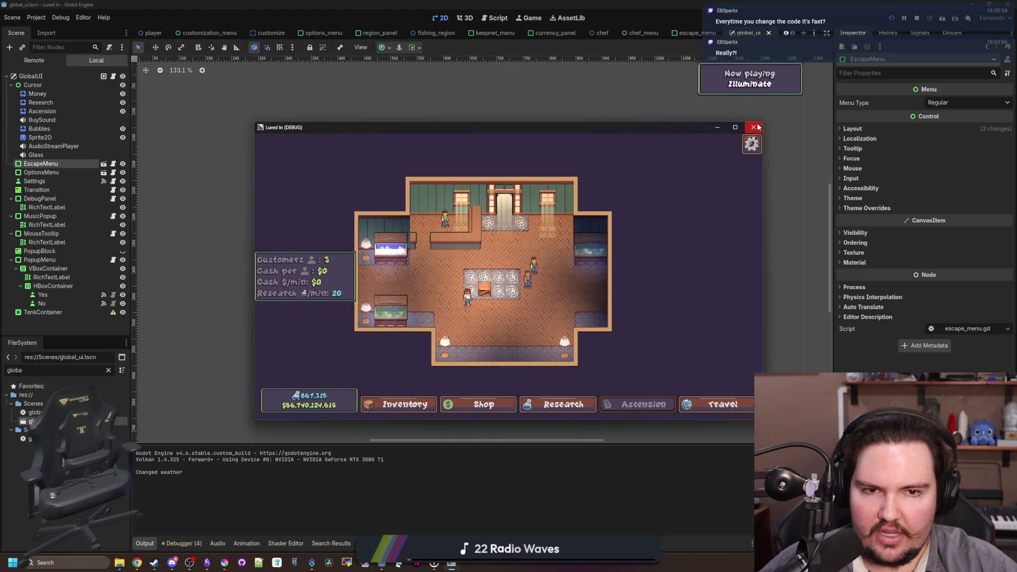
{"action": "left_click", "coordinate": [753, 127]}
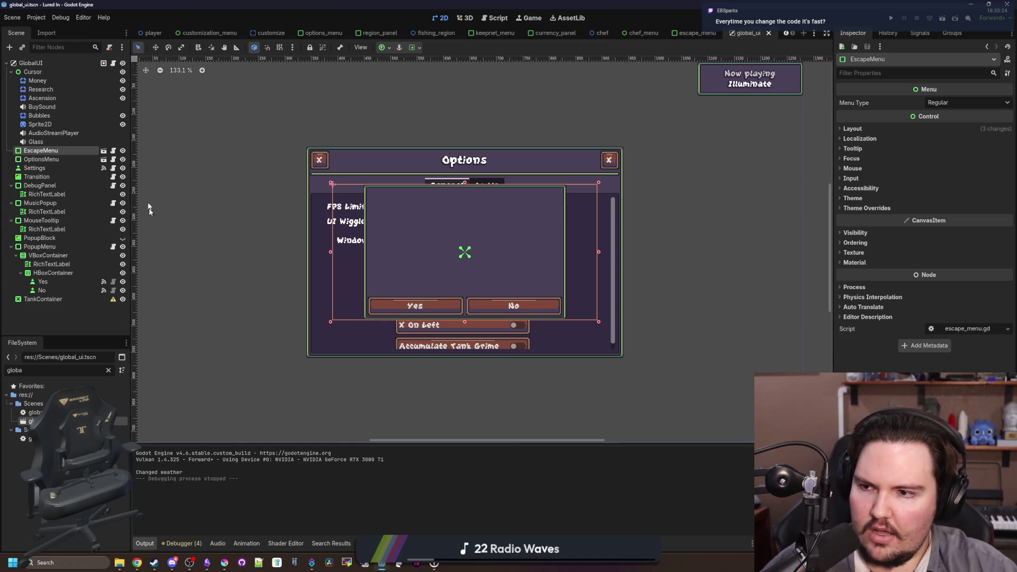
{"action": "left_click", "coordinate": [113, 150]}
{"action": "left_click", "coordinate": [361, 288]}
{"action": "key", "text": "ctrl+s"}
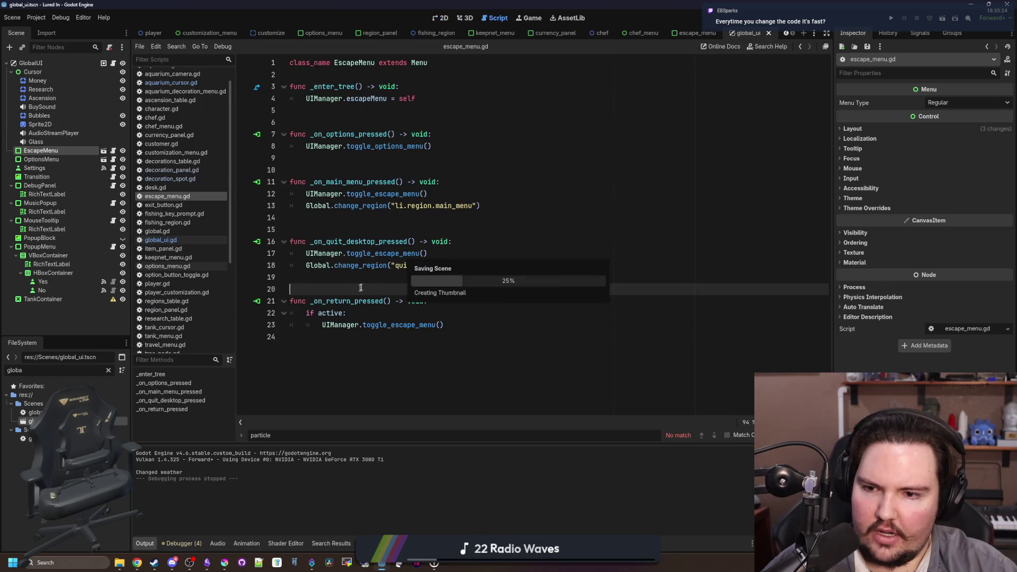
Add a _process(delta) function to escape_menu.gd containing print("dwhuahudwa")
{"action": "left_click", "coordinate": [439, 18]}
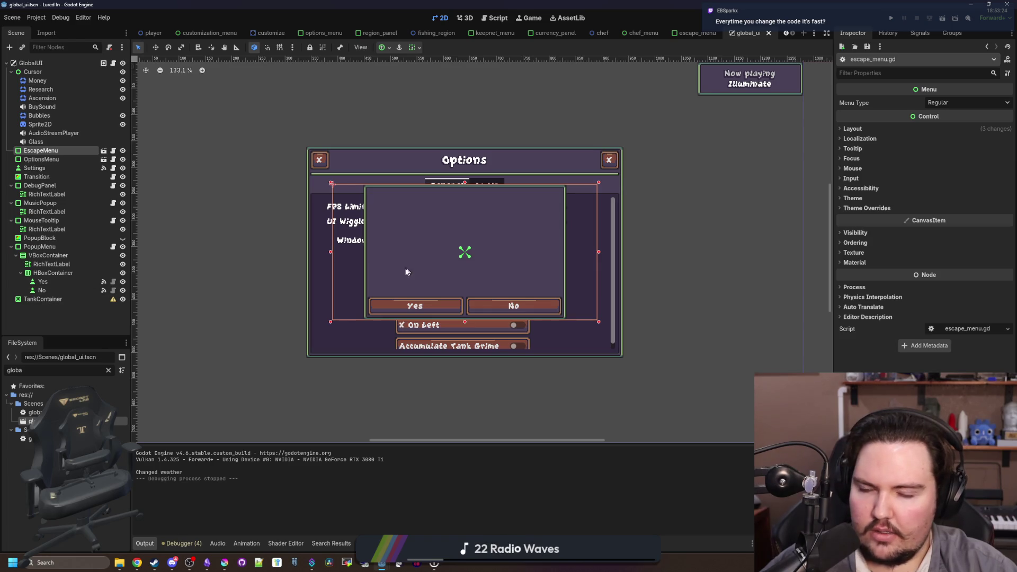
{"action": "left_click", "coordinate": [114, 151]}
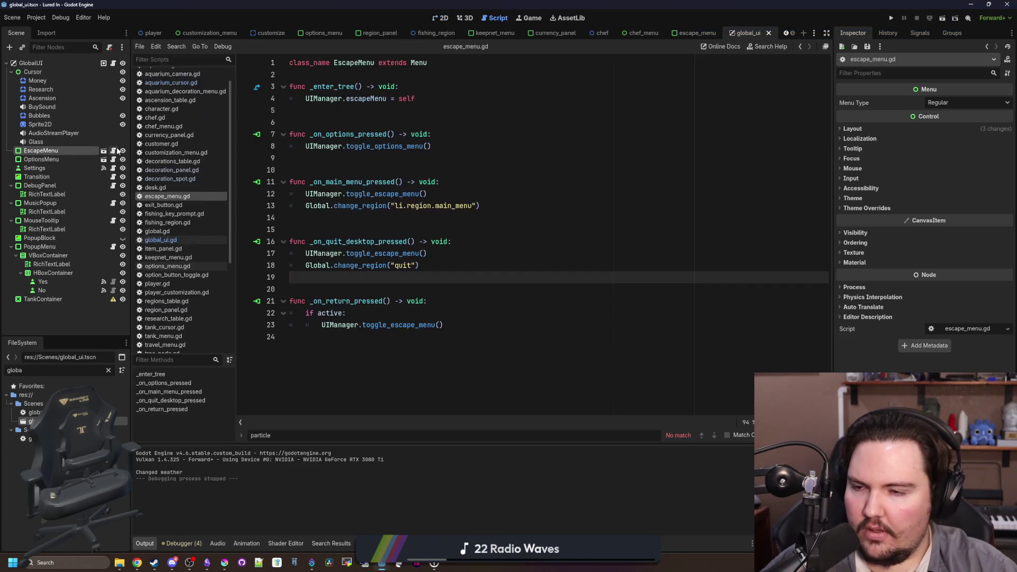
{"action": "key", "text": "Return"}
{"action": "key", "text": "Return"}
{"action": "key", "text": "Return"}
{"action": "key", "text": "Up"}
{"action": "type", "text": "func "}
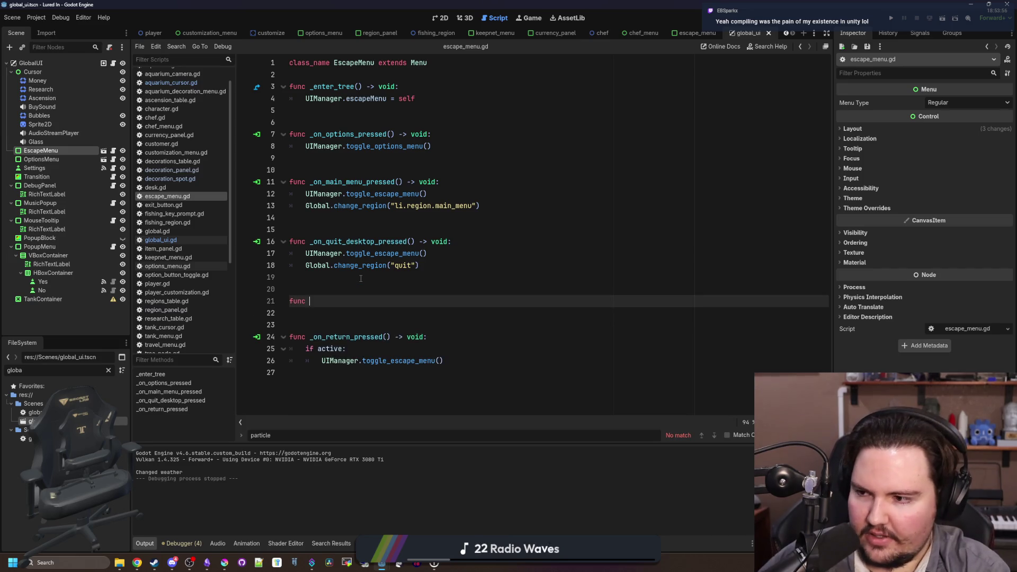
{"action": "type", "text": "_p"}
{"action": "key", "text": "Return"}
{"action": "key", "text": "Return"}
{"action": "type", "text": "print"}
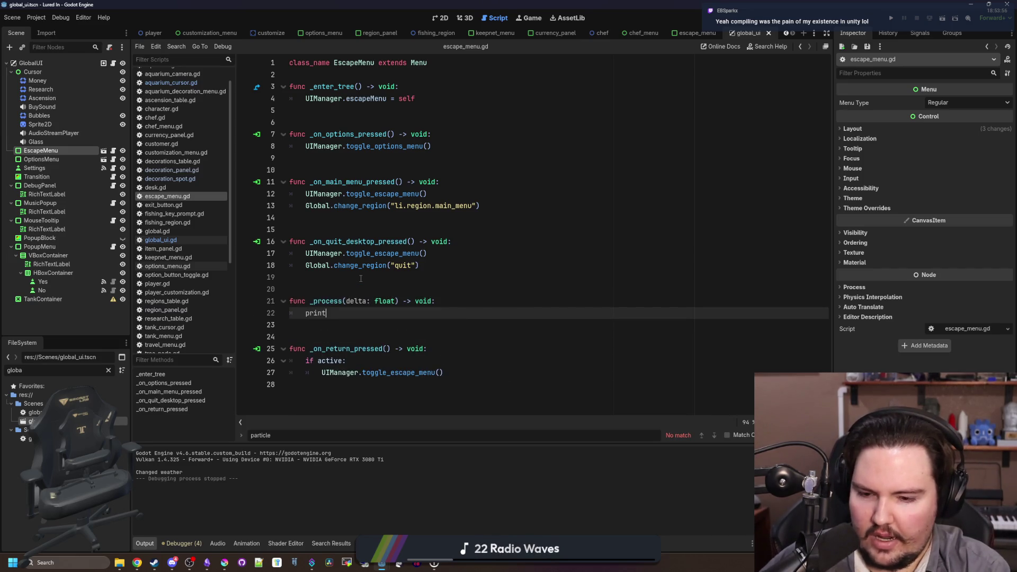
{"action": "type", "text": "(\"dwhua"}
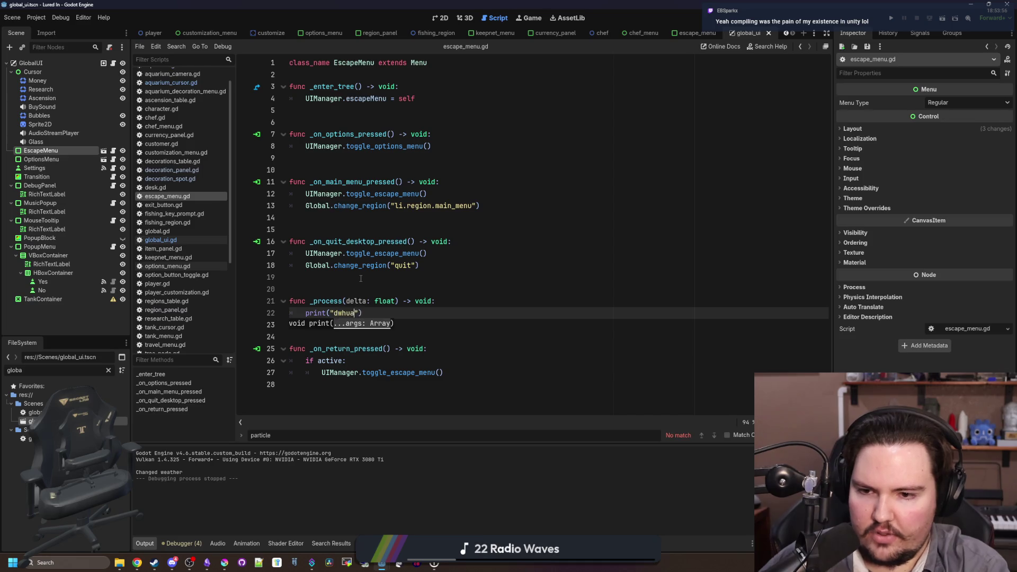
{"action": "type", "text": "hudwa"}
{"action": "left_click", "coordinate": [284, 277]}
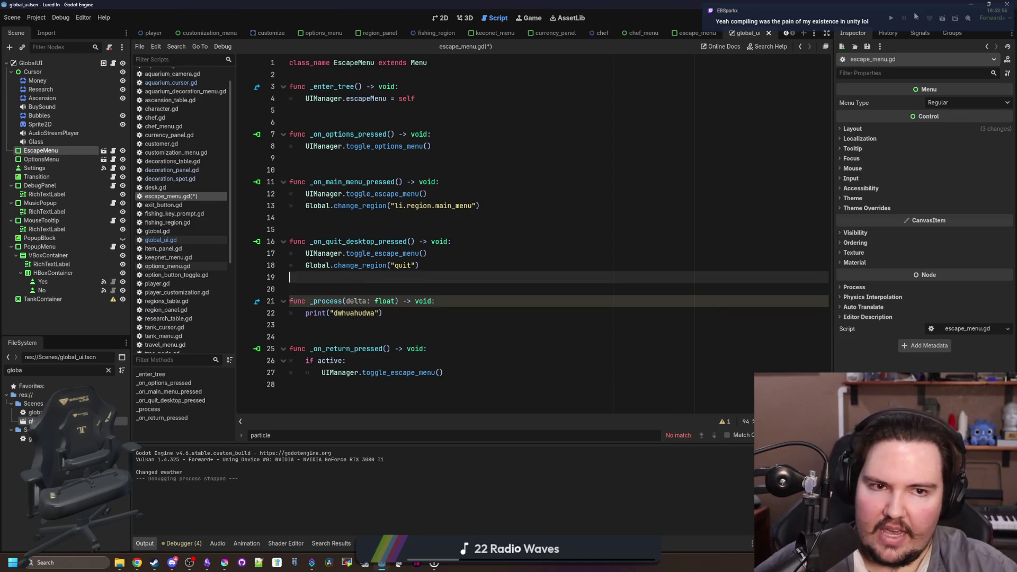
Save and run the game to check the print, then delete the temporary _process function
{"action": "left_click", "coordinate": [894, 16]}
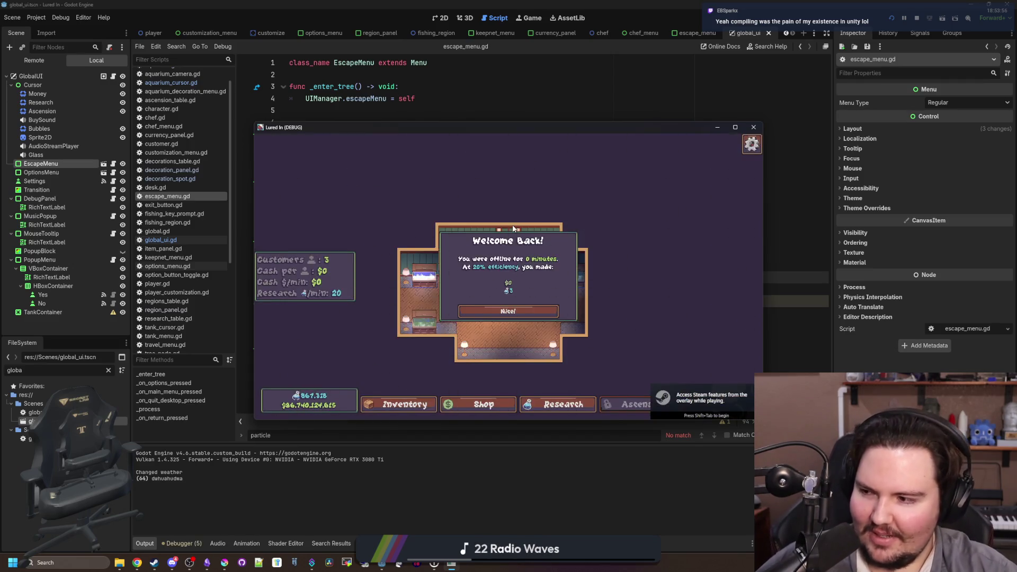
{"action": "left_click", "coordinate": [514, 306]}
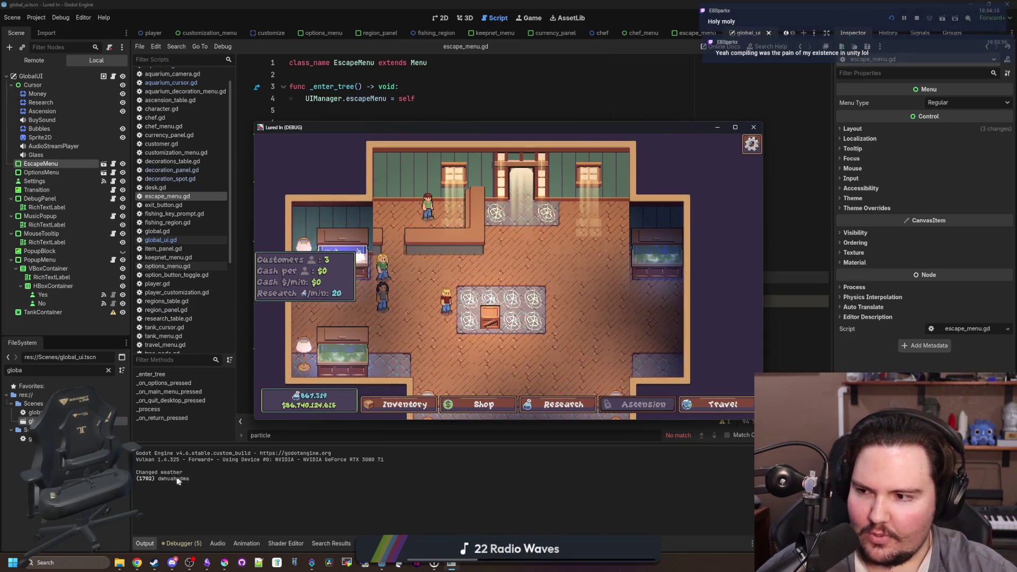
{"action": "left_click", "coordinate": [579, 92]}
{"action": "mouse_move", "coordinate": [382, 313]}
{"action": "left_mouse_down"}
{"action": "mouse_move", "coordinate": [288, 301]}
{"action": "mouse_move", "coordinate": [275, 281]}
{"action": "left_mouse_up"}
{"action": "key", "text": "BackSpace"}
{"action": "key", "text": "BackSpace"}
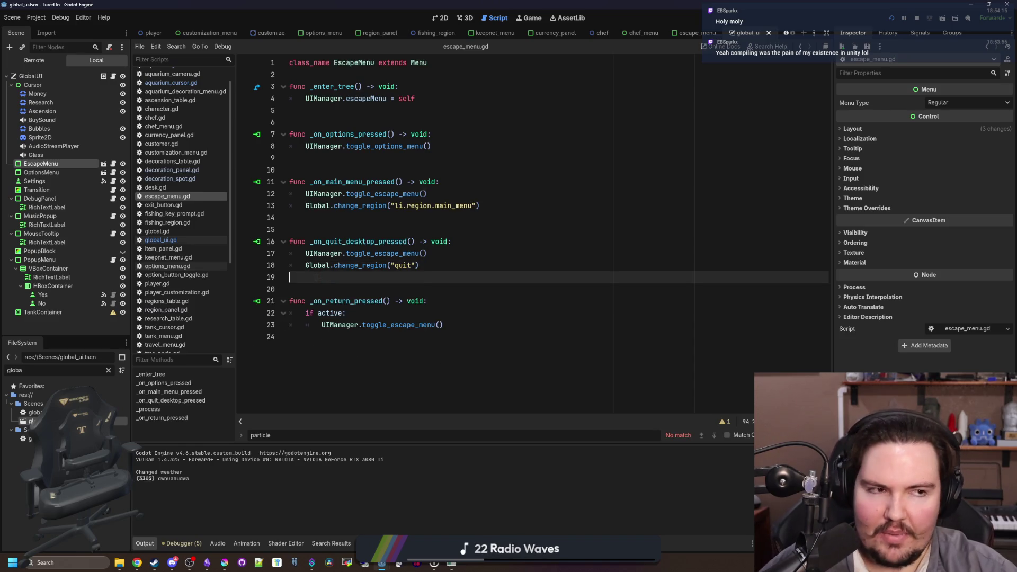
{"action": "left_click", "coordinate": [353, 228]}
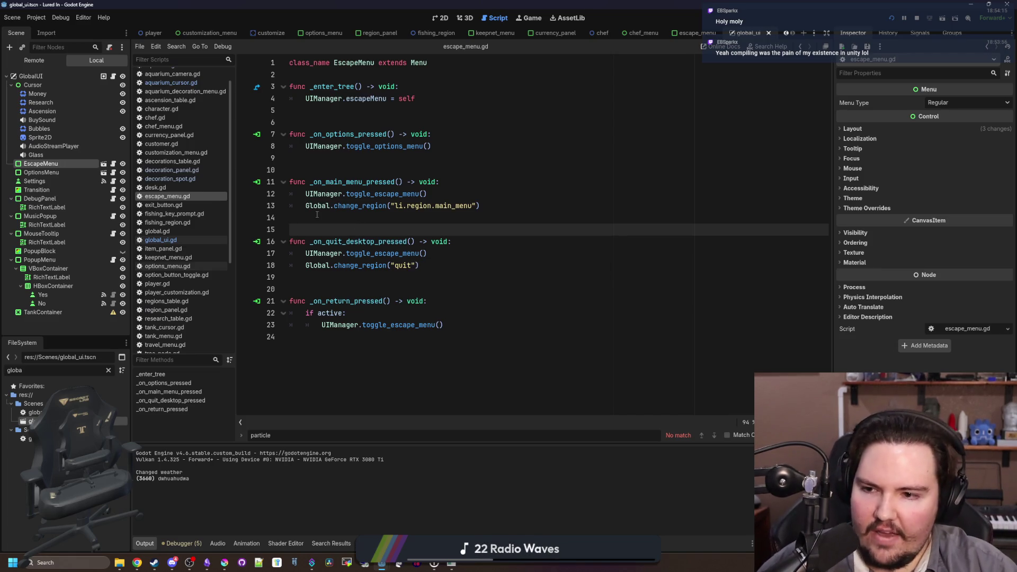
{"action": "scroll", "coordinate": [184, 217], "scroll_direction": "down", "scroll_amount": 5}
{"action": "scroll", "coordinate": [184, 216], "scroll_direction": "up", "scroll_amount": 5}
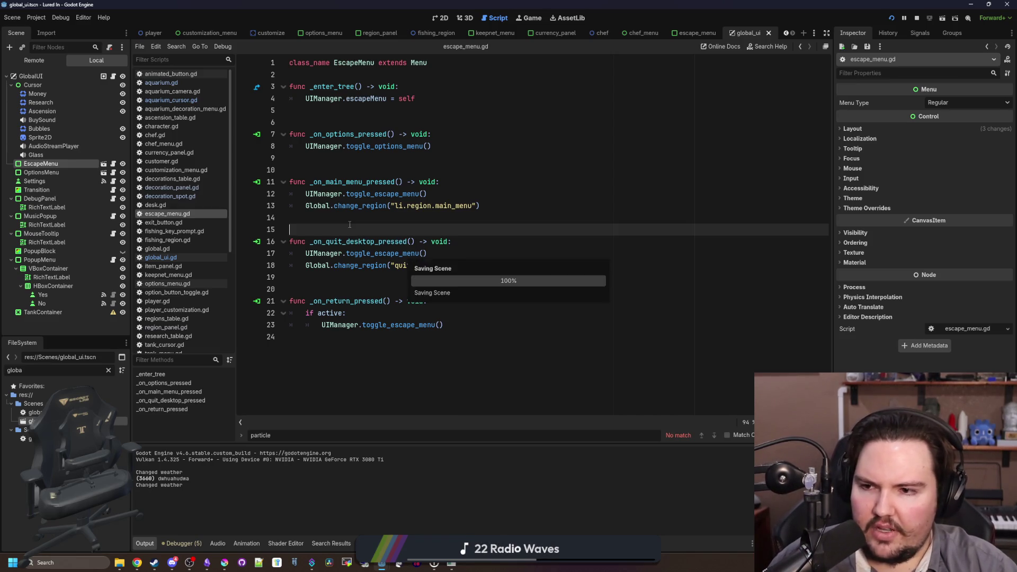
{"action": "left_click", "coordinate": [184, 258]}
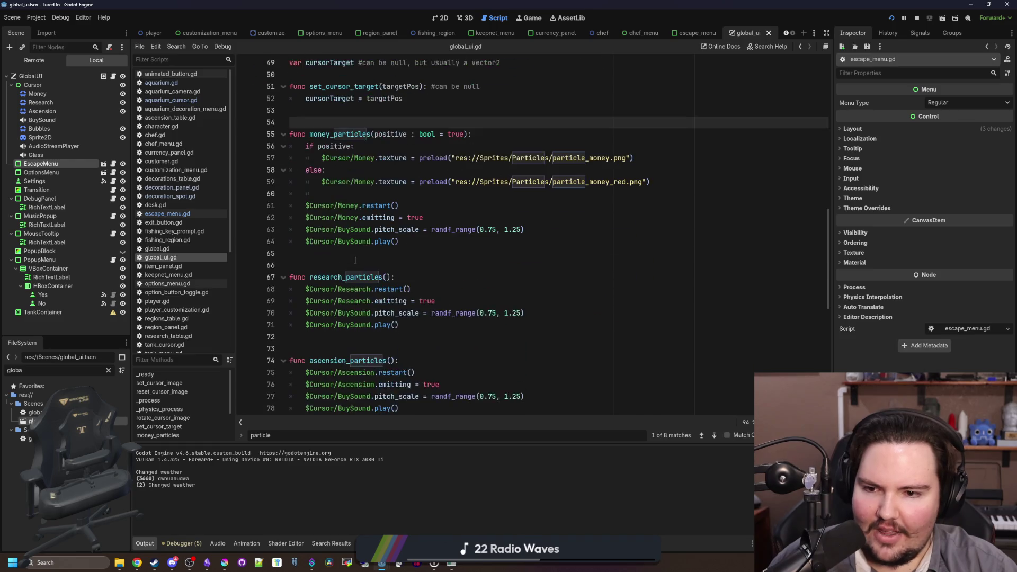
Save the scene and select the money_particles function code in global_ui.gd for review
{"action": "scroll", "coordinate": [430, 226], "scroll_direction": "up", "scroll_amount": 2}
{"action": "left_click", "coordinate": [352, 265]}
{"action": "key", "text": "ctrl+s"}
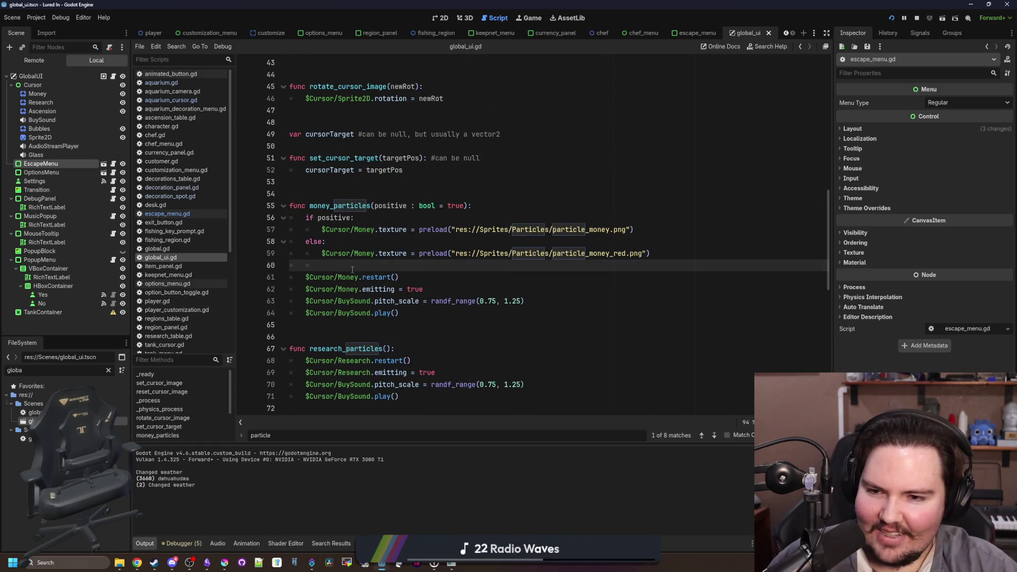
{"action": "mouse_move", "coordinate": [417, 313]}
{"action": "left_mouse_down"}
{"action": "mouse_move", "coordinate": [223, 221]}
{"action": "mouse_move", "coordinate": [211, 205]}
{"action": "left_mouse_up"}
{"action": "scroll", "coordinate": [364, 265], "scroll_direction": "down", "scroll_amount": 12}
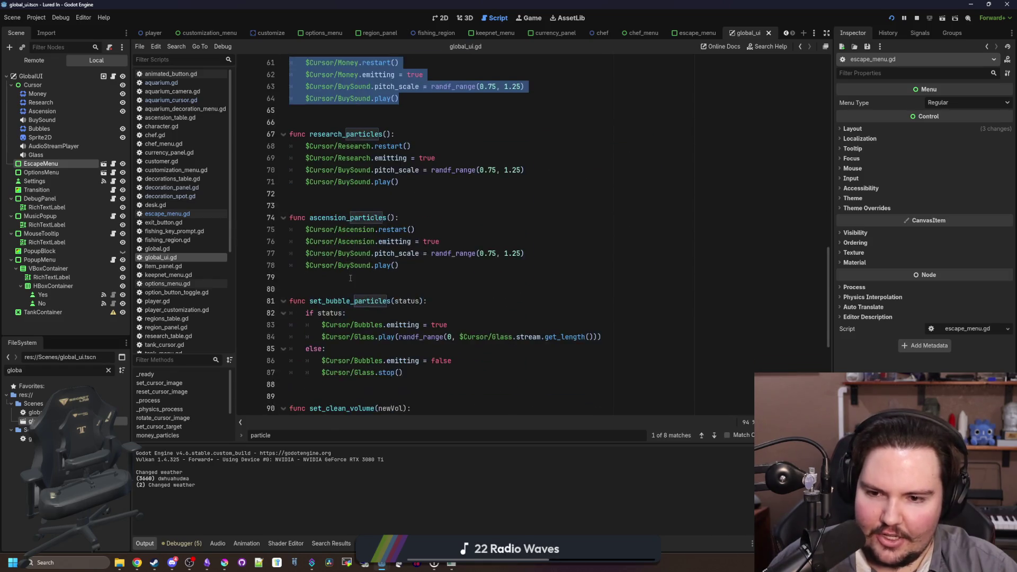
{"action": "scroll", "coordinate": [370, 268], "scroll_direction": "up", "scroll_amount": 11}
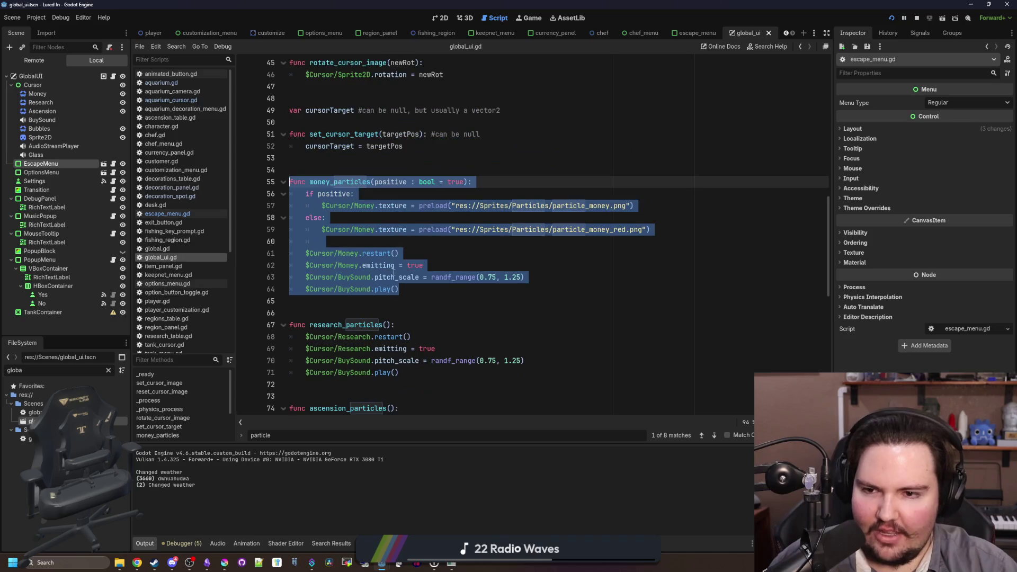
Deselect the code and bring up the Starground Steam store page in Chrome
{"action": "left_click", "coordinate": [403, 286]}
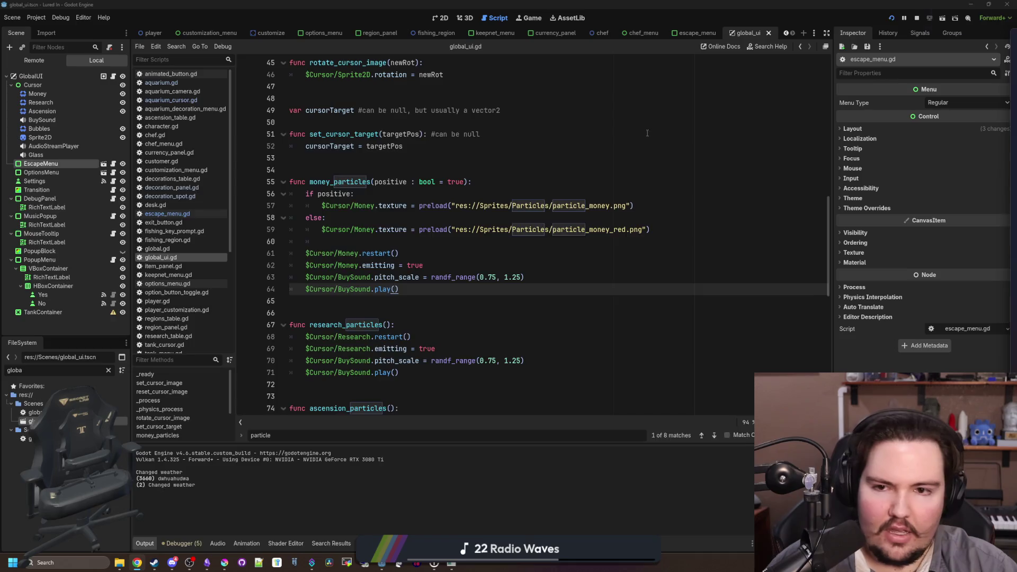
{"action": "left_click", "coordinate": [136, 563]}
{"action": "left_click", "coordinate": [166, 172]}
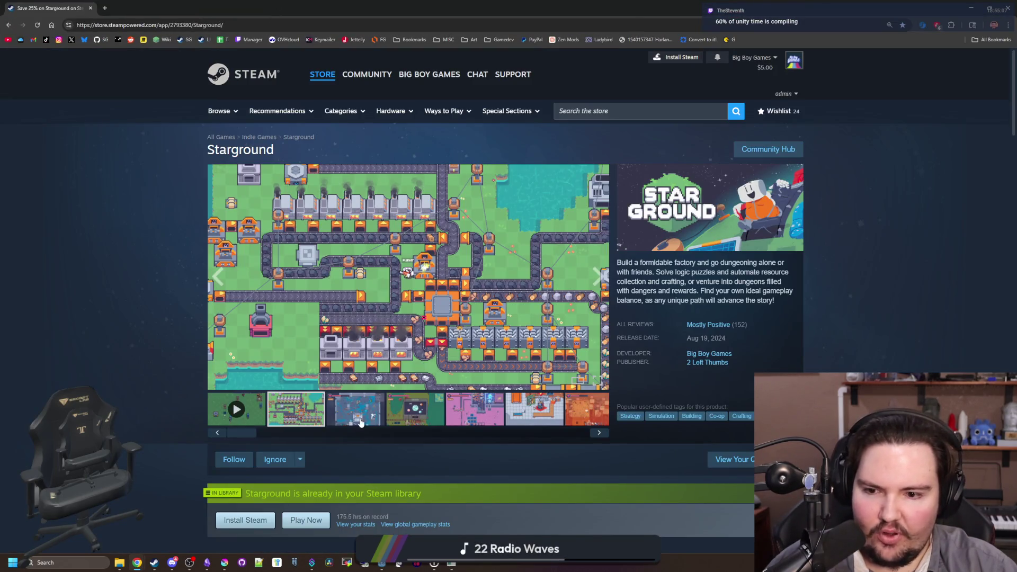
Open the Starground screenshot viewer and flip forward and back through the first images
{"action": "left_click", "coordinate": [491, 316]}
{"action": "left_click", "coordinate": [886, 306]}
{"action": "left_click", "coordinate": [884, 304]}
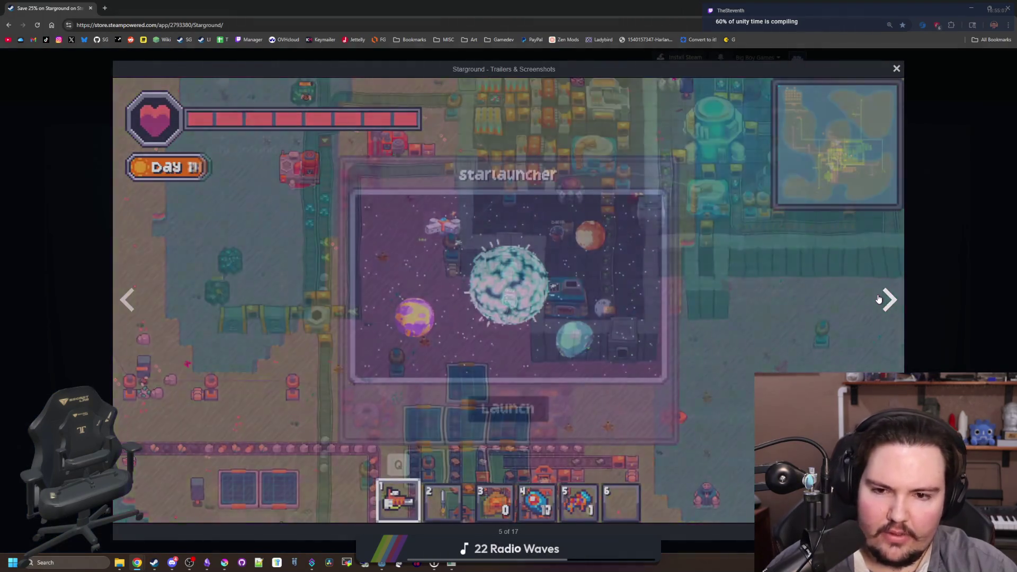
{"action": "left_click", "coordinate": [882, 302]}
{"action": "left_click", "coordinate": [879, 300]}
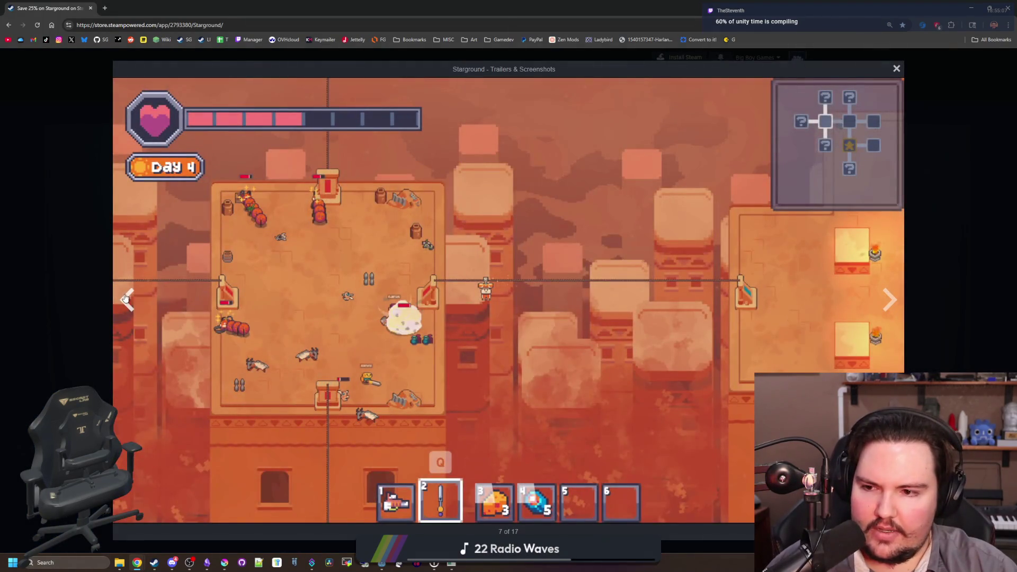
{"action": "left_click", "coordinate": [126, 298]}
{"action": "left_click", "coordinate": [126, 299]}
{"action": "left_click", "coordinate": [126, 298]}
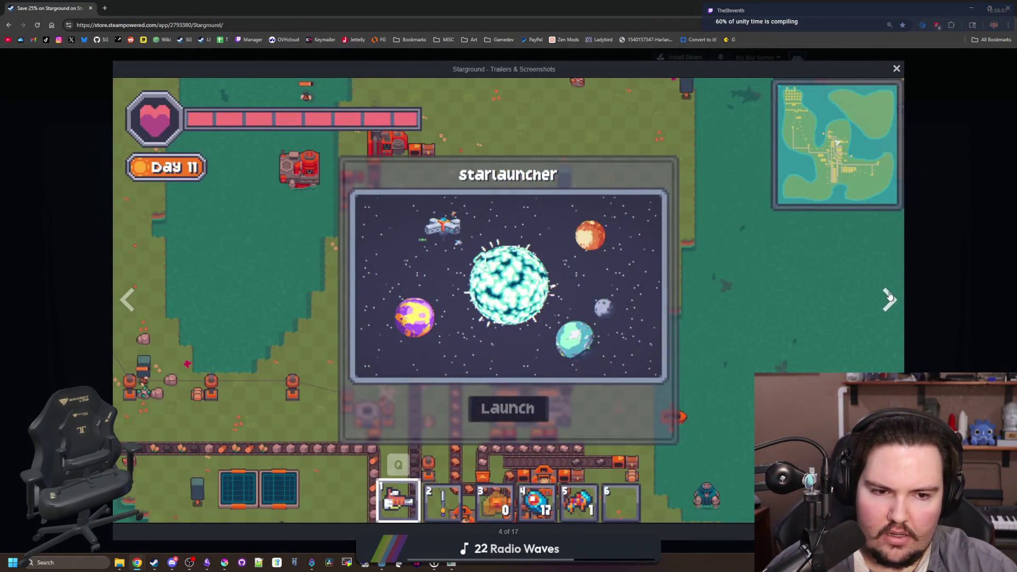
{"action": "left_click", "coordinate": [889, 297]}
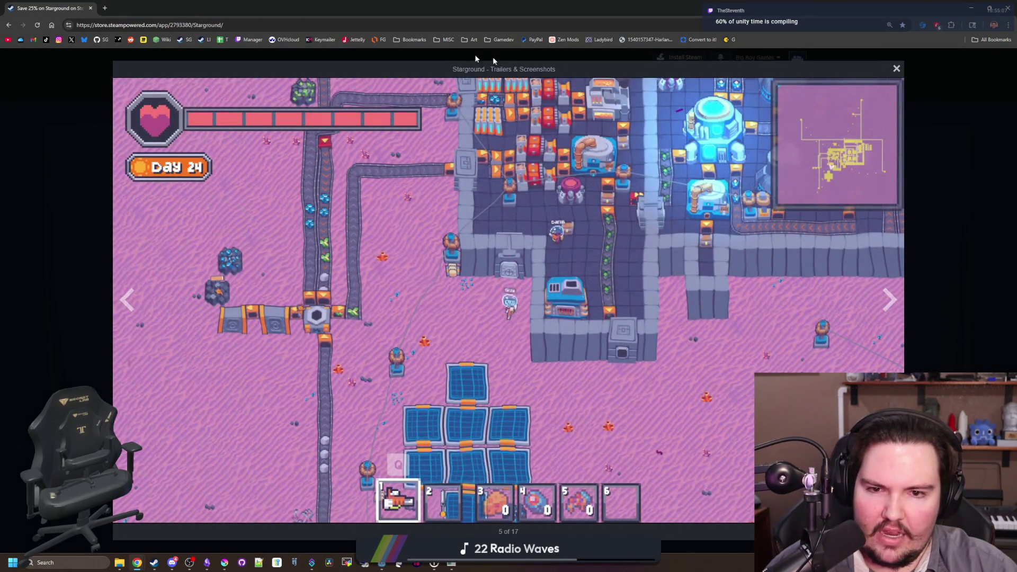
Advance through the remaining screenshots to the tree shot, close the viewer, and return to Godot
{"action": "left_click", "coordinate": [889, 299]}
{"action": "left_click", "coordinate": [889, 299]}
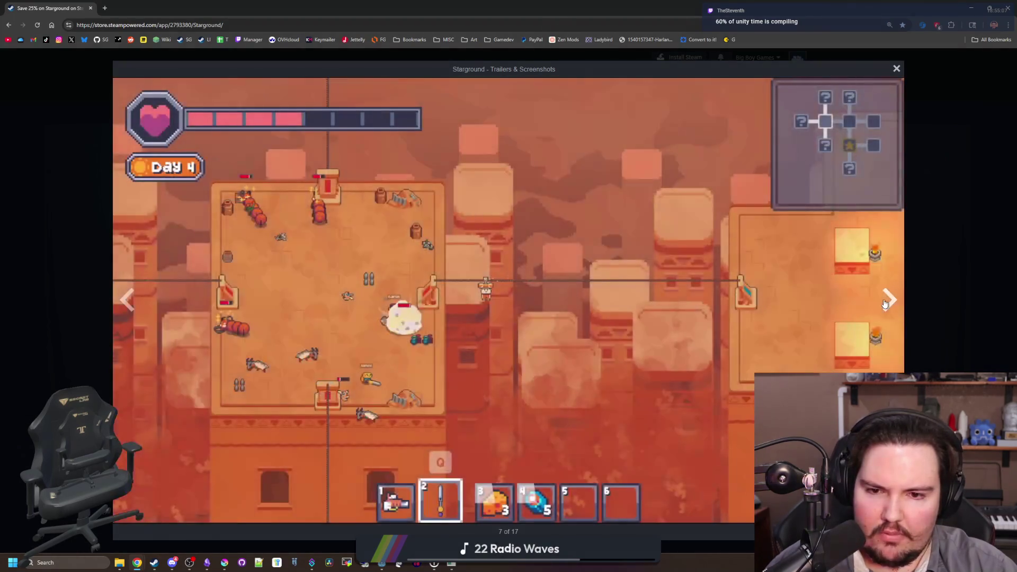
{"action": "left_click", "coordinate": [886, 302]}
{"action": "left_click", "coordinate": [885, 303]}
{"action": "left_click", "coordinate": [884, 303]}
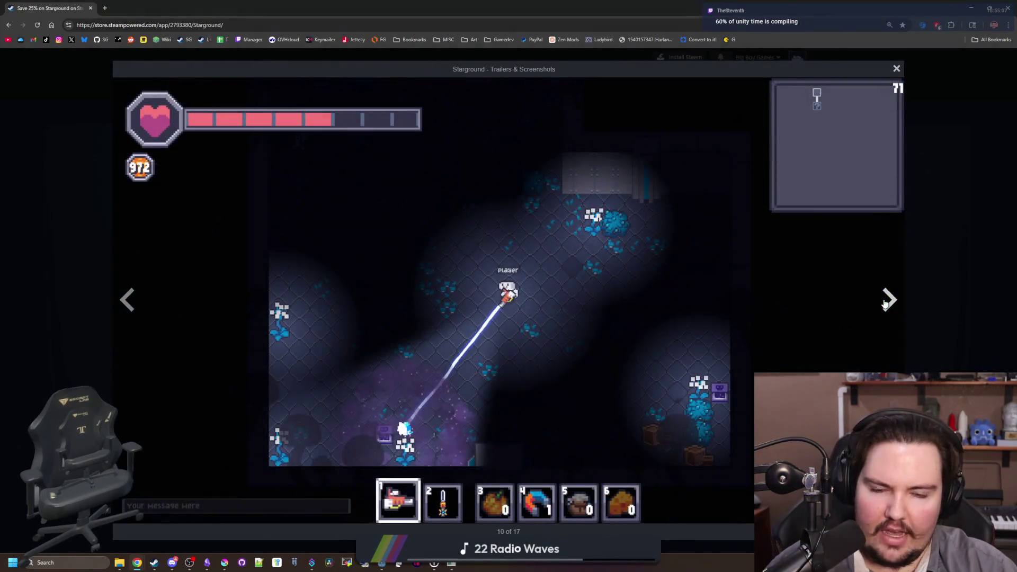
{"action": "left_click", "coordinate": [885, 303]}
{"action": "left_click", "coordinate": [885, 303]}
{"action": "left_click", "coordinate": [885, 303]}
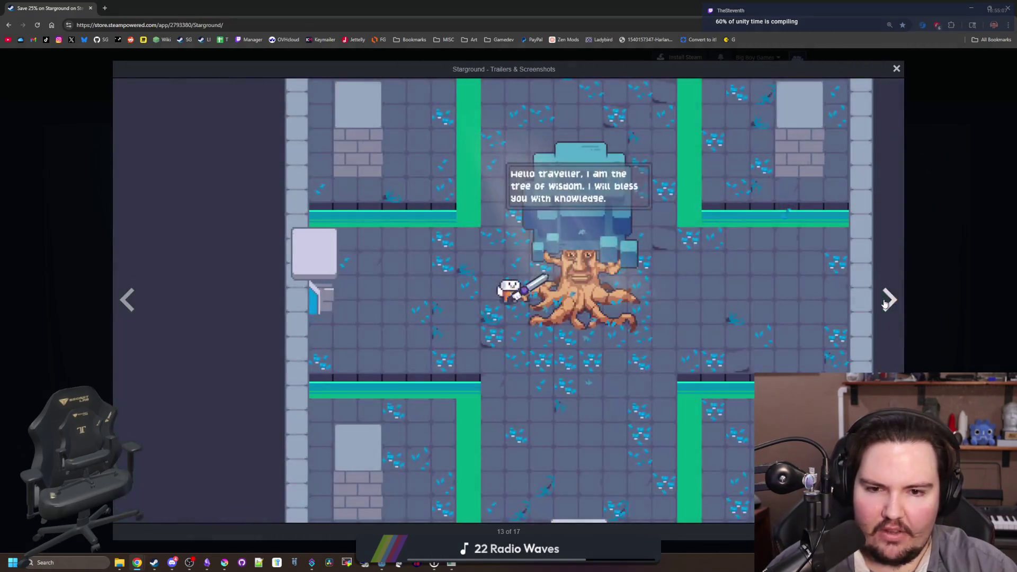
{"action": "left_click", "coordinate": [945, 273]}
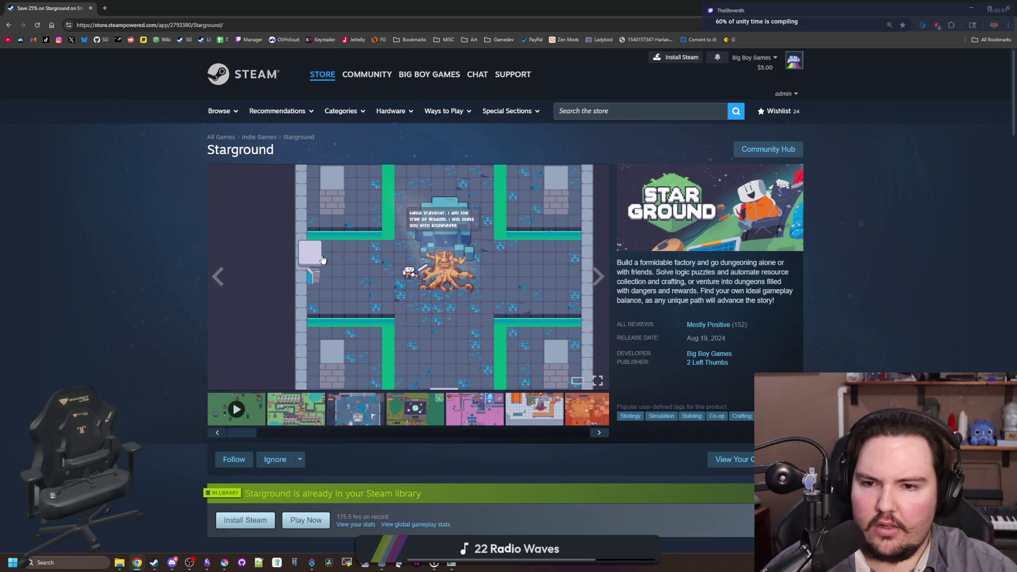
{"action": "key", "text": "alt+Tab"}
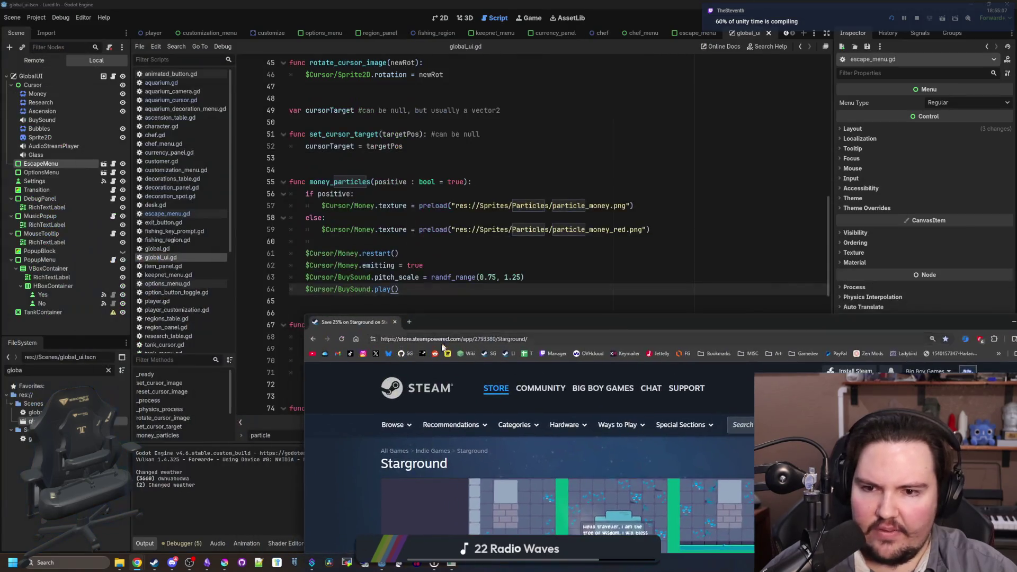
Review the research_particles function (lines 67–71) in global_ui.gd, including its pitch_scale line
{"action": "left_click", "coordinate": [407, 306]}
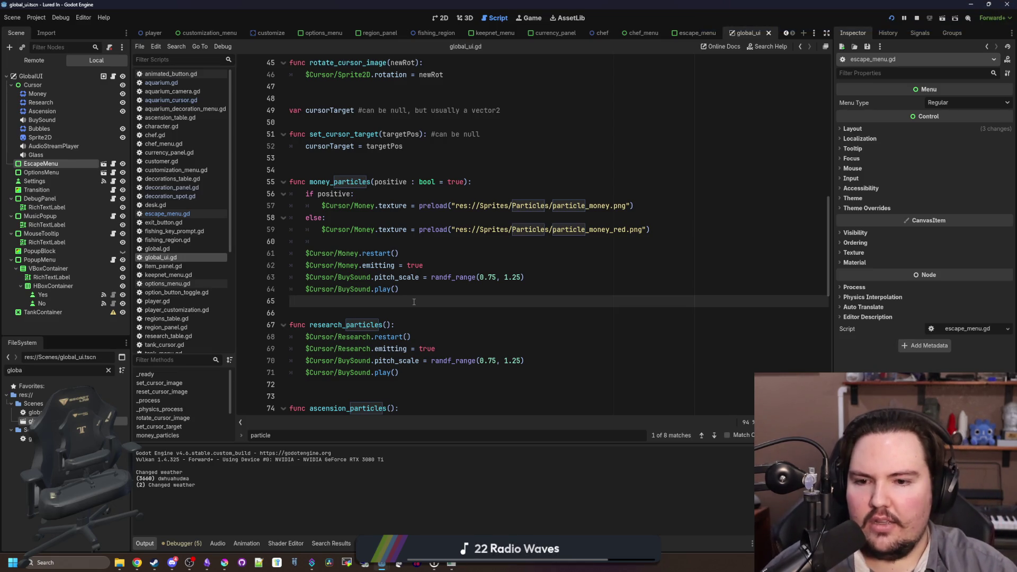
{"action": "scroll", "coordinate": [414, 302], "scroll_direction": "down", "scroll_amount": 2}
{"action": "left_click_drag", "start_coordinate": [413, 299], "coordinate": [256, 258]}
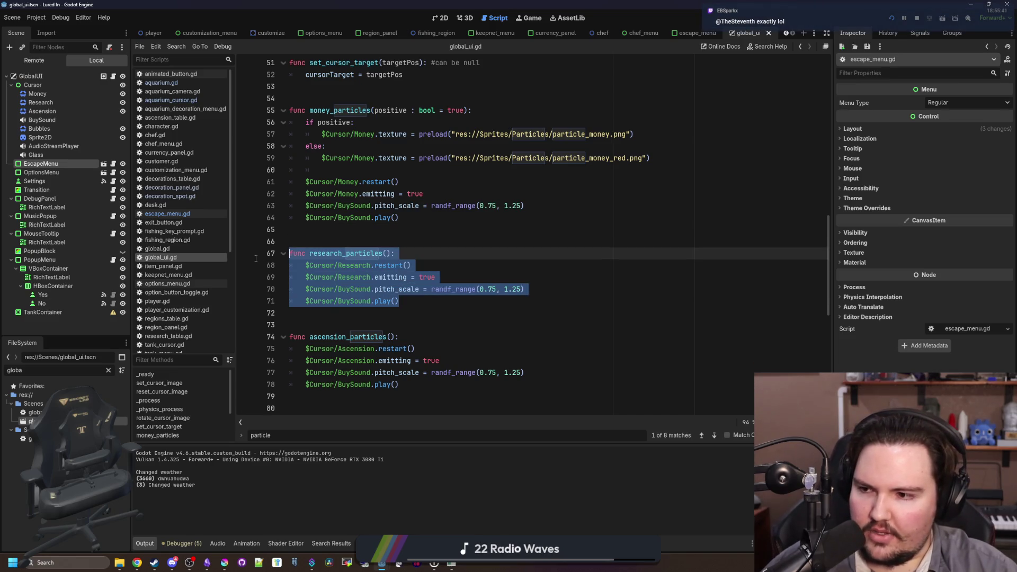
{"action": "left_click", "coordinate": [302, 245]}
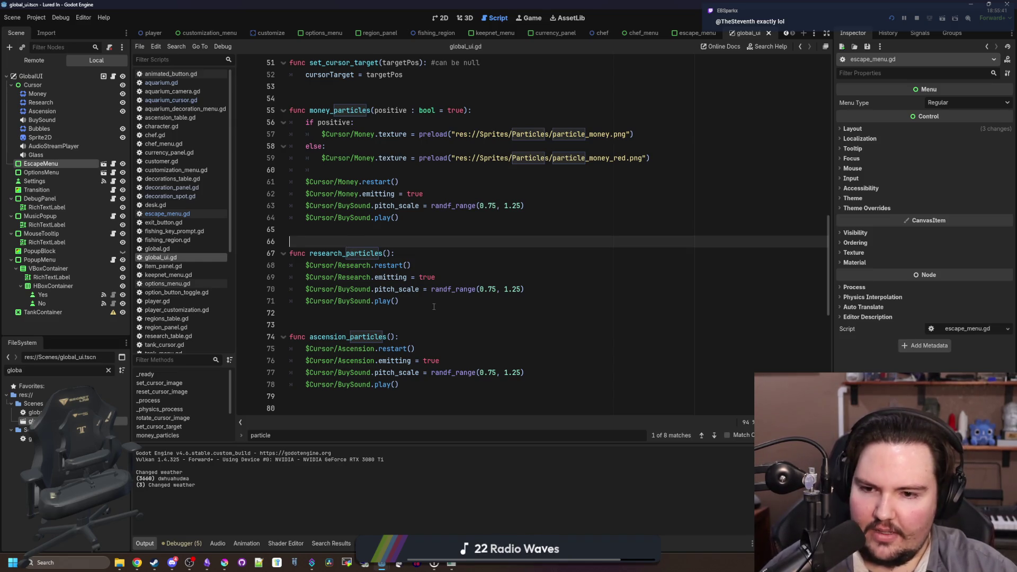
{"action": "mouse_move", "coordinate": [434, 307]}
{"action": "left_mouse_down"}
{"action": "mouse_move", "coordinate": [297, 278]}
{"action": "mouse_move", "coordinate": [269, 260]}
{"action": "left_mouse_up"}
{"action": "left_click", "coordinate": [345, 236]}
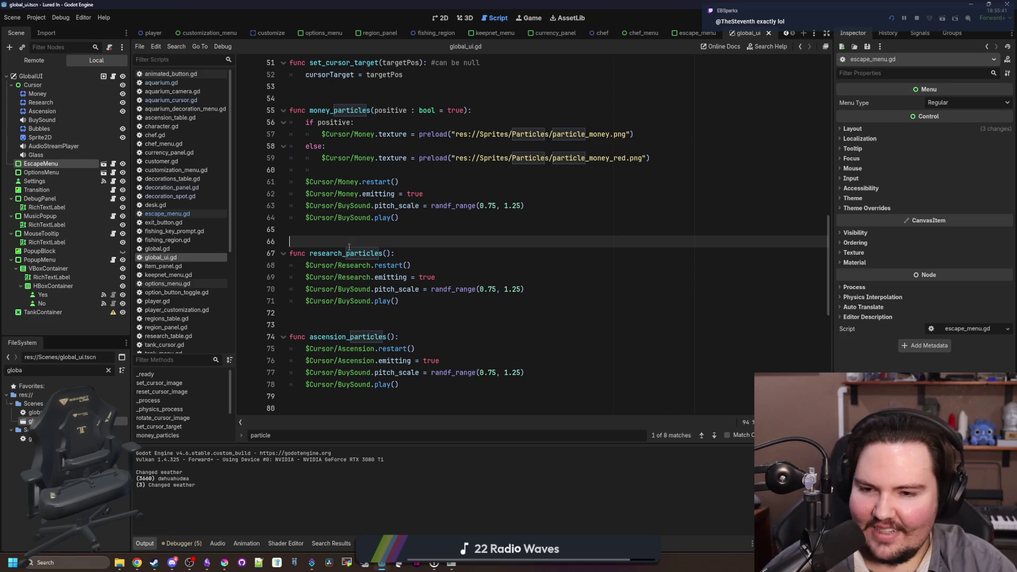
{"action": "left_click", "coordinate": [426, 290]}
{"action": "scroll", "coordinate": [418, 295], "scroll_direction": "down", "scroll_amount": 10}
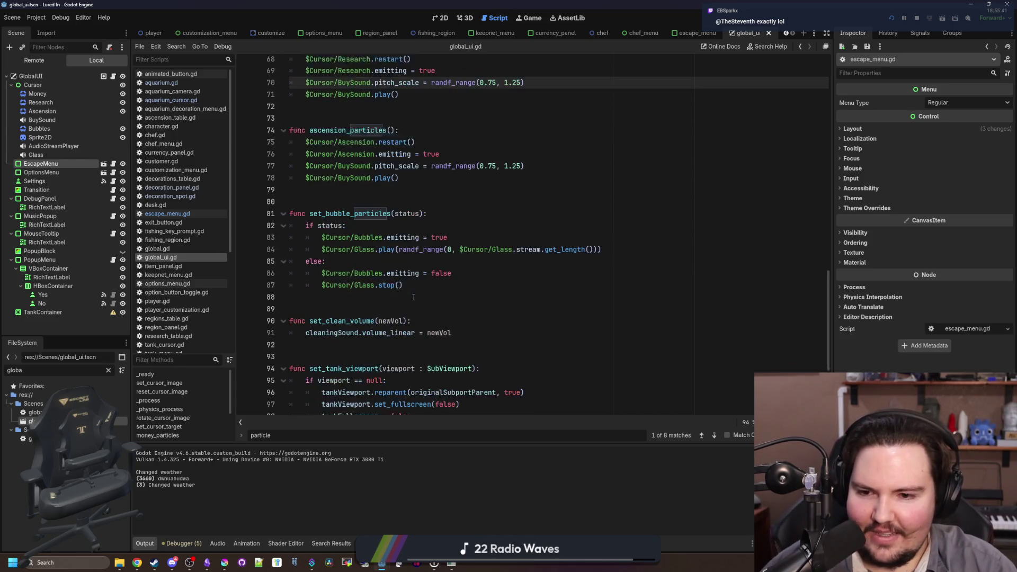
{"action": "scroll", "coordinate": [413, 297], "scroll_direction": "up", "scroll_amount": 16}
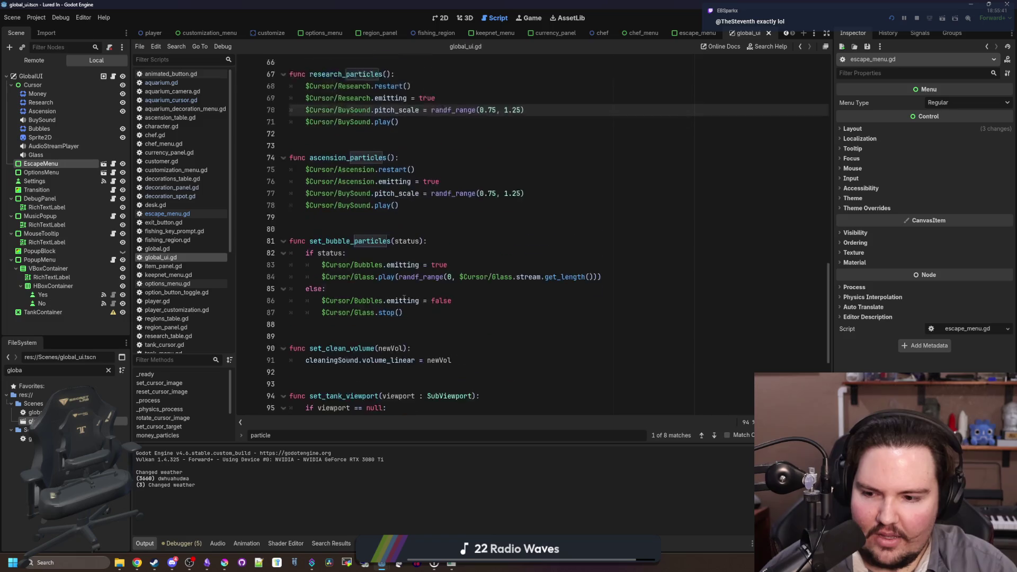
Scroll through global_ui.gd and select the ascension_particles function lines for review
{"action": "left_click", "coordinate": [396, 302]}
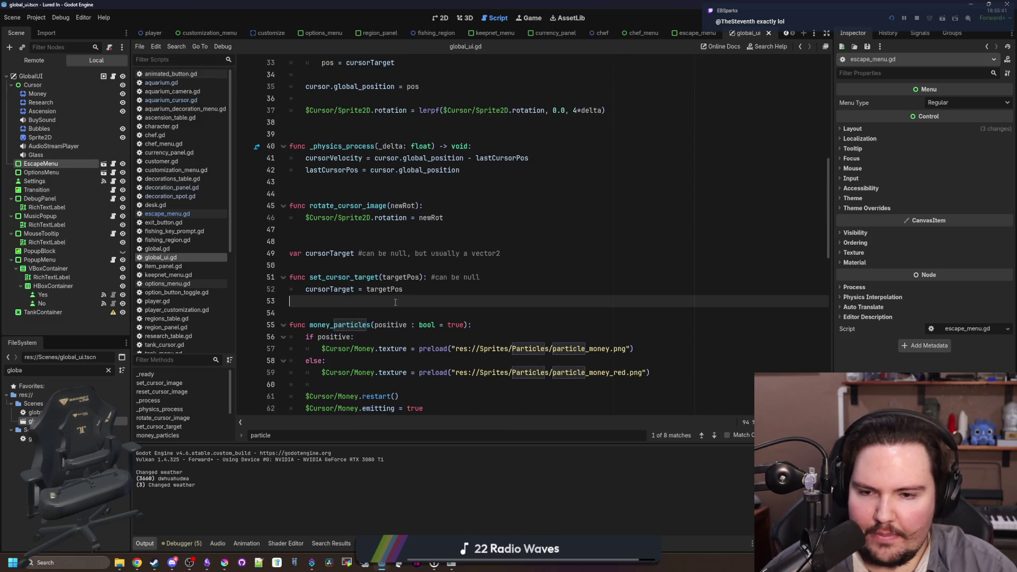
{"action": "scroll", "coordinate": [395, 302], "scroll_direction": "down", "scroll_amount": 5}
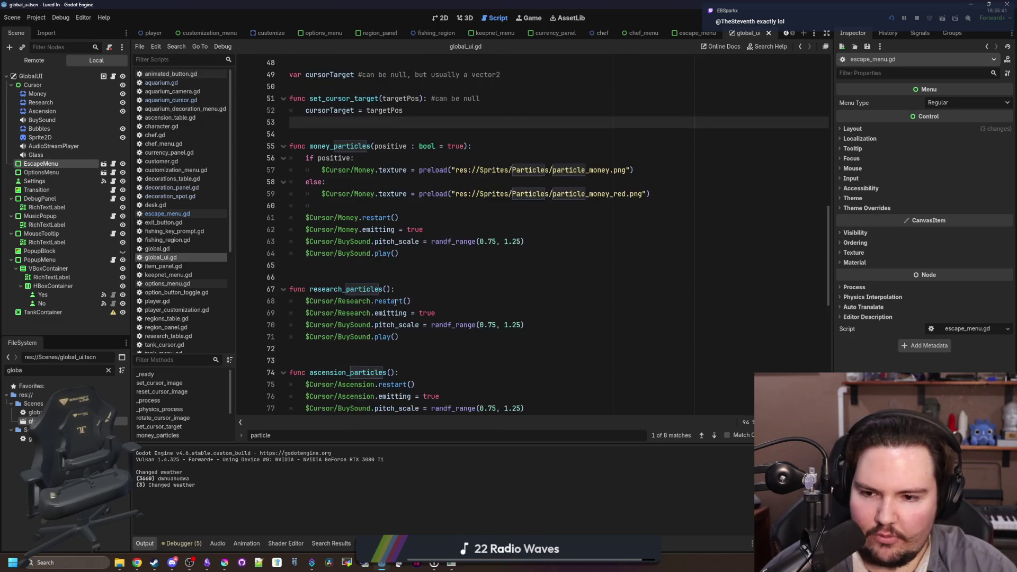
{"action": "scroll", "coordinate": [403, 345], "scroll_direction": "down", "scroll_amount": 4}
{"action": "scroll", "coordinate": [195, 214], "scroll_direction": "down", "scroll_amount": 5}
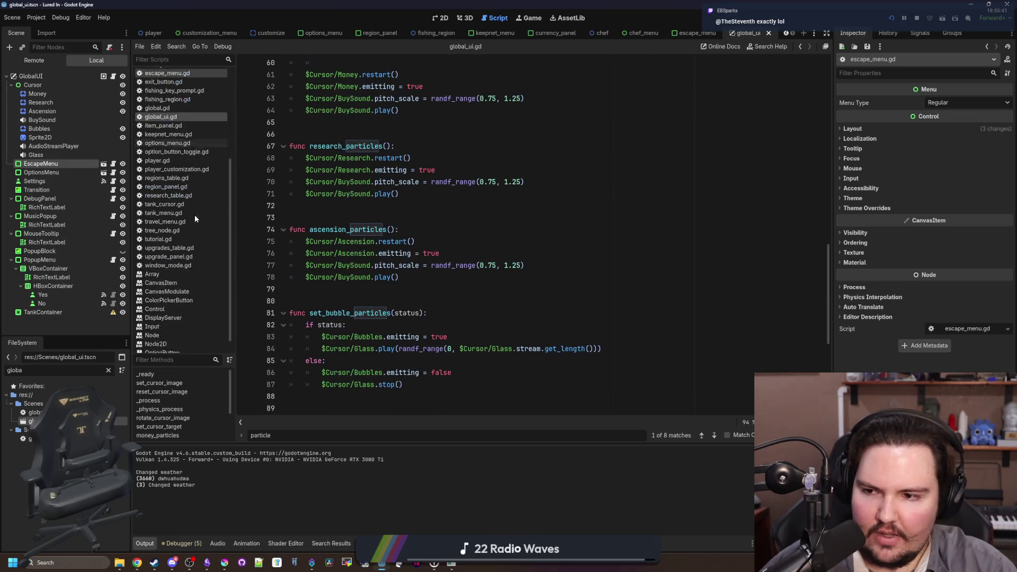
{"action": "scroll", "coordinate": [380, 218], "scroll_direction": "up", "scroll_amount": 6}
{"action": "scroll", "coordinate": [379, 218], "scroll_direction": "down", "scroll_amount": 6}
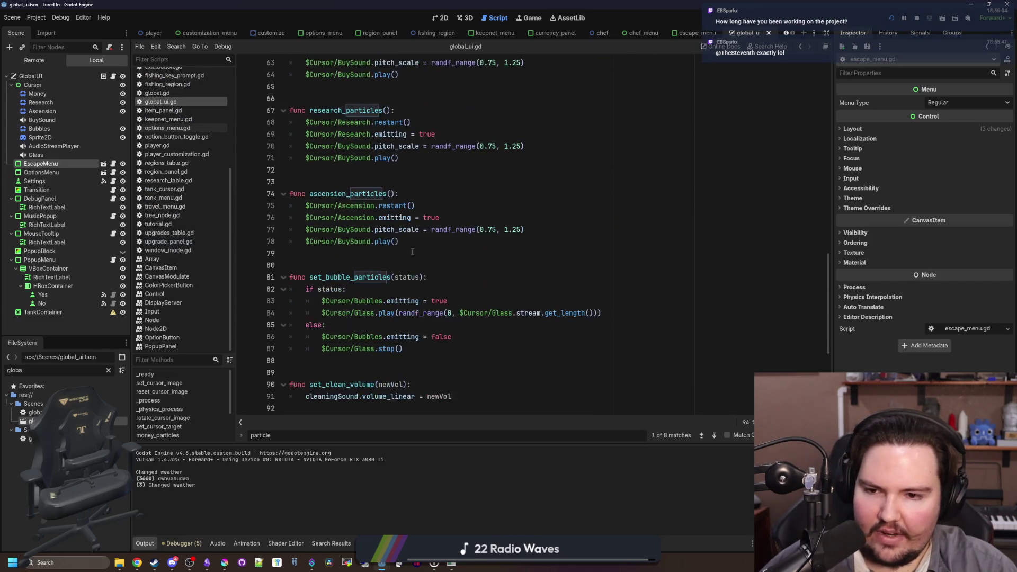
{"action": "scroll", "coordinate": [177, 282], "scroll_direction": "up", "scroll_amount": 6}
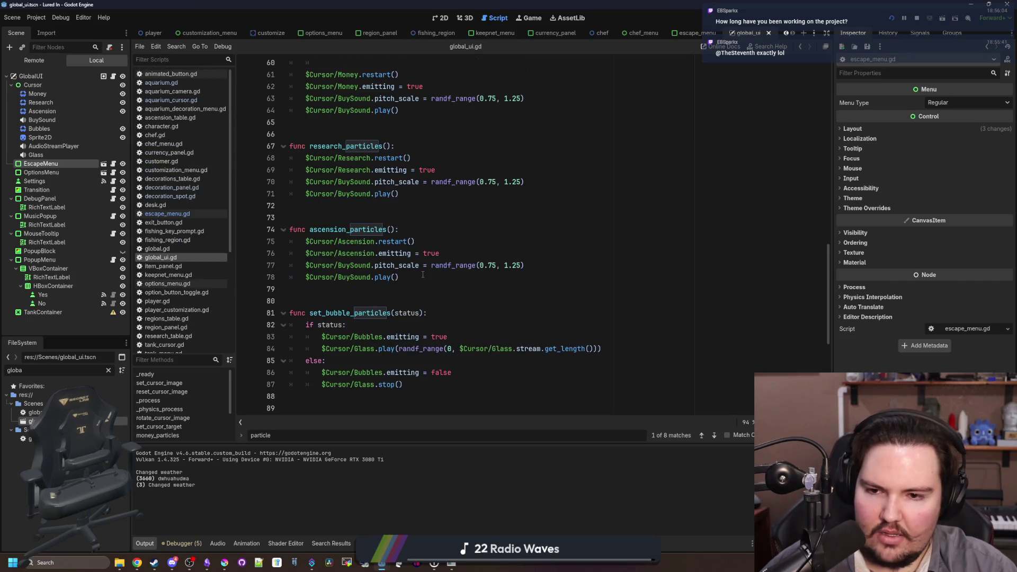
{"action": "mouse_move", "coordinate": [423, 275]}
{"action": "left_mouse_down"}
{"action": "mouse_move", "coordinate": [318, 275]}
{"action": "mouse_move", "coordinate": [290, 230]}
{"action": "left_mouse_up"}
{"action": "left_click", "coordinate": [336, 209]}
Save the global_ui scene and launch Lured In with F5
{"action": "key", "text": "ctrl+s"}
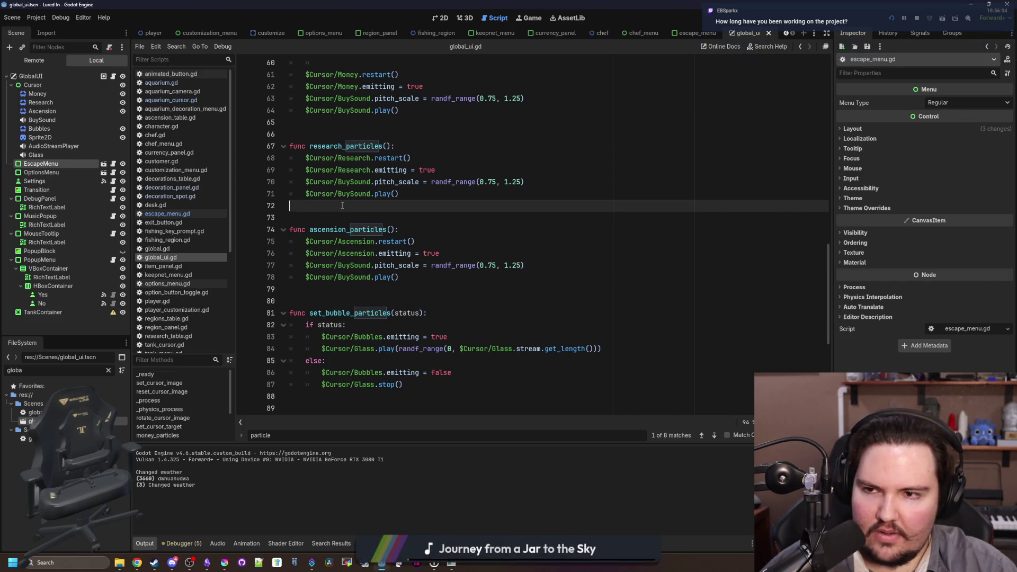
{"action": "scroll", "coordinate": [311, 228], "scroll_direction": "up", "scroll_amount": 1}
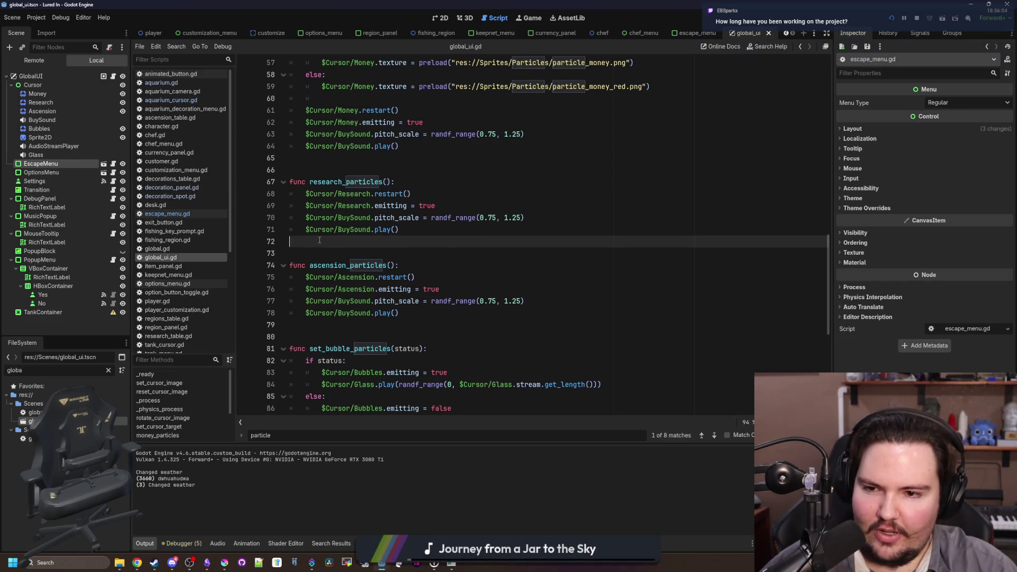
{"action": "key", "text": "ctrl+s"}
{"action": "key", "text": "ctrl+s"}
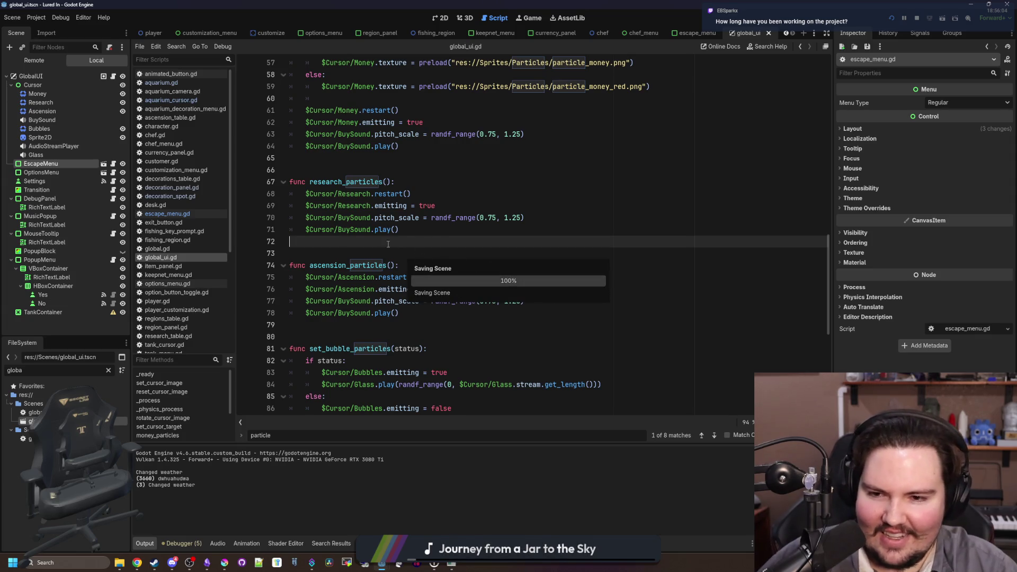
{"action": "key", "text": "ctrl+s"}
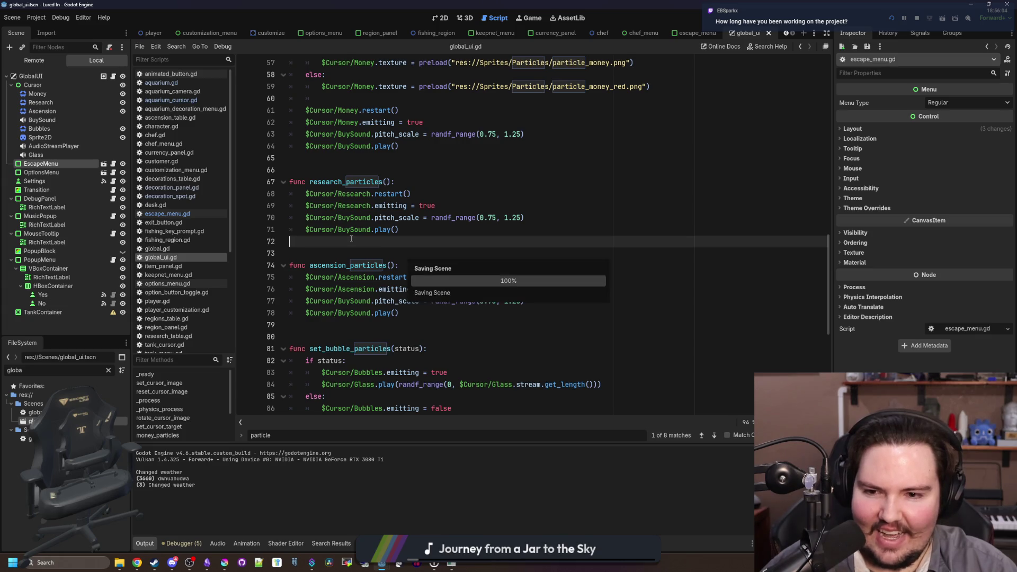
{"action": "key", "text": "ctrl+s"}
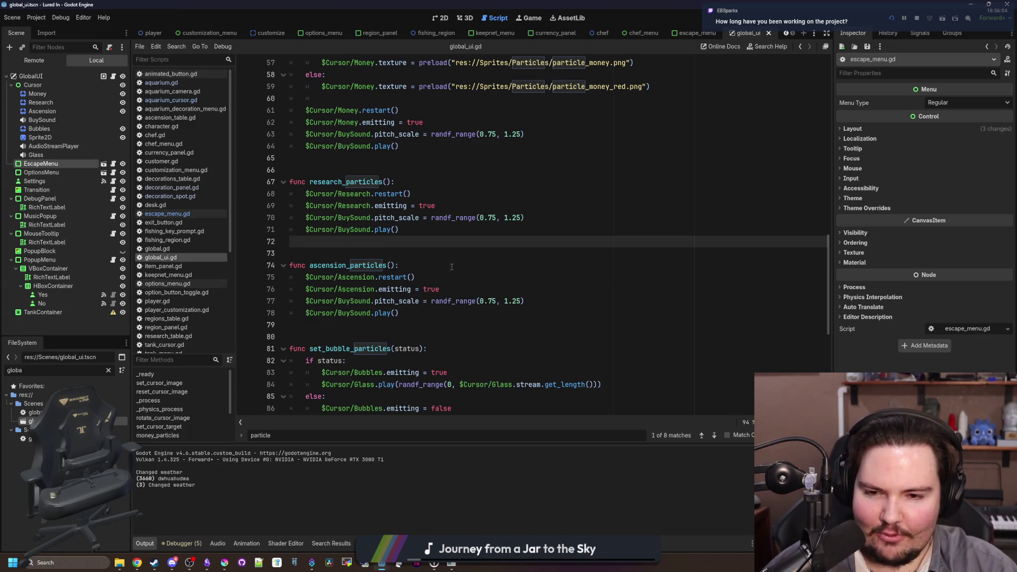
{"action": "key", "text": "ctrl+s"}
{"action": "left_click", "coordinate": [391, 250]}
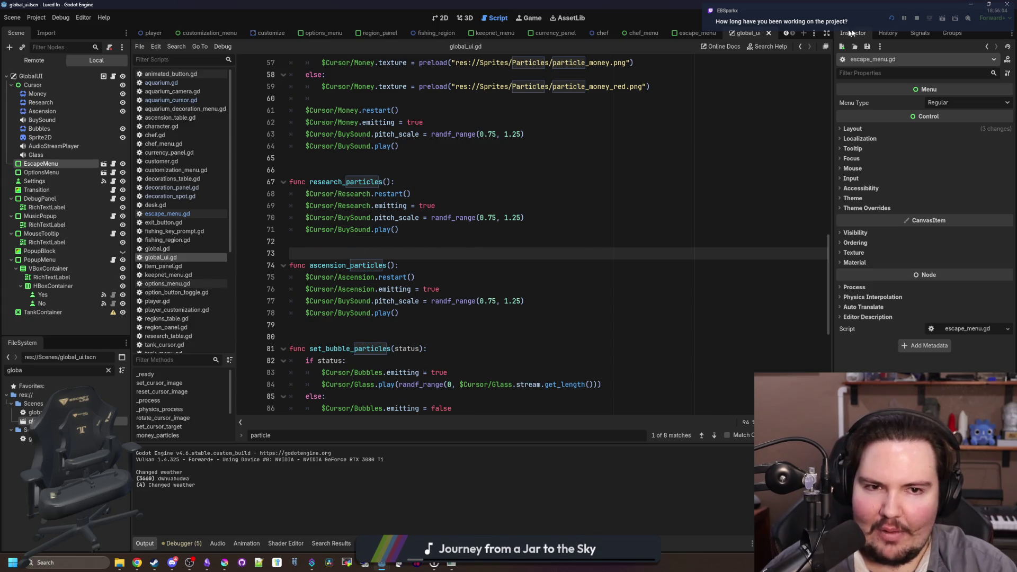
{"action": "key", "text": "F5"}
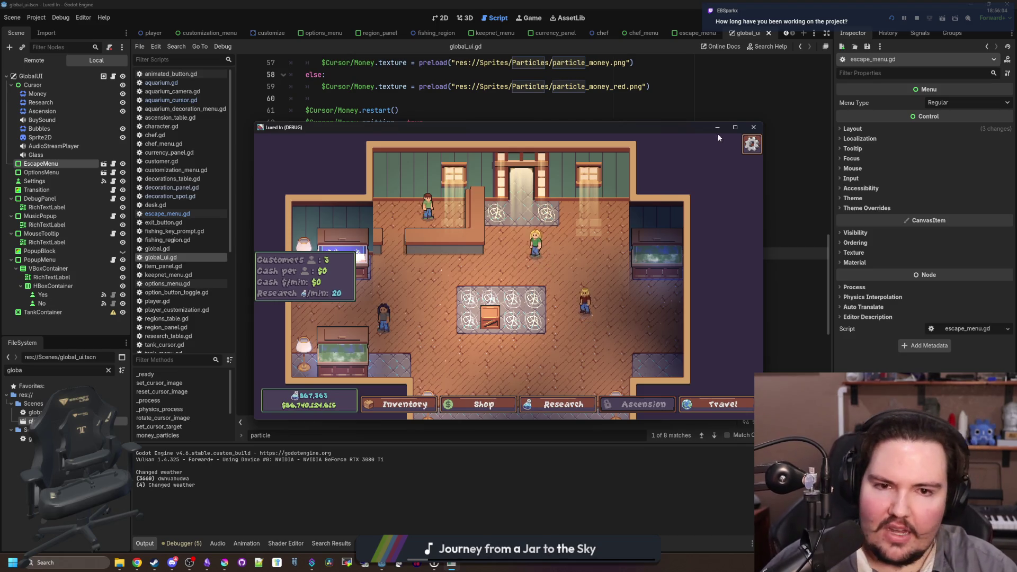
Maximize the game window, pan the shop, and browse the Inventory Menu before closing it
{"action": "left_click", "coordinate": [735, 127]}
{"action": "key", "text": "s"}
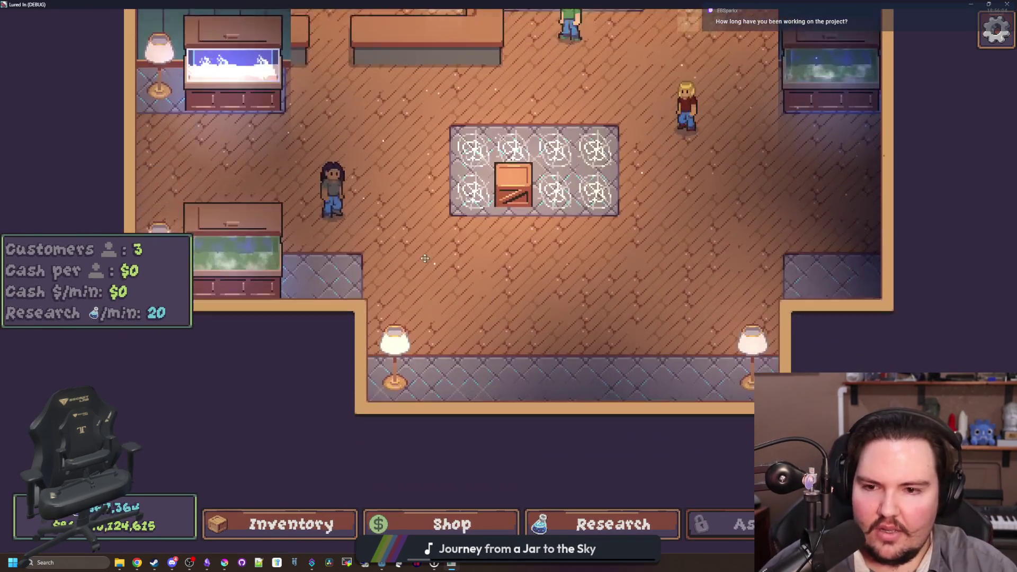
{"action": "key", "text": "w"}
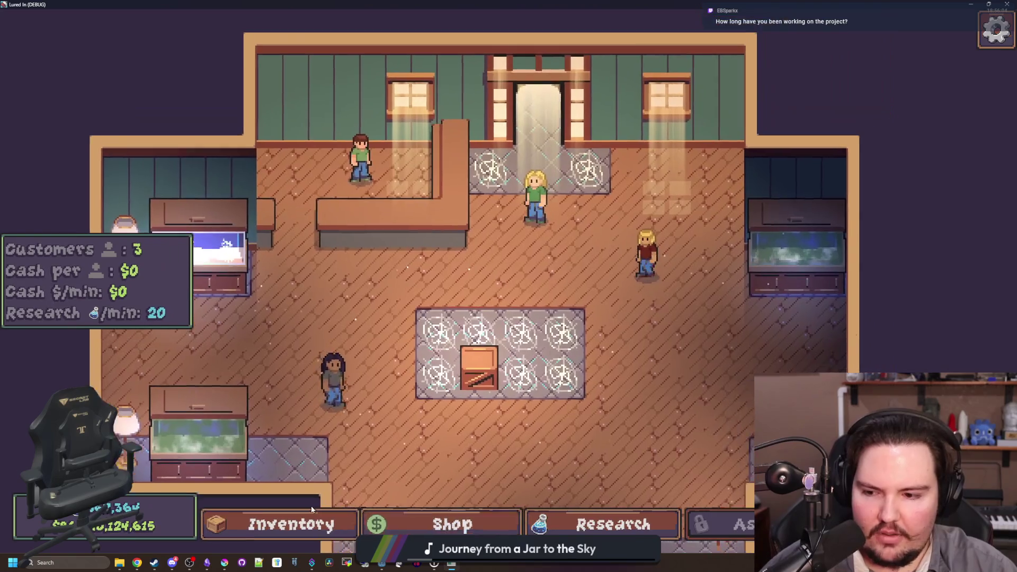
{"action": "left_click", "coordinate": [291, 524]}
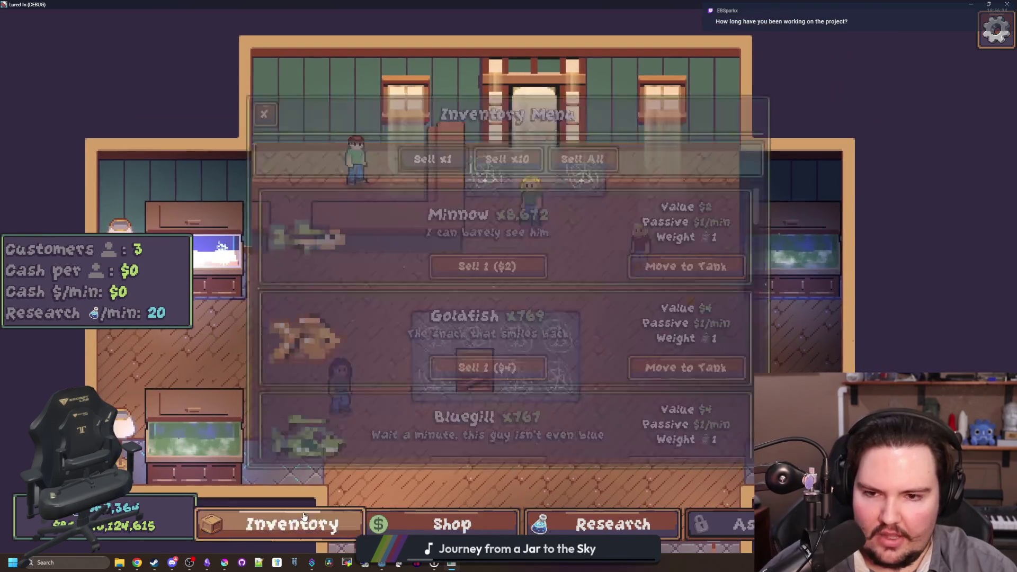
{"action": "left_click", "coordinate": [292, 525]}
{"action": "left_click", "coordinate": [291, 525]}
{"action": "scroll", "coordinate": [390, 338], "scroll_direction": "down", "scroll_amount": 3}
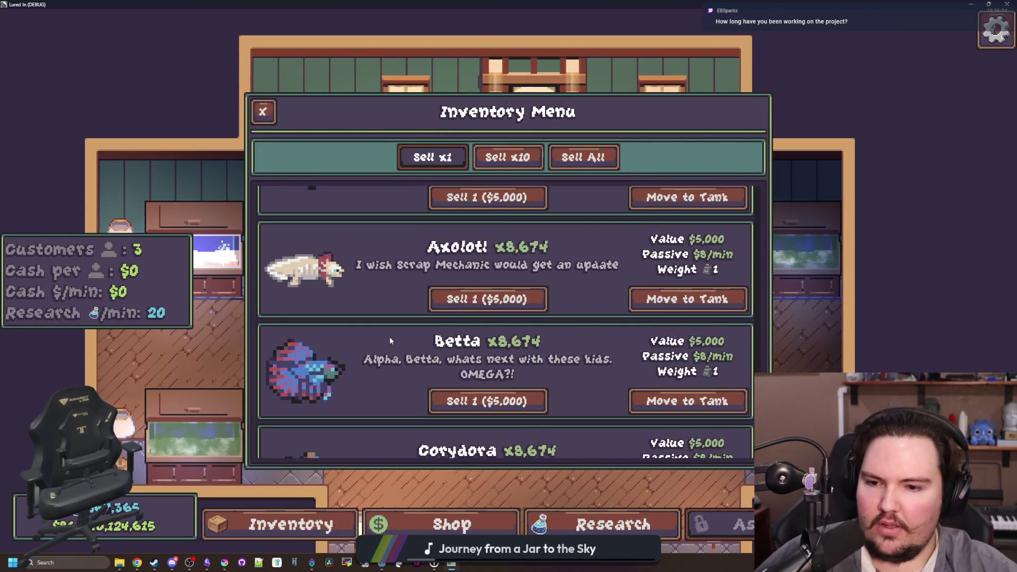
{"action": "scroll", "coordinate": [389, 336], "scroll_direction": "down", "scroll_amount": 5}
{"action": "scroll", "coordinate": [388, 348], "scroll_direction": "up", "scroll_amount": 8}
{"action": "scroll", "coordinate": [392, 347], "scroll_direction": "down", "scroll_amount": 8}
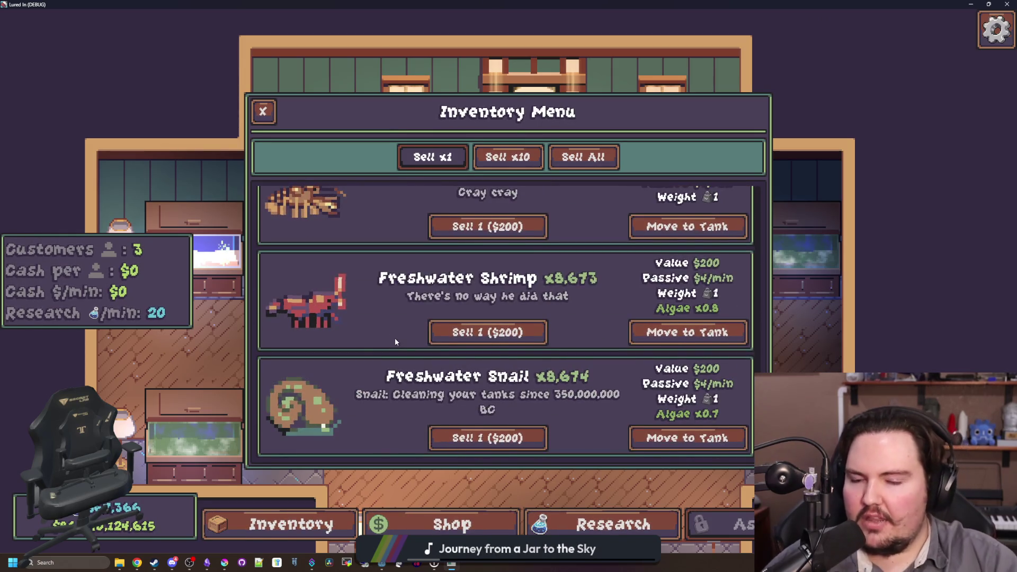
{"action": "scroll", "coordinate": [395, 337], "scroll_direction": "up", "scroll_amount": 3}
{"action": "scroll", "coordinate": [395, 338], "scroll_direction": "up", "scroll_amount": 5}
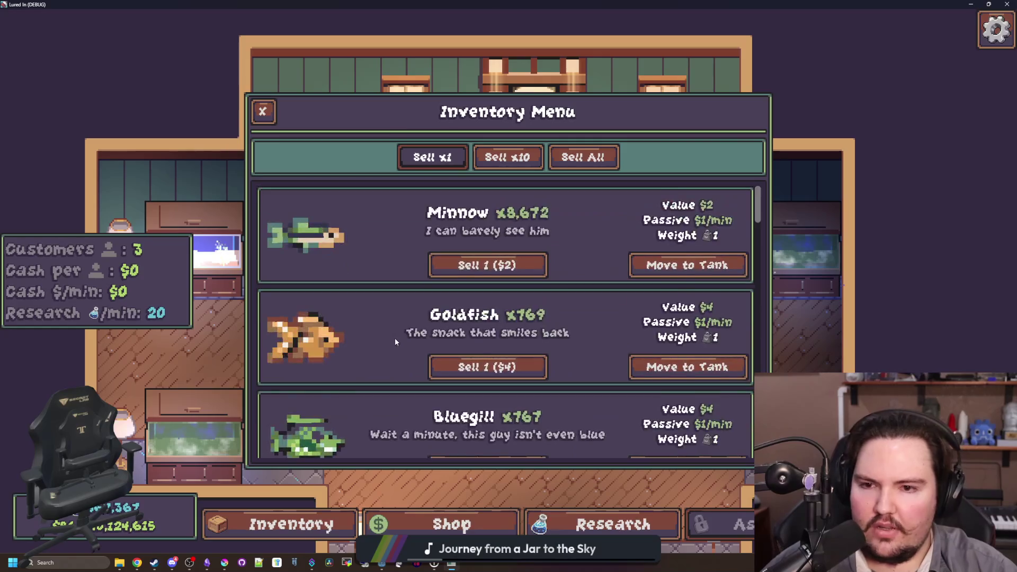
{"action": "left_click", "coordinate": [264, 112]}
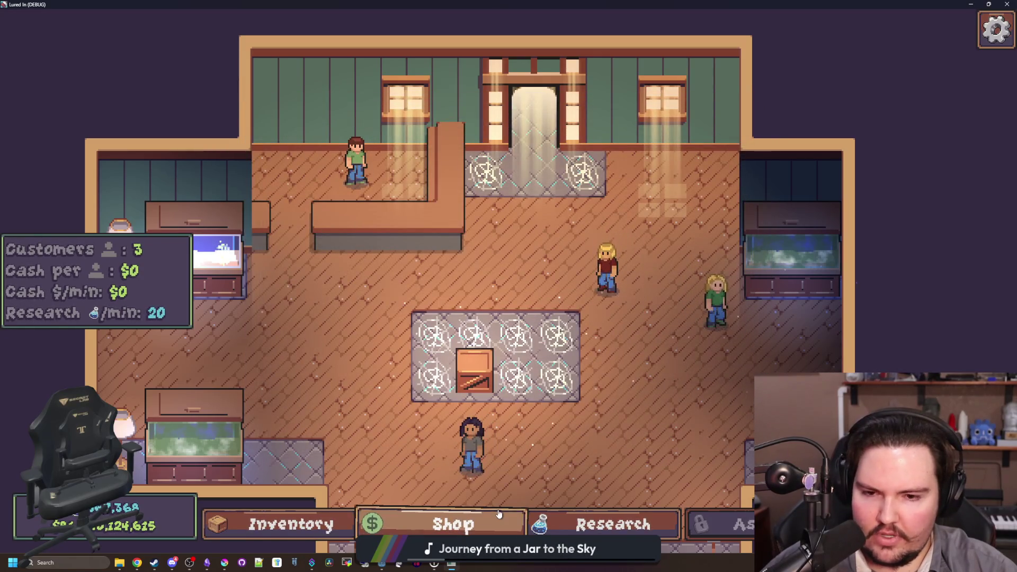
Pan to the lower room and clear the web decorations and cobwebs off the rugs
{"action": "mouse_move", "coordinate": [525, 379]}
{"action": "left_mouse_down"}
{"action": "mouse_move", "coordinate": [513, 321]}
{"action": "mouse_move", "coordinate": [471, 278]}
{"action": "left_mouse_up"}
{"action": "left_click", "coordinate": [472, 278]}
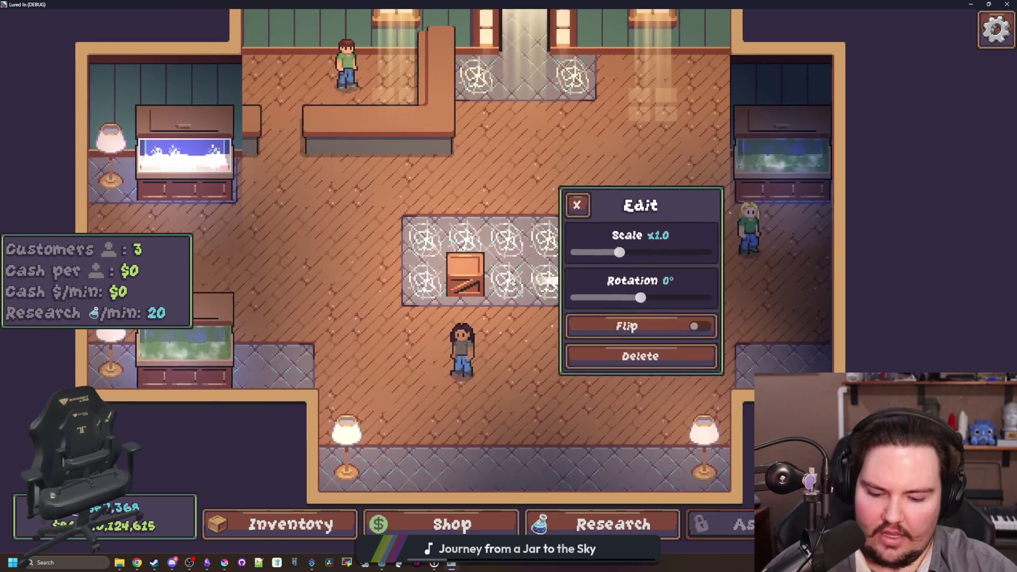
{"action": "left_click", "coordinate": [643, 355]}
{"action": "left_click", "coordinate": [461, 265]}
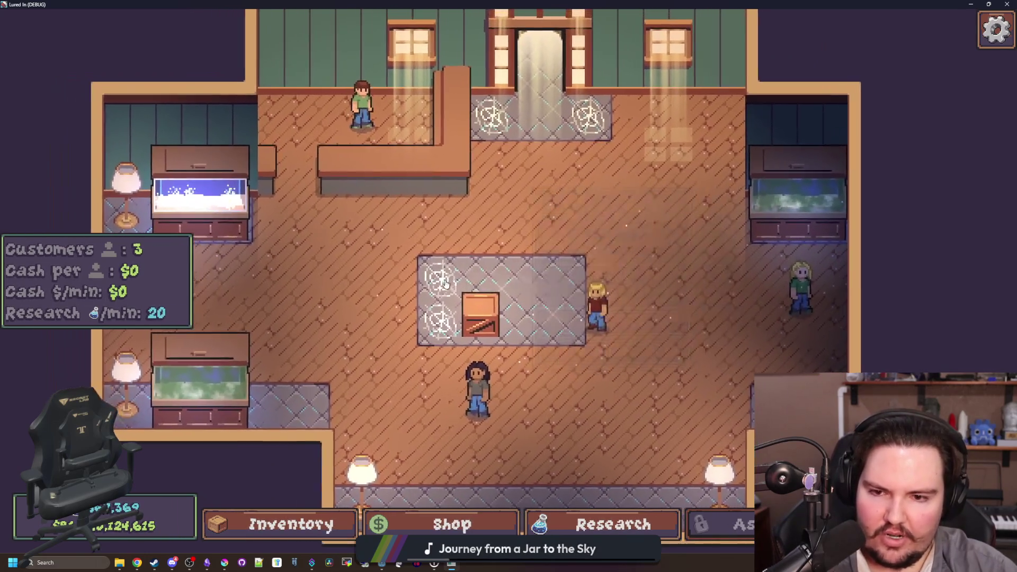
{"action": "right_click", "coordinate": [541, 218]}
{"action": "key", "text": "Escape"}
{"action": "left_click", "coordinate": [522, 218]}
{"action": "left_click", "coordinate": [603, 226]}
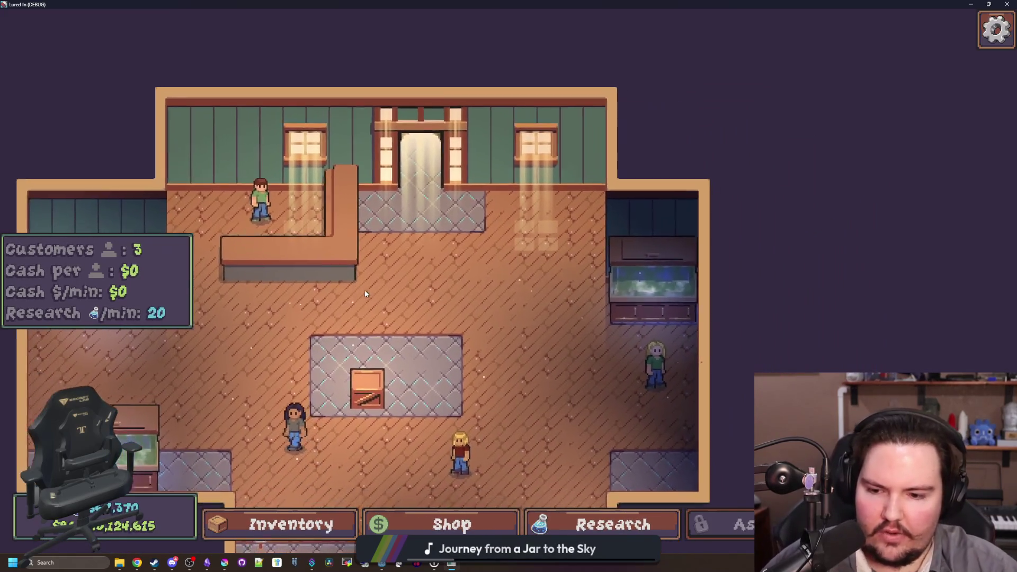
Navigate the shop by keyboard and check the caught-fish inventory with the I key
{"action": "key", "text": "Up"}
{"action": "key", "text": "Left"}
{"action": "key", "text": "i"}
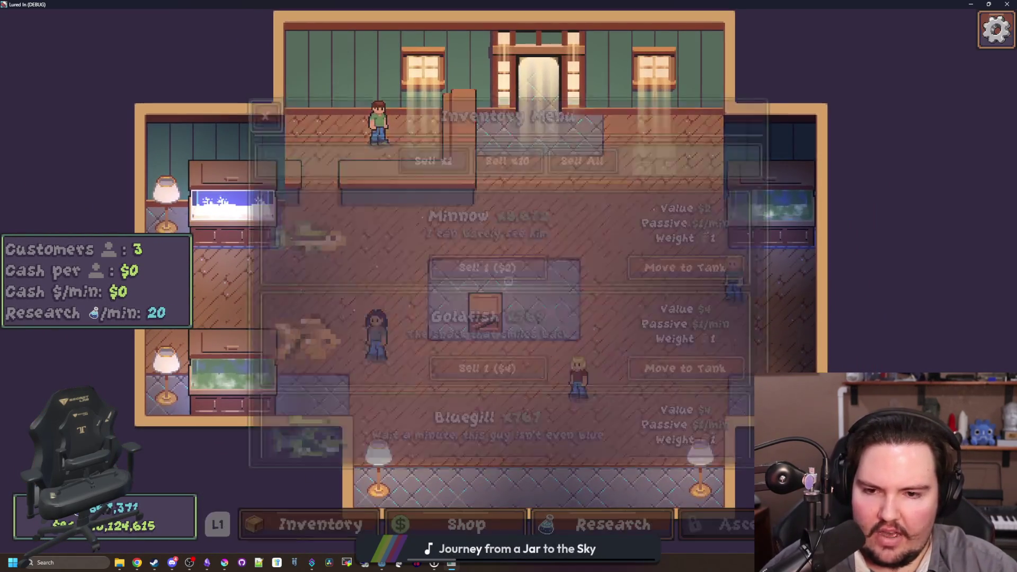
{"action": "scroll", "coordinate": [507, 296], "scroll_direction": "down", "scroll_amount": 2}
{"action": "key", "text": "Escape"}
Open and close the crate's edit settings and the Fish Tank 2 panel
{"action": "left_click", "coordinate": [493, 297]}
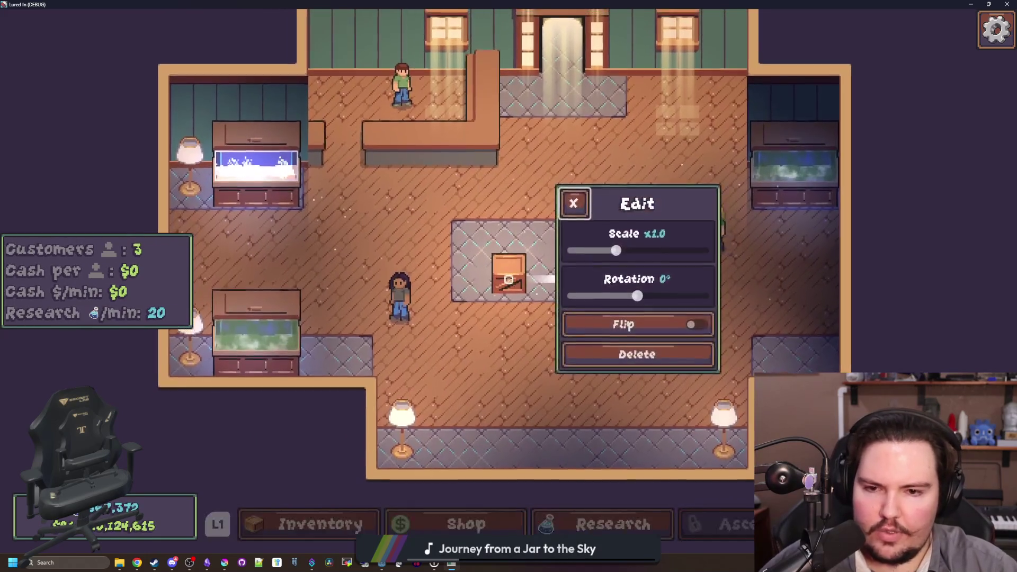
{"action": "key", "text": "Escape"}
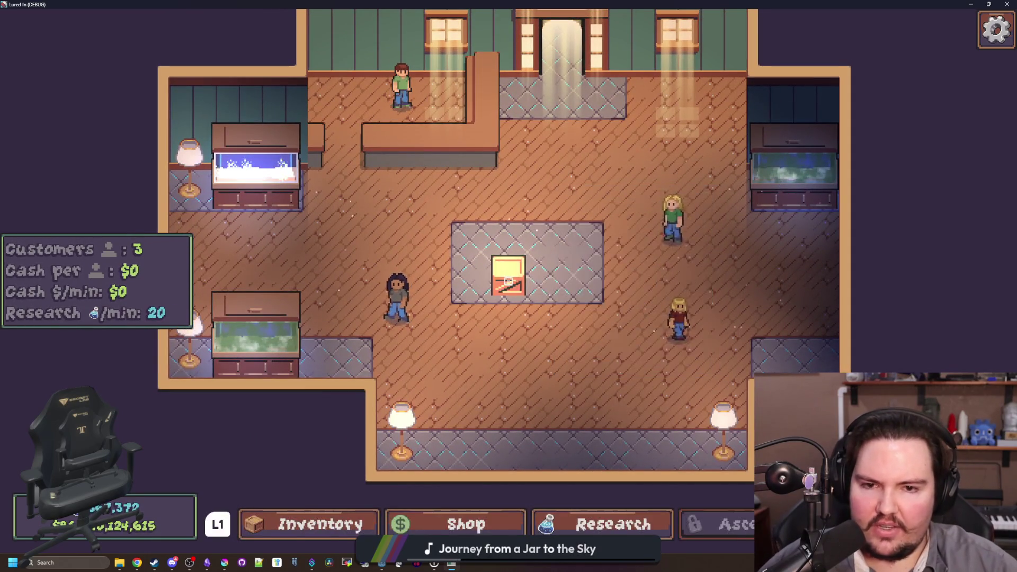
{"action": "key", "text": "Up"}
{"action": "key", "text": "Right"}
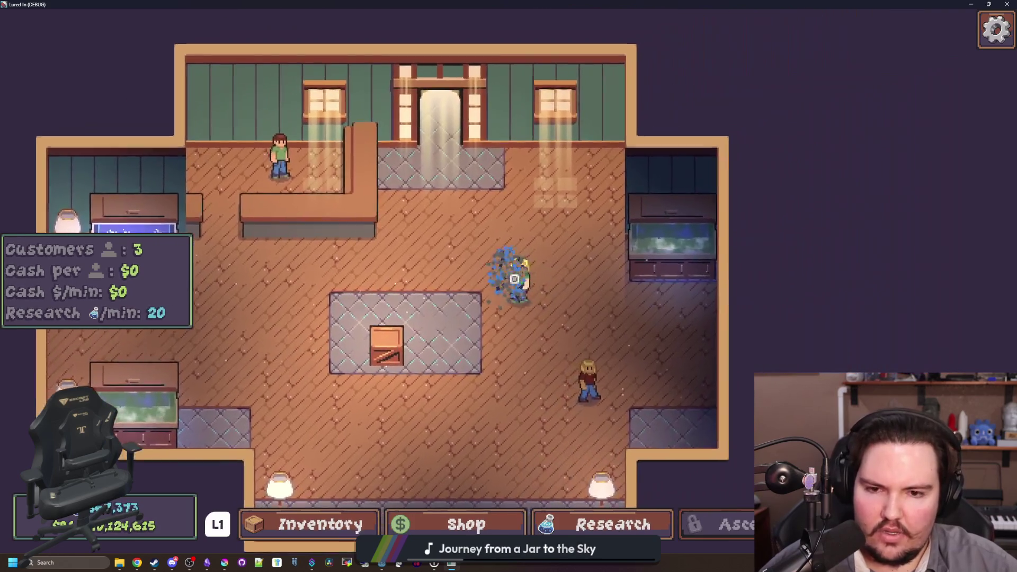
{"action": "left_click", "coordinate": [516, 272]}
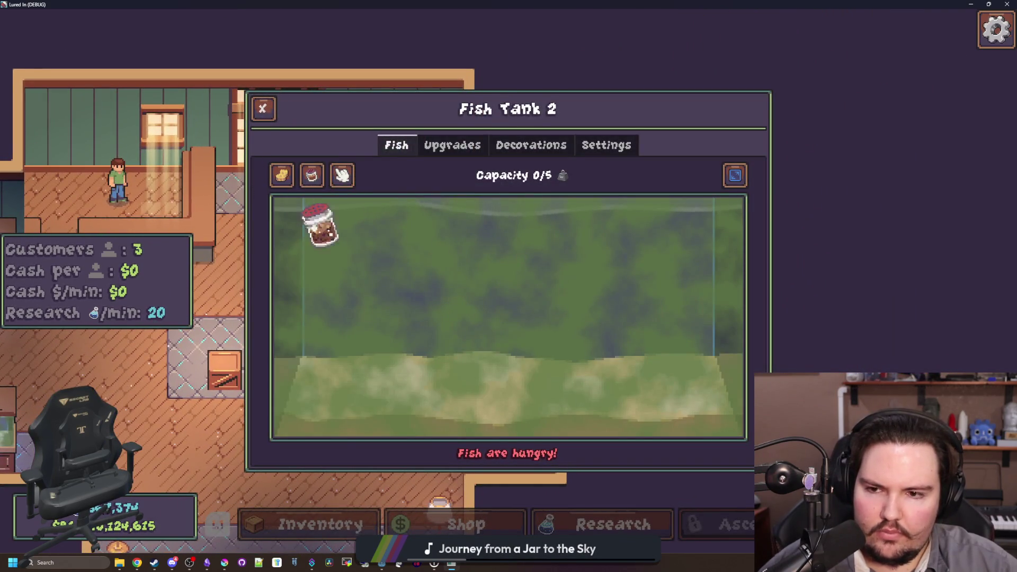
{"action": "key", "text": "Escape"}
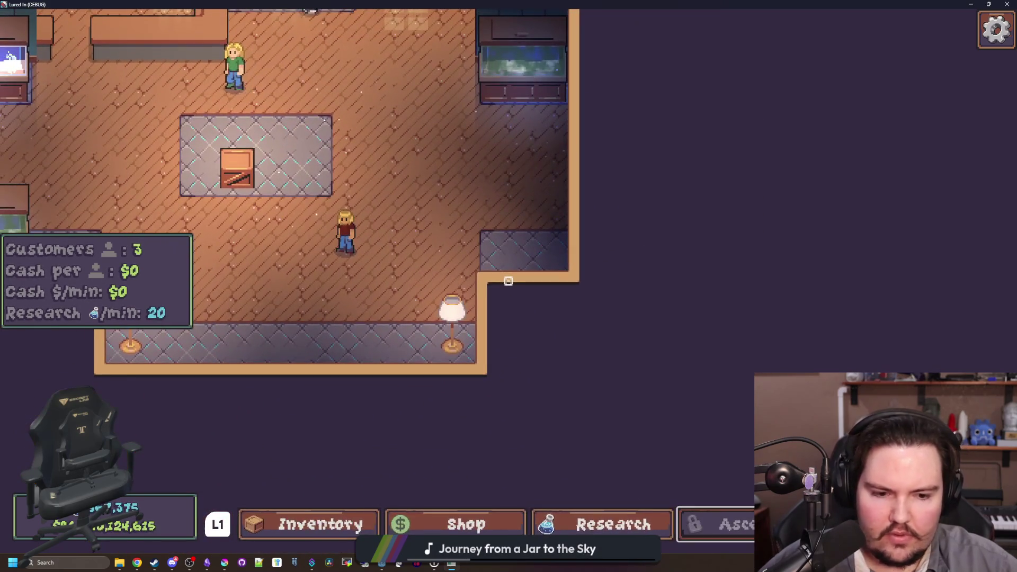
Travel to the pond through the Travel Menu
{"action": "key", "text": "t"}
{"action": "key", "text": "Escape"}
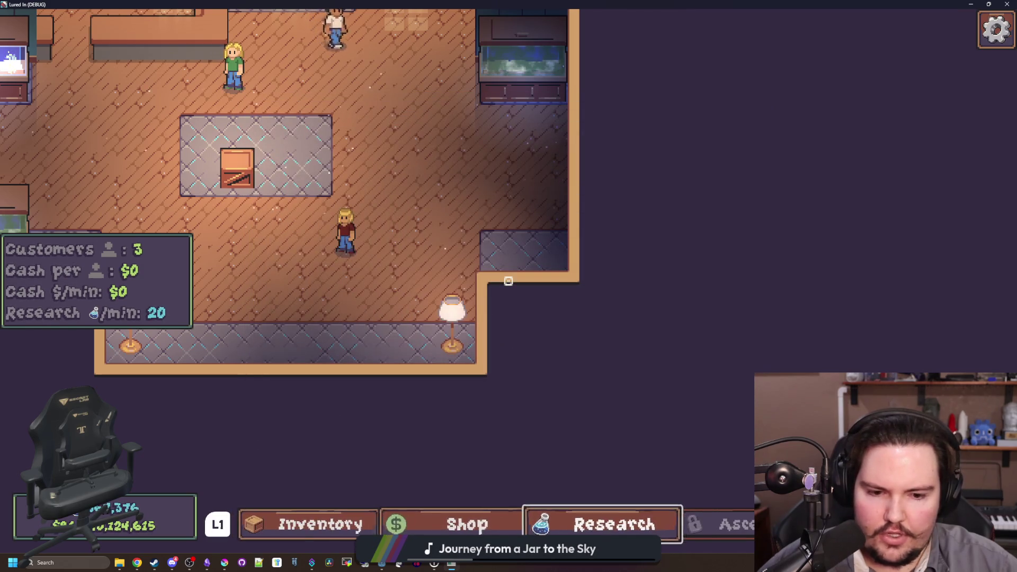
{"action": "key", "text": "t"}
{"action": "key", "text": "Return"}
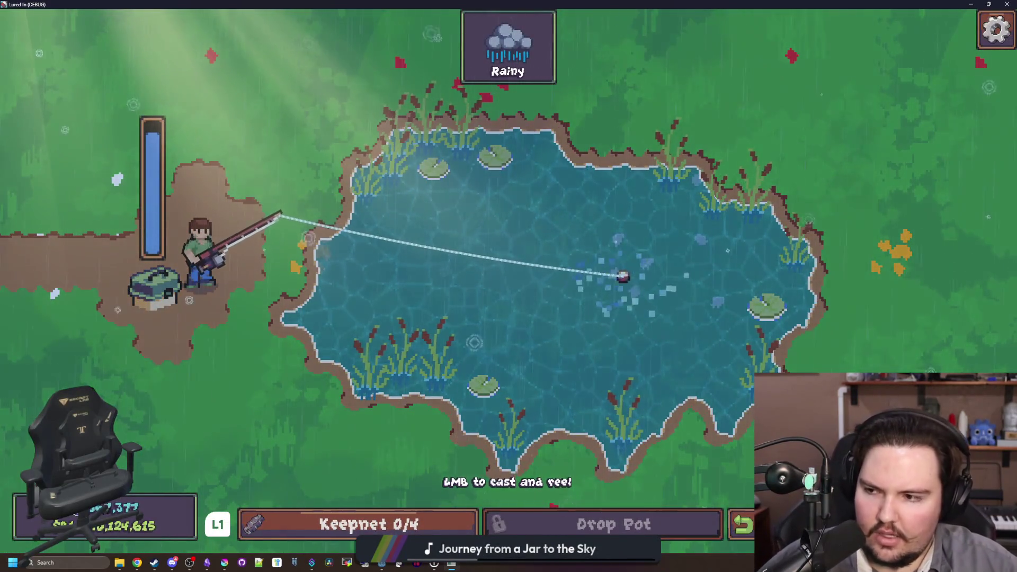
Hook and reel in a Bluegill so the keepnet shows 1/4
{"action": "left_click", "coordinate": [393, 49]}
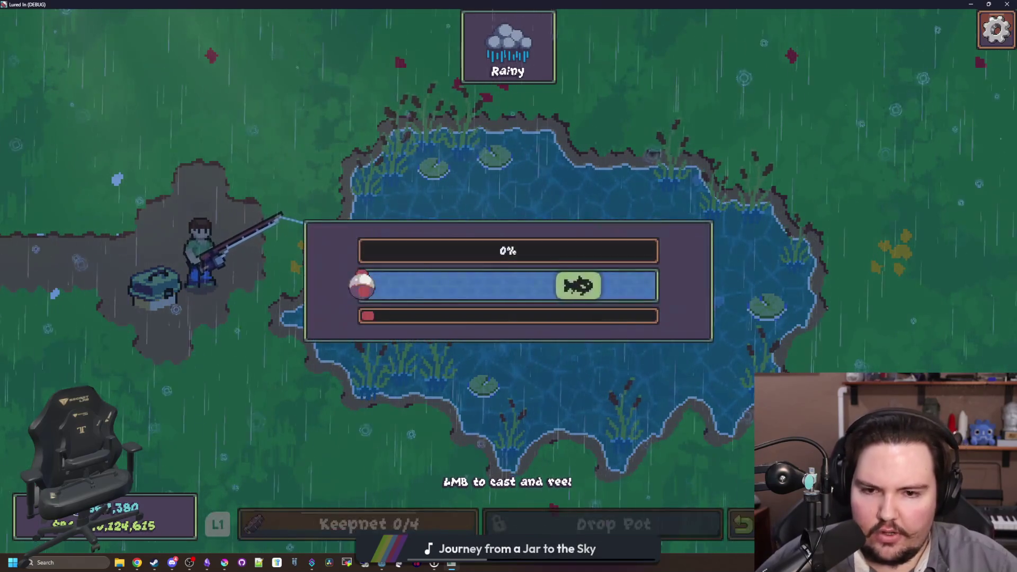
{"action": "left_click", "coordinate": [393, 49]}
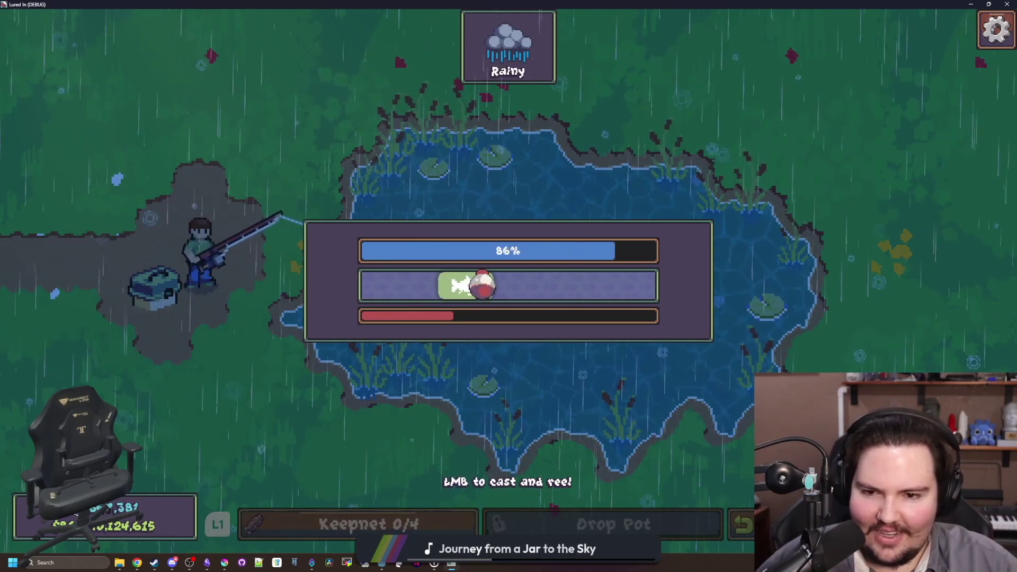
{"action": "left_click", "coordinate": [393, 49]}
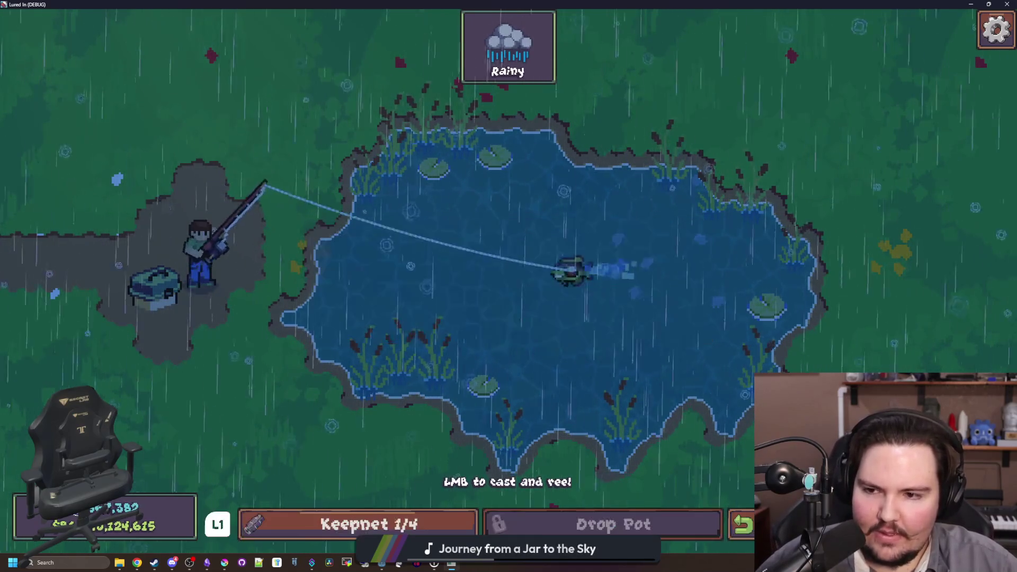
{"action": "left_click", "coordinate": [393, 49]}
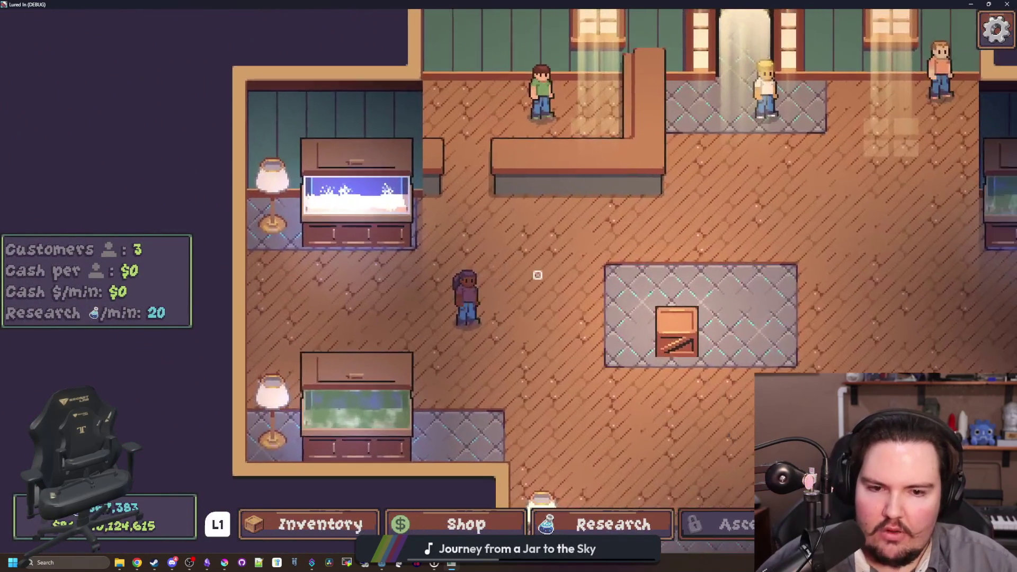
Carry the blonde customer toward the shop door
{"action": "scroll", "coordinate": [508, 281], "scroll_direction": "up", "scroll_amount": 3}
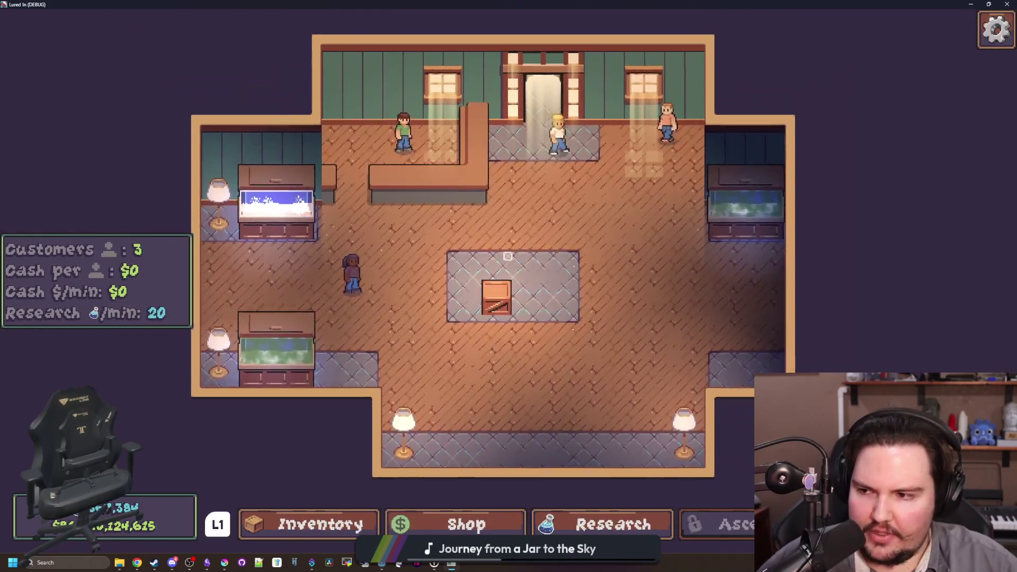
{"action": "scroll", "coordinate": [536, 296], "scroll_direction": "down", "scroll_amount": 3}
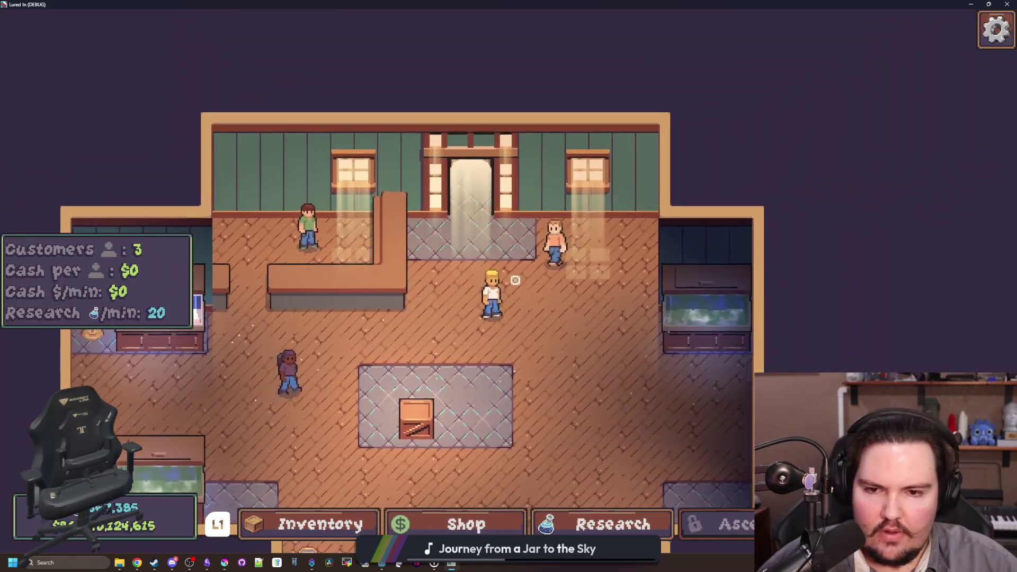
{"action": "left_click_drag", "start_coordinate": [515, 280], "coordinate": [538, 260]}
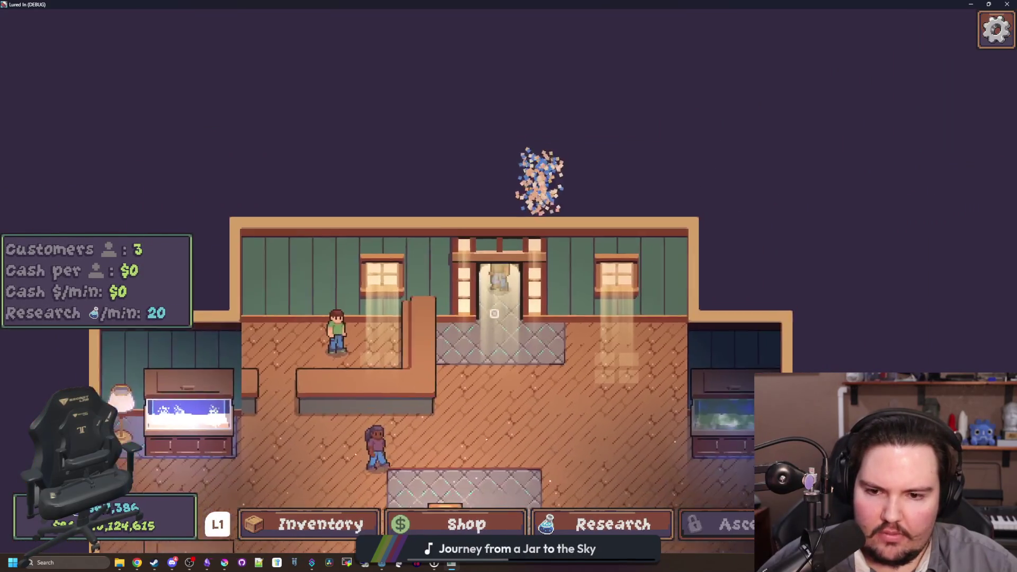
{"action": "scroll", "coordinate": [494, 314], "scroll_direction": "down", "scroll_amount": 2}
{"action": "scroll", "coordinate": [519, 248], "scroll_direction": "up", "scroll_amount": 2}
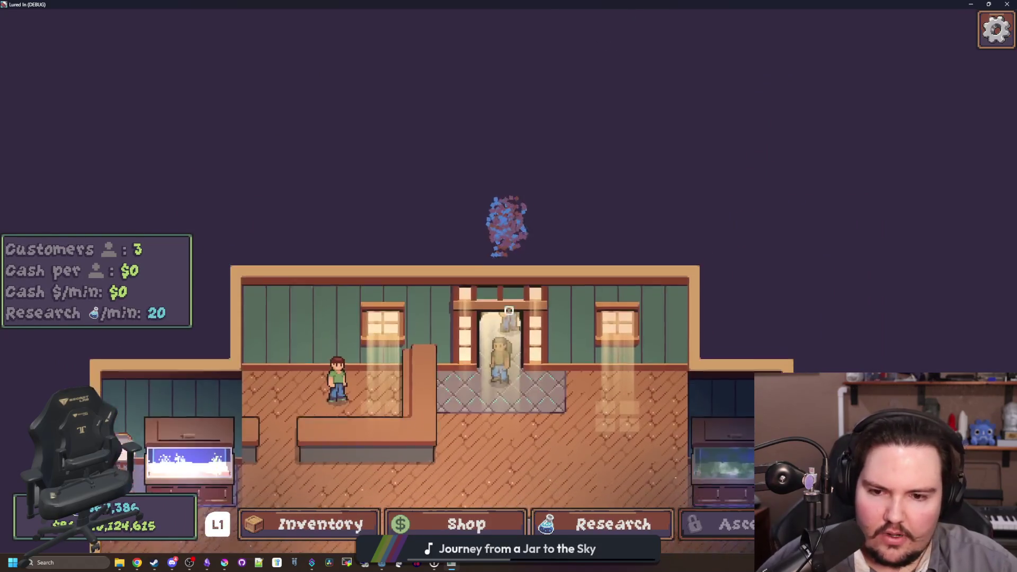
{"action": "scroll", "coordinate": [509, 284], "scroll_direction": "up", "scroll_amount": 2}
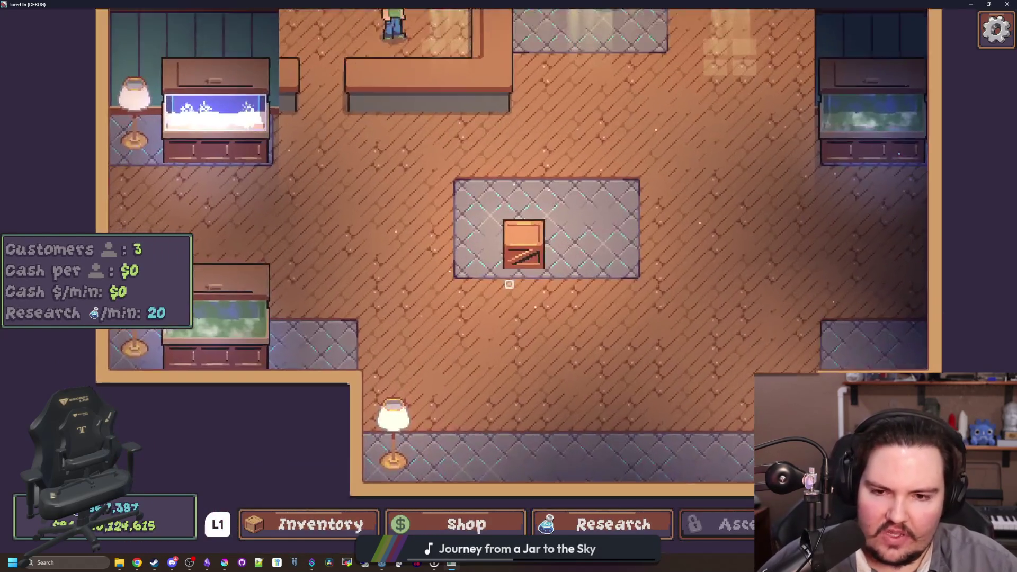
{"action": "scroll", "coordinate": [509, 279], "scroll_direction": "down", "scroll_amount": 2}
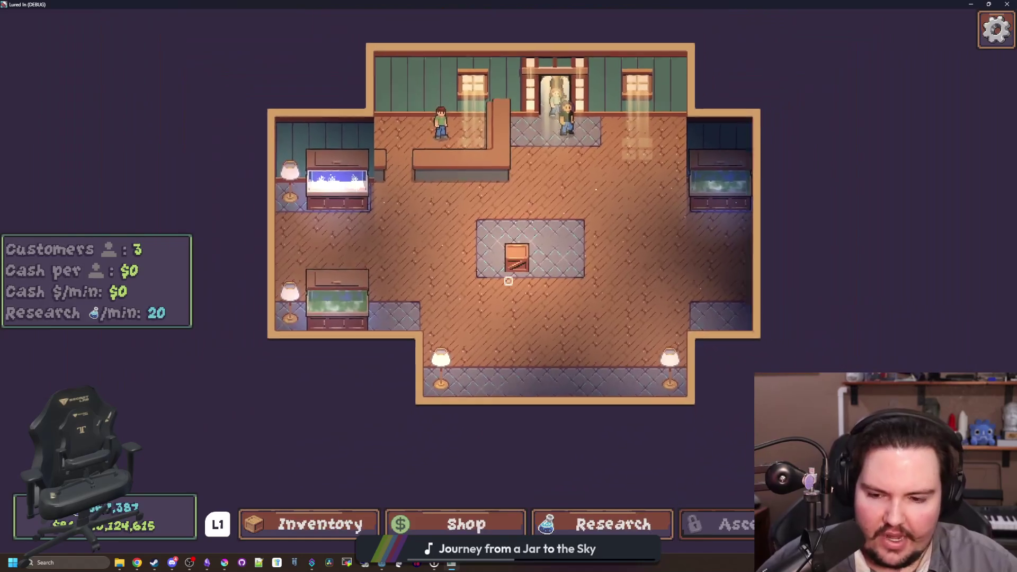
{"action": "scroll", "coordinate": [508, 280], "scroll_direction": "down", "scroll_amount": 1}
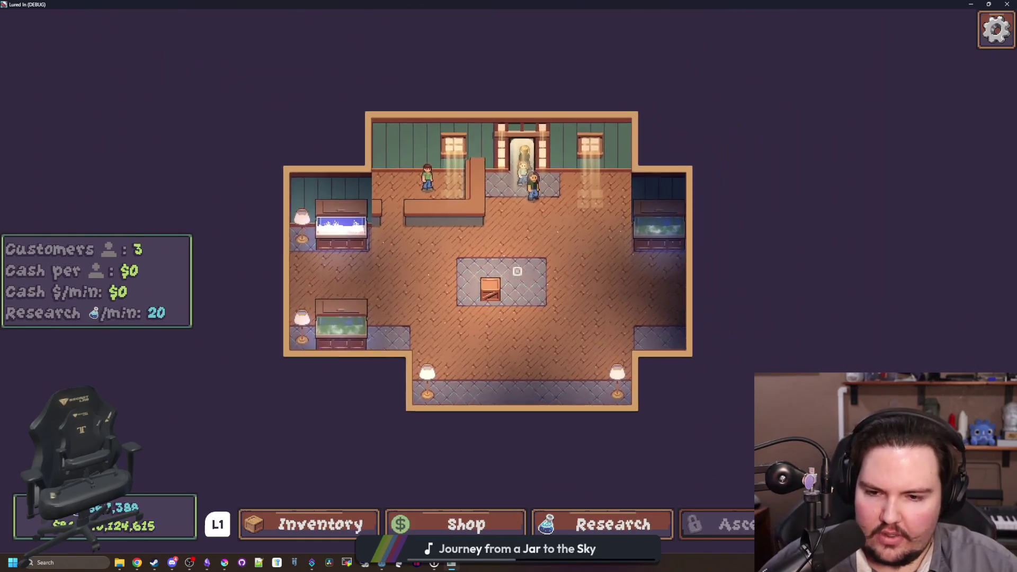
{"action": "scroll", "coordinate": [508, 281], "scroll_direction": "up", "scroll_amount": 2}
Check the crate's edit settings, then view the green-shirt customer's hair and skin options
{"action": "left_click", "coordinate": [508, 280]}
{"action": "key", "text": "Escape"}
{"action": "key", "text": "w"}
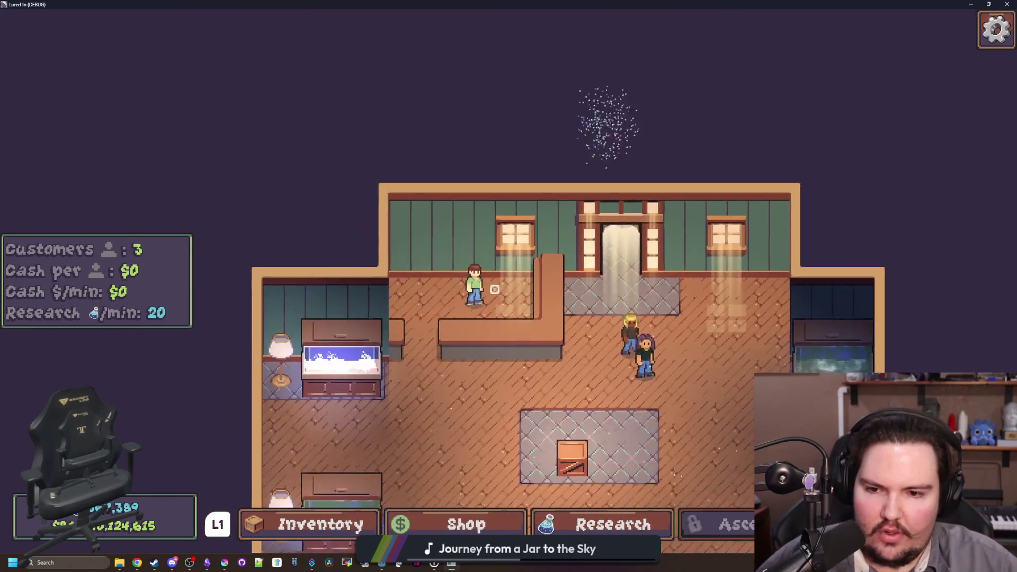
{"action": "left_click", "coordinate": [508, 281]}
{"action": "key", "text": "Down"}
{"action": "key", "text": "Down"}
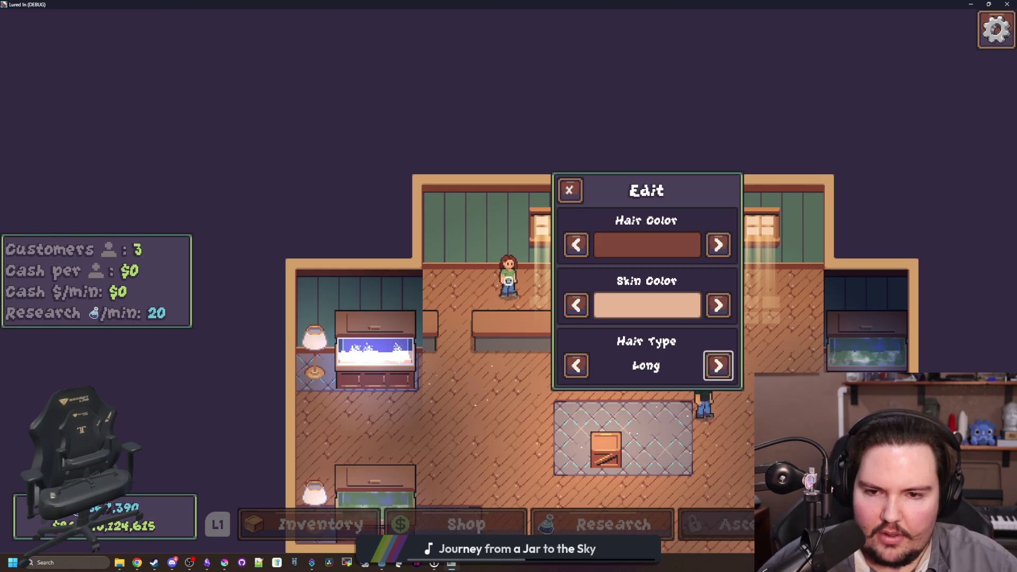
{"action": "key", "text": "Escape"}
Buy a Super Red plant from Fish Tank 1's decorations
{"action": "left_click", "coordinate": [438, 312]}
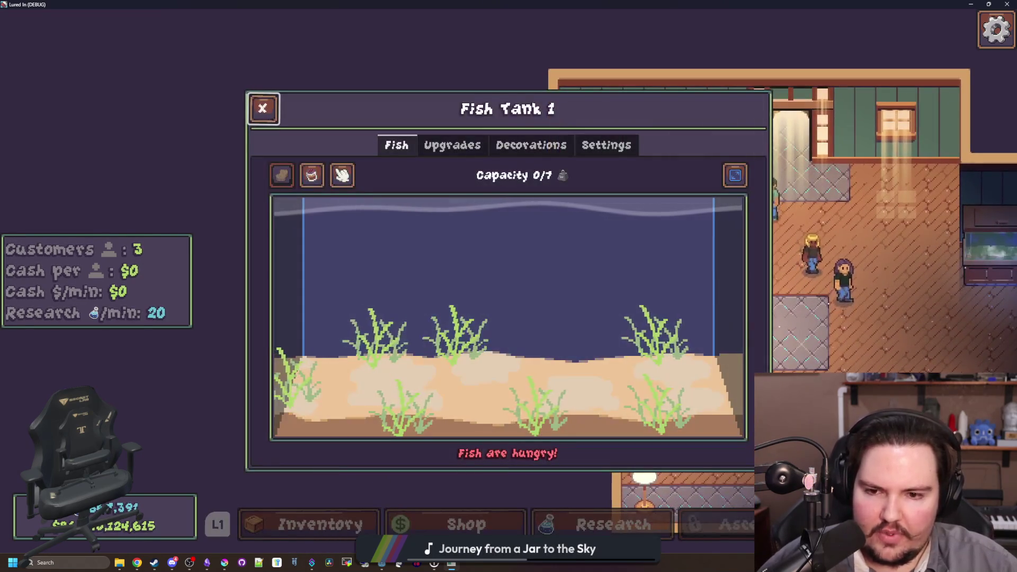
{"action": "key", "text": "e"}
{"action": "key", "text": "e"}
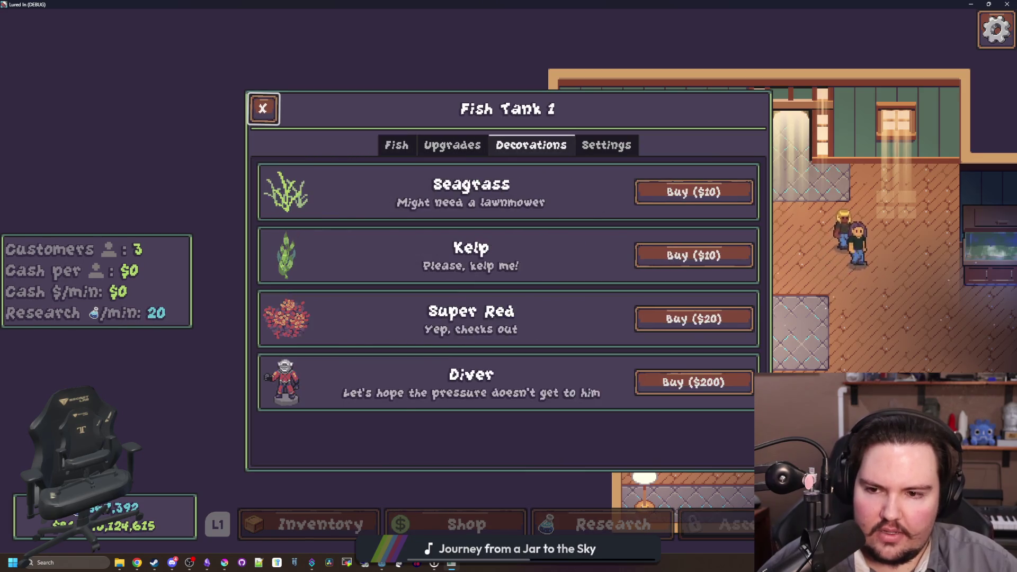
{"action": "key", "text": "e"}
{"action": "key", "text": "q"}
{"action": "key", "text": "Down"}
{"action": "key", "text": "Down"}
{"action": "key", "text": "Down"}
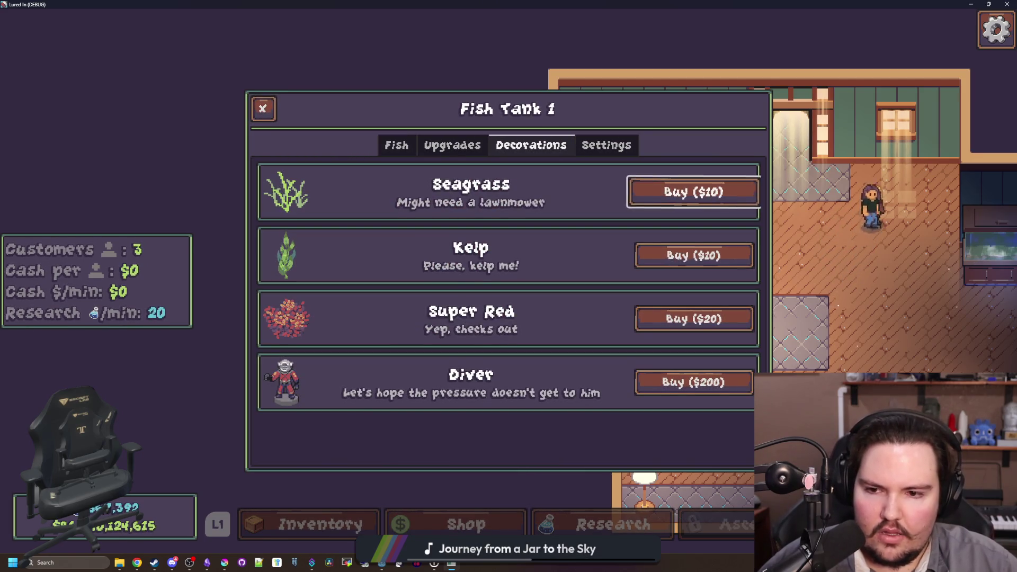
{"action": "key", "text": "Return"}
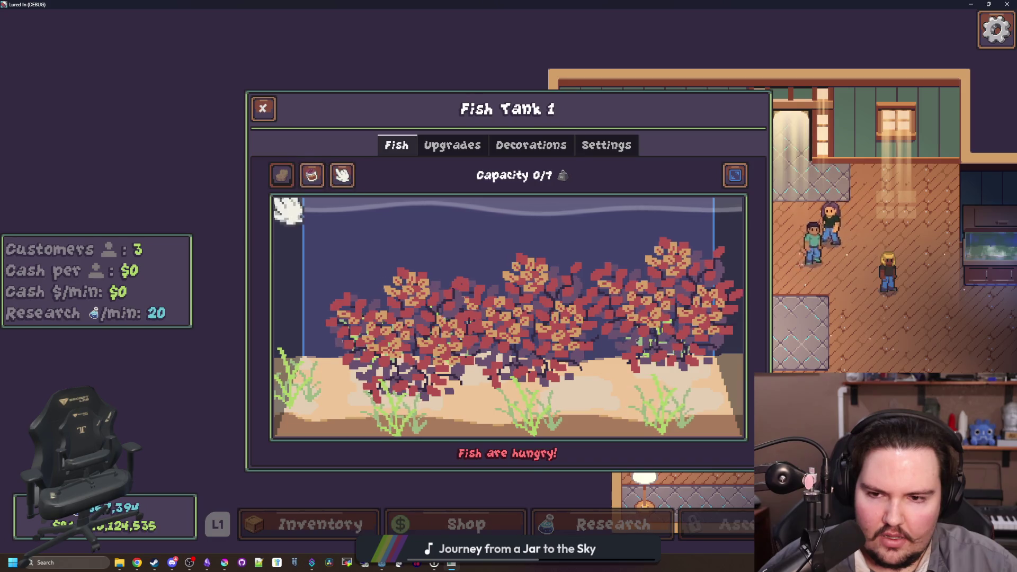
Select the leftmost Super Red plant in Fish Tank 1, reopening the tank window along the way
{"action": "left_click", "coordinate": [394, 321]}
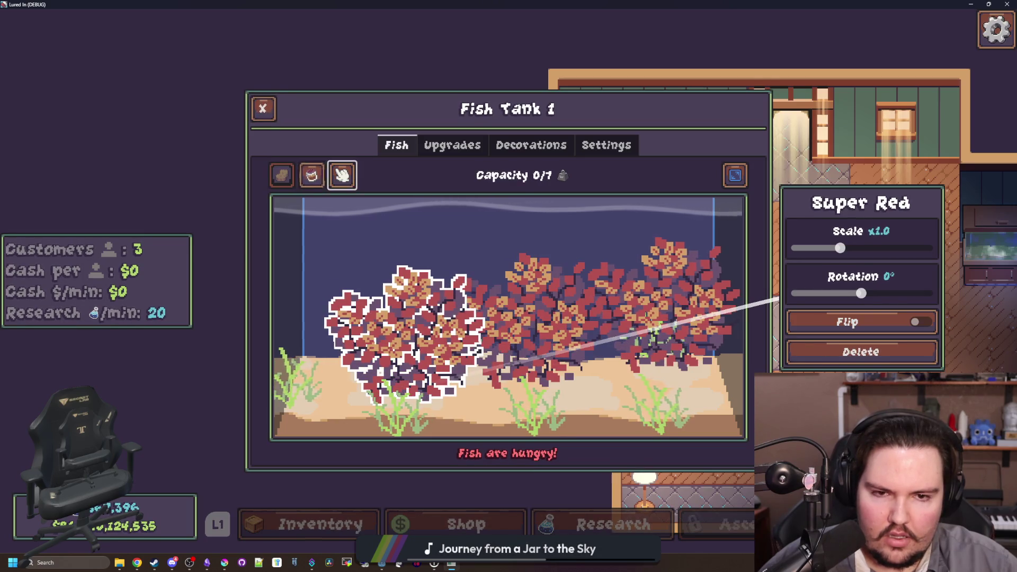
{"action": "left_click", "coordinate": [262, 108]}
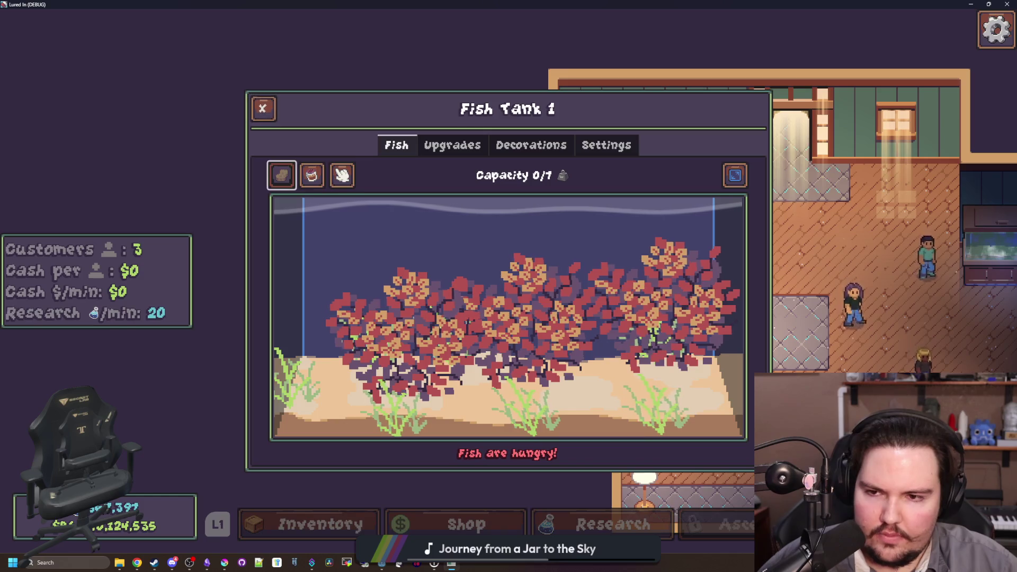
{"action": "left_click", "coordinate": [403, 342]}
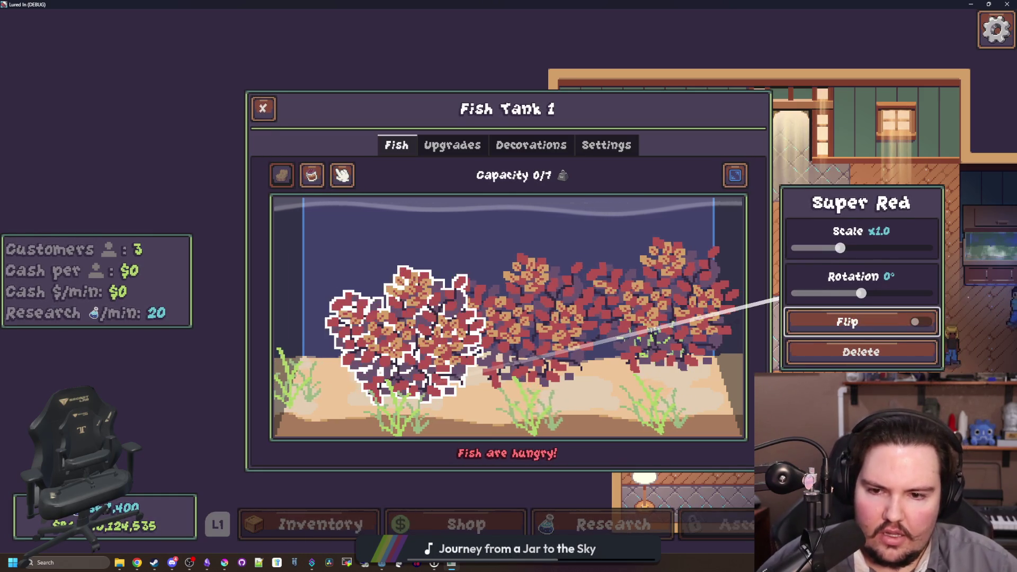
{"action": "key", "text": "Escape"}
{"action": "left_click", "coordinate": [520, 227]}
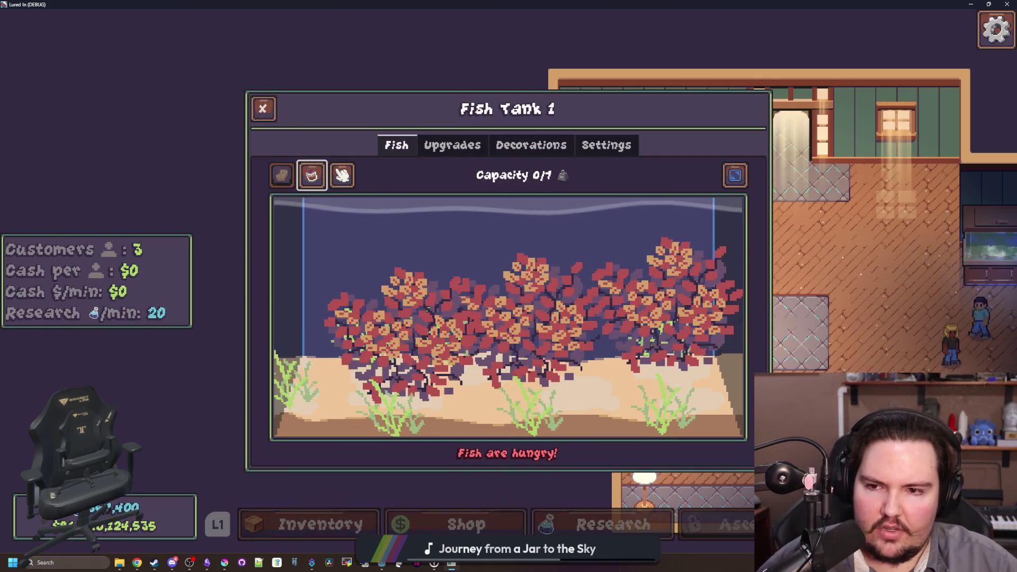
{"action": "left_click", "coordinate": [363, 338]}
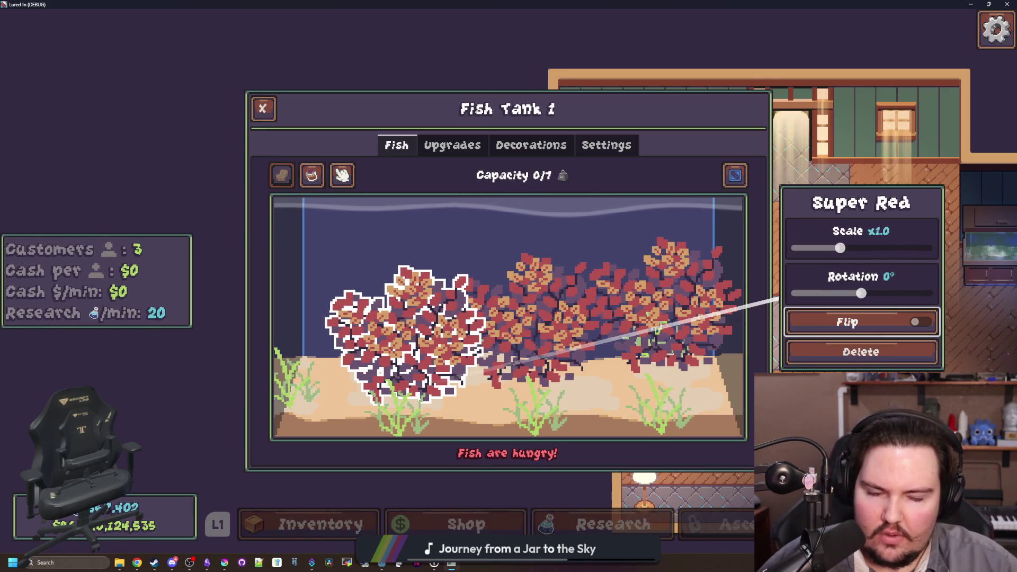
{"action": "key", "text": "Escape"}
{"action": "left_click", "coordinate": [508, 281]}
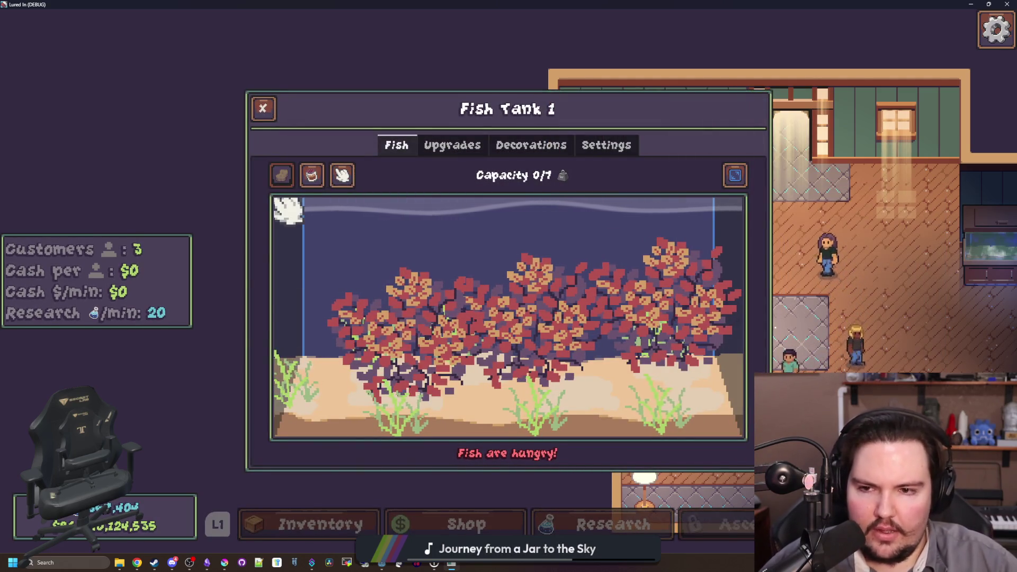
Flip the Super Red plant, delete it, and close the tank window
{"action": "left_click", "coordinate": [415, 355]}
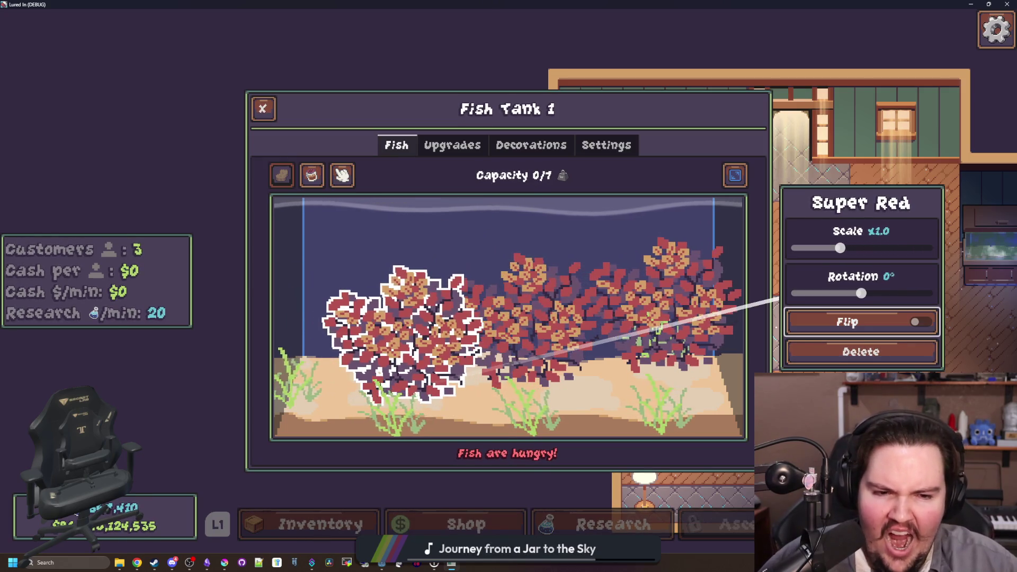
{"action": "left_click", "coordinate": [919, 322]}
{"action": "left_click", "coordinate": [862, 351]}
{"action": "left_click", "coordinate": [263, 108]}
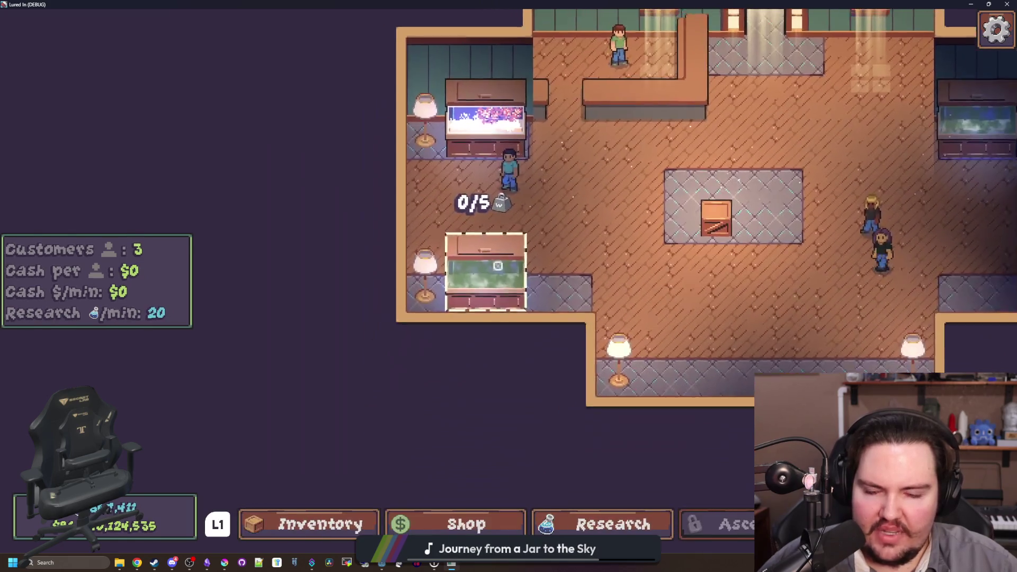
Reopen Fish Tank 1, grab fish food, check the upgrades, and close the window
{"action": "left_click", "coordinate": [484, 269]}
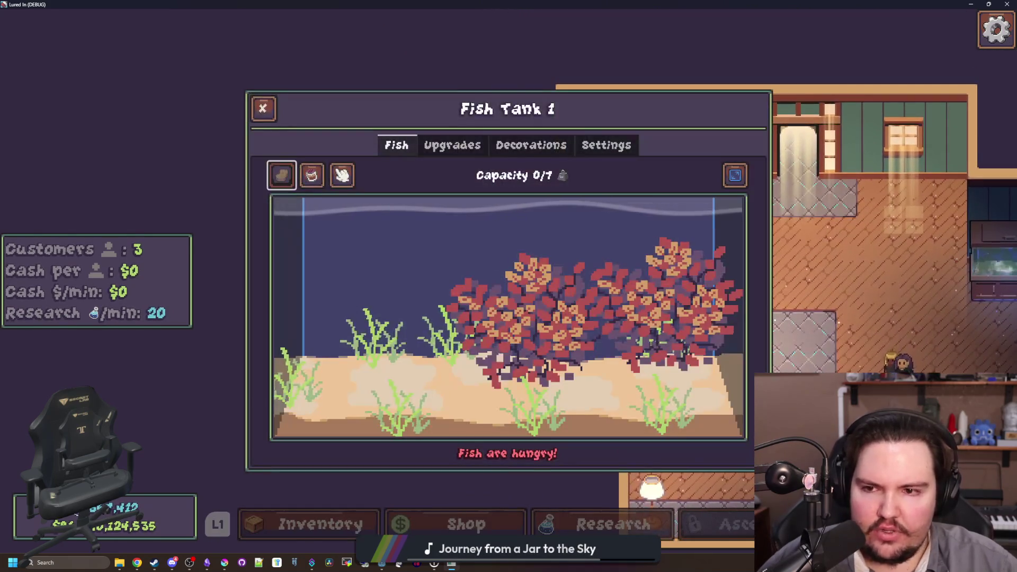
{"action": "left_click", "coordinate": [311, 175]}
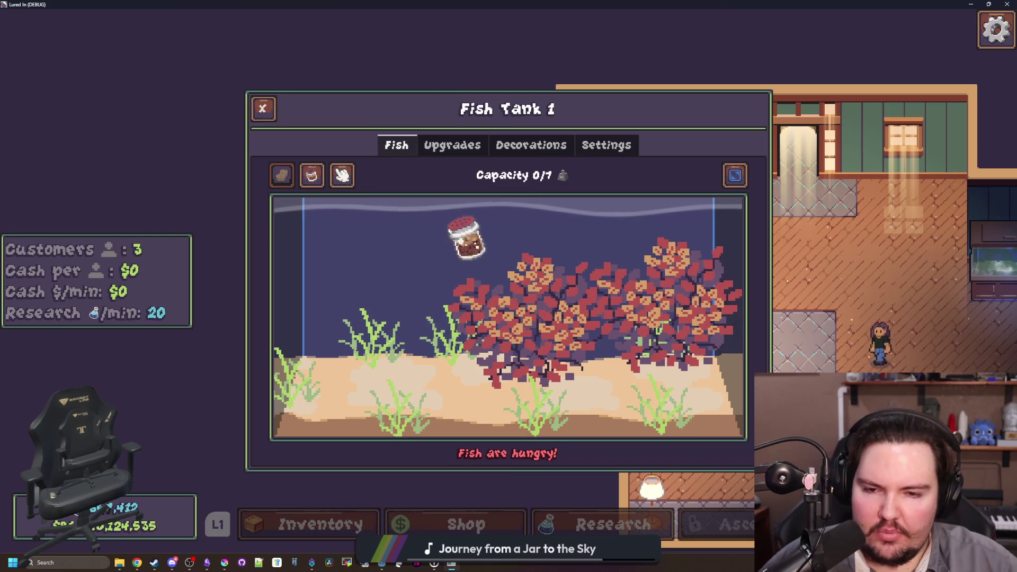
{"action": "left_click", "coordinate": [453, 145]}
{"action": "left_click", "coordinate": [263, 108]}
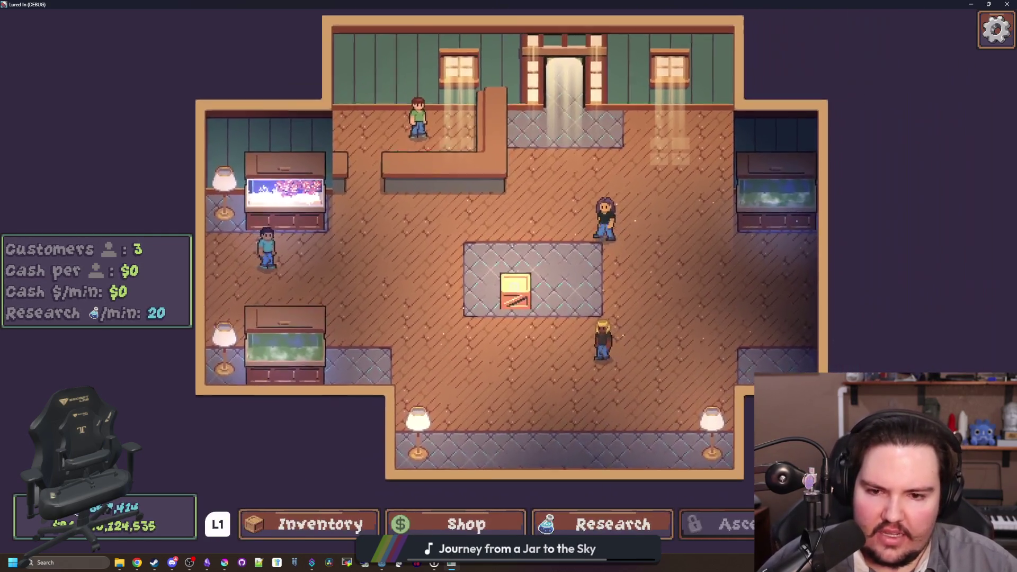
Check the crate's edit options, then view the Audio settings under Options
{"action": "left_click", "coordinate": [509, 281]}
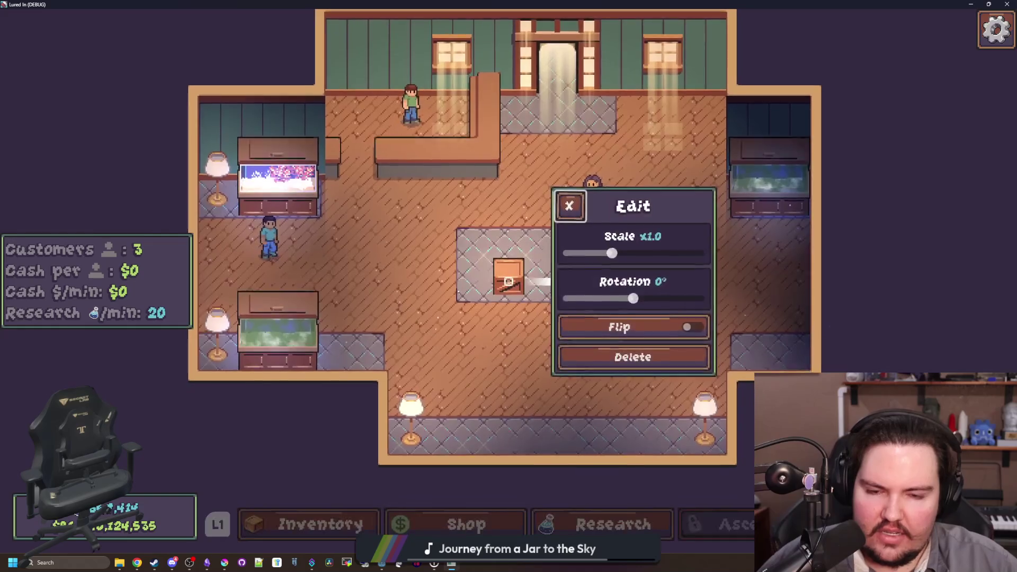
{"action": "key", "text": "Escape"}
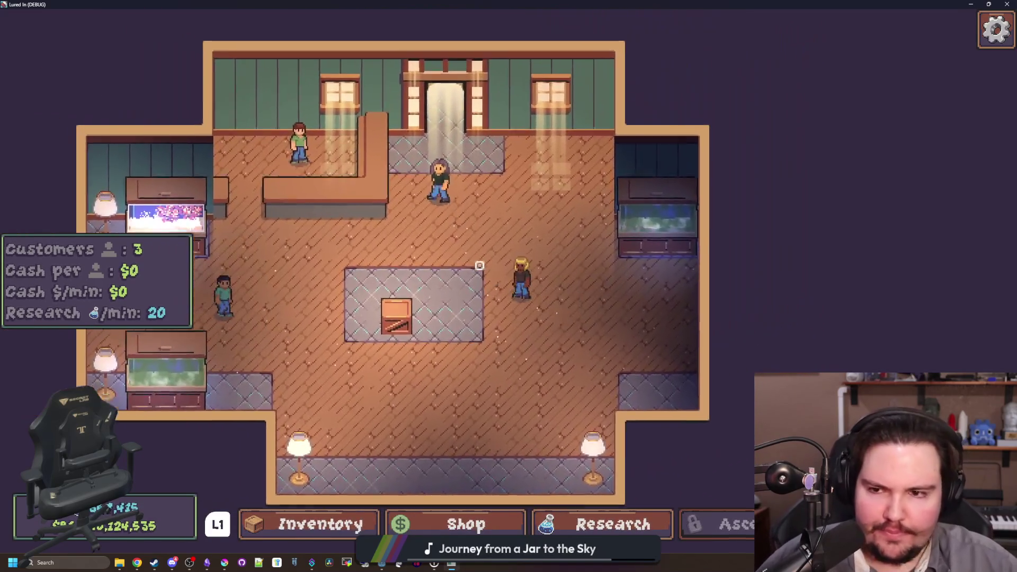
{"action": "key", "text": "Escape"}
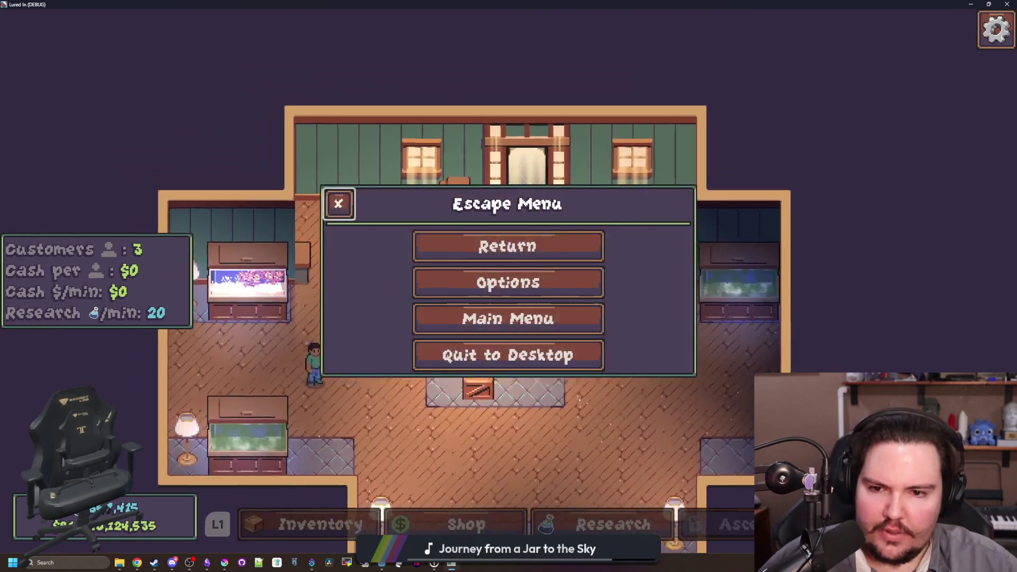
{"action": "key", "text": "Down"}
{"action": "key", "text": "Return"}
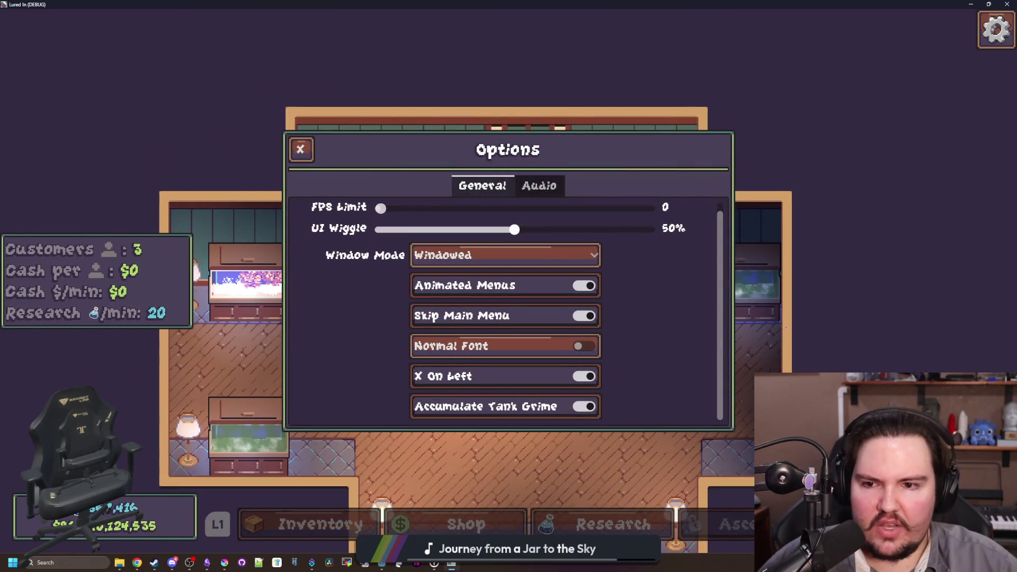
{"action": "key", "text": "e"}
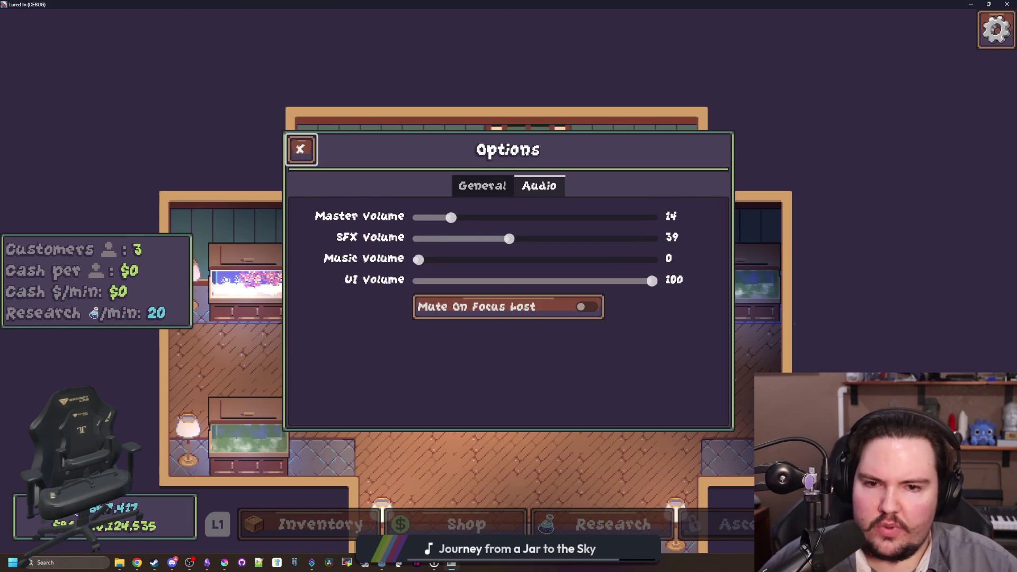
{"action": "key", "text": "Escape"}
{"action": "key", "text": "Escape"}
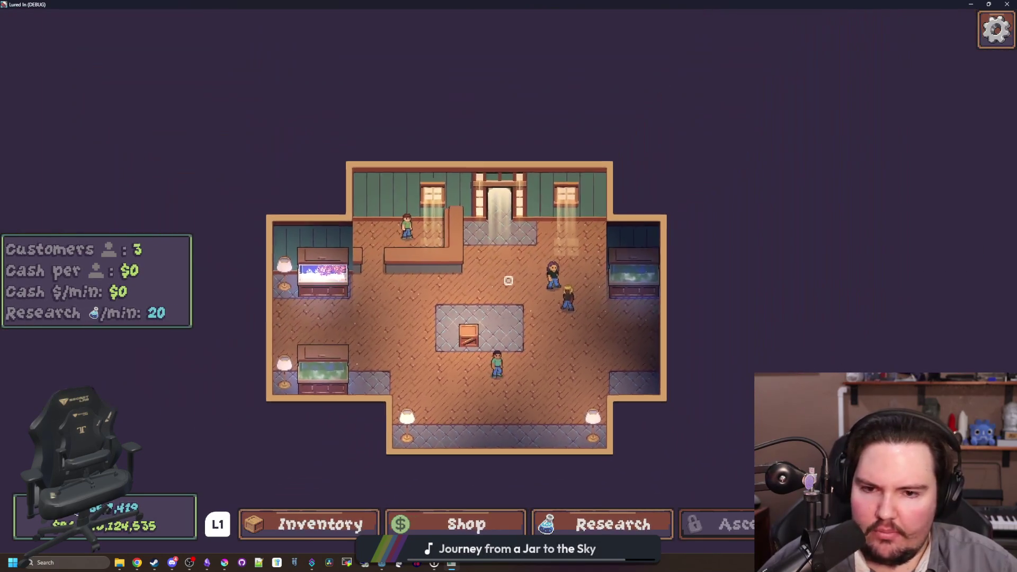
Resume play and bring up the travel destinations list
{"action": "key", "text": "Escape"}
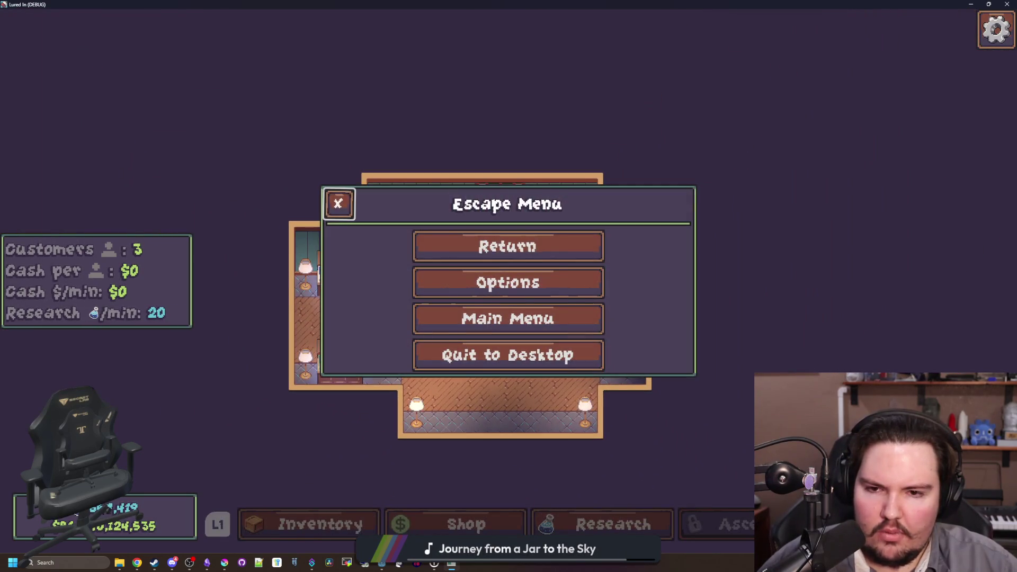
{"action": "key", "text": "Escape"}
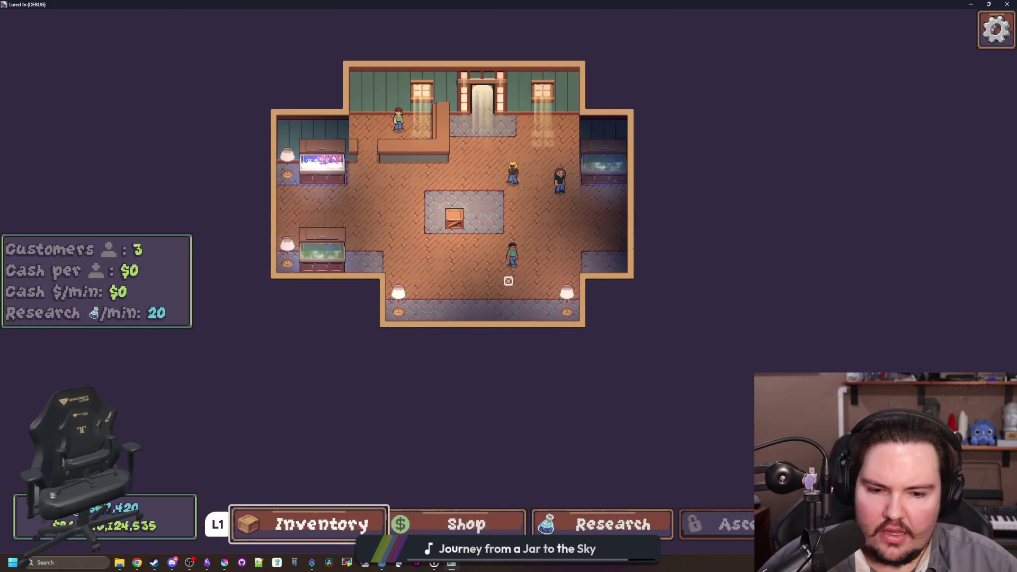
{"action": "key", "text": "Tab"}
{"action": "key", "text": "Tab"}
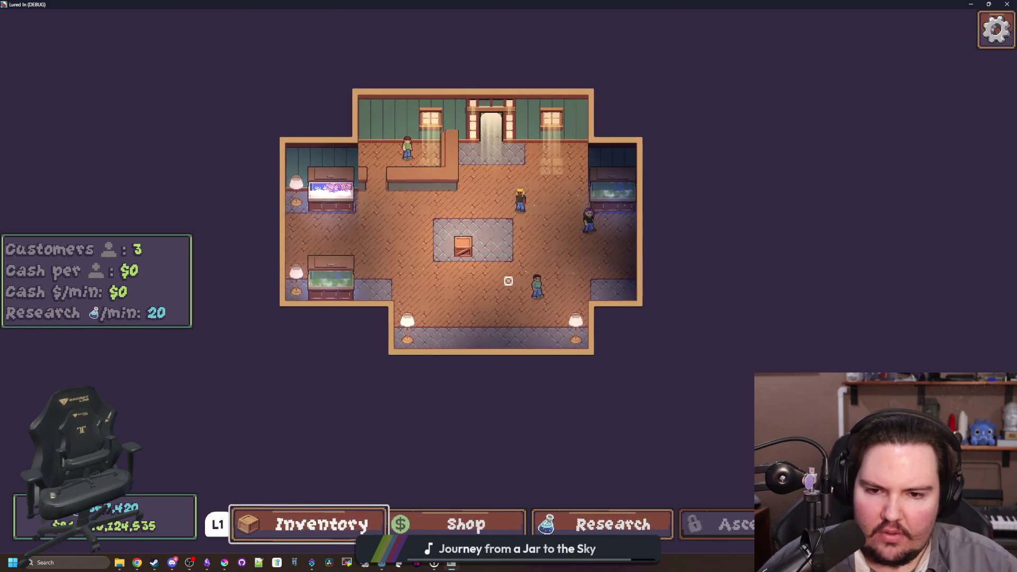
{"action": "left_click", "coordinate": [508, 281]}
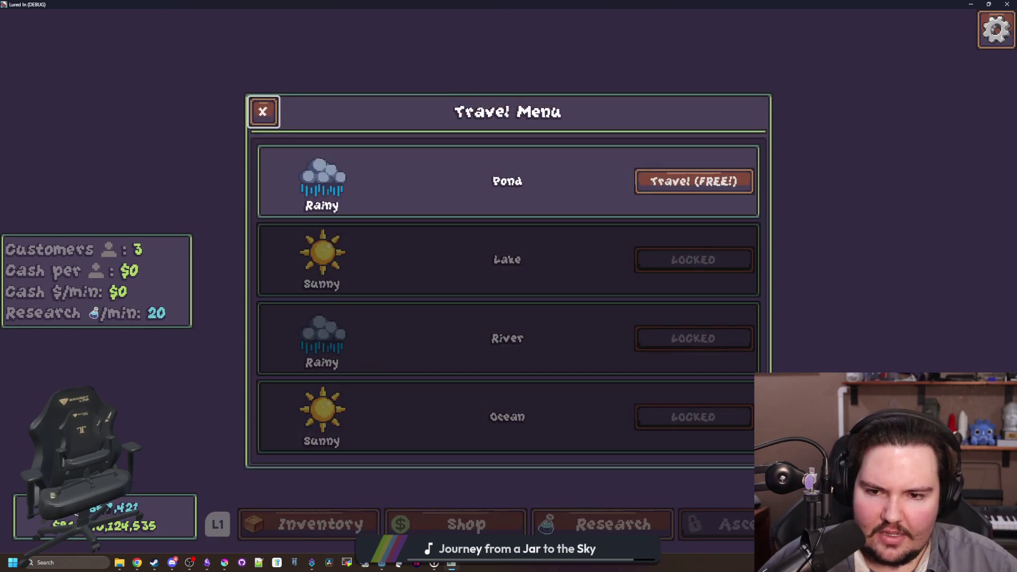
Take the free trip to the rainy Pond, then come straight back to the shop
{"action": "key", "text": "Return"}
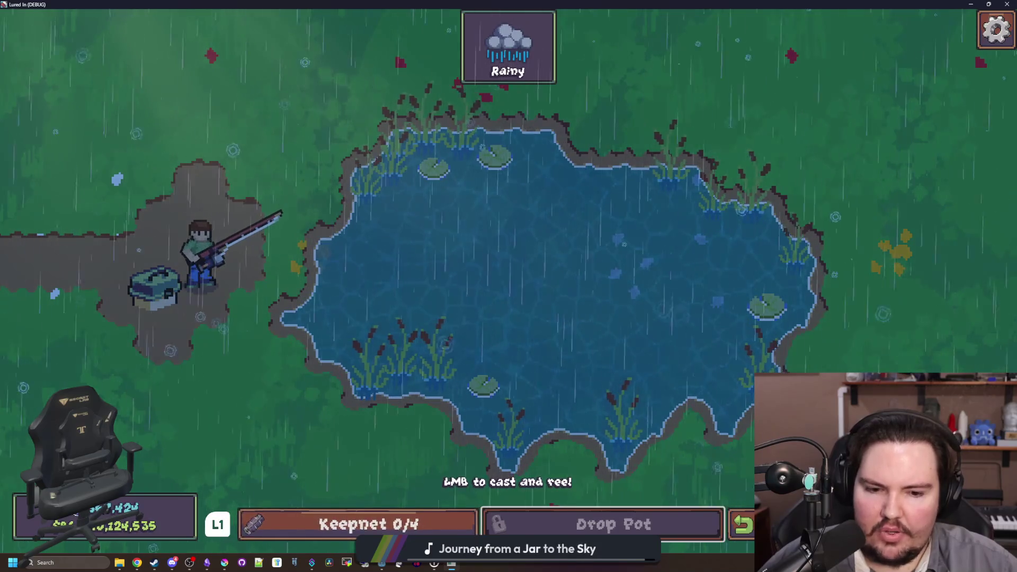
{"action": "left_click", "coordinate": [734, 524]}
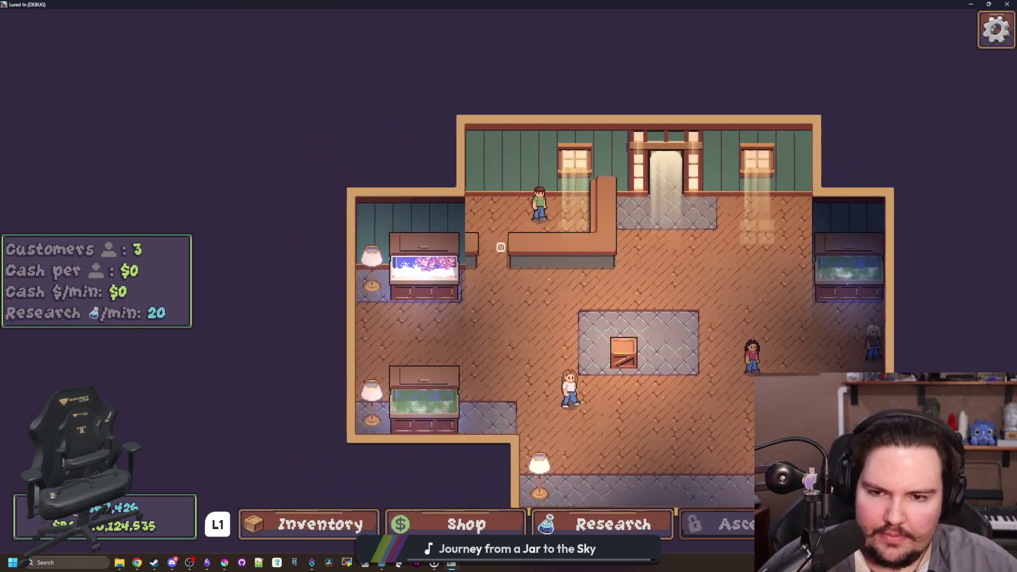
Inspect the edit panels of the green-shirt customer and the lamp
{"action": "left_click", "coordinate": [509, 281]}
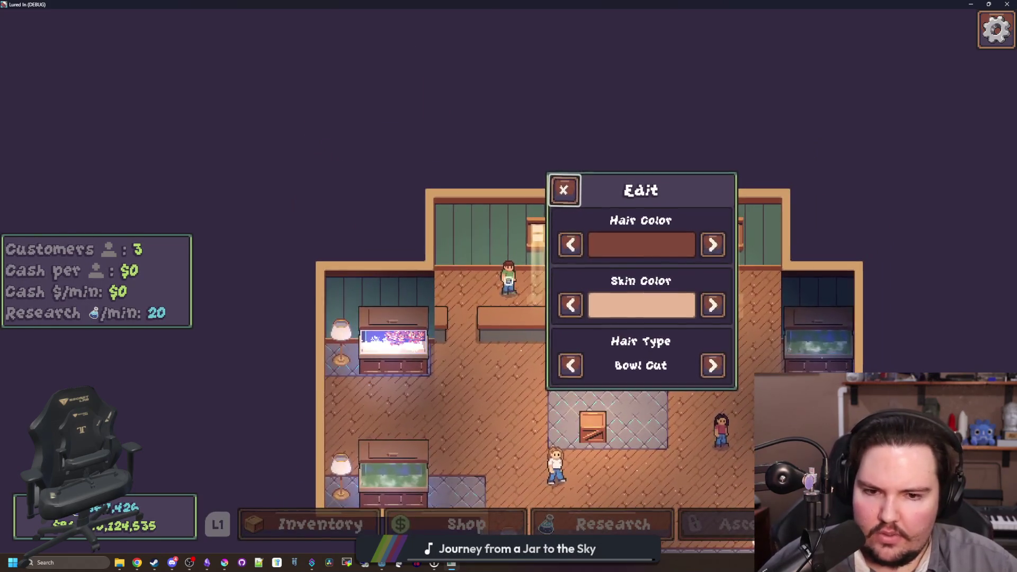
{"action": "key", "text": "Escape"}
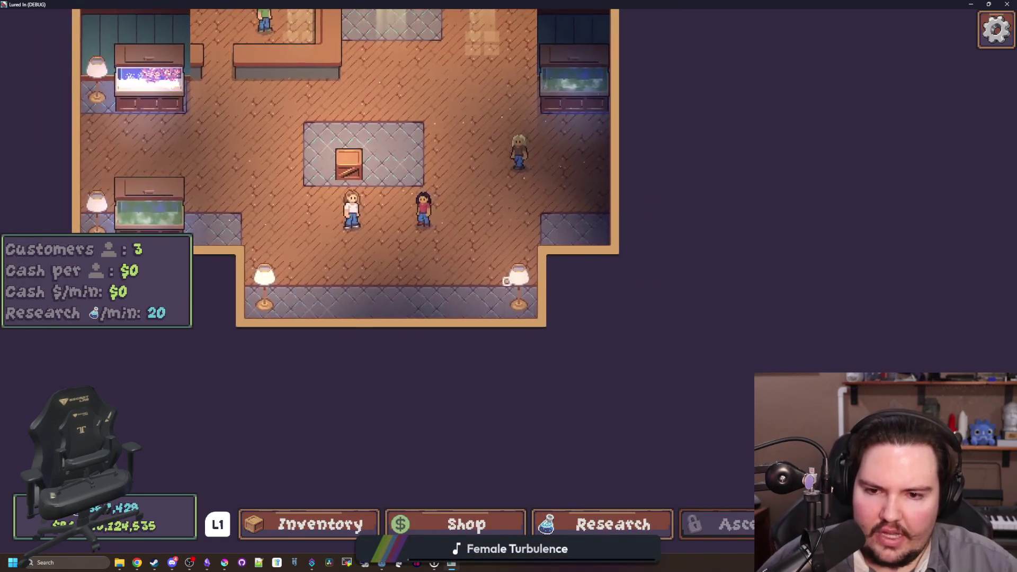
{"action": "left_click", "coordinate": [507, 283]}
{"action": "key", "text": "Escape"}
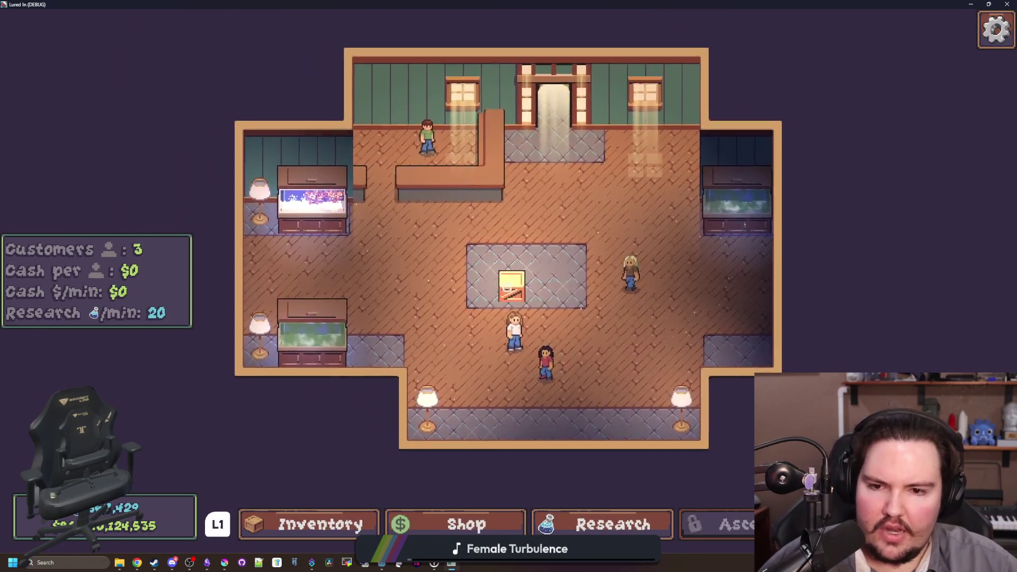
{"action": "left_click", "coordinate": [511, 286]}
{"action": "key", "text": "Escape"}
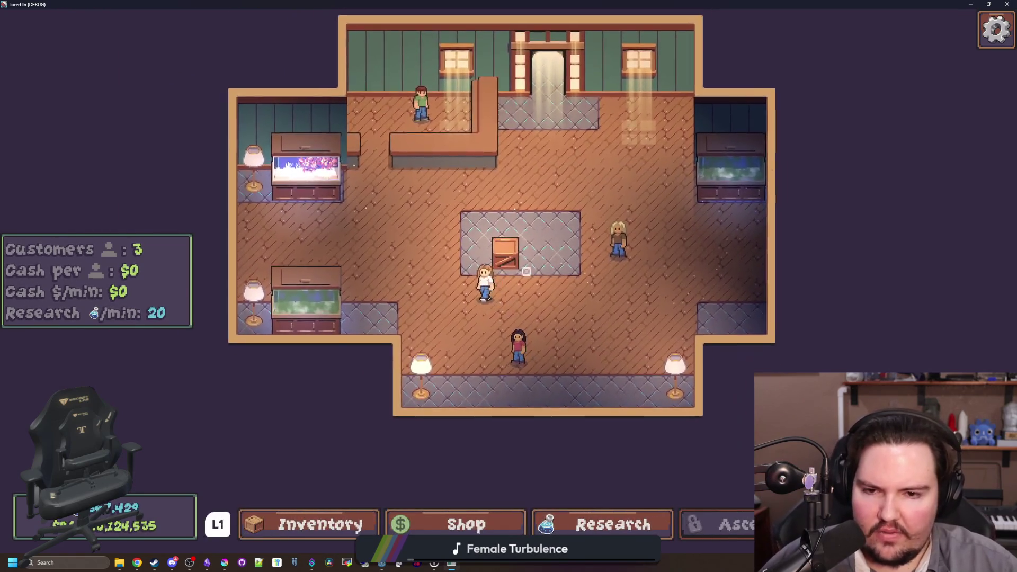
Pan around the shop and check the player character's hair colour setting
{"action": "key", "text": "s"}
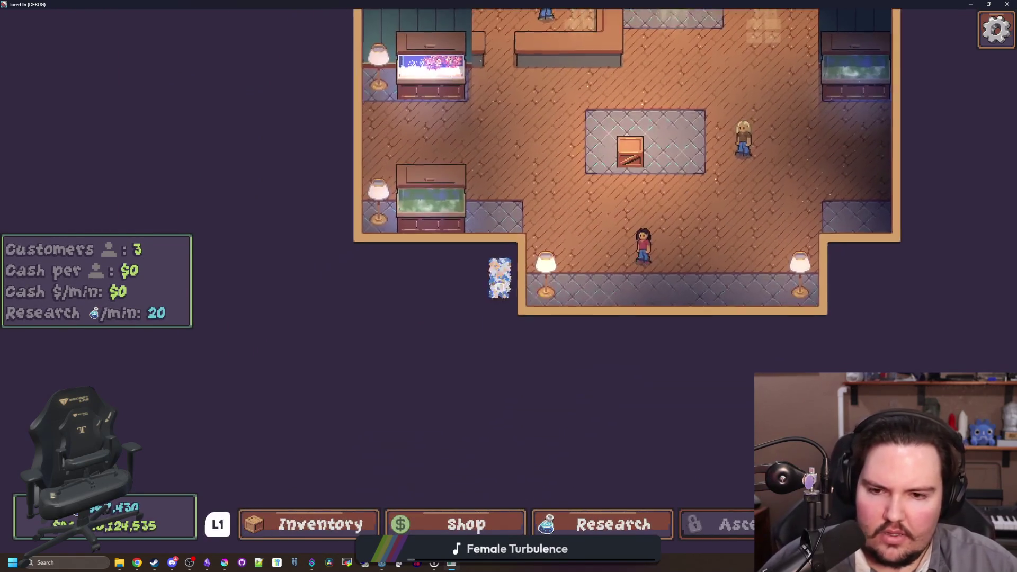
{"action": "key", "text": "d"}
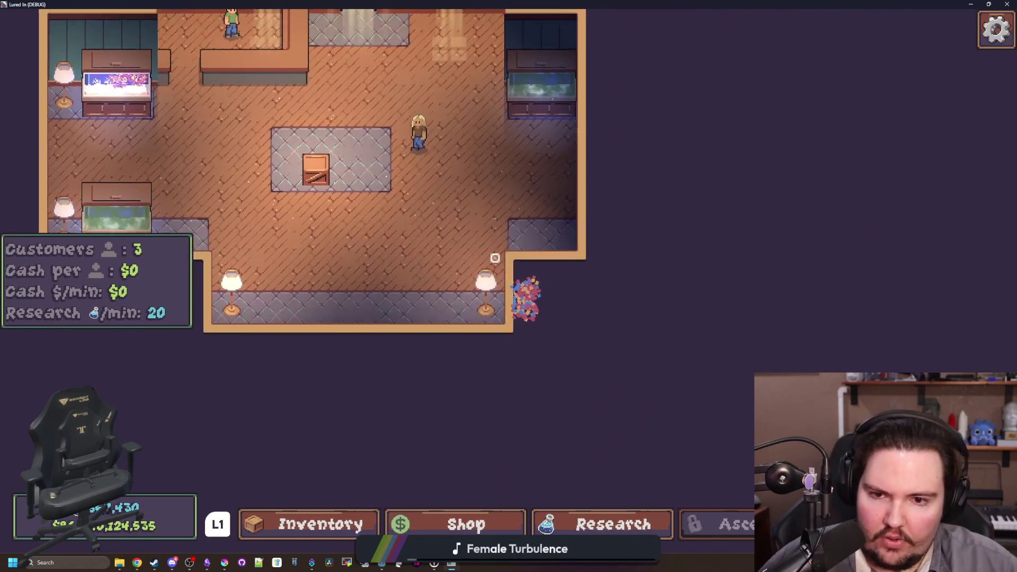
{"action": "key", "text": "w"}
{"action": "key", "text": "a"}
{"action": "key", "text": "w"}
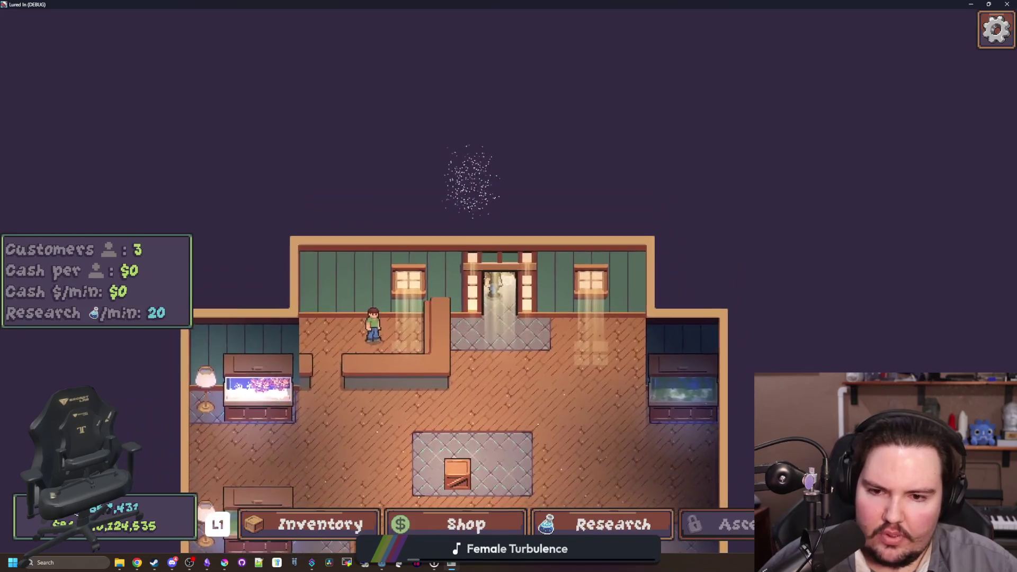
{"action": "key", "text": "a"}
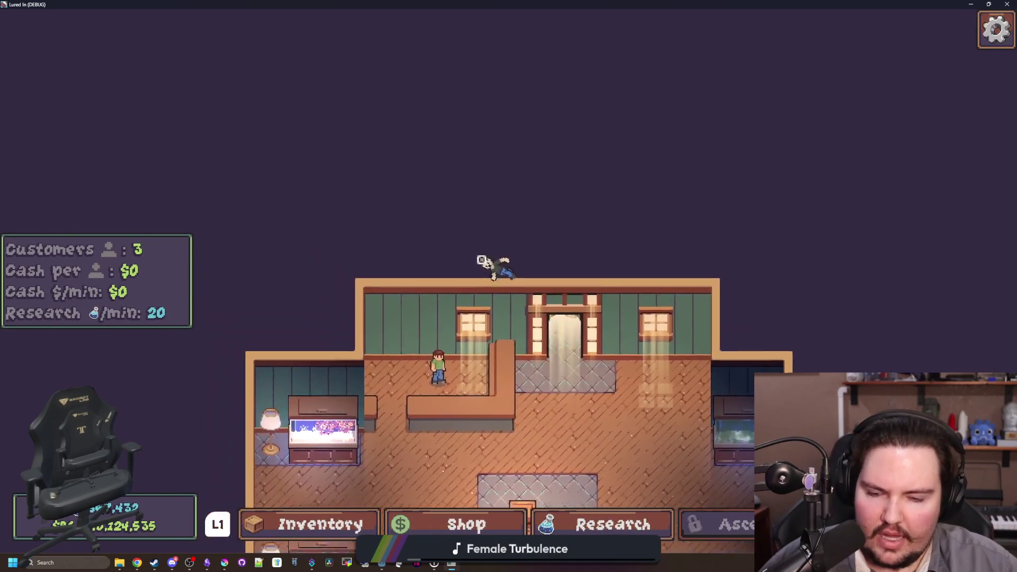
{"action": "key", "text": "s"}
{"action": "key", "text": "e"}
{"action": "key", "text": "Down"}
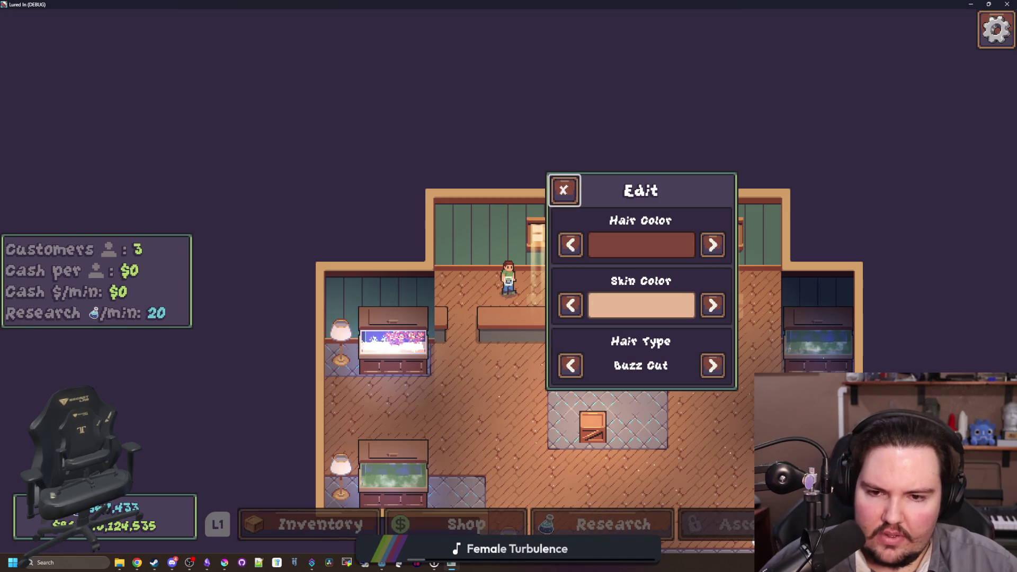
{"action": "key", "text": "Escape"}
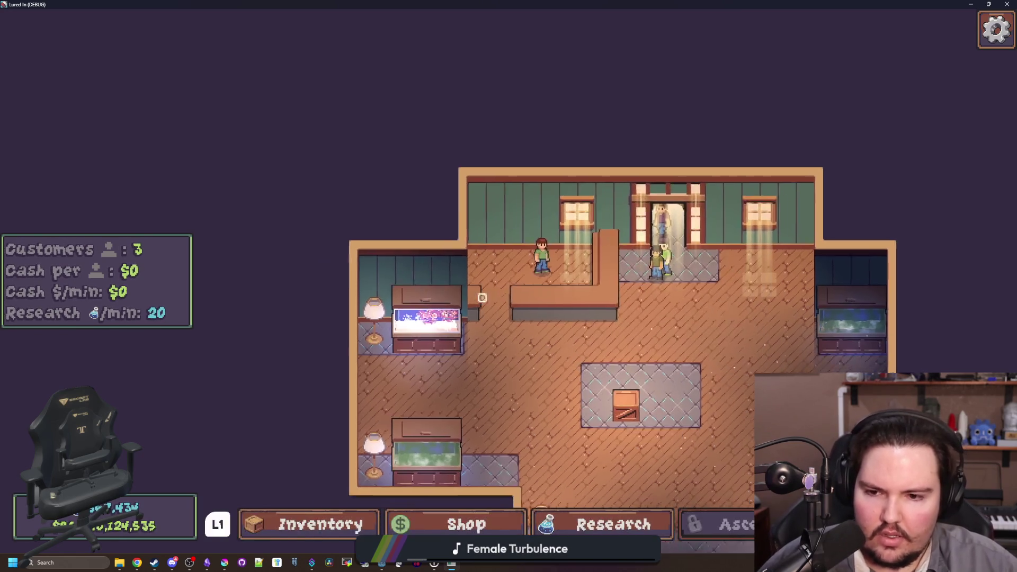
Open Fish Tank 1 and move across its quick actions to Upgrades
{"action": "key", "text": "e"}
{"action": "key", "text": "Down"}
{"action": "key", "text": "Right"}
{"action": "key", "text": "Right"}
Set Fish Tank 1's background to Forest in its settings
{"action": "key", "text": "e"}
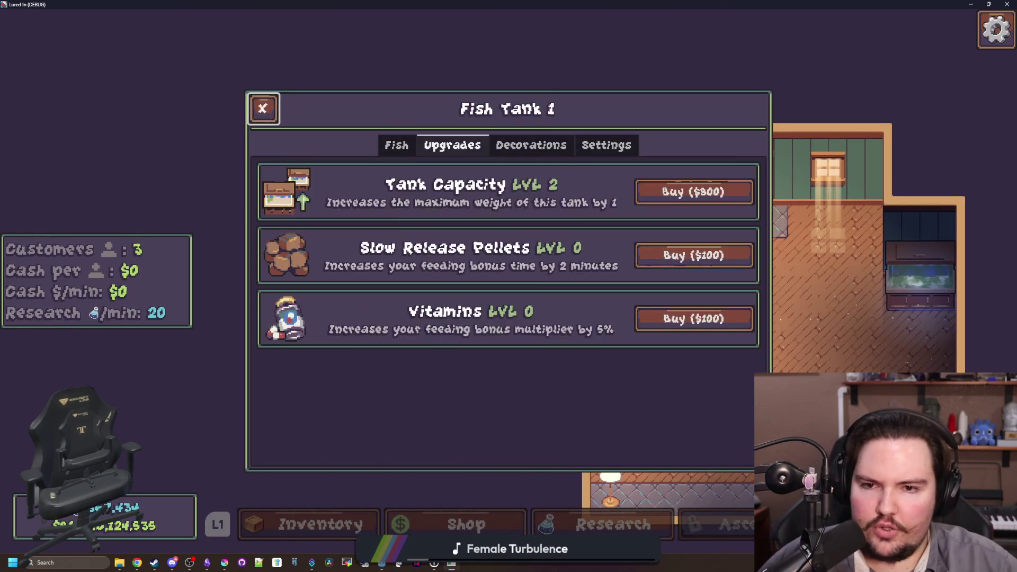
{"action": "key", "text": "e"}
{"action": "key", "text": "e"}
{"action": "key", "text": "q"}
{"action": "key", "text": "e"}
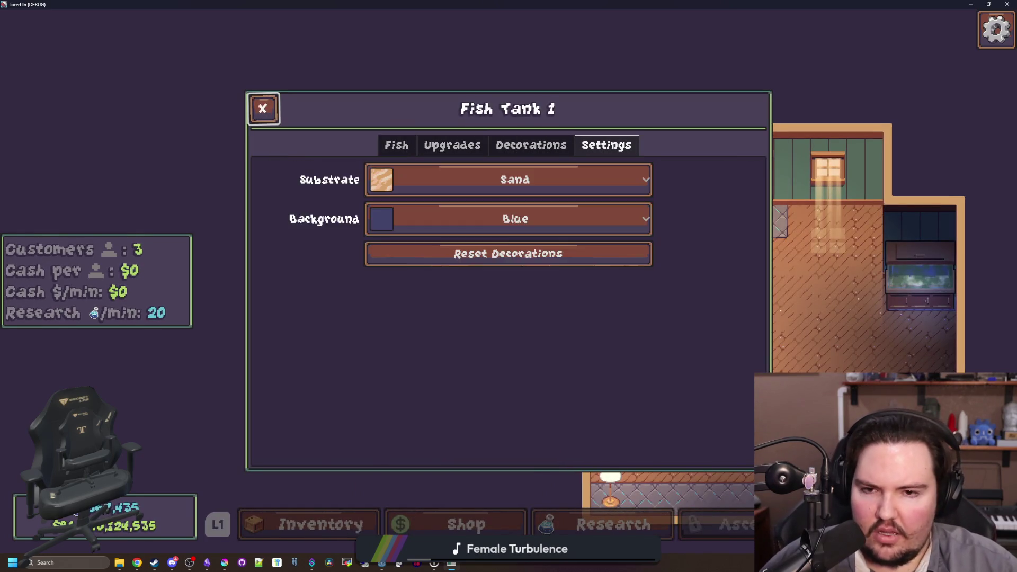
{"action": "key", "text": "Down"}
{"action": "key", "text": "Down"}
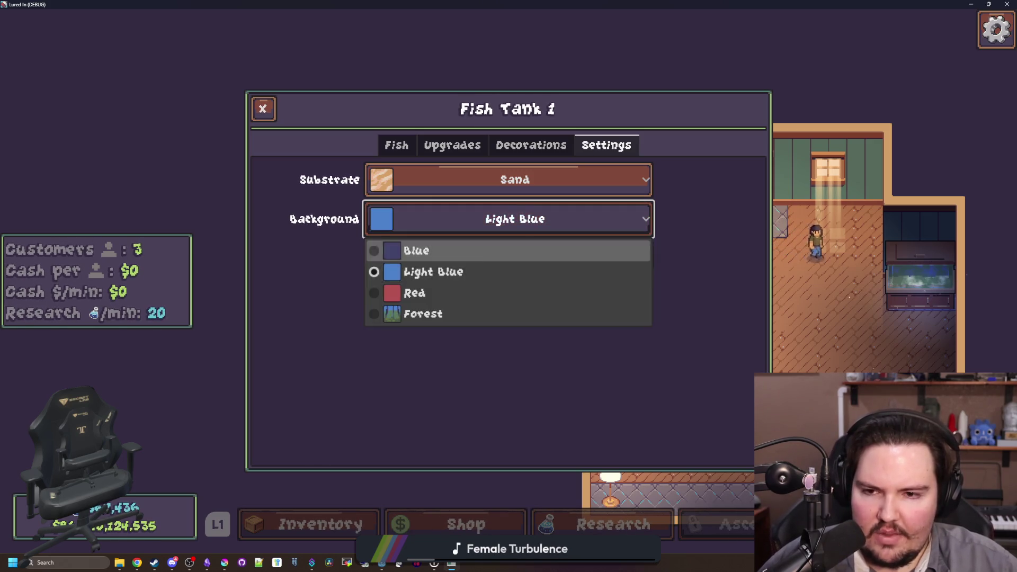
{"action": "key", "text": "q"}
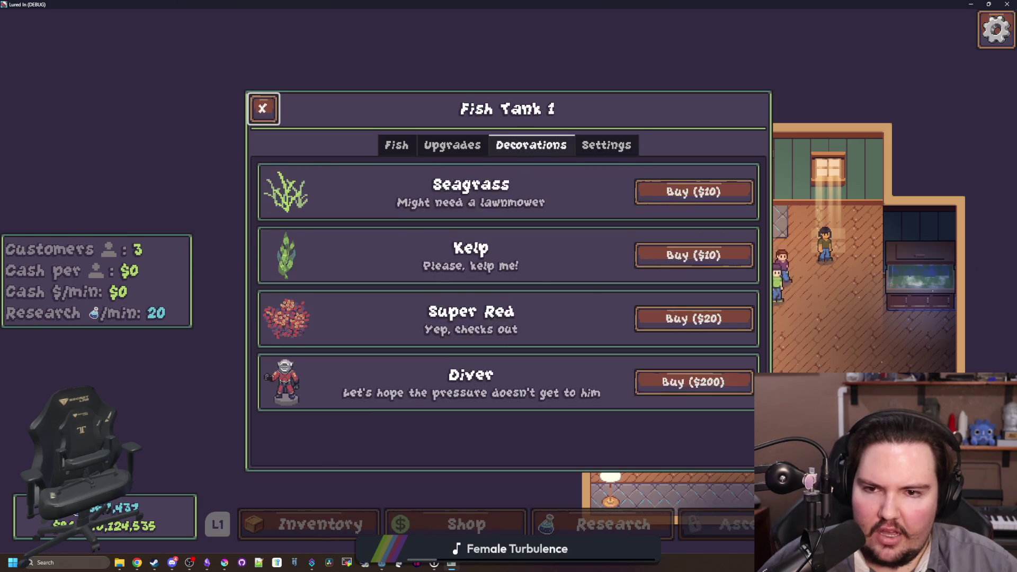
{"action": "key", "text": "q"}
{"action": "key", "text": "q"}
{"action": "key", "text": "e"}
{"action": "key", "text": "e"}
{"action": "key", "text": "e"}
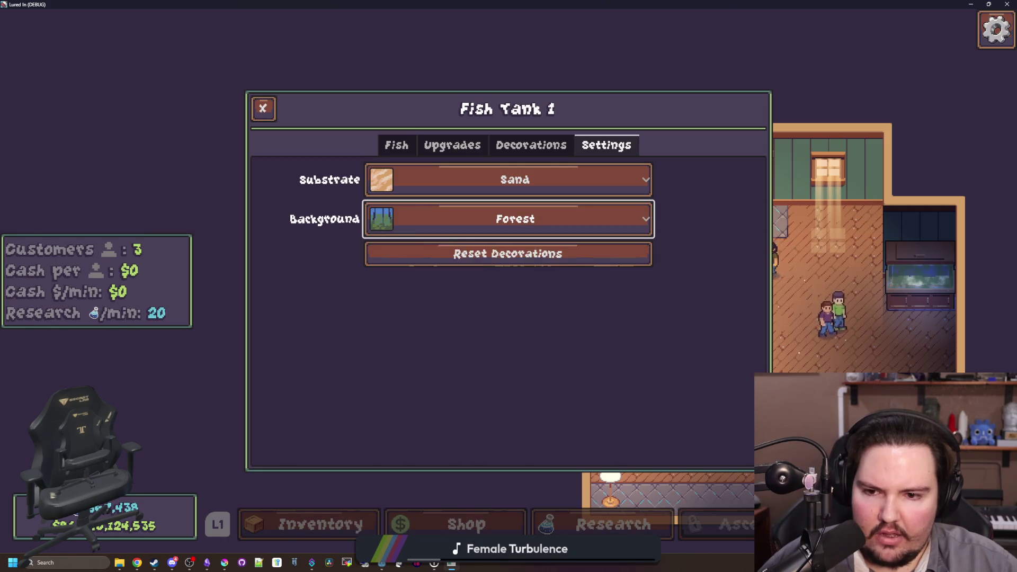
Close the Fish Tank 1 window and check the lower lamp's edit options
{"action": "key", "text": "Escape"}
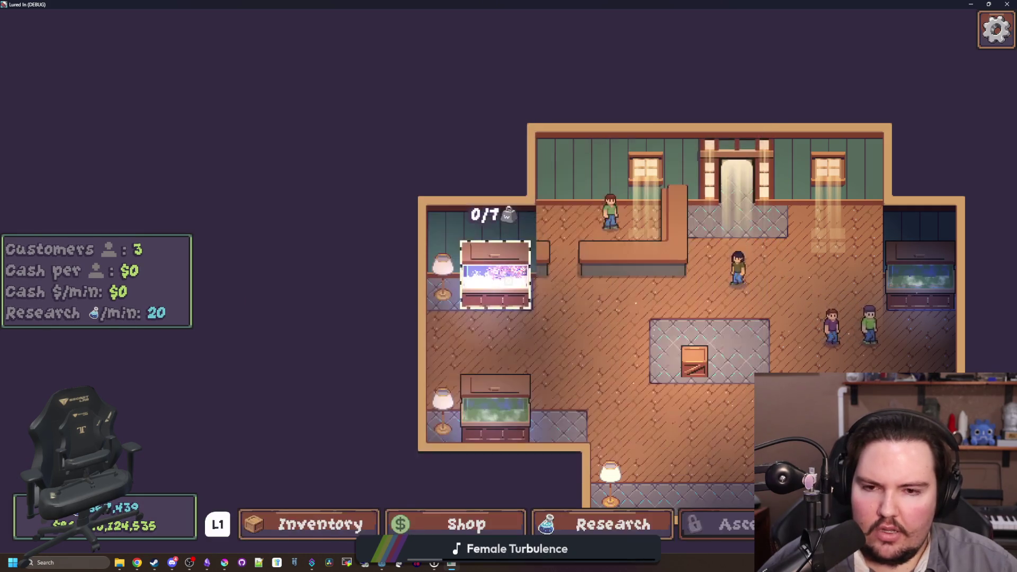
{"action": "key", "text": "Return"}
{"action": "key", "text": "Escape"}
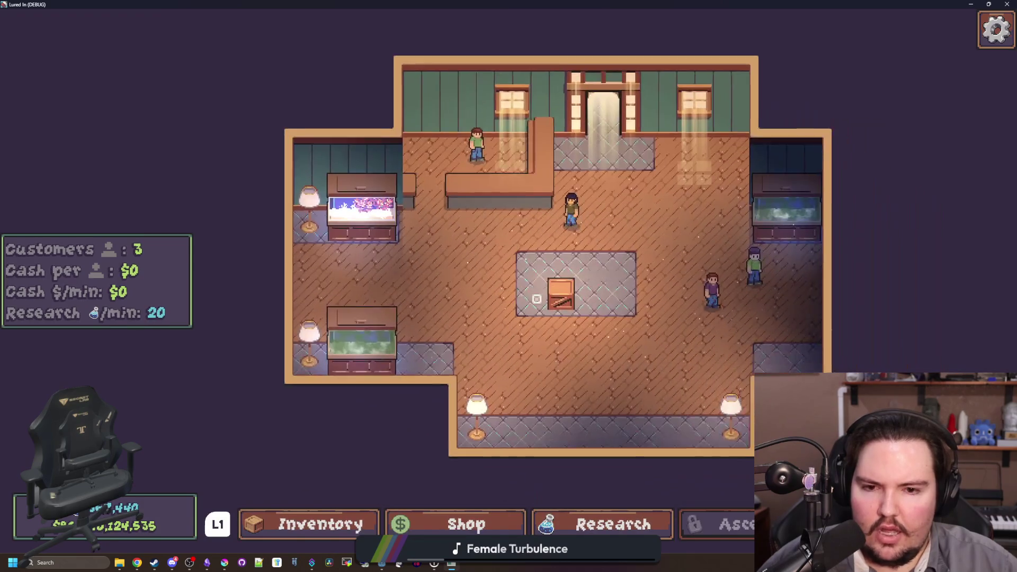
{"action": "key", "text": "Up"}
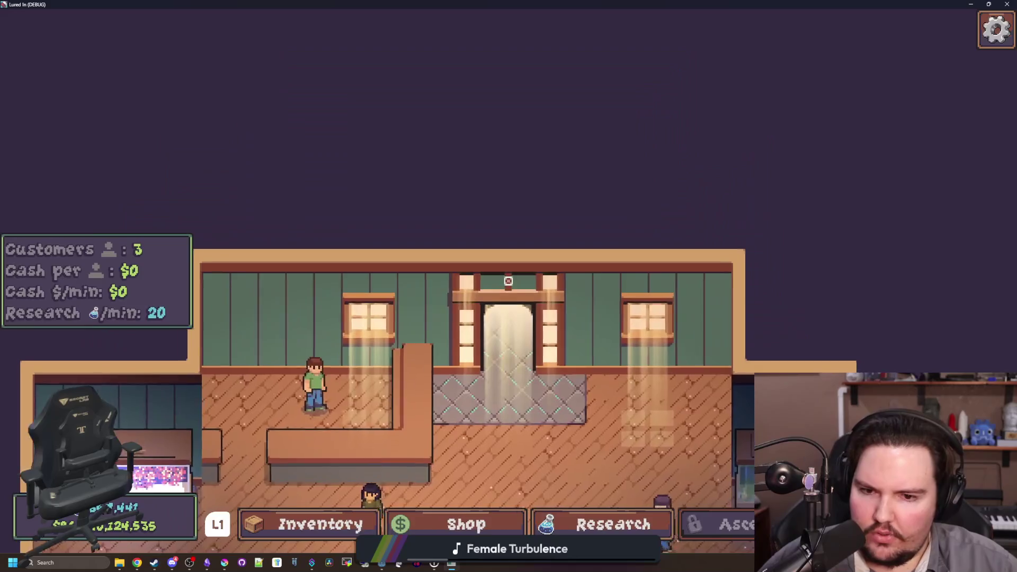
{"action": "key", "text": "Down"}
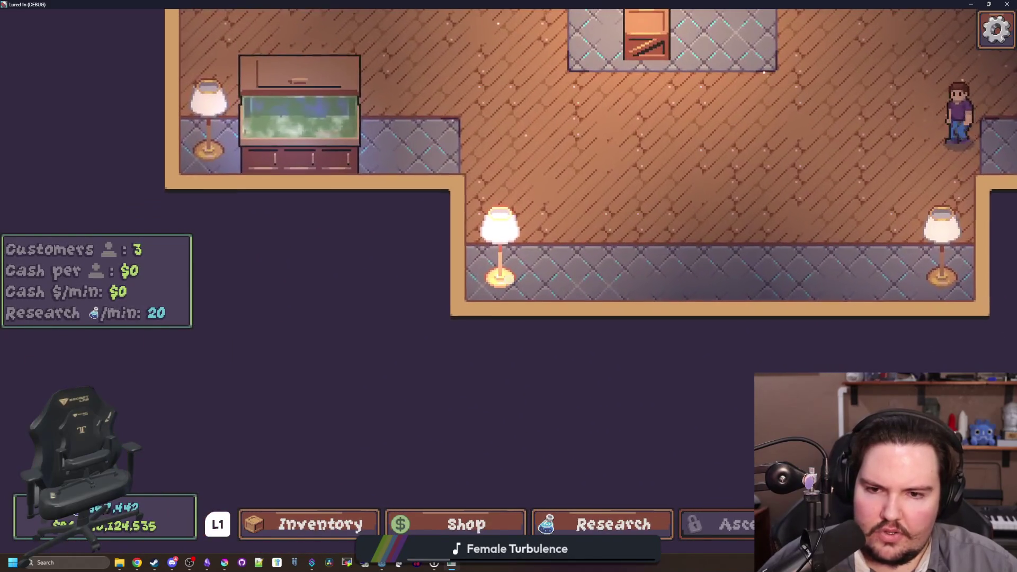
{"action": "left_click", "coordinate": [510, 281]}
{"action": "key", "text": "Escape"}
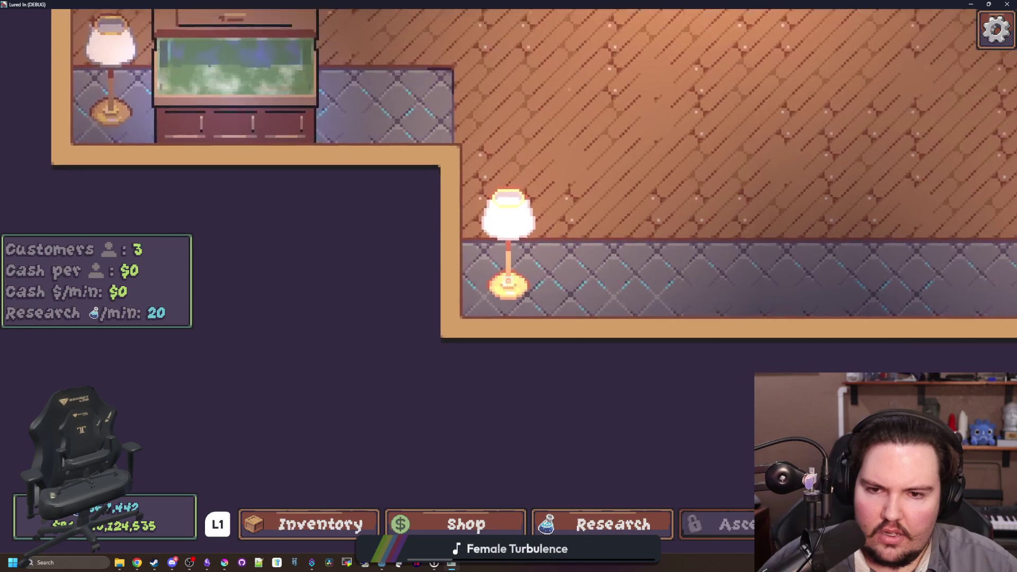
Drag customers from the middle of the room and doorway out of the shop
{"action": "scroll", "coordinate": [519, 260], "scroll_direction": "down", "scroll_amount": 2}
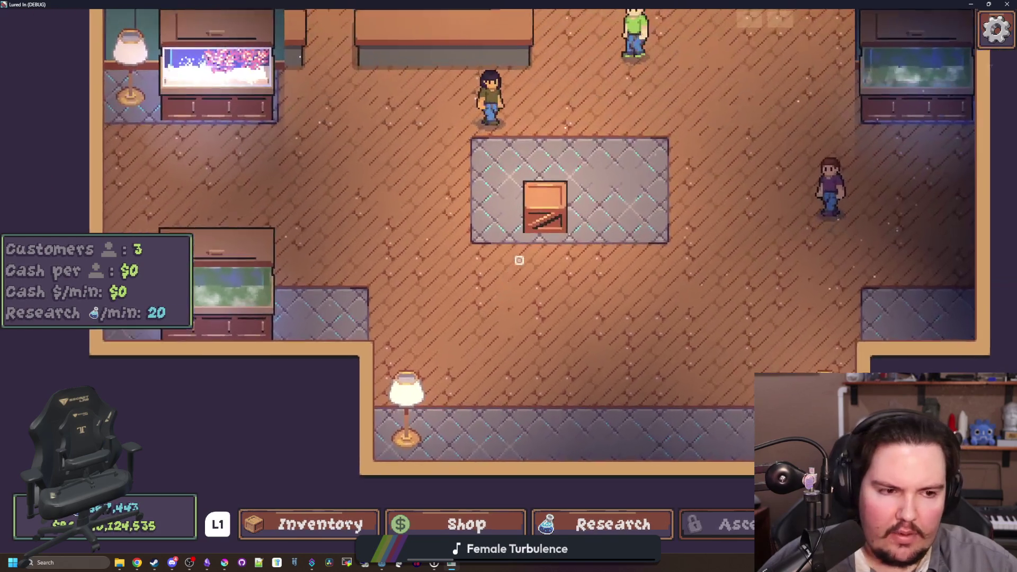
{"action": "key", "text": "Up"}
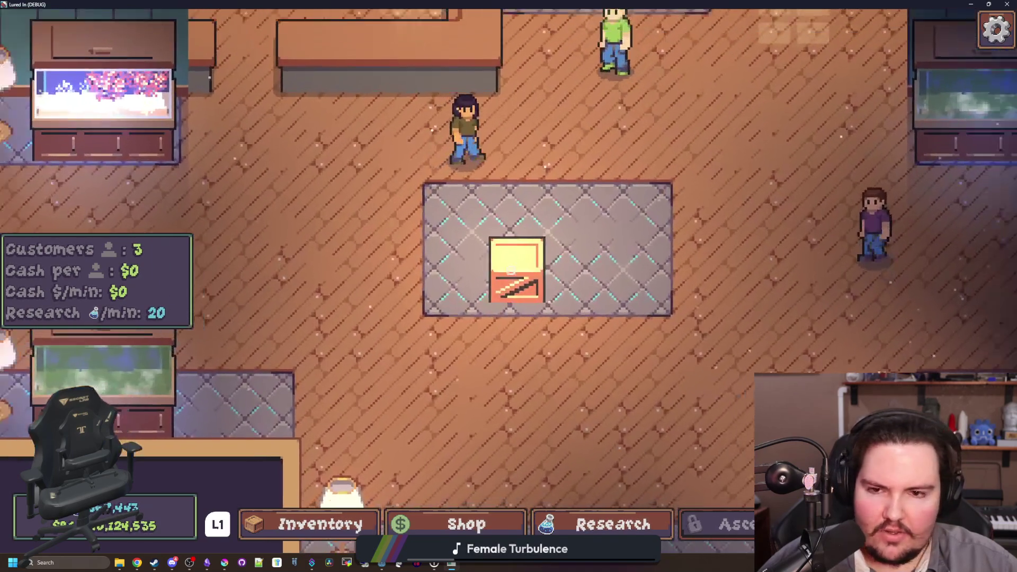
{"action": "scroll", "coordinate": [520, 260], "scroll_direction": "down", "scroll_amount": 2}
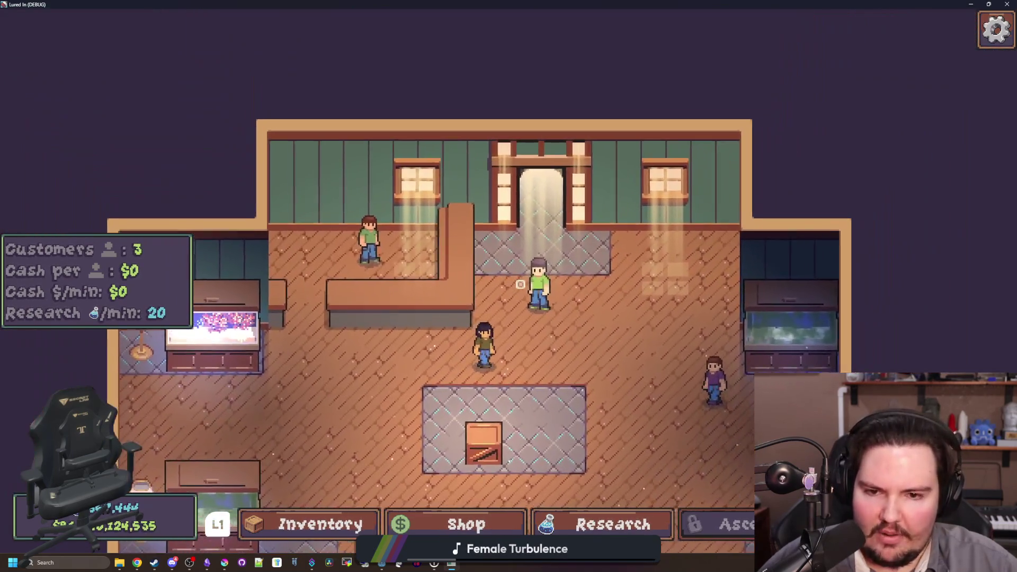
{"action": "key", "text": "Right"}
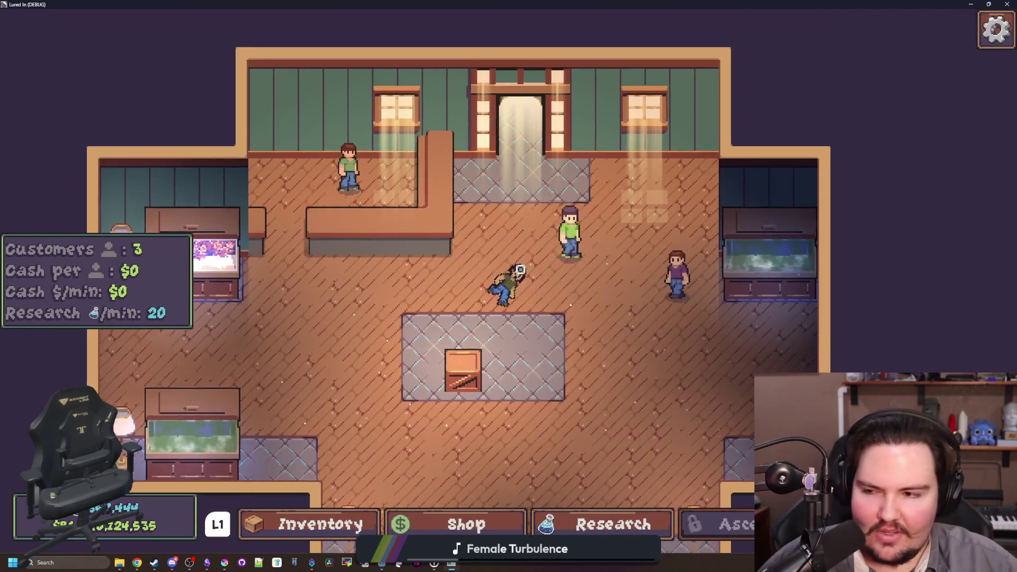
{"action": "key", "text": "Right"}
{"action": "mouse_move", "coordinate": [511, 279]}
{"action": "left_mouse_down"}
{"action": "mouse_move", "coordinate": [520, 222]}
{"action": "mouse_move", "coordinate": [503, 281]}
{"action": "mouse_move", "coordinate": [557, 233]}
{"action": "left_mouse_up"}
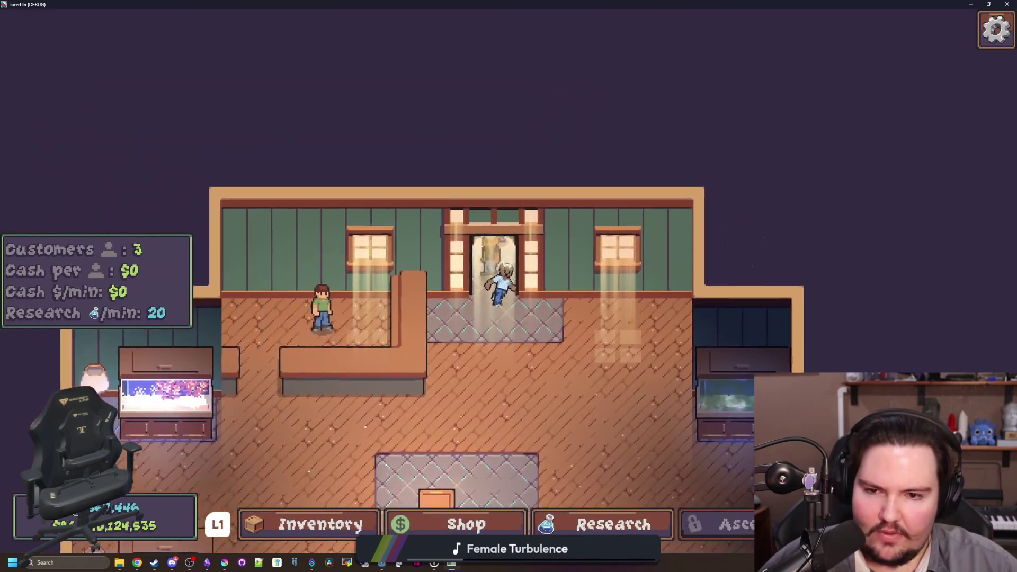
{"action": "left_click_drag", "start_coordinate": [498, 272], "coordinate": [535, 159]}
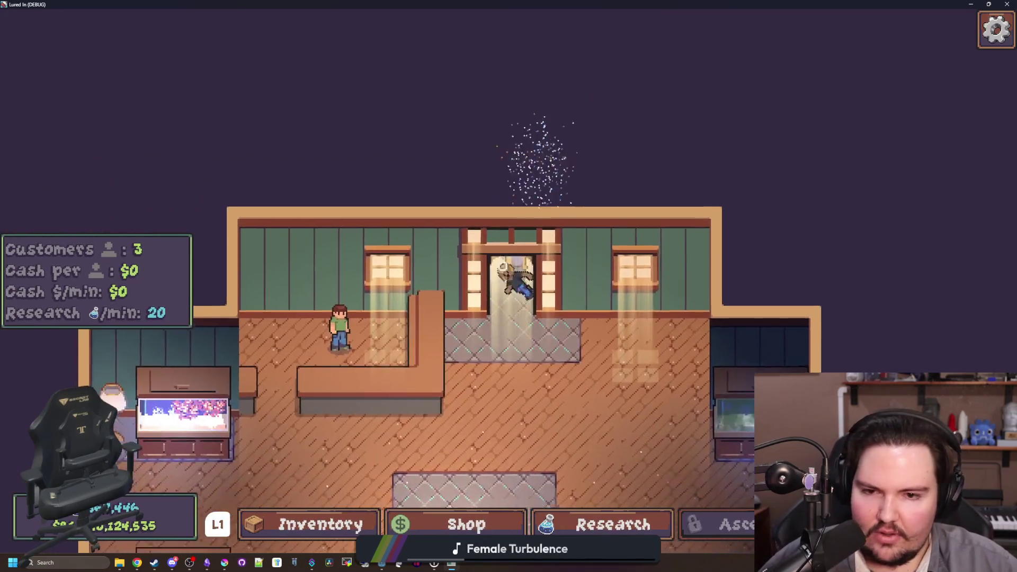
{"action": "mouse_move", "coordinate": [520, 309]}
{"action": "left_mouse_down"}
{"action": "mouse_move", "coordinate": [488, 269]}
{"action": "mouse_move", "coordinate": [513, 294]}
{"action": "mouse_move", "coordinate": [530, 283]}
{"action": "mouse_move", "coordinate": [503, 269]}
{"action": "mouse_move", "coordinate": [578, 214]}
{"action": "left_mouse_up"}
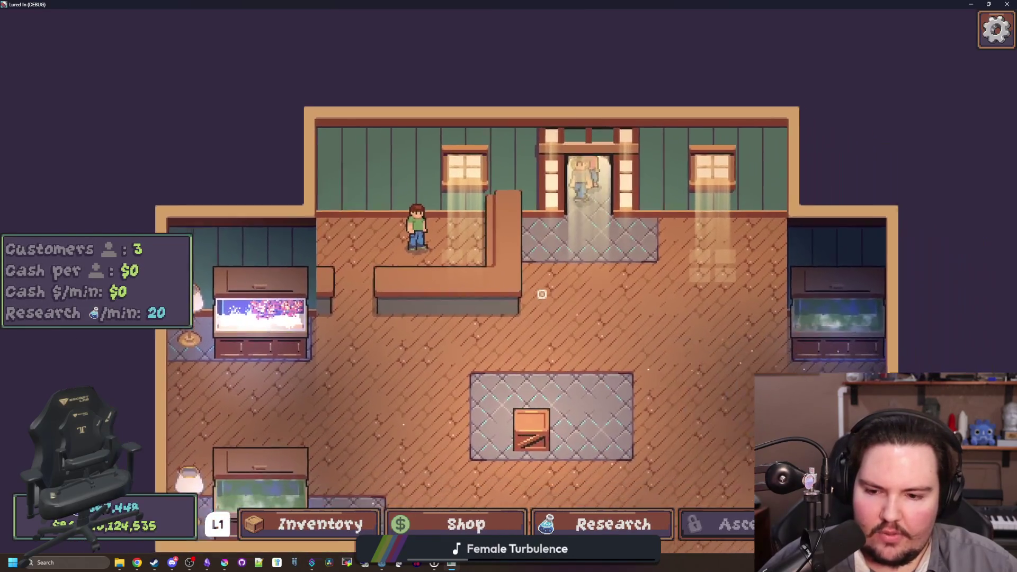
Buy Advertising in the Shop's Marketing tab up to LVL 56, then close the Shop
{"action": "key", "text": "s"}
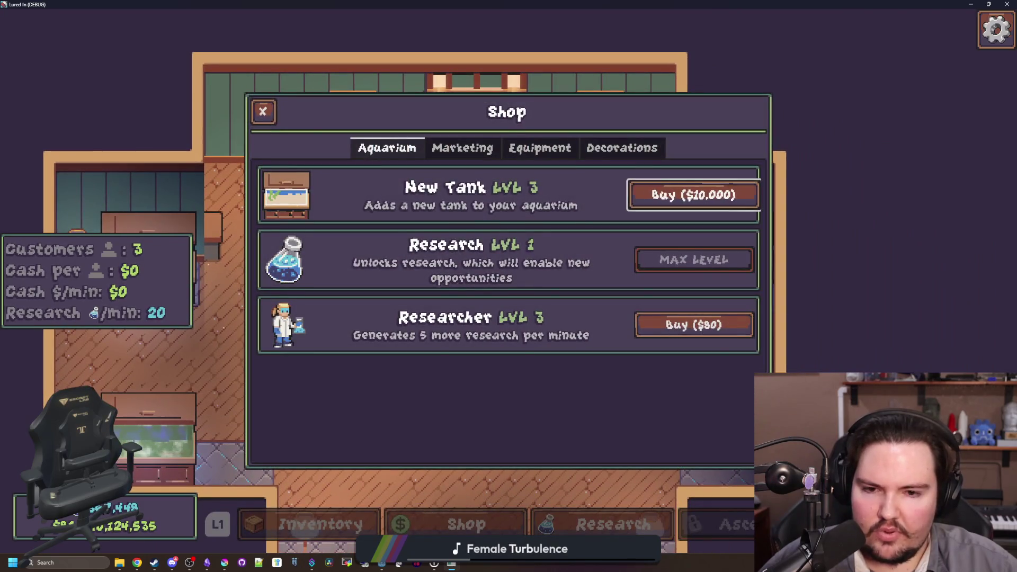
{"action": "key", "text": "e"}
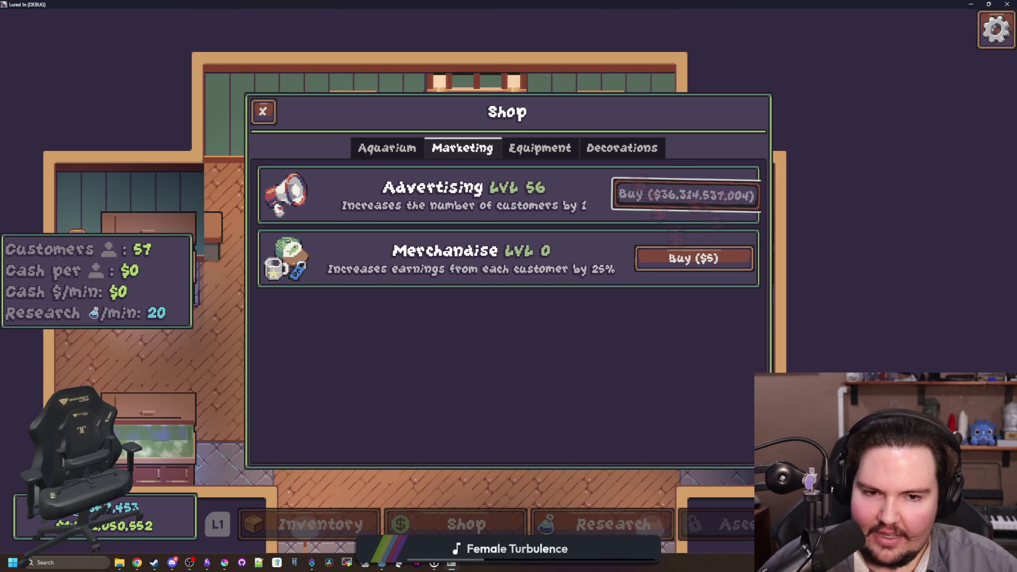
{"action": "key", "text": "Escape"}
{"action": "scroll", "coordinate": [509, 282], "scroll_direction": "up", "scroll_amount": 5}
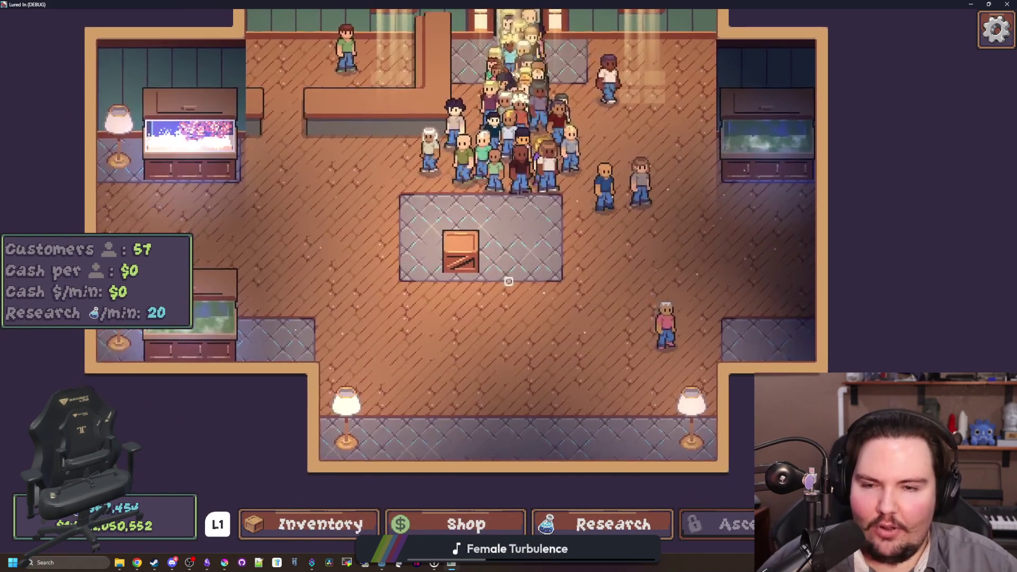
Pan and zoom around the shop to look over the 57-customer crowd
{"action": "scroll", "coordinate": [509, 282], "scroll_direction": "up", "scroll_amount": 2}
{"action": "scroll", "coordinate": [506, 296], "scroll_direction": "down", "scroll_amount": 5}
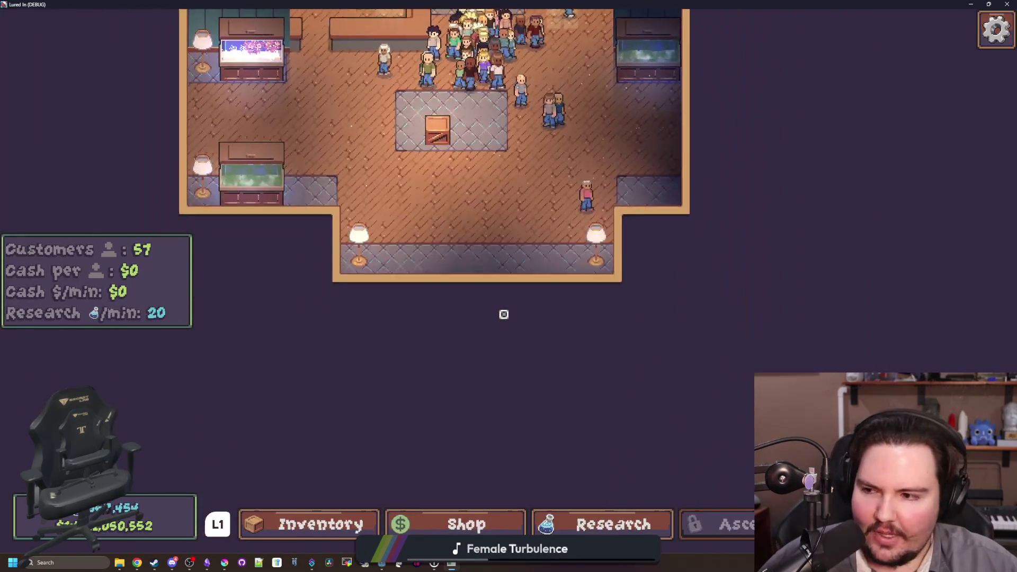
{"action": "scroll", "coordinate": [504, 314], "scroll_direction": "up", "scroll_amount": 3}
{"action": "key", "text": "w"}
{"action": "scroll", "coordinate": [508, 286], "scroll_direction": "down", "scroll_amount": 2}
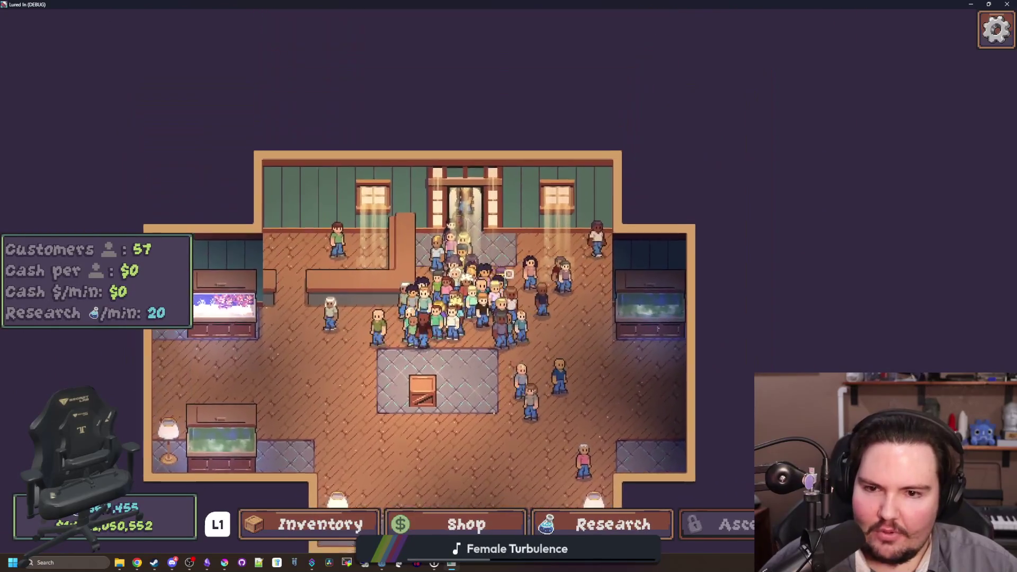
{"action": "scroll", "coordinate": [509, 274], "scroll_direction": "up", "scroll_amount": 4}
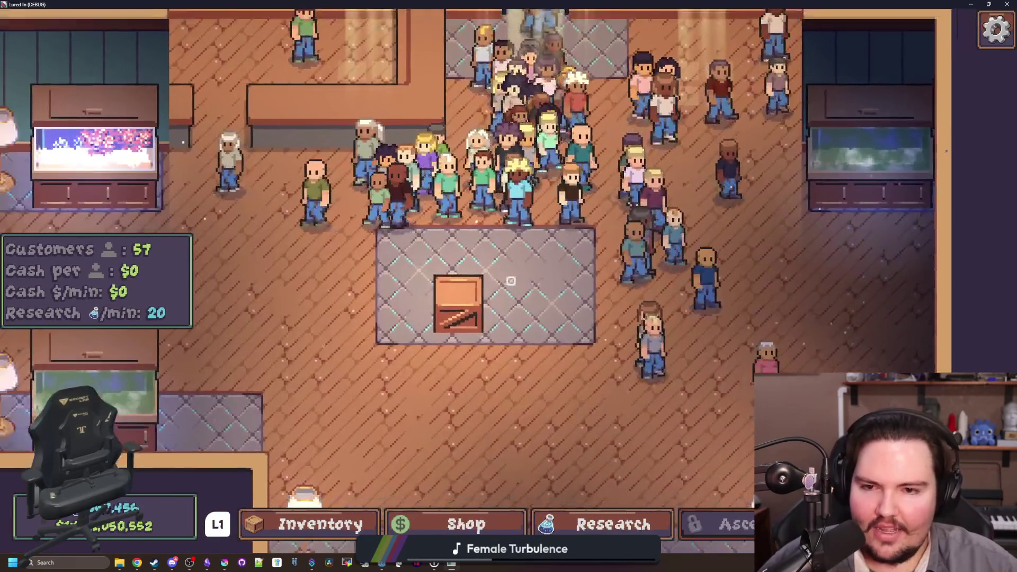
{"action": "scroll", "coordinate": [510, 281], "scroll_direction": "down", "scroll_amount": 4}
{"action": "scroll", "coordinate": [509, 279], "scroll_direction": "up", "scroll_amount": 3}
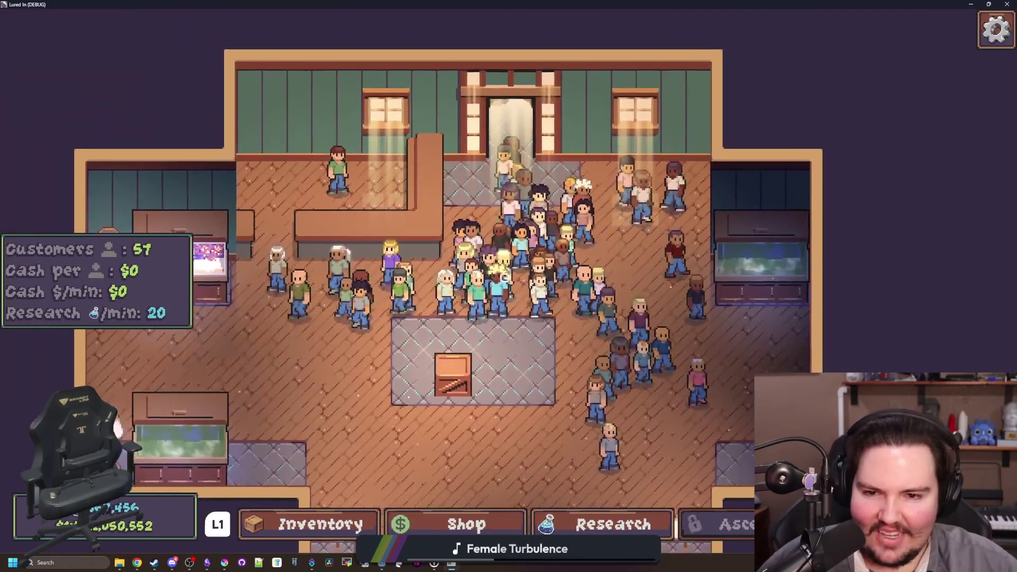
{"action": "key", "text": "s"}
{"action": "key", "text": "a"}
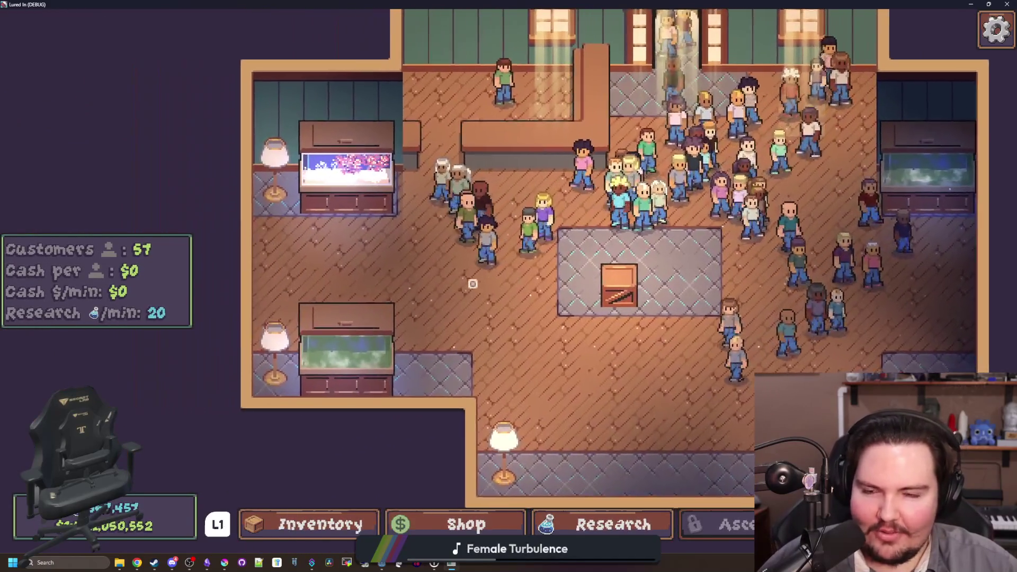
{"action": "key", "text": "w"}
{"action": "key", "text": "d"}
{"action": "key", "text": "s"}
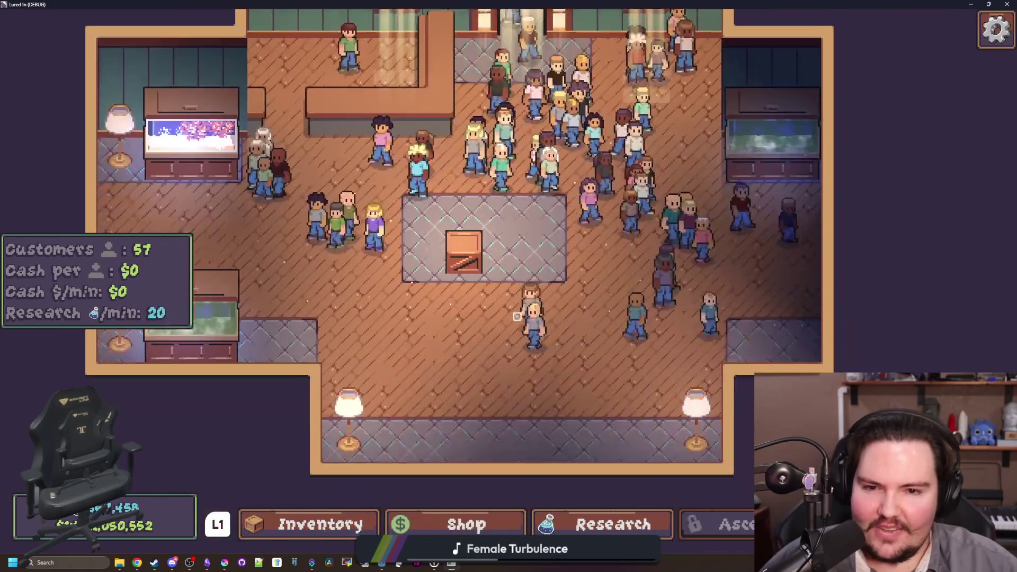
{"action": "key", "text": "s"}
{"action": "key", "text": "d"}
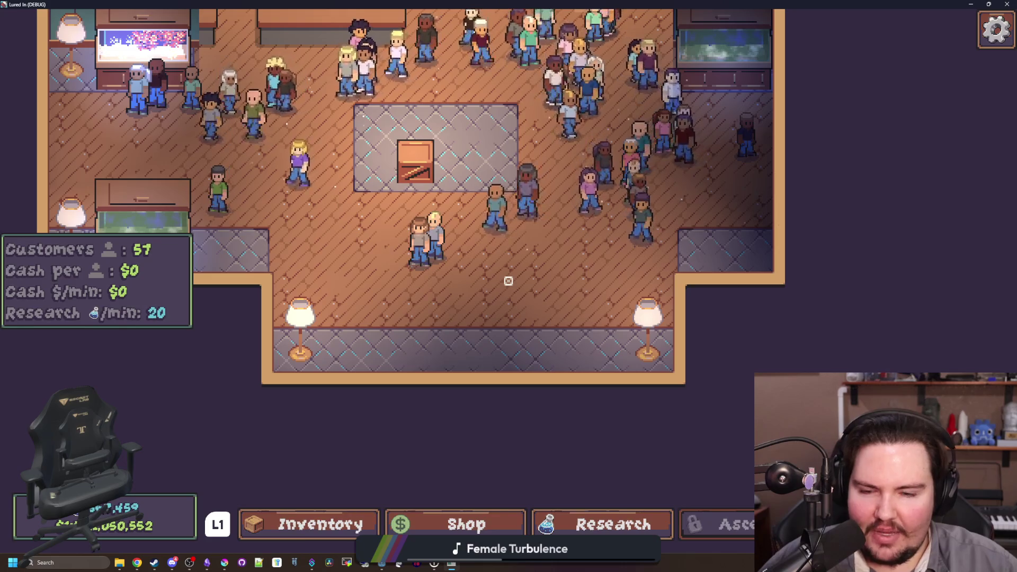
Take the free trip to the Pond from the Travel menu
{"action": "key", "text": "Right"}
{"action": "key", "text": "Right"}
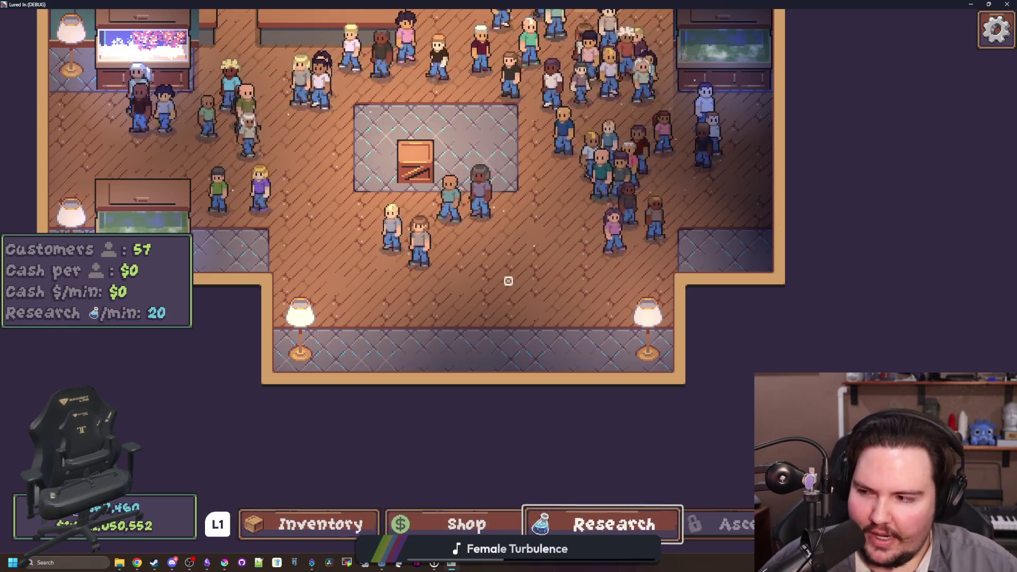
{"action": "key", "text": "t"}
{"action": "key", "text": "Return"}
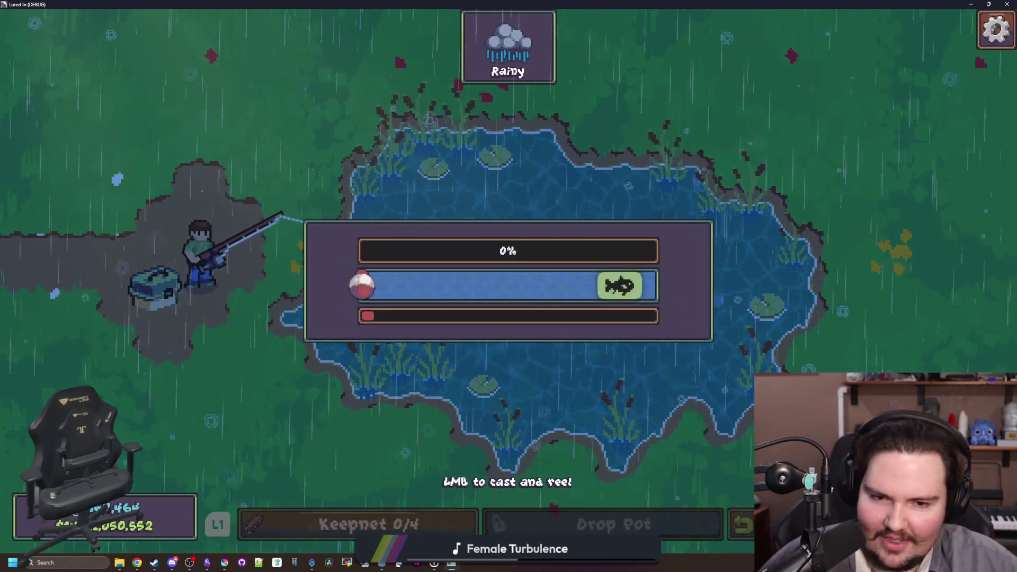
Reel in a Goldfish to fill the keepnet to 1/4, then return to the shop
{"action": "left_click", "coordinate": [509, 286]}
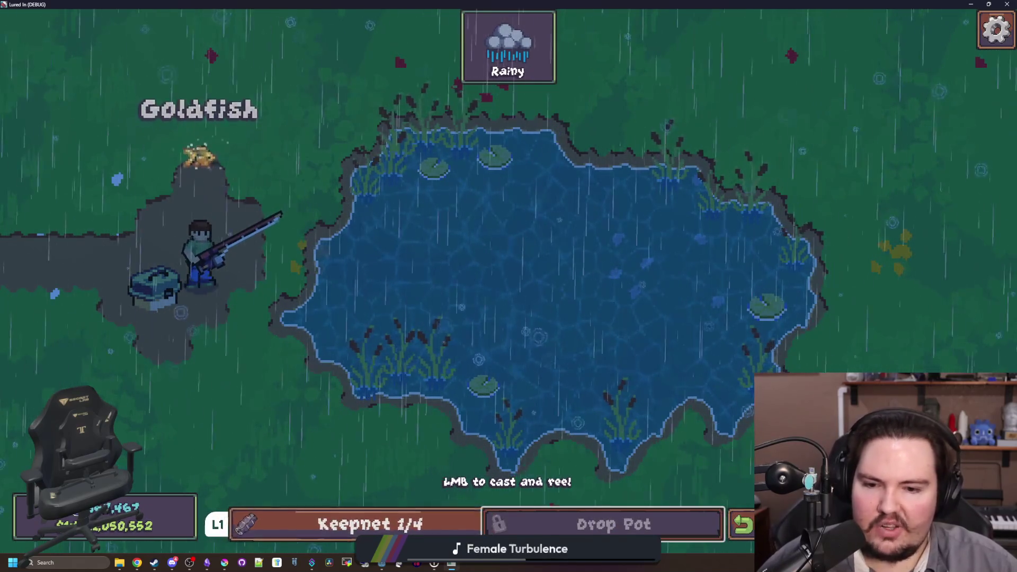
{"action": "left_click", "coordinate": [733, 524]}
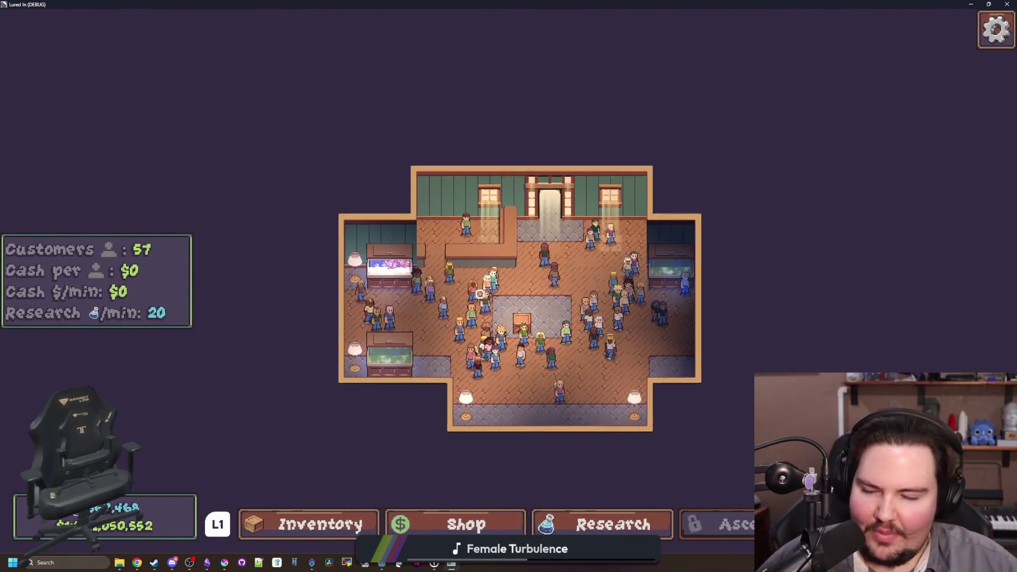
Open the crate's edit options near the rug, then dismiss them and the Fish Tank 3 details
{"action": "scroll", "coordinate": [480, 294], "scroll_direction": "up", "scroll_amount": 3}
{"action": "left_click", "coordinate": [509, 280]}
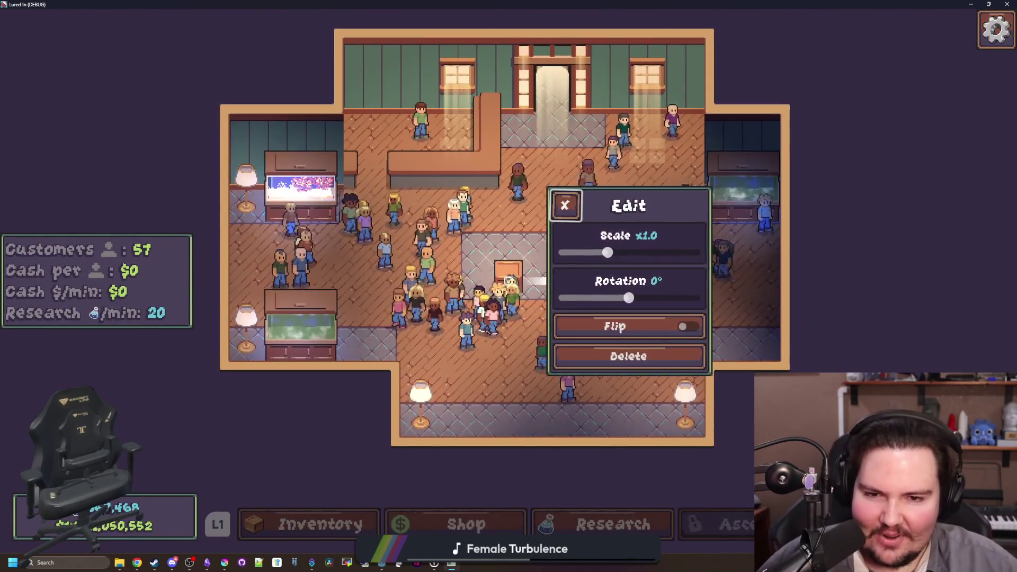
{"action": "scroll", "coordinate": [509, 281], "scroll_direction": "down", "scroll_amount": 3}
{"action": "scroll", "coordinate": [509, 281], "scroll_direction": "up", "scroll_amount": 3}
{"action": "key", "text": "d"}
{"action": "key", "text": "s"}
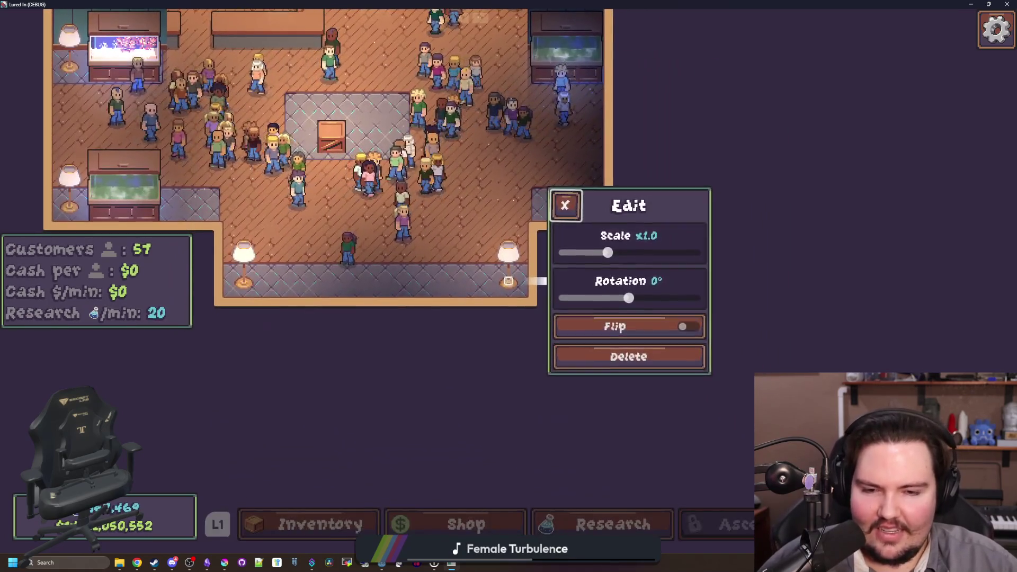
{"action": "scroll", "coordinate": [508, 280], "scroll_direction": "down", "scroll_amount": 3}
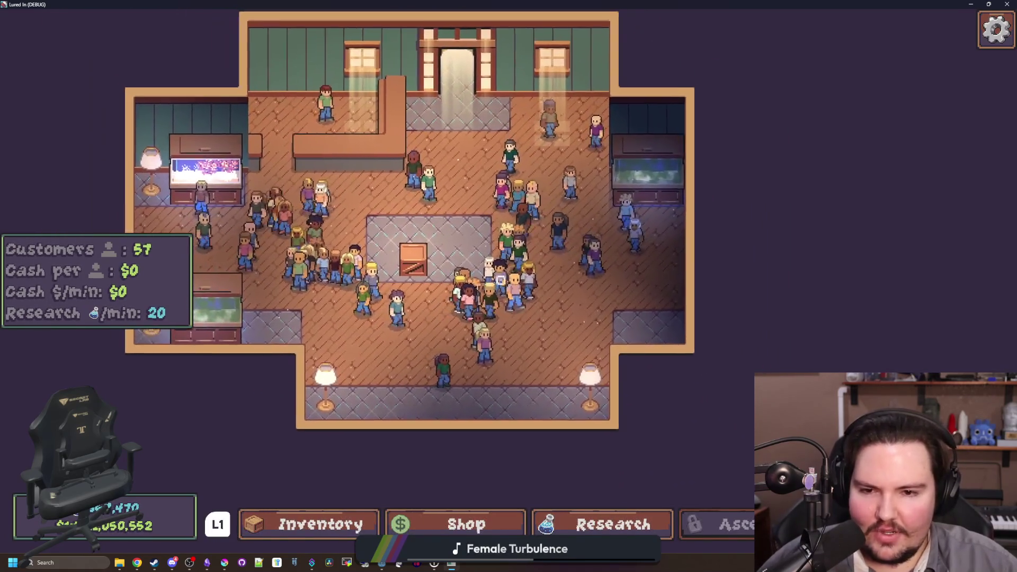
{"action": "scroll", "coordinate": [509, 281], "scroll_direction": "up", "scroll_amount": 3}
{"action": "key", "text": "a"}
{"action": "key", "text": "Escape"}
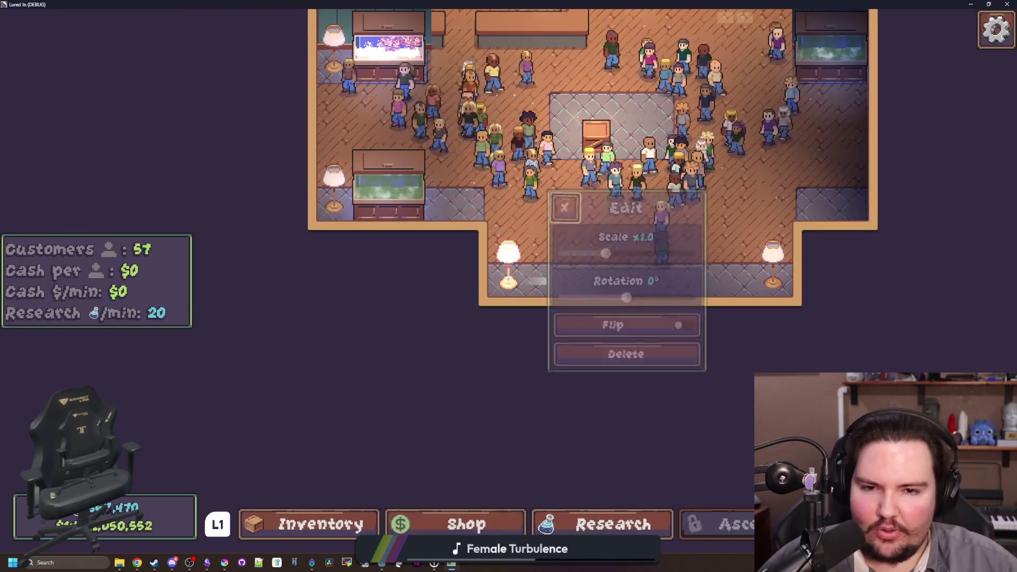
{"action": "key", "text": "Return"}
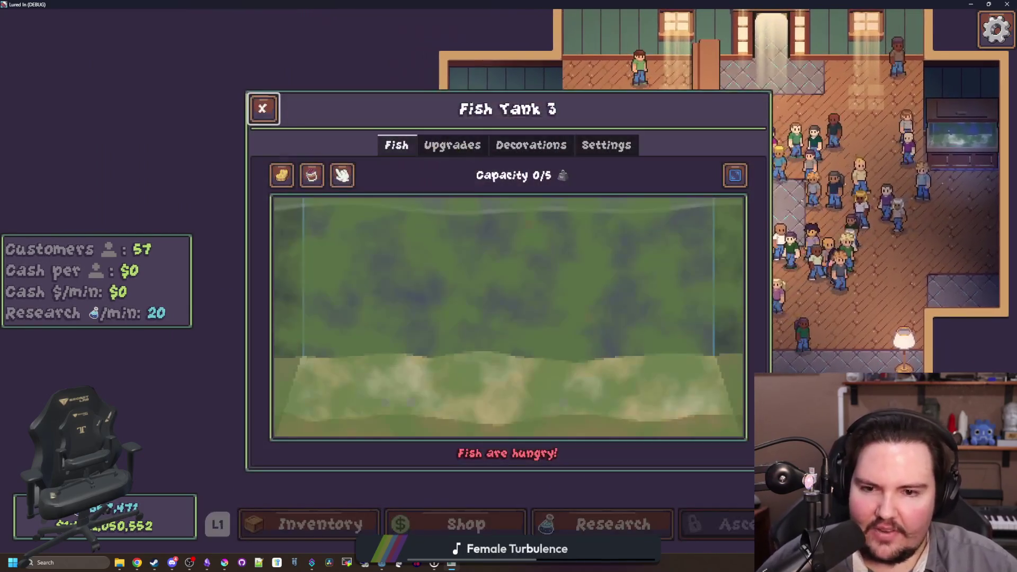
{"action": "key", "text": "Escape"}
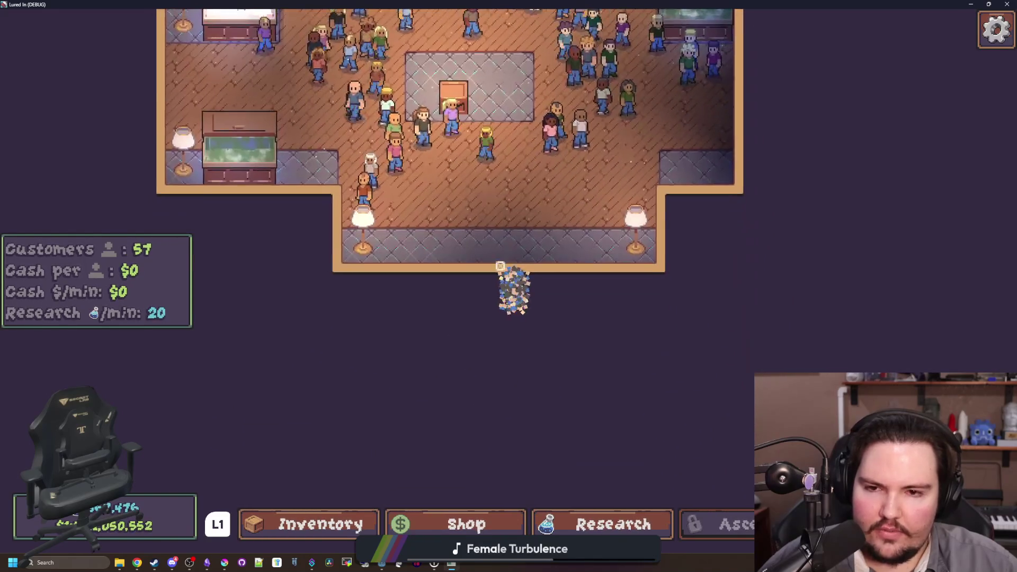
{"action": "scroll", "coordinate": [500, 266], "scroll_direction": "down", "scroll_amount": 2}
{"action": "scroll", "coordinate": [506, 276], "scroll_direction": "up", "scroll_amount": 5}
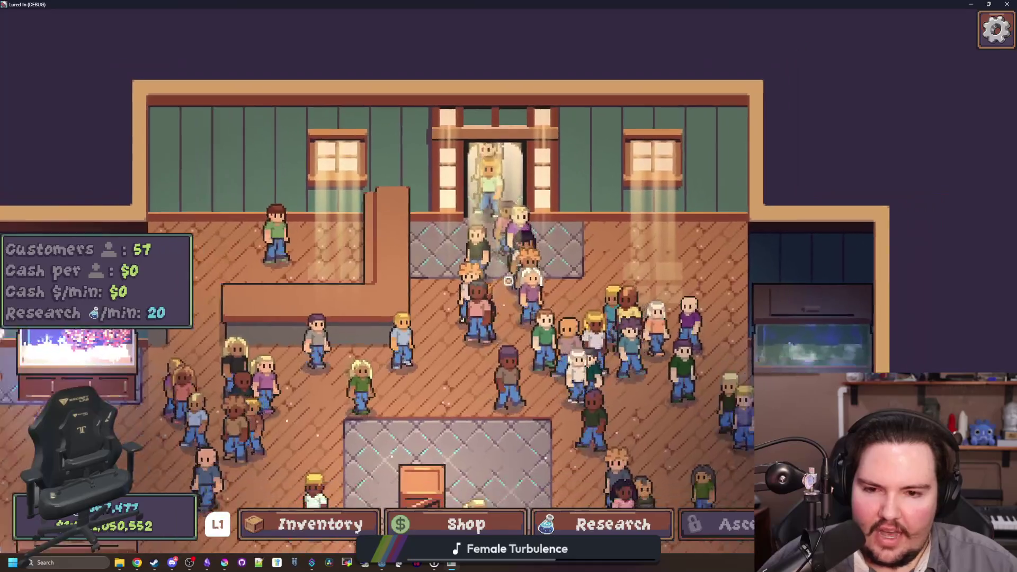
{"action": "scroll", "coordinate": [508, 281], "scroll_direction": "down", "scroll_amount": 3}
{"action": "scroll", "coordinate": [508, 281], "scroll_direction": "up", "scroll_amount": 3}
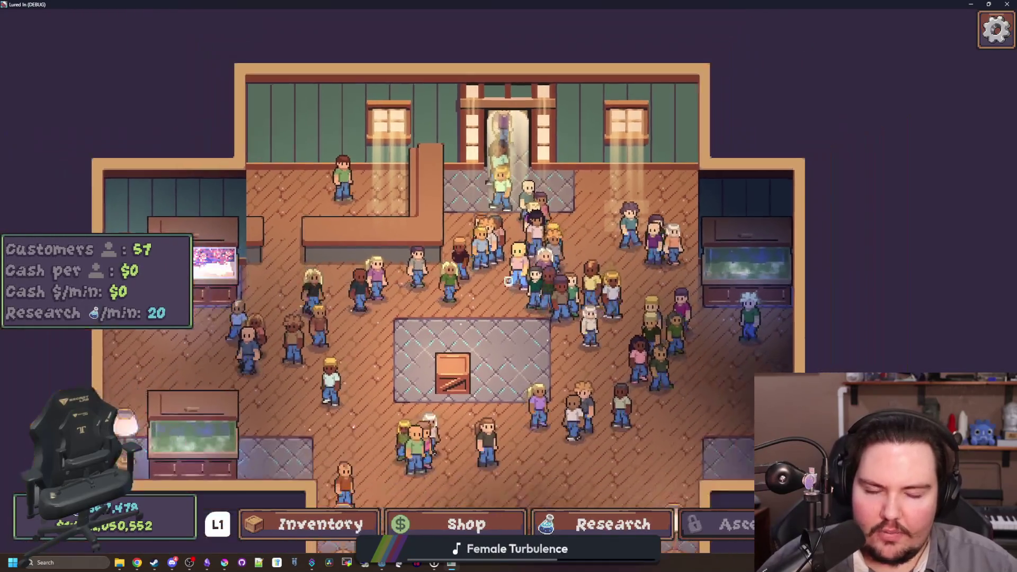
{"action": "scroll", "coordinate": [506, 292], "scroll_direction": "down", "scroll_amount": 2}
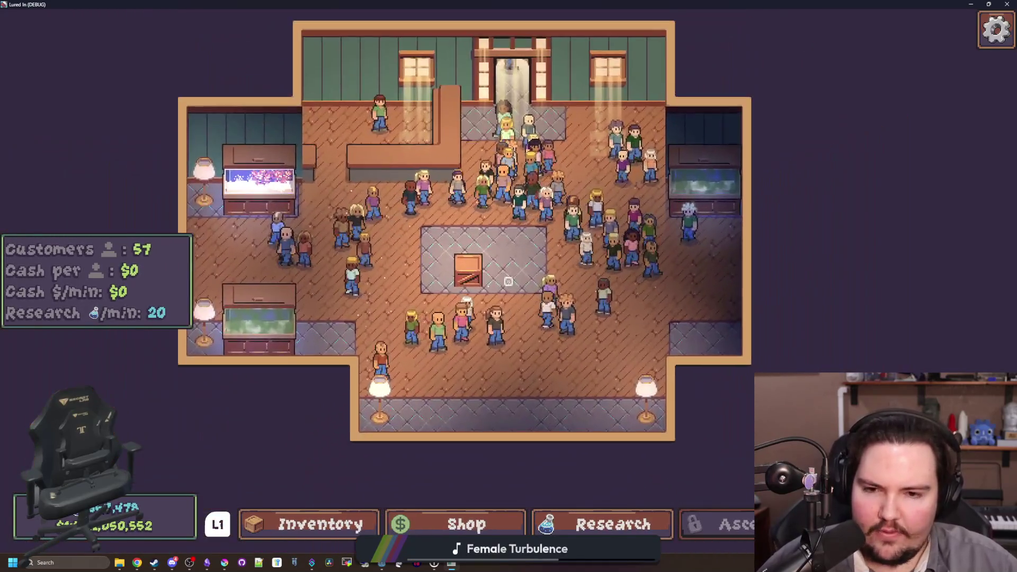
{"action": "scroll", "coordinate": [508, 281], "scroll_direction": "up", "scroll_amount": 1}
{"action": "scroll", "coordinate": [508, 281], "scroll_direction": "down", "scroll_amount": 2}
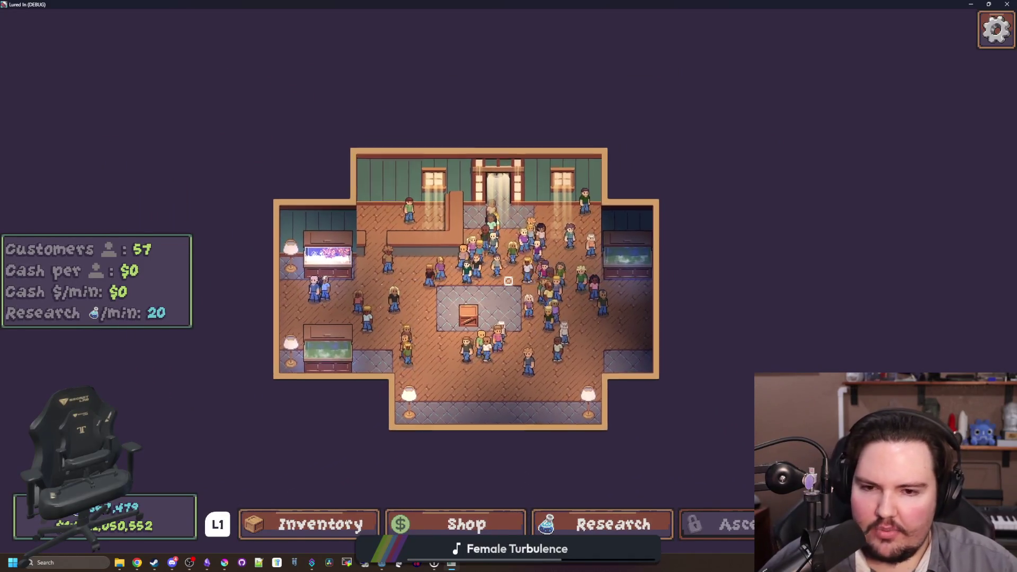
{"action": "scroll", "coordinate": [507, 281], "scroll_direction": "up", "scroll_amount": 2}
{"action": "left_click", "coordinate": [508, 281]}
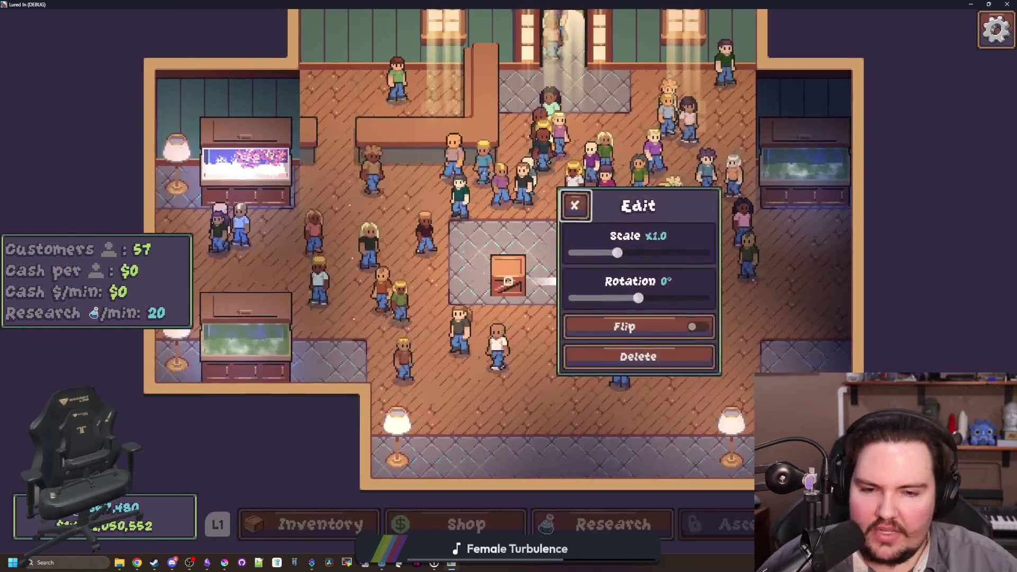
{"action": "key", "text": "Tab"}
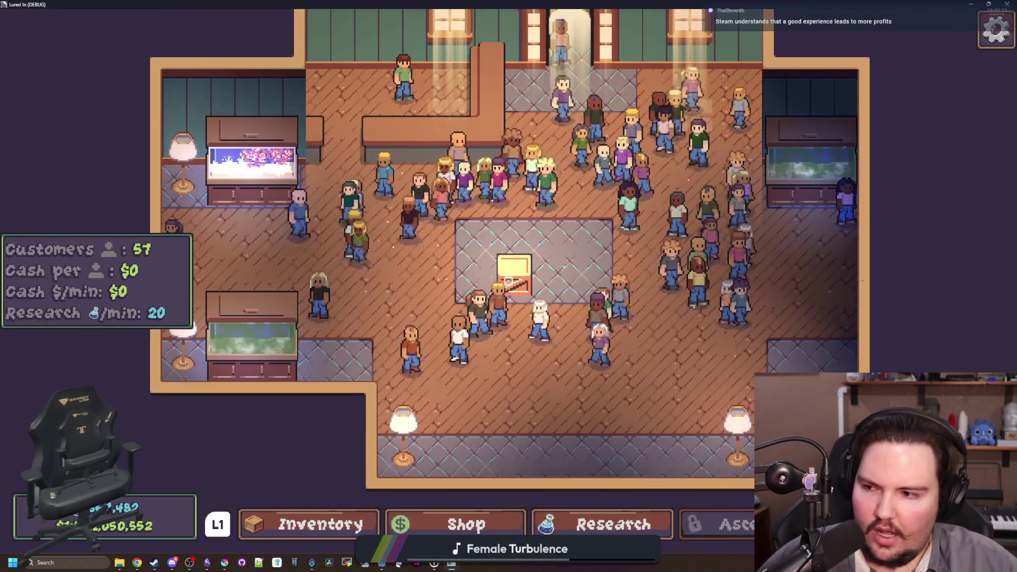
{"action": "scroll", "coordinate": [509, 286], "scroll_direction": "down", "scroll_amount": 3}
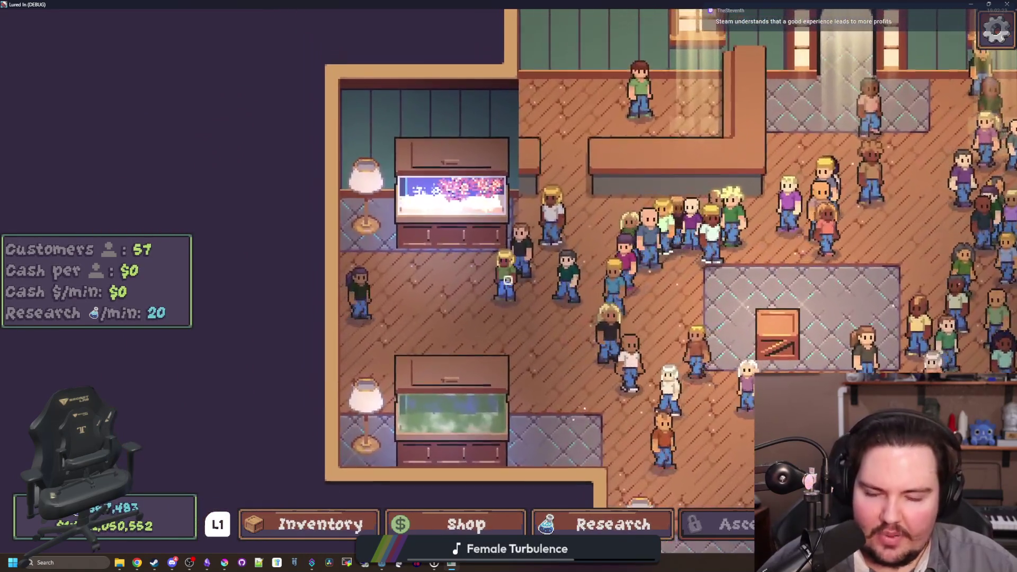
{"action": "key", "text": "s"}
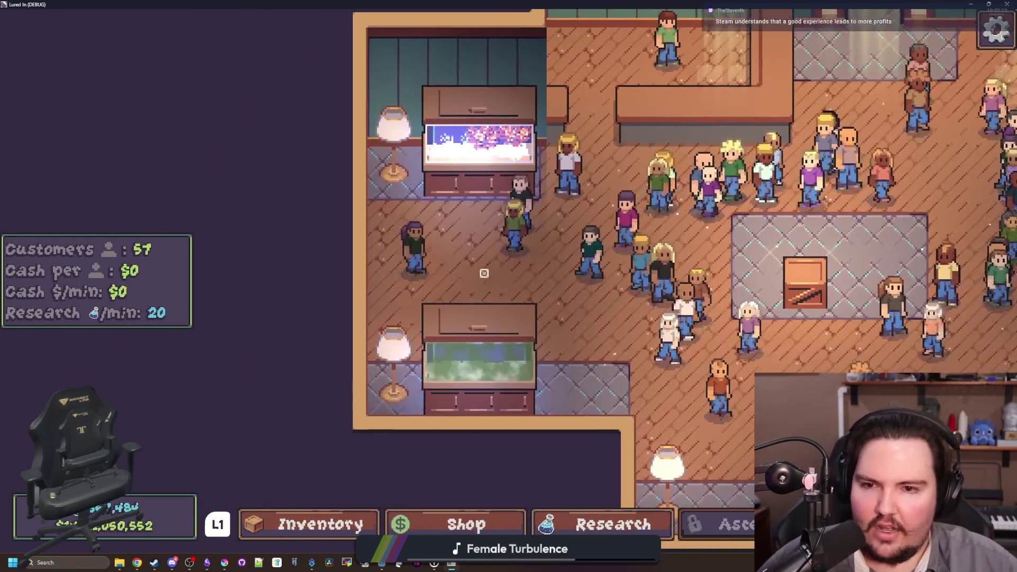
{"action": "scroll", "coordinate": [539, 271], "scroll_direction": "down", "scroll_amount": 3}
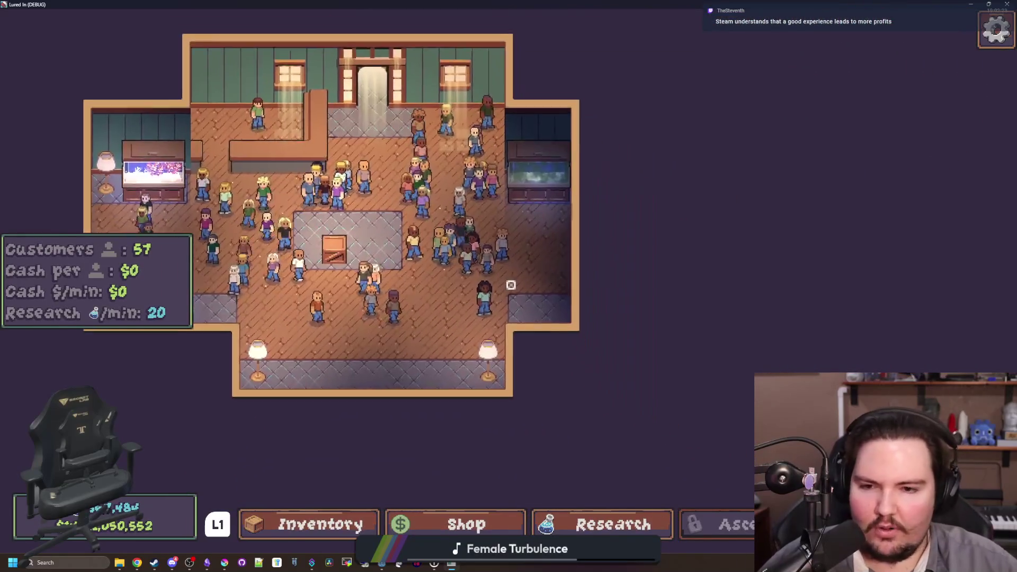
{"action": "scroll", "coordinate": [502, 285], "scroll_direction": "up", "scroll_amount": 3}
{"action": "key", "text": "a"}
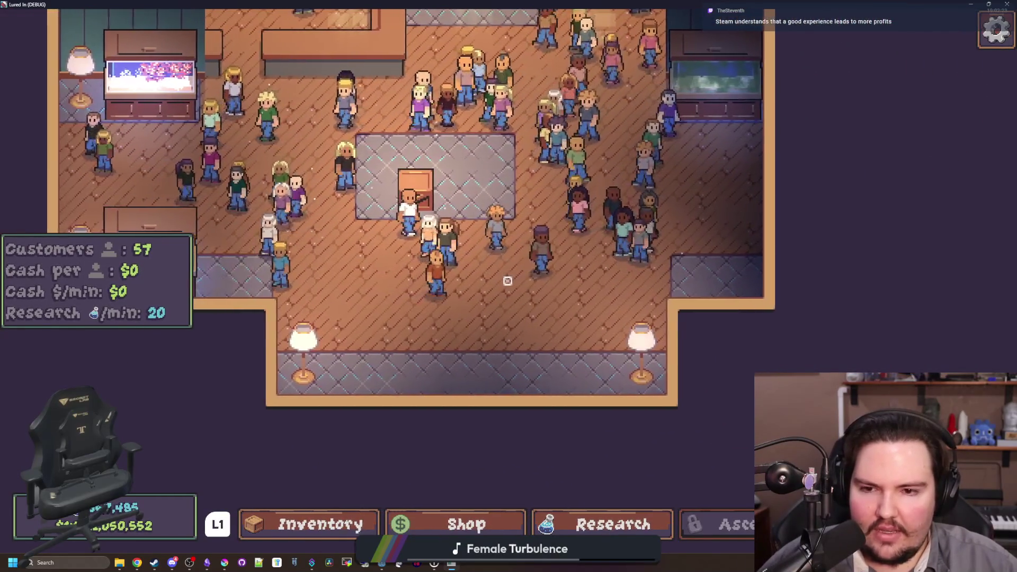
{"action": "key", "text": "w"}
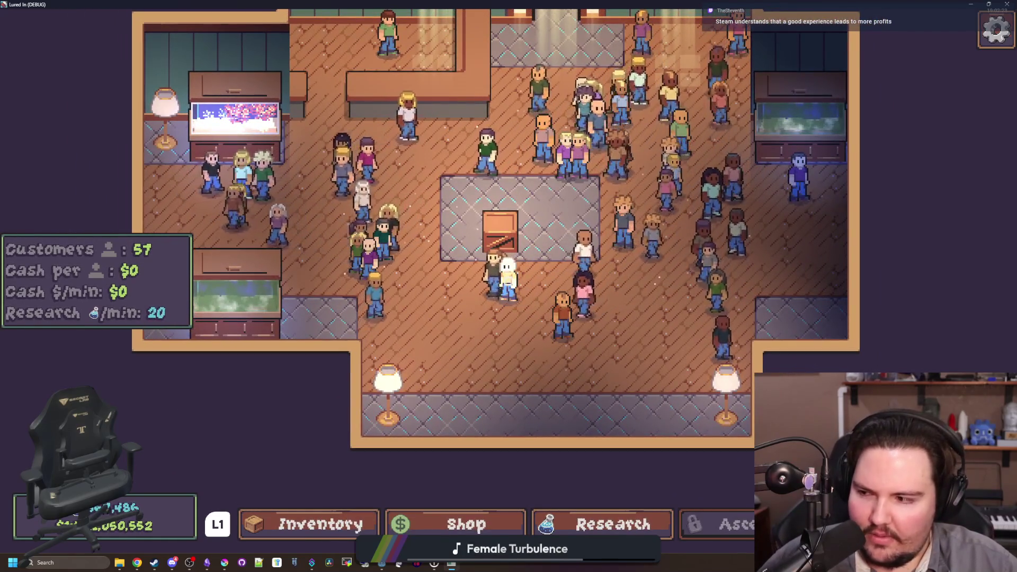
{"action": "key", "text": "s"}
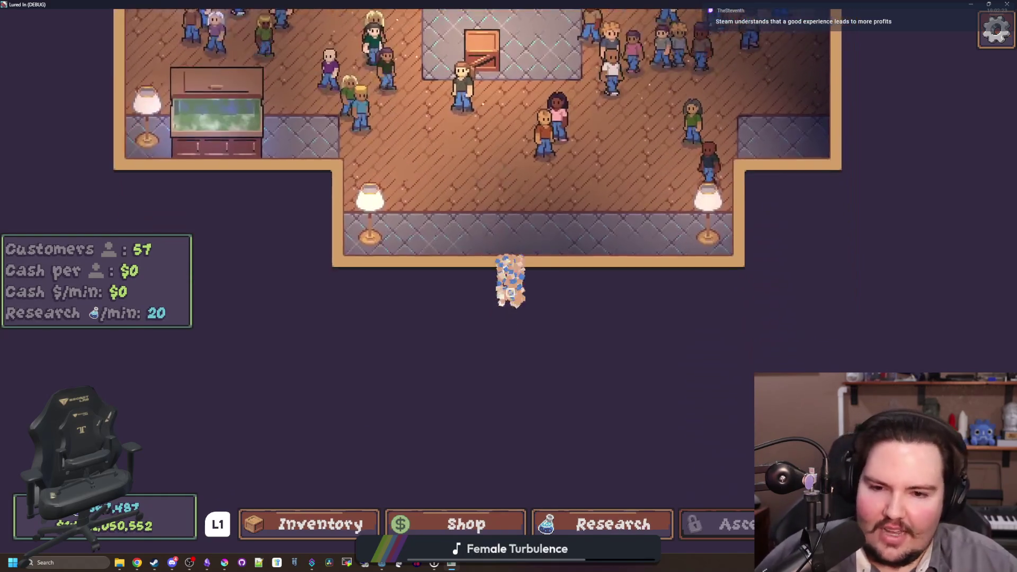
{"action": "key", "text": "w"}
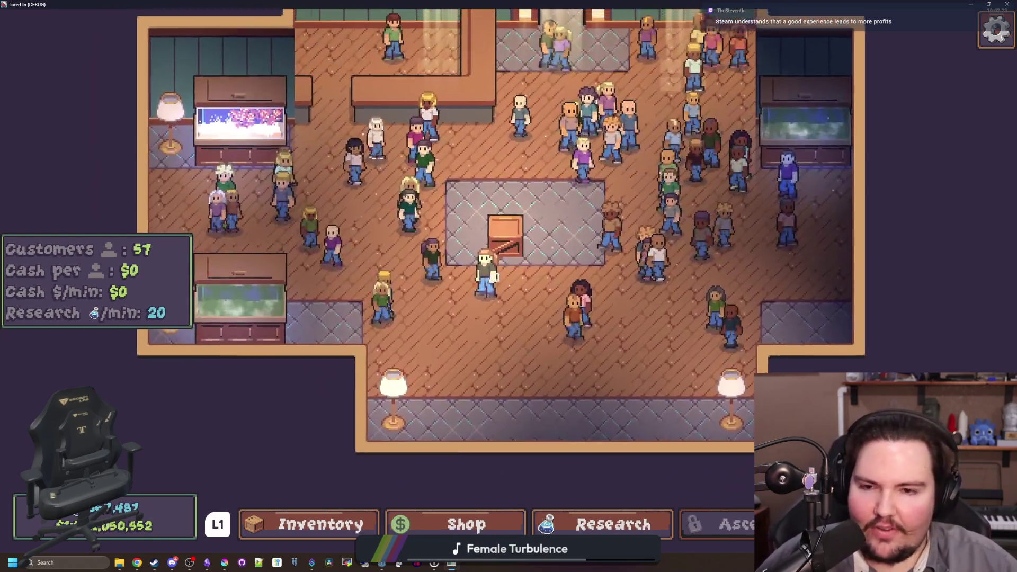
{"action": "key", "text": "a"}
{"action": "key", "text": "s"}
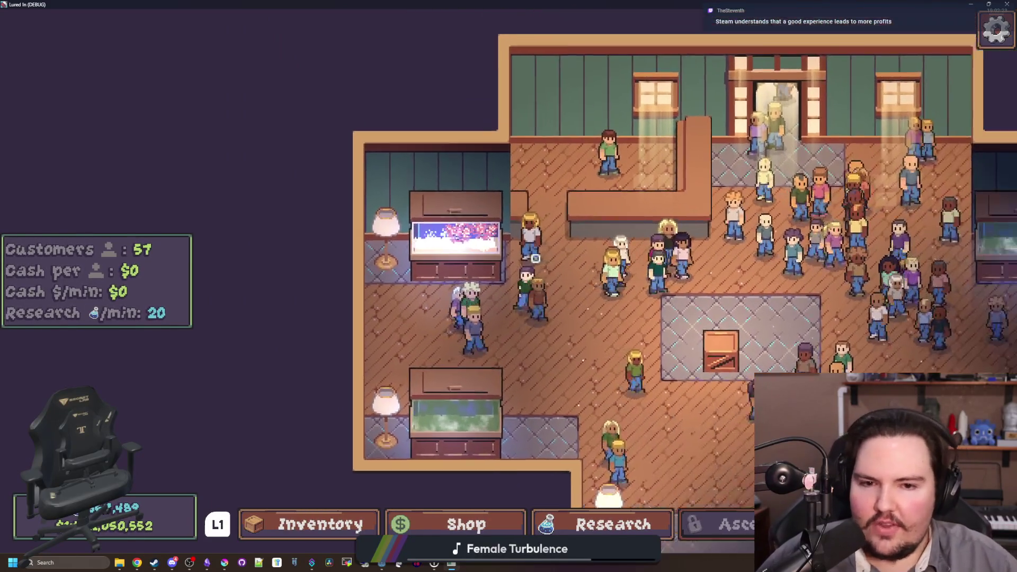
{"action": "key", "text": "d"}
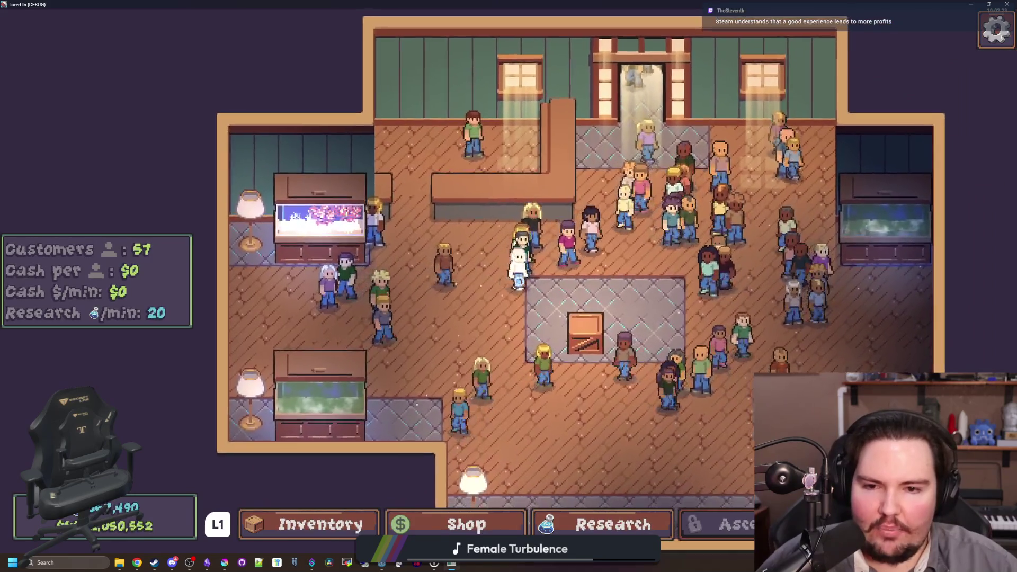
{"action": "key", "text": "s"}
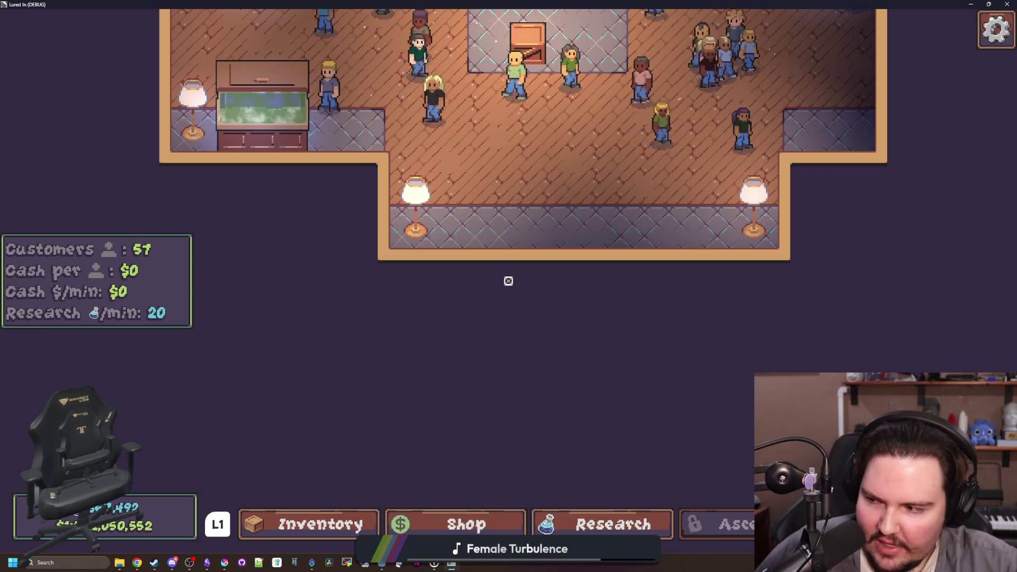
{"action": "scroll", "coordinate": [529, 253], "scroll_direction": "down", "scroll_amount": 3}
{"action": "key", "text": "w"}
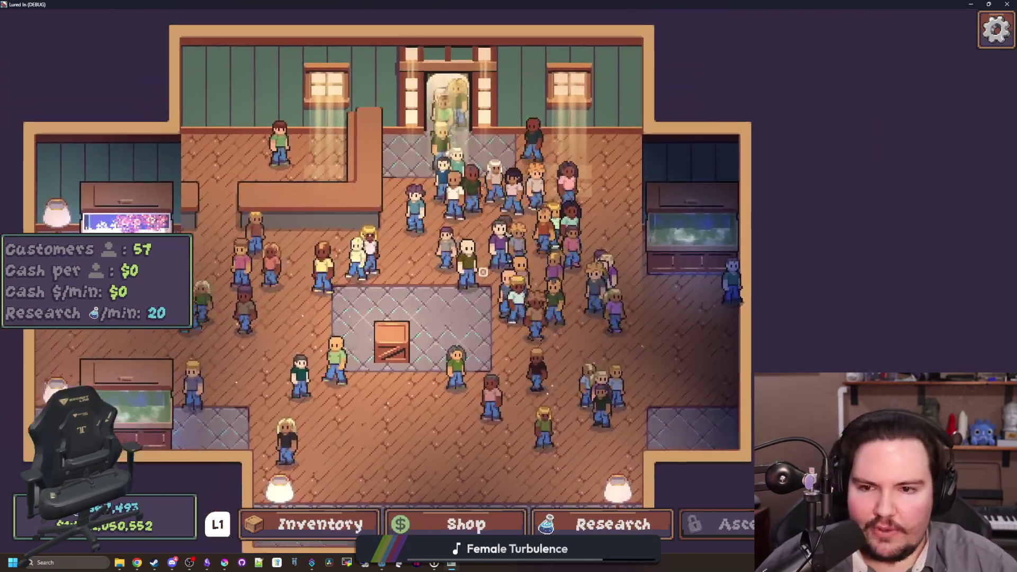
{"action": "scroll", "coordinate": [535, 262], "scroll_direction": "up", "scroll_amount": 3}
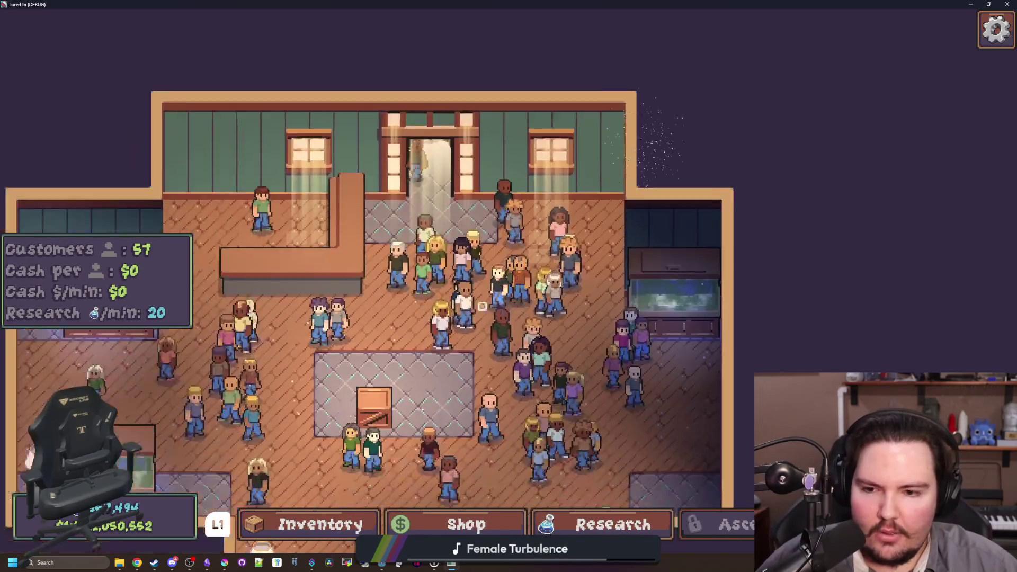
{"action": "left_click", "coordinate": [507, 281]}
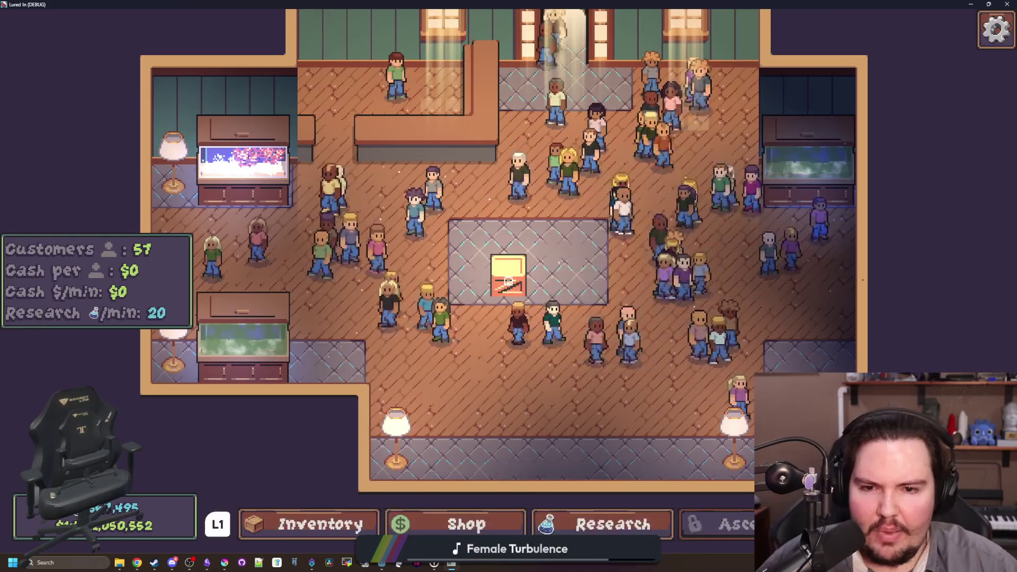
{"action": "key", "text": "s"}
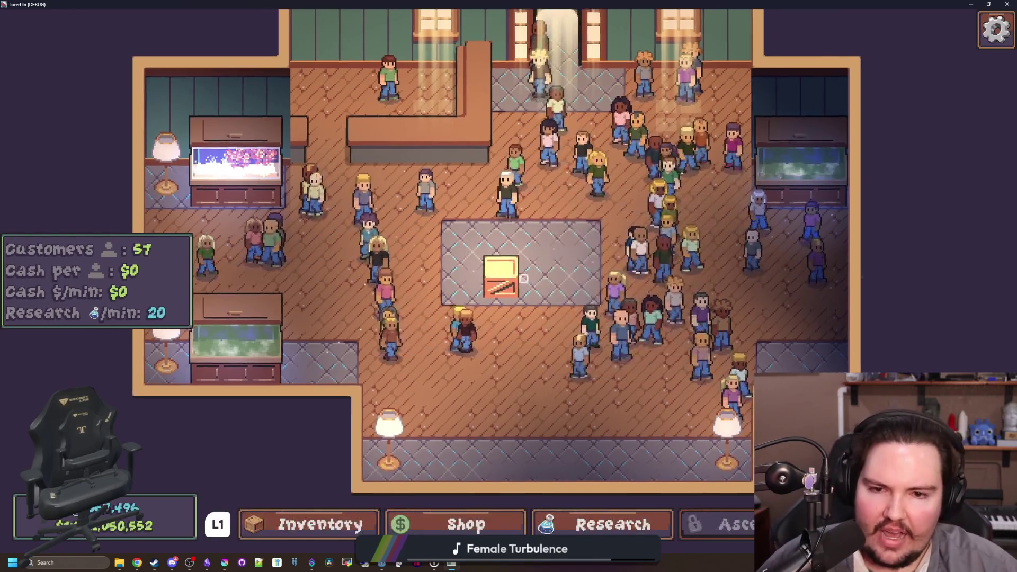
{"action": "key", "text": "d"}
{"action": "scroll", "coordinate": [509, 282], "scroll_direction": "up", "scroll_amount": 2}
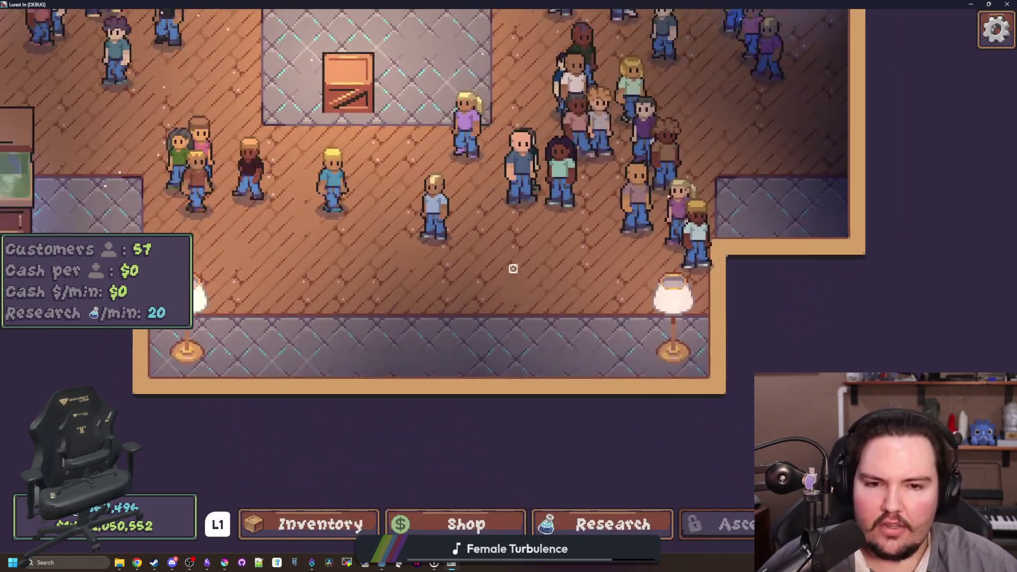
{"action": "scroll", "coordinate": [512, 269], "scroll_direction": "down", "scroll_amount": 3}
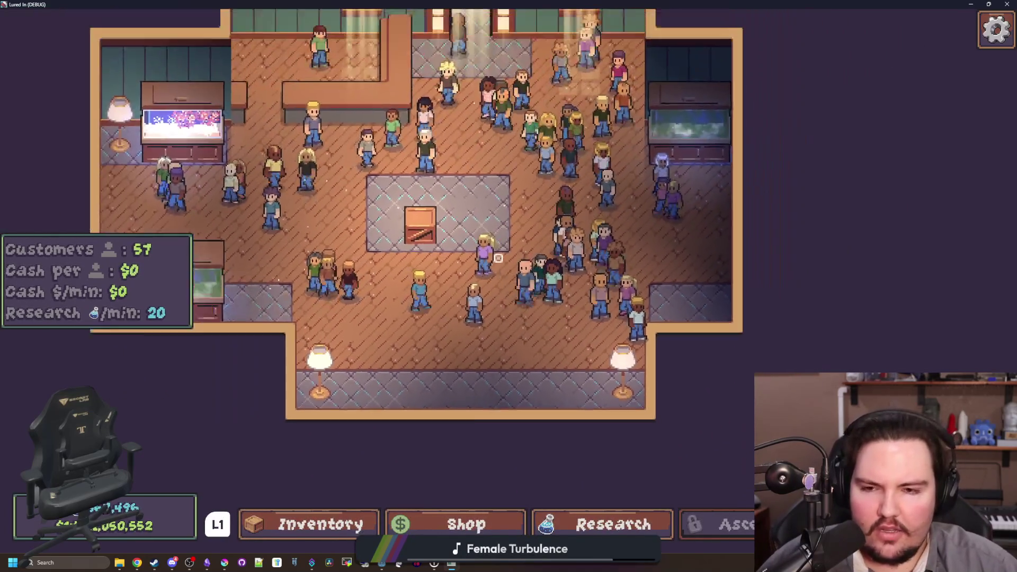
{"action": "scroll", "coordinate": [507, 281], "scroll_direction": "down", "scroll_amount": 1}
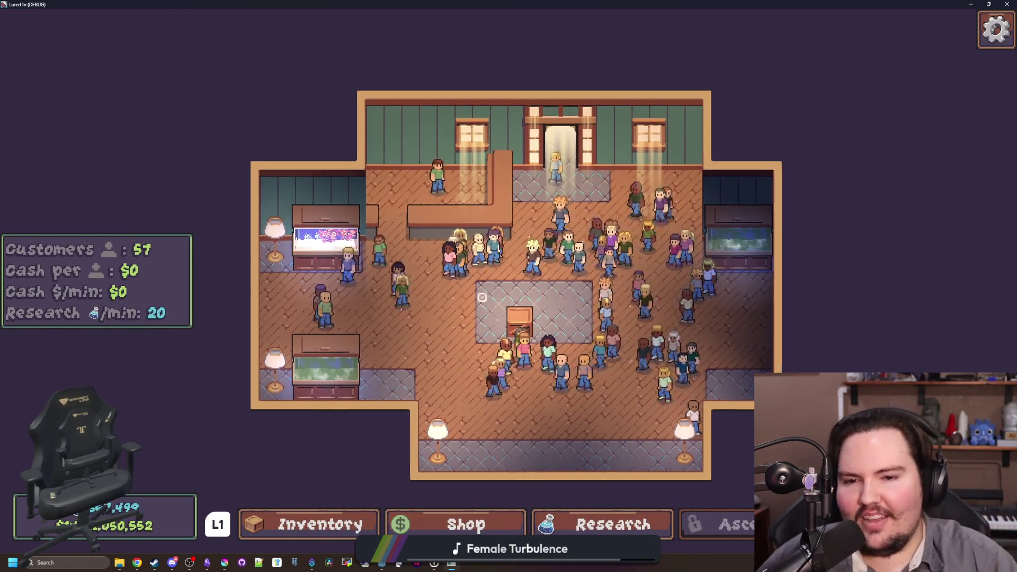
{"action": "scroll", "coordinate": [505, 286], "scroll_direction": "up", "scroll_amount": 3}
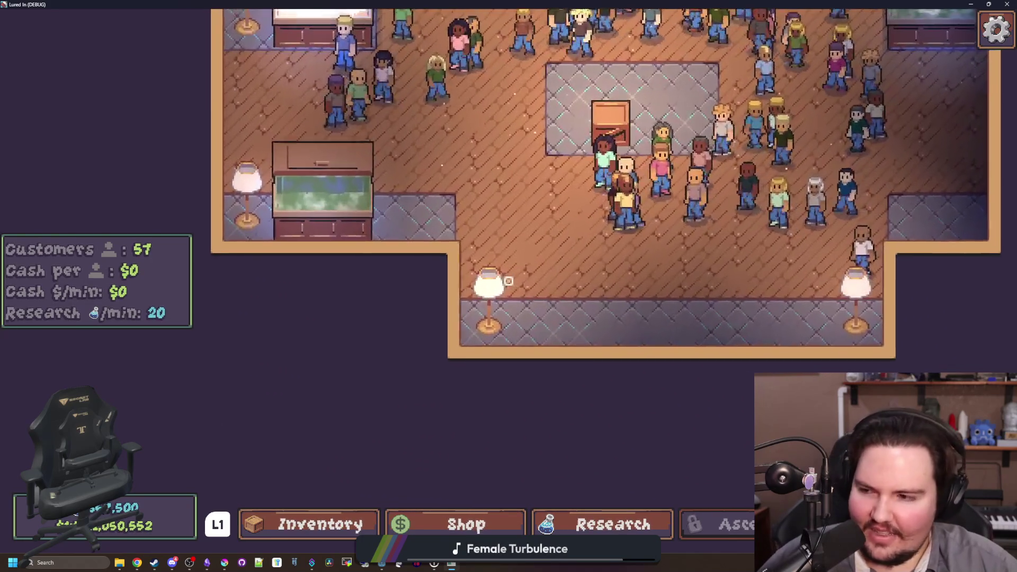
{"action": "scroll", "coordinate": [508, 281], "scroll_direction": "down", "scroll_amount": 3}
{"action": "scroll", "coordinate": [490, 317], "scroll_direction": "up", "scroll_amount": 3}
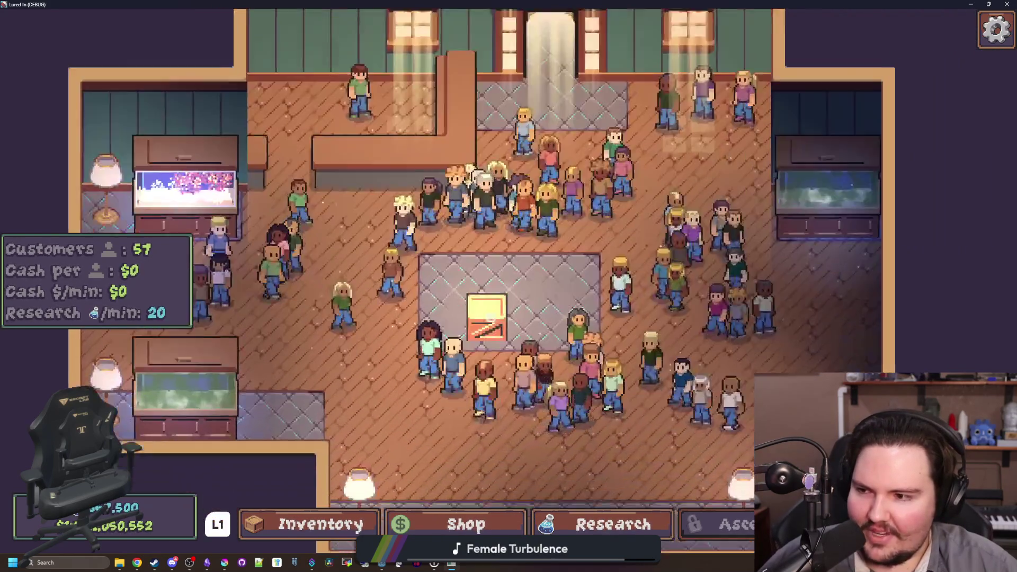
{"action": "scroll", "coordinate": [489, 317], "scroll_direction": "up", "scroll_amount": 2}
{"action": "scroll", "coordinate": [493, 307], "scroll_direction": "down", "scroll_amount": 3}
{"action": "scroll", "coordinate": [499, 291], "scroll_direction": "up", "scroll_amount": 3}
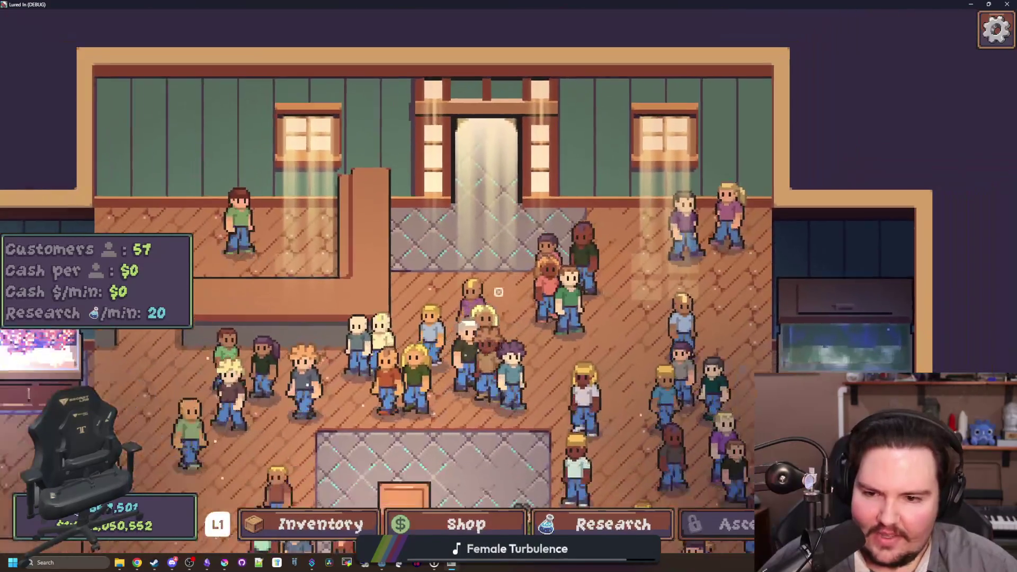
{"action": "scroll", "coordinate": [498, 292], "scroll_direction": "down", "scroll_amount": 3}
{"action": "scroll", "coordinate": [498, 292], "scroll_direction": "up", "scroll_amount": 3}
{"action": "scroll", "coordinate": [498, 292], "scroll_direction": "down", "scroll_amount": 3}
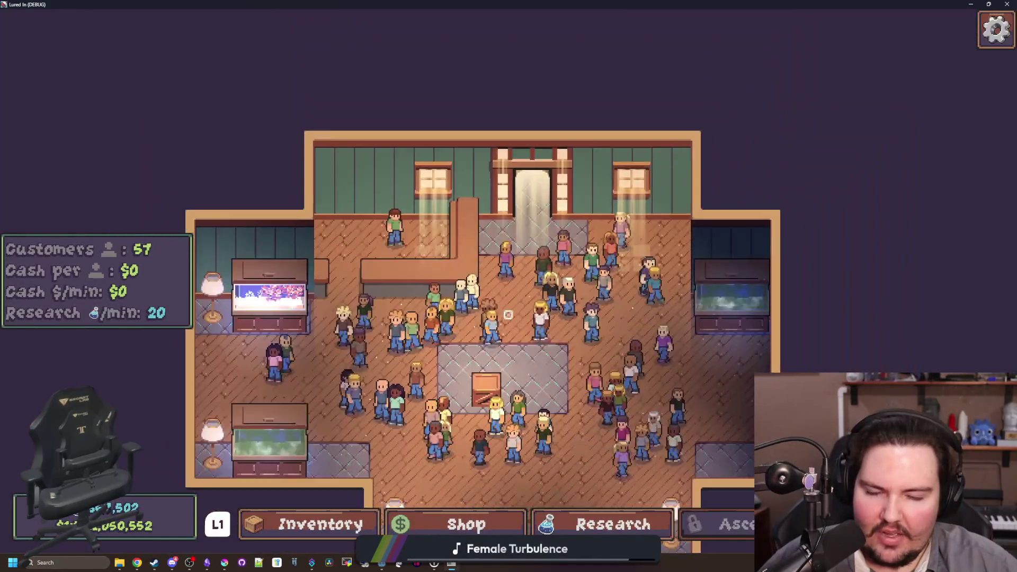
{"action": "scroll", "coordinate": [504, 299], "scroll_direction": "up", "scroll_amount": 3}
{"action": "scroll", "coordinate": [528, 256], "scroll_direction": "down", "scroll_amount": 5}
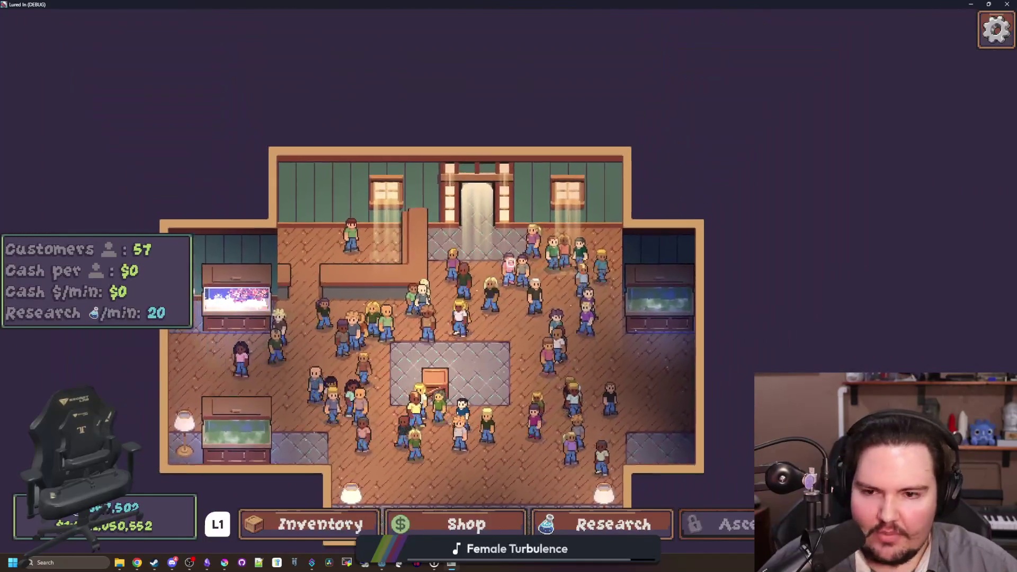
{"action": "scroll", "coordinate": [508, 281], "scroll_direction": "up", "scroll_amount": 3}
{"action": "scroll", "coordinate": [504, 303], "scroll_direction": "down", "scroll_amount": 2}
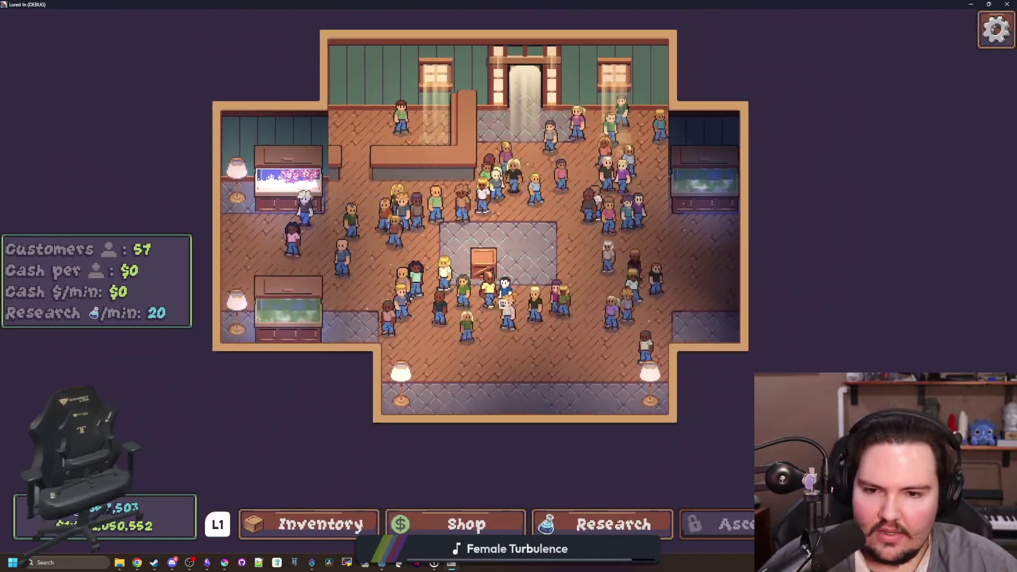
{"action": "scroll", "coordinate": [503, 303], "scroll_direction": "up", "scroll_amount": 2}
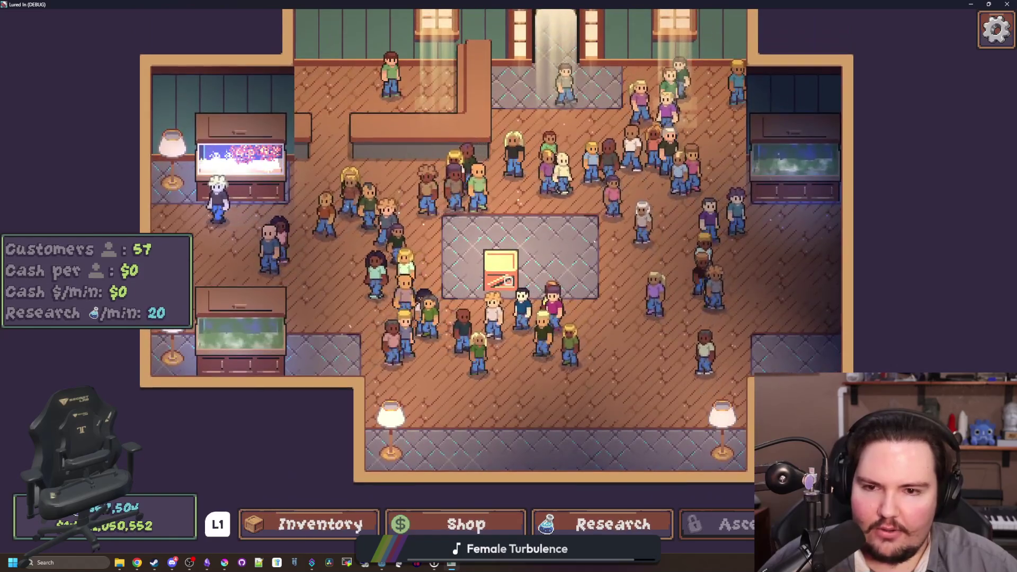
{"action": "scroll", "coordinate": [509, 282], "scroll_direction": "down", "scroll_amount": 2}
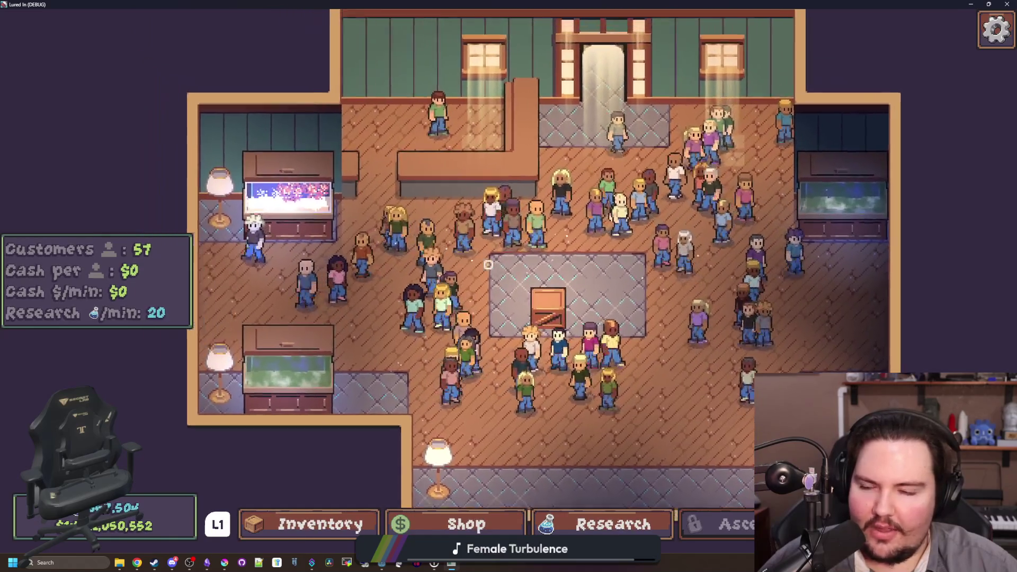
{"action": "scroll", "coordinate": [510, 282], "scroll_direction": "up", "scroll_amount": 3}
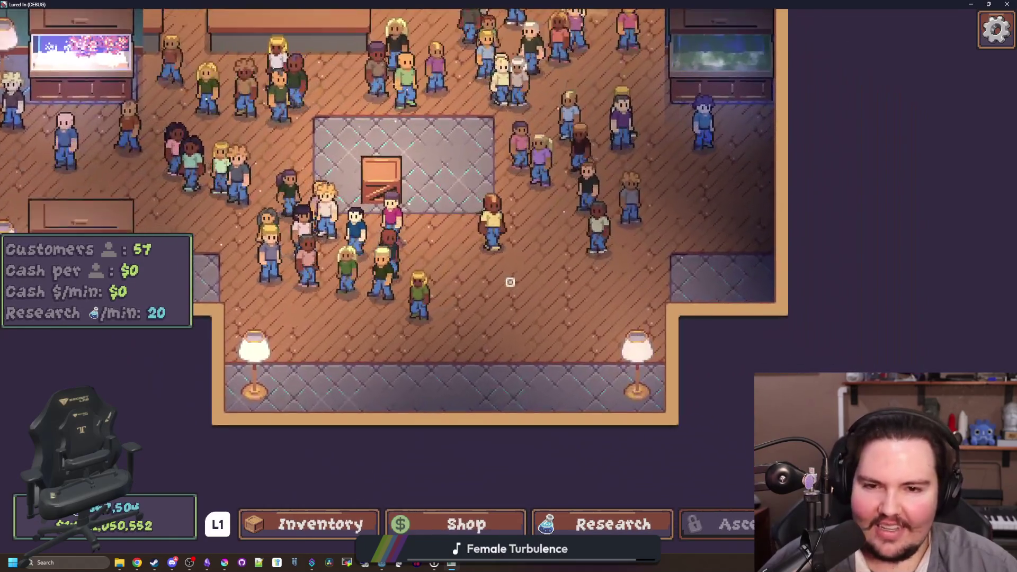
{"action": "scroll", "coordinate": [510, 282], "scroll_direction": "down", "scroll_amount": 3}
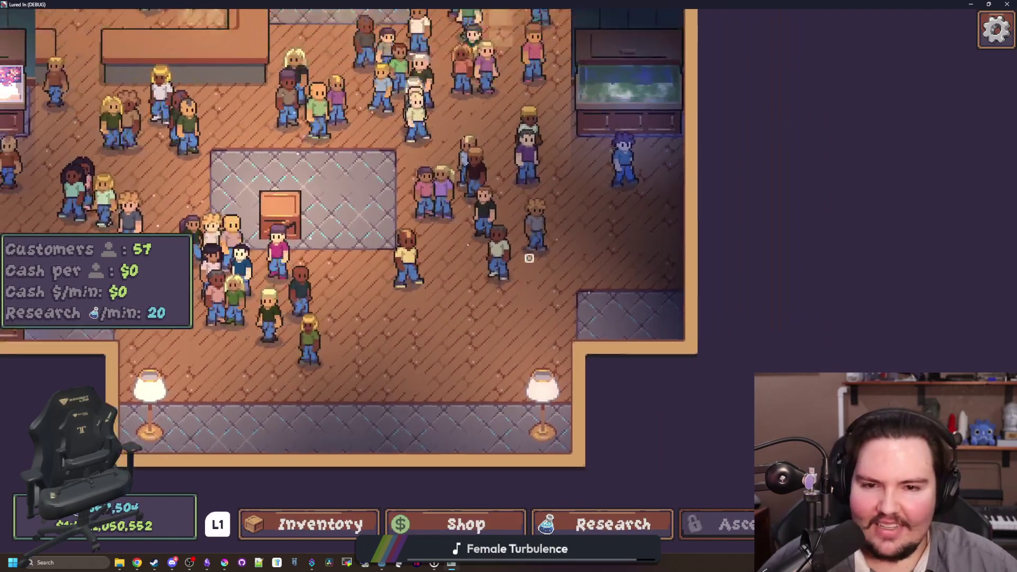
{"action": "scroll", "coordinate": [506, 283], "scroll_direction": "up", "scroll_amount": 1}
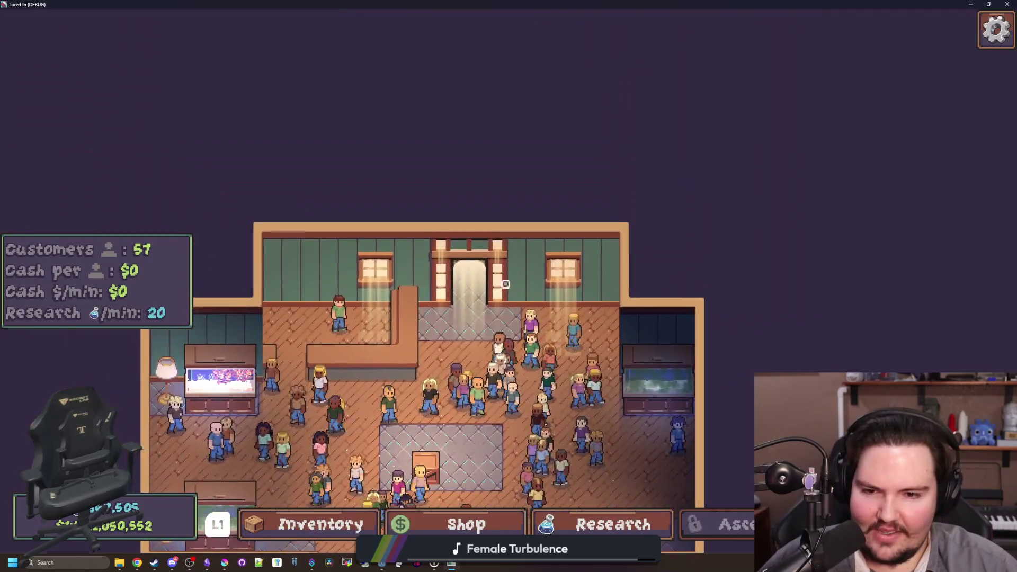
{"action": "scroll", "coordinate": [505, 284], "scroll_direction": "up", "scroll_amount": 4}
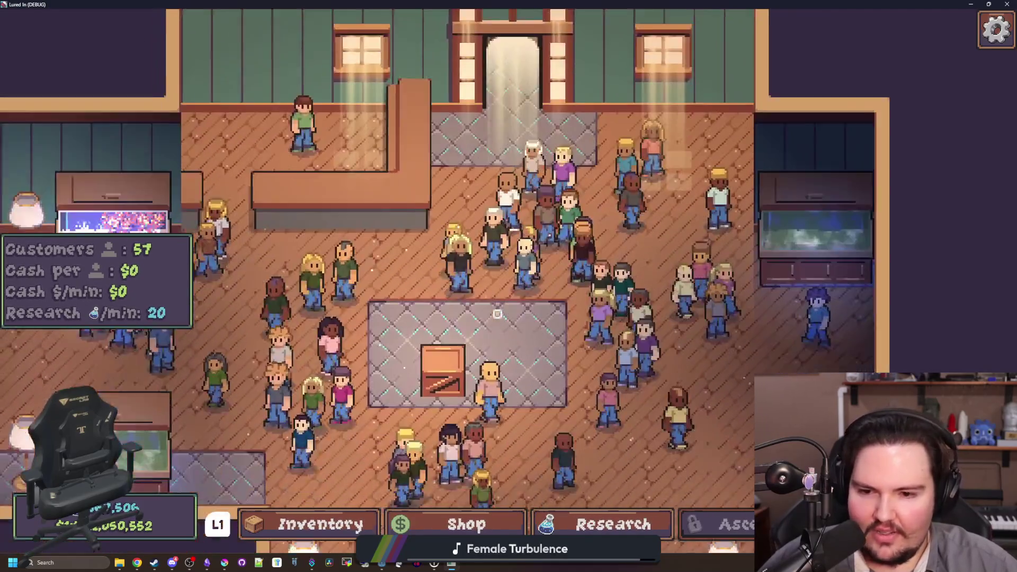
{"action": "scroll", "coordinate": [497, 314], "scroll_direction": "down", "scroll_amount": 4}
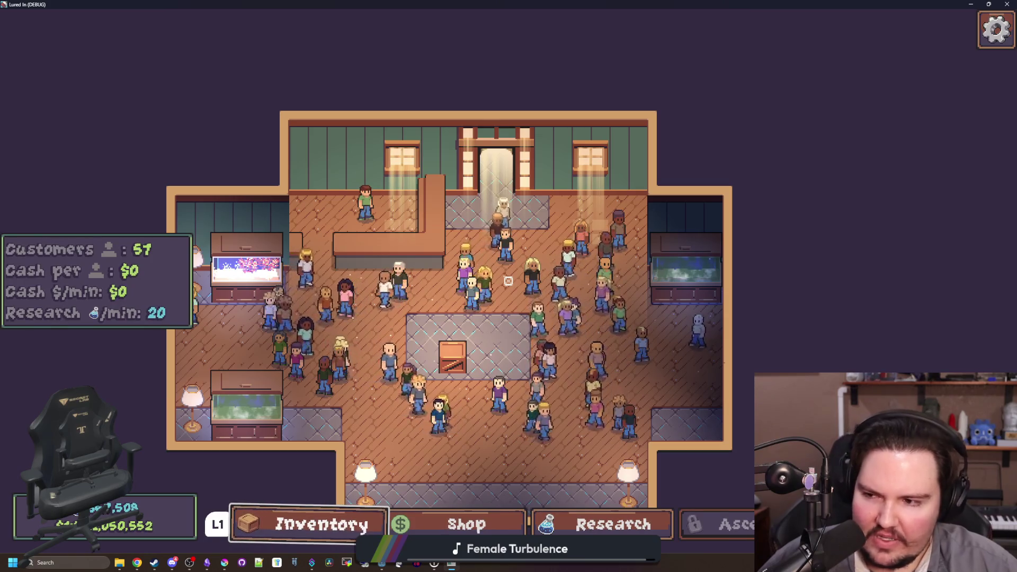
{"action": "scroll", "coordinate": [508, 281], "scroll_direction": "up", "scroll_amount": 3}
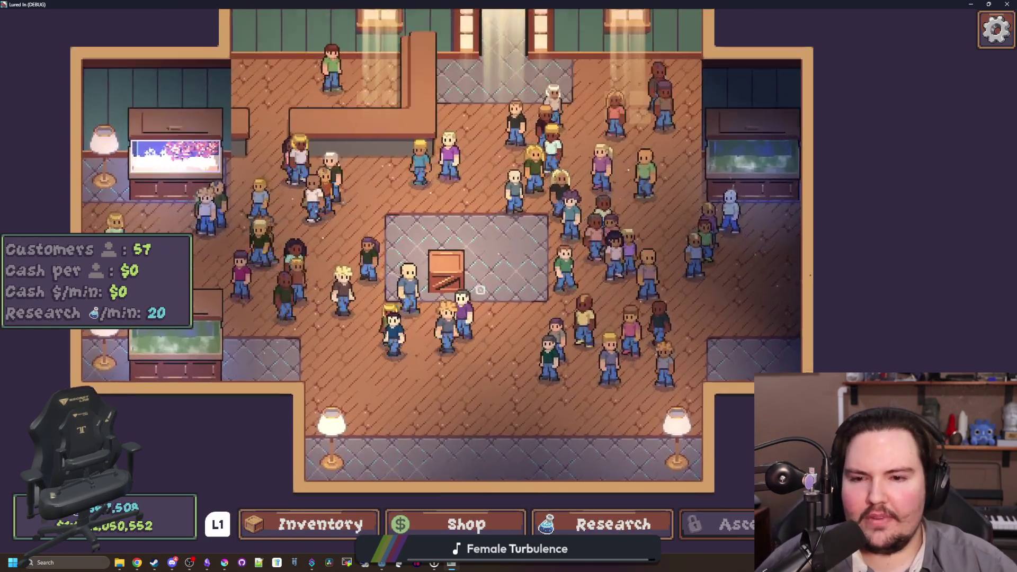
{"action": "left_click", "coordinate": [508, 273]}
{"action": "left_click", "coordinate": [509, 273]}
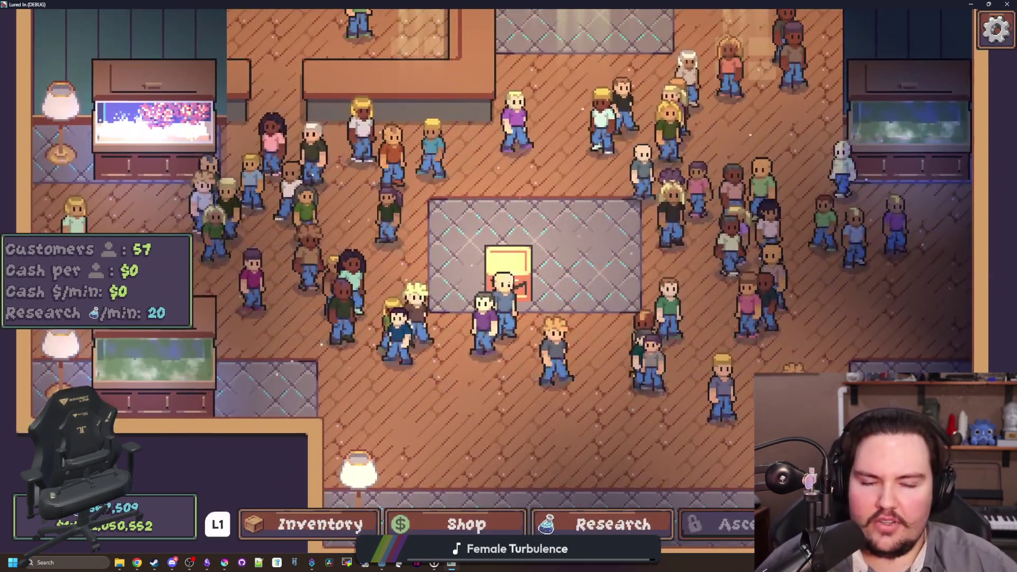
{"action": "scroll", "coordinate": [508, 281], "scroll_direction": "down", "scroll_amount": 2}
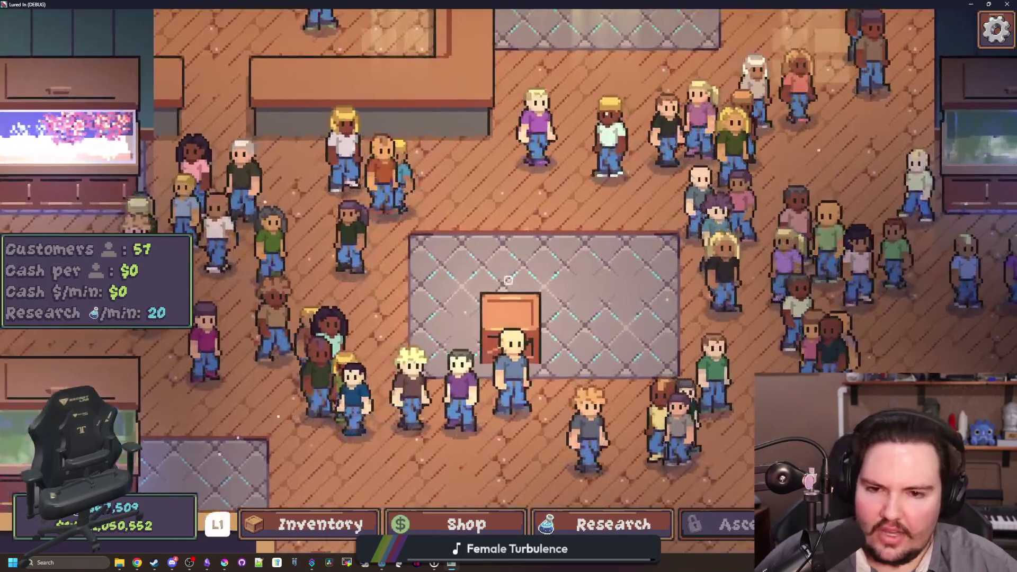
{"action": "left_click", "coordinate": [508, 273]}
{"action": "left_click", "coordinate": [507, 272]}
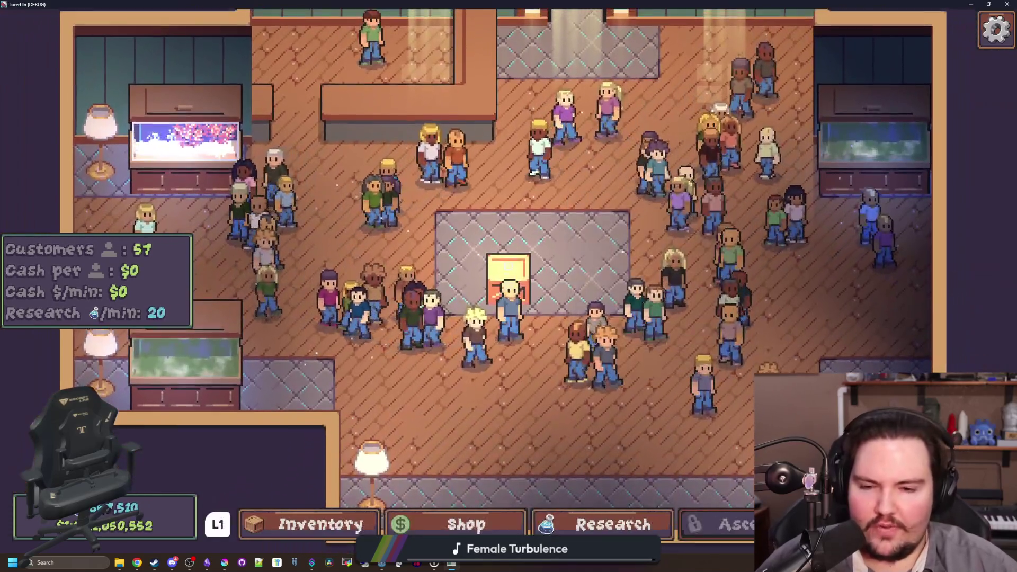
{"action": "left_click", "coordinate": [509, 273]}
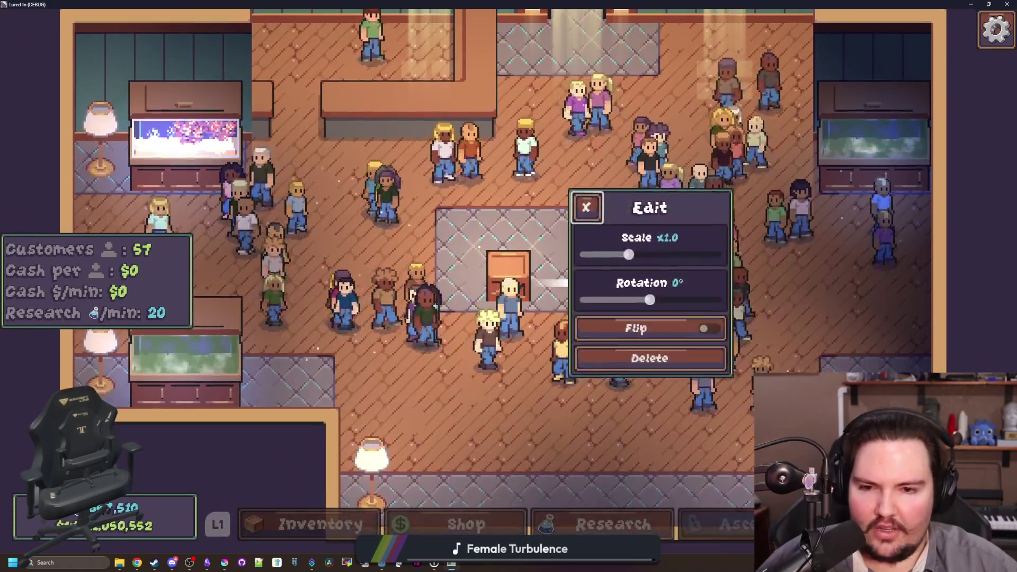
{"action": "left_click", "coordinate": [508, 273]}
{"action": "scroll", "coordinate": [509, 275], "scroll_direction": "down", "scroll_amount": 3}
{"action": "scroll", "coordinate": [508, 273], "scroll_direction": "up", "scroll_amount": 3}
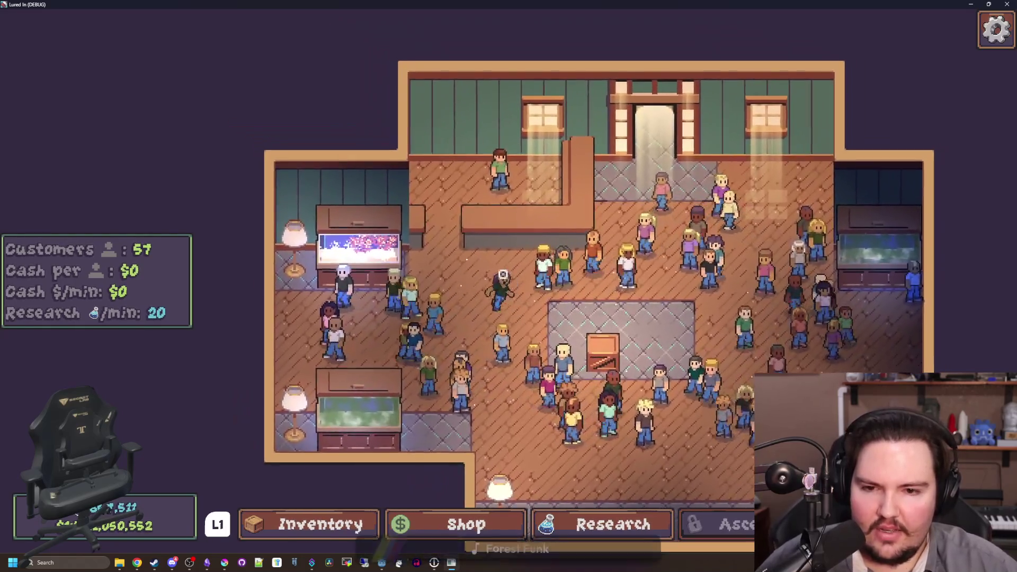
{"action": "key", "text": "w"}
{"action": "key", "text": "a"}
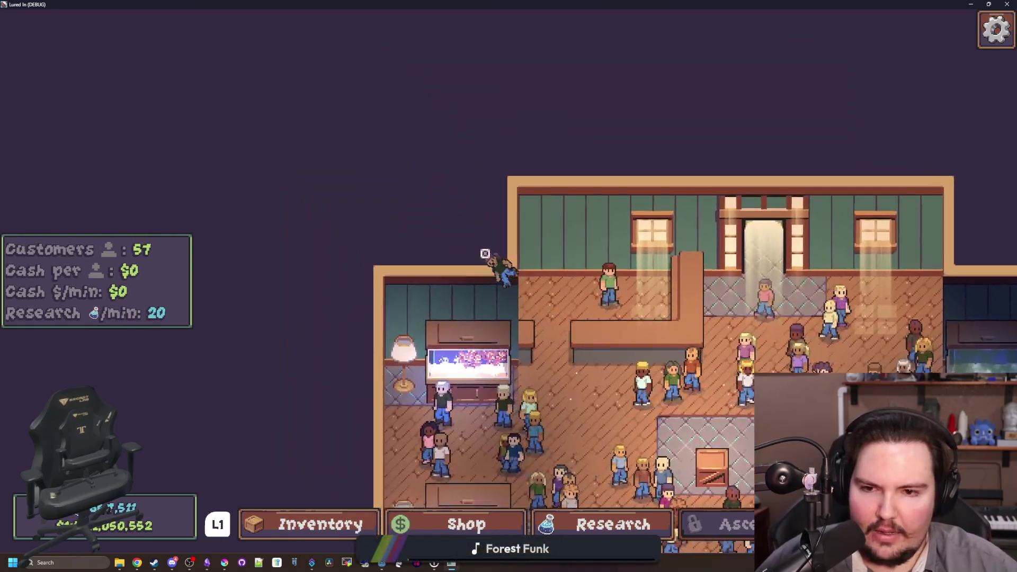
{"action": "key", "text": "s"}
{"action": "key", "text": "d"}
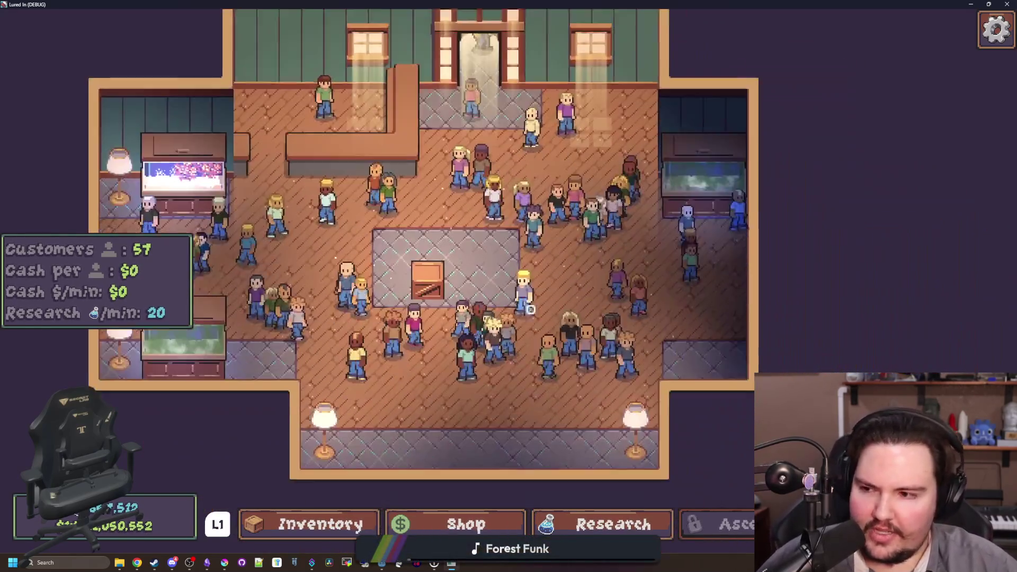
{"action": "key", "text": "s"}
{"action": "key", "text": "d"}
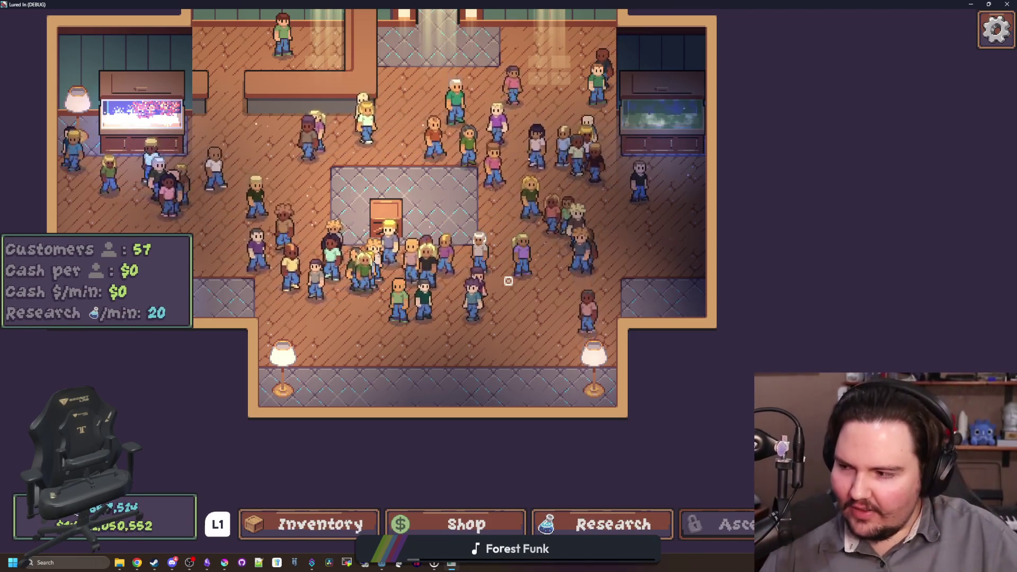
{"action": "key", "text": "w"}
{"action": "key", "text": "a"}
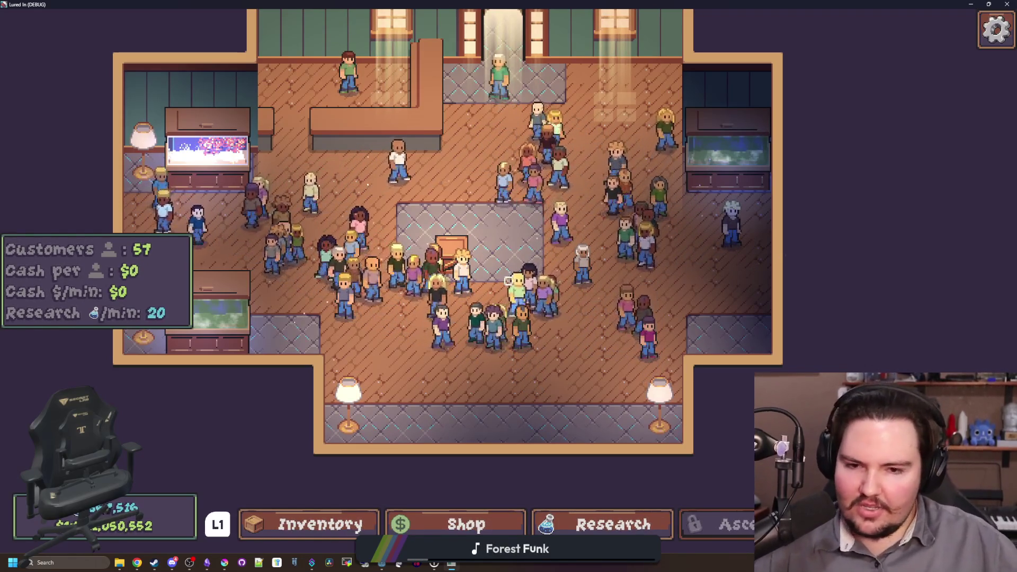
{"action": "scroll", "coordinate": [507, 281], "scroll_direction": "down", "scroll_amount": 1}
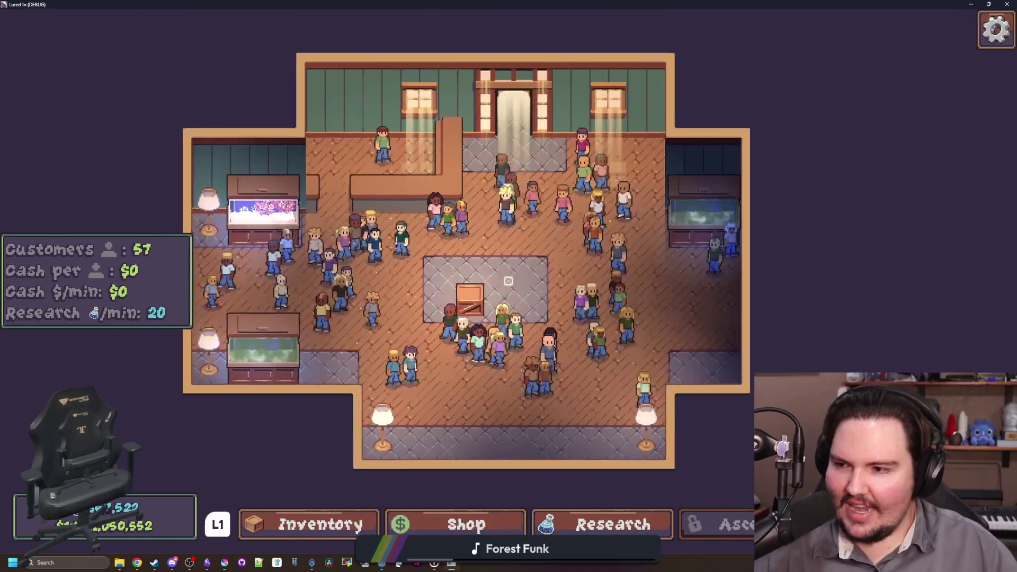
{"action": "scroll", "coordinate": [498, 270], "scroll_direction": "up", "scroll_amount": 4}
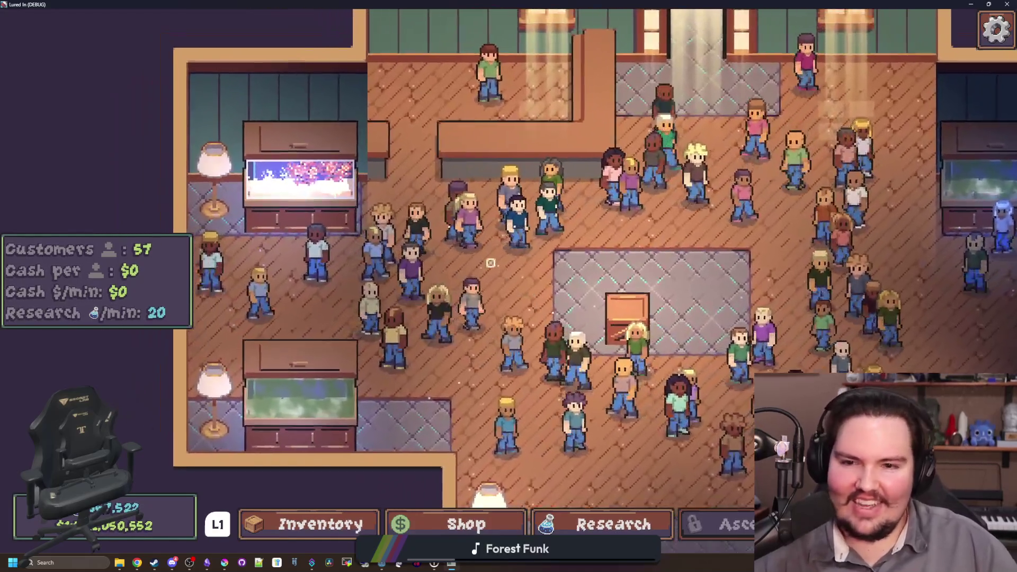
{"action": "scroll", "coordinate": [491, 262], "scroll_direction": "up", "scroll_amount": 2}
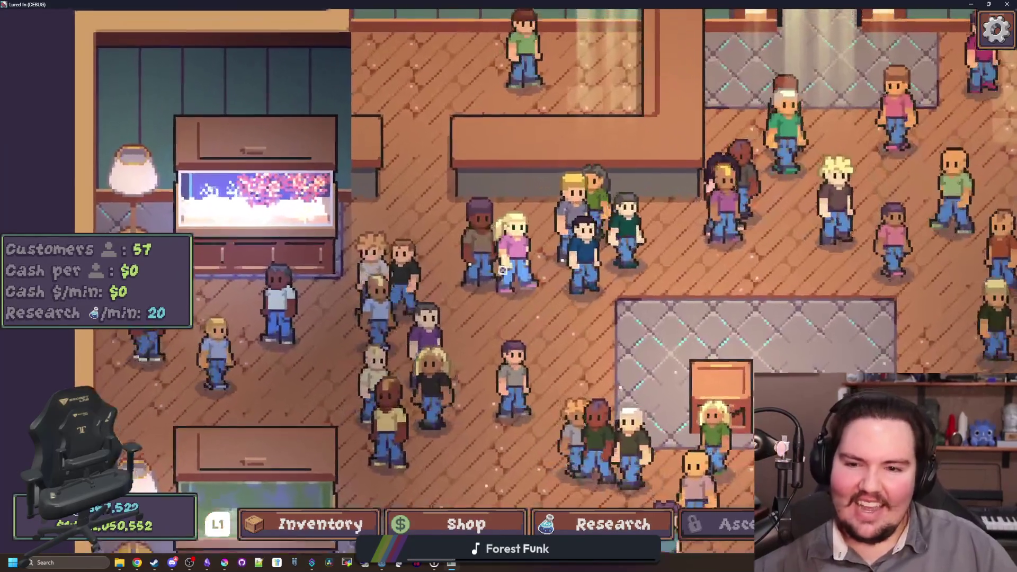
{"action": "key", "text": "w"}
{"action": "key", "text": "a"}
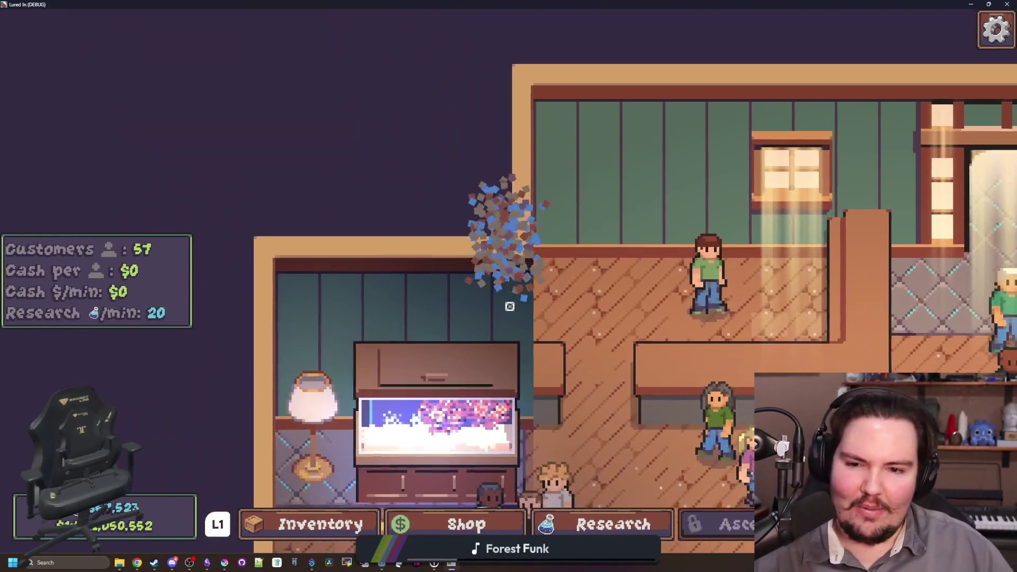
{"action": "key", "text": "s"}
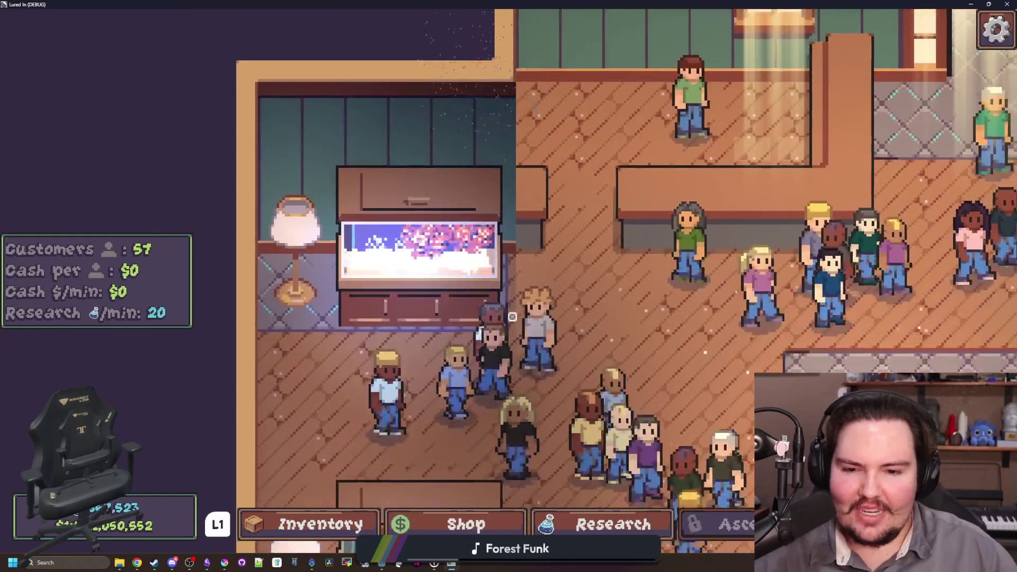
{"action": "key", "text": "d"}
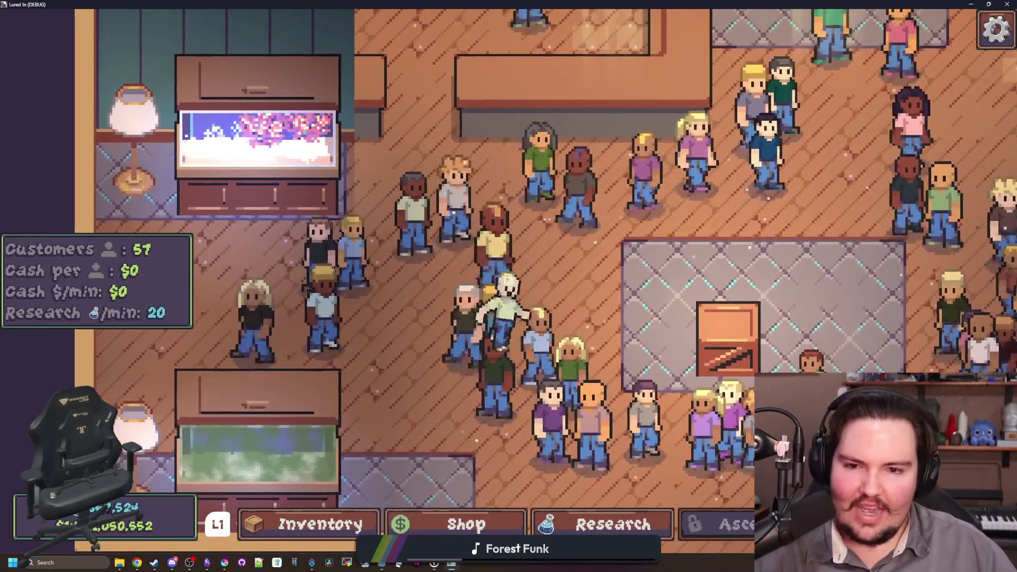
{"action": "key", "text": "s"}
{"action": "key", "text": "a"}
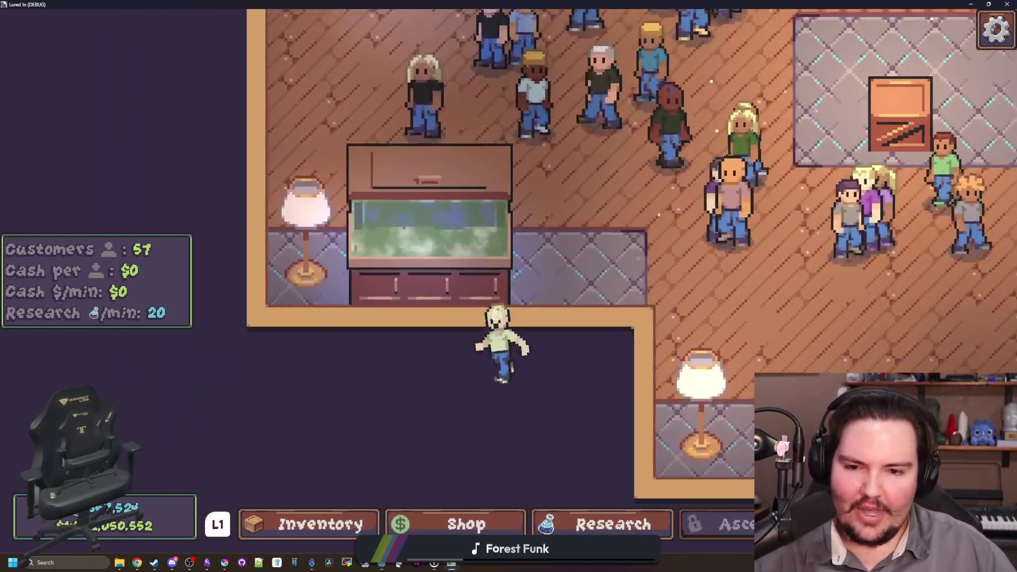
{"action": "key", "text": "s"}
{"action": "key", "text": "d"}
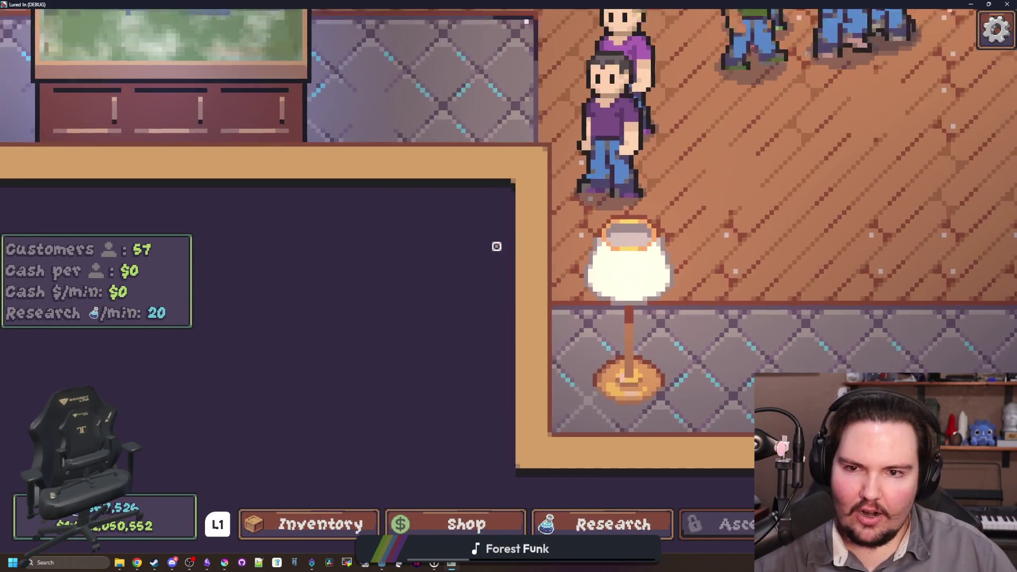
{"action": "key", "text": "w"}
{"action": "key", "text": "a"}
{"action": "scroll", "coordinate": [476, 276], "scroll_direction": "down", "scroll_amount": 2}
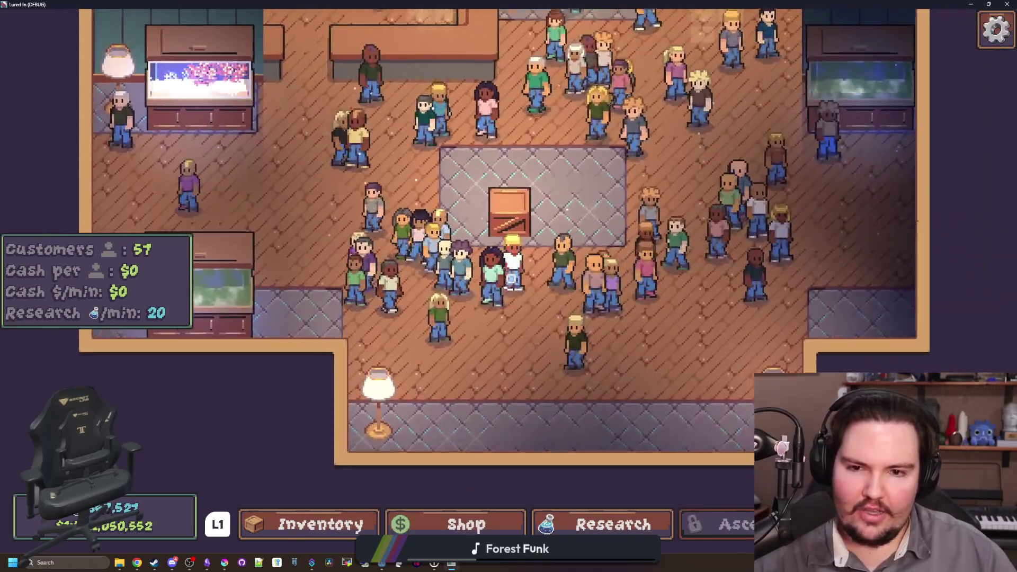
{"action": "key", "text": "d"}
{"action": "key", "text": "s"}
{"action": "scroll", "coordinate": [507, 288], "scroll_direction": "up", "scroll_amount": 1}
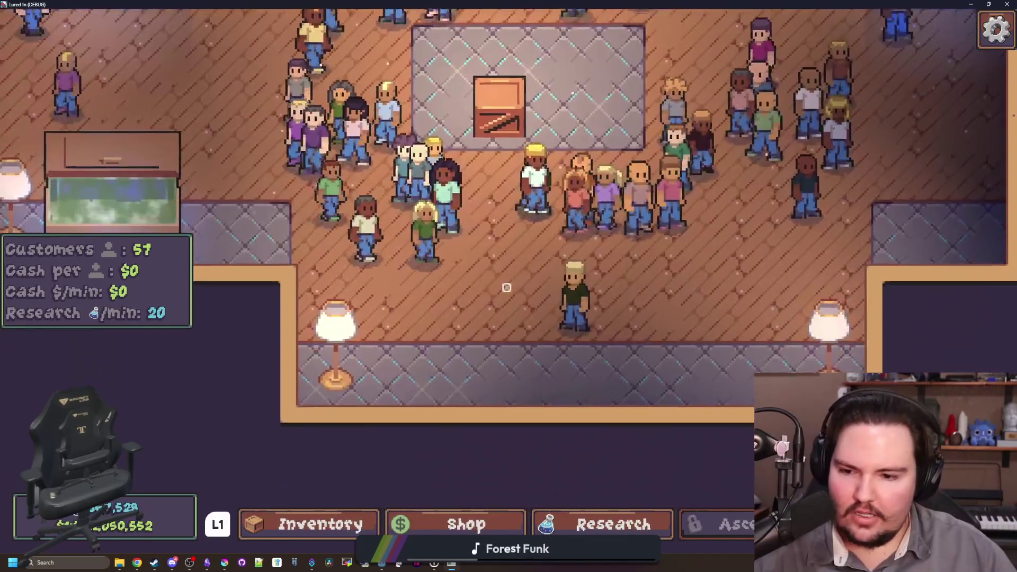
{"action": "scroll", "coordinate": [508, 281], "scroll_direction": "up", "scroll_amount": 1}
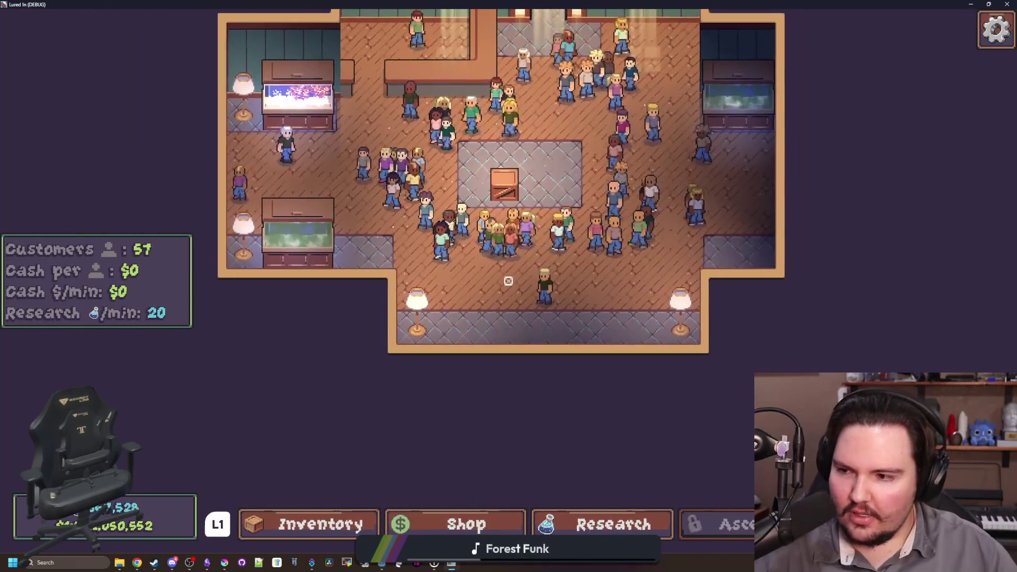
{"action": "scroll", "coordinate": [508, 279], "scroll_direction": "up", "scroll_amount": 1}
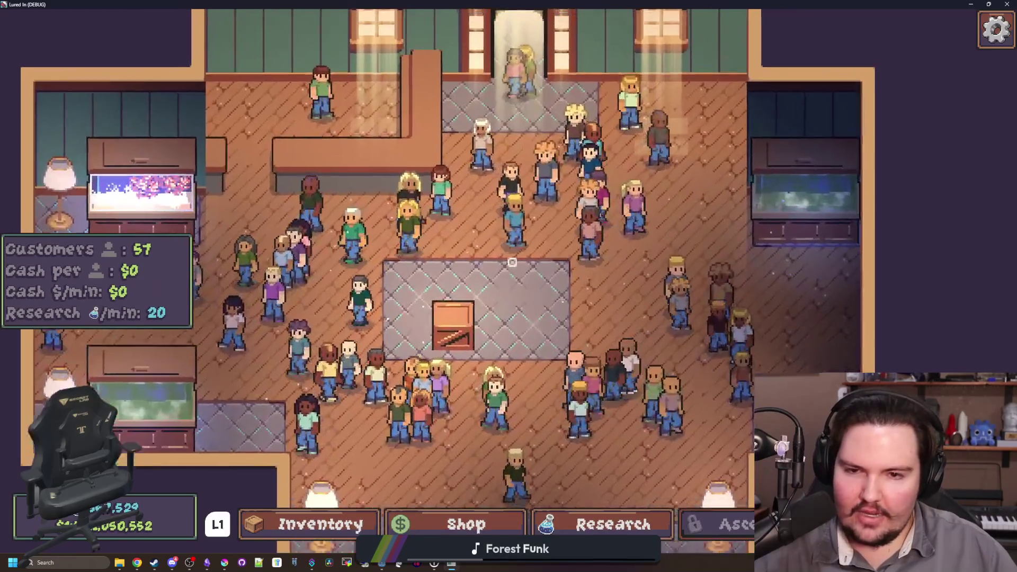
{"action": "key", "text": "w"}
{"action": "key", "text": "a"}
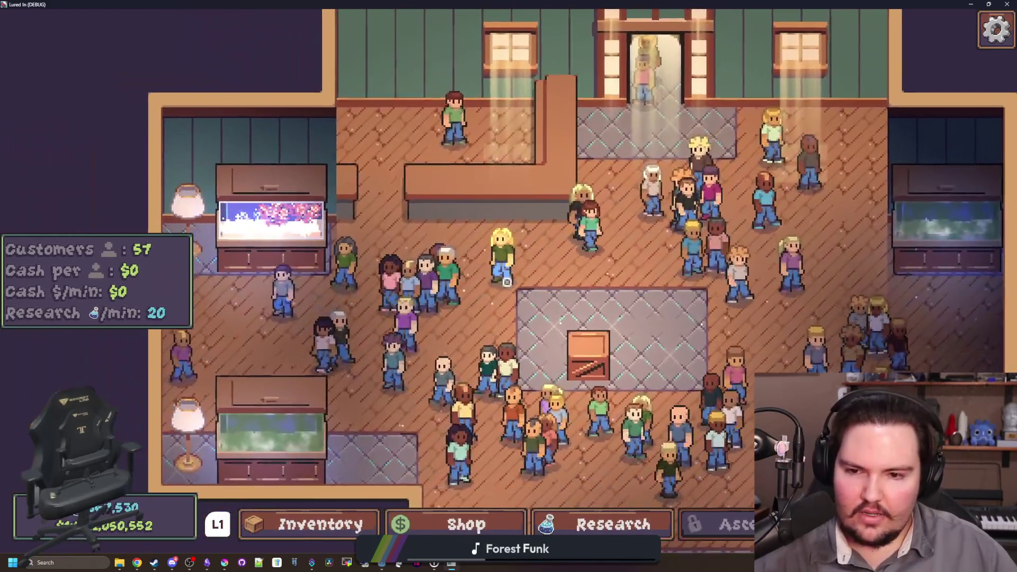
{"action": "key", "text": "s"}
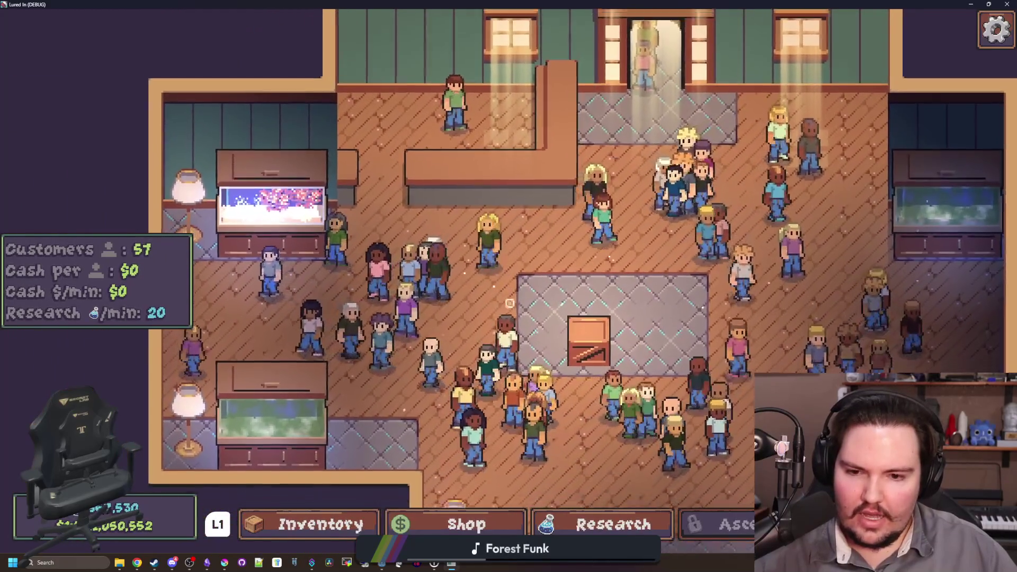
{"action": "key", "text": "d"}
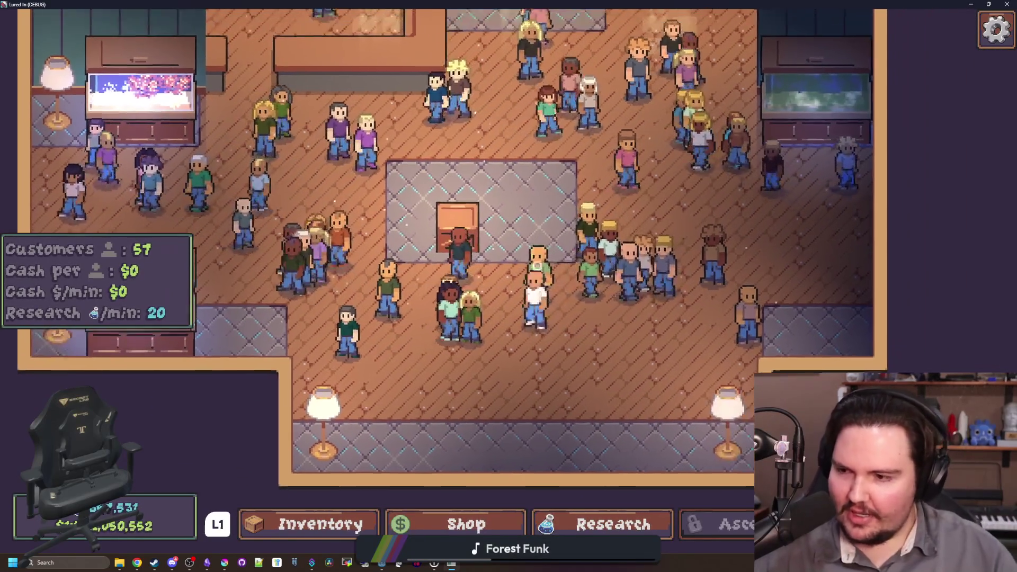
{"action": "scroll", "coordinate": [507, 281], "scroll_direction": "down", "scroll_amount": 2}
{"action": "scroll", "coordinate": [505, 282], "scroll_direction": "up", "scroll_amount": 3}
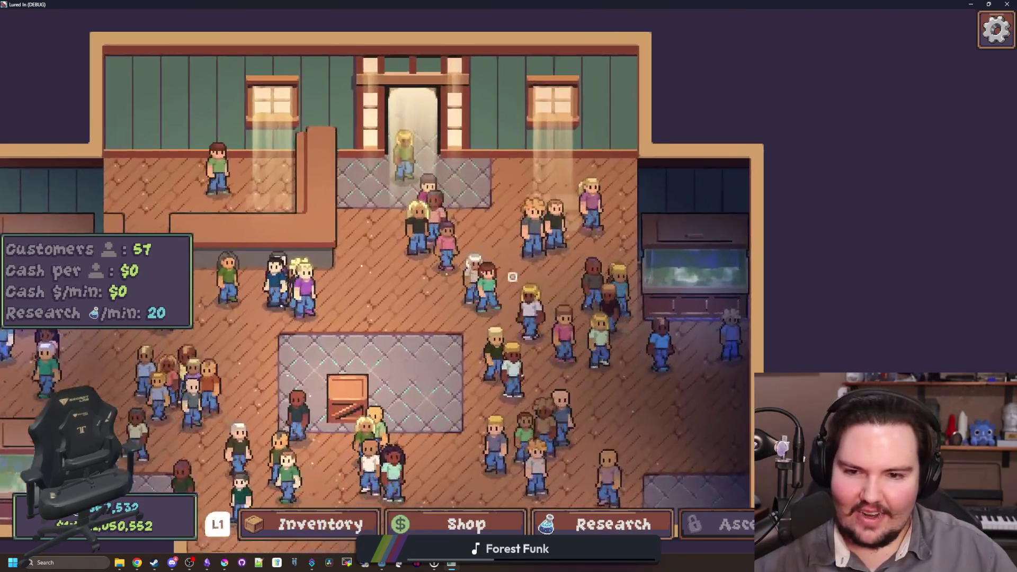
{"action": "key", "text": "d"}
{"action": "key", "text": "w"}
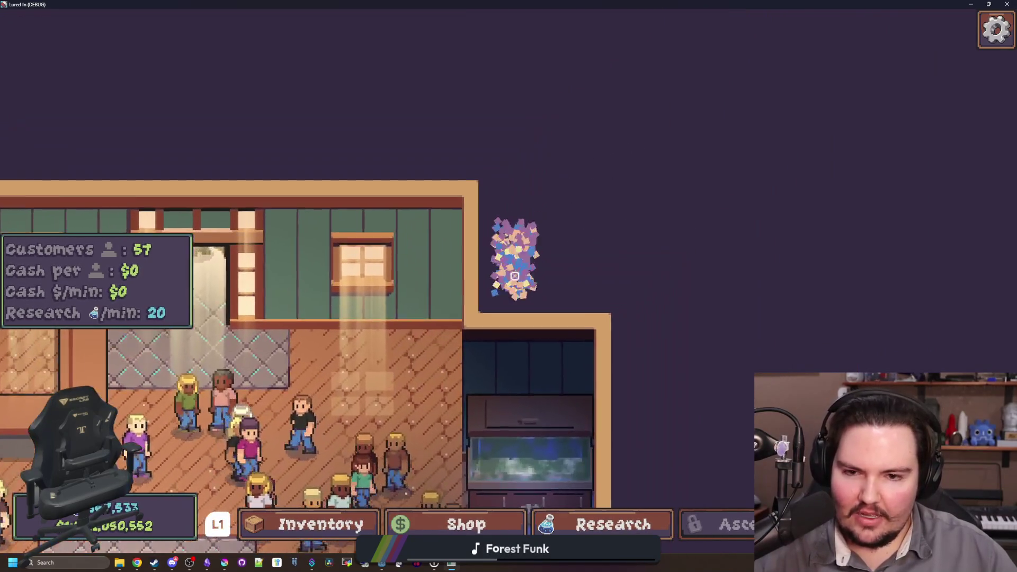
{"action": "key", "text": "s"}
{"action": "key", "text": "a"}
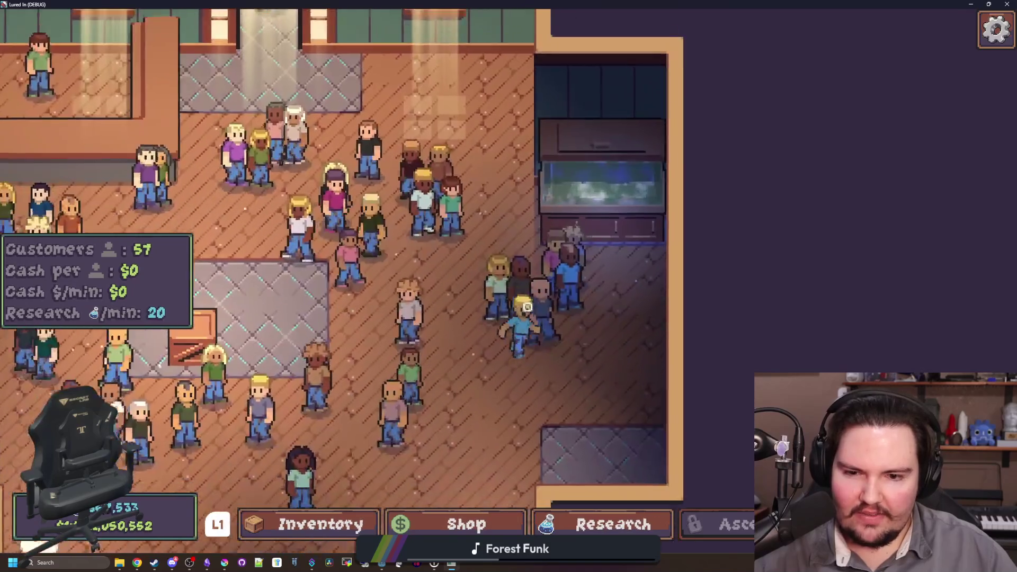
{"action": "left_click_drag", "start_coordinate": [527, 307], "coordinate": [540, 287]}
{"action": "key", "text": "d"}
{"action": "key", "text": "s"}
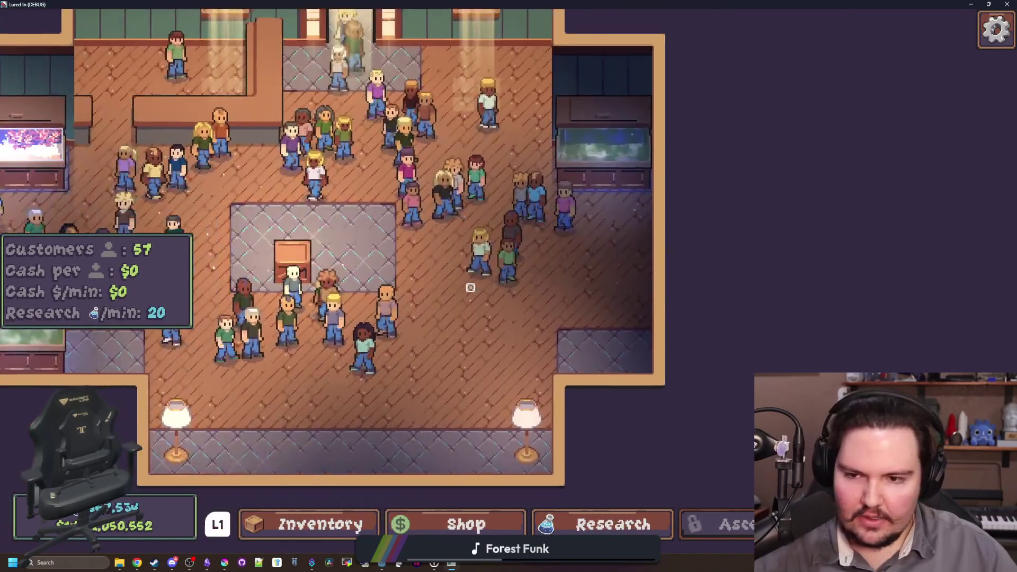
{"action": "key", "text": "a"}
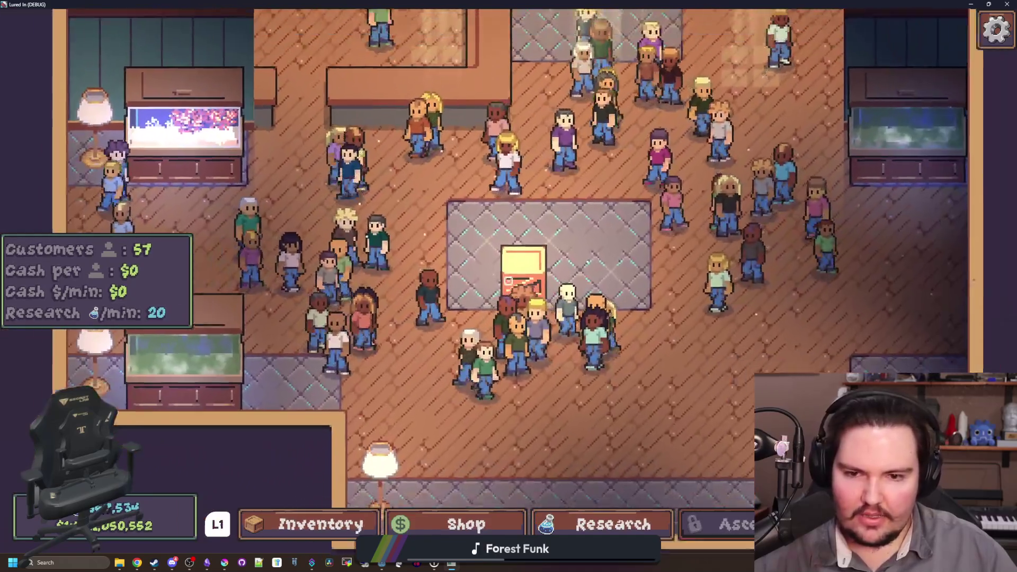
{"action": "scroll", "coordinate": [534, 260], "scroll_direction": "down", "scroll_amount": 2}
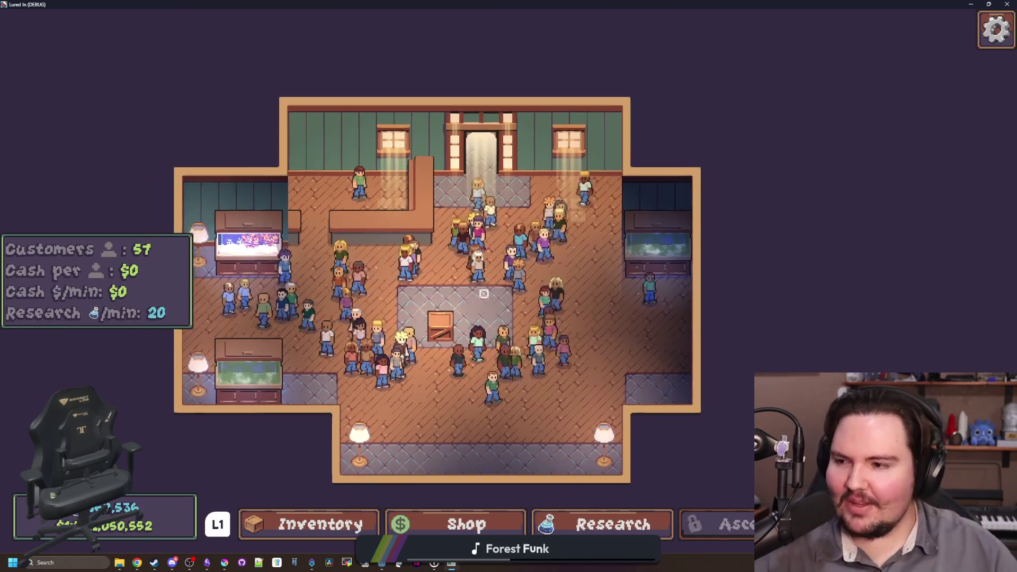
{"action": "scroll", "coordinate": [516, 276], "scroll_direction": "up", "scroll_amount": 1}
{"action": "scroll", "coordinate": [515, 276], "scroll_direction": "down", "scroll_amount": 3}
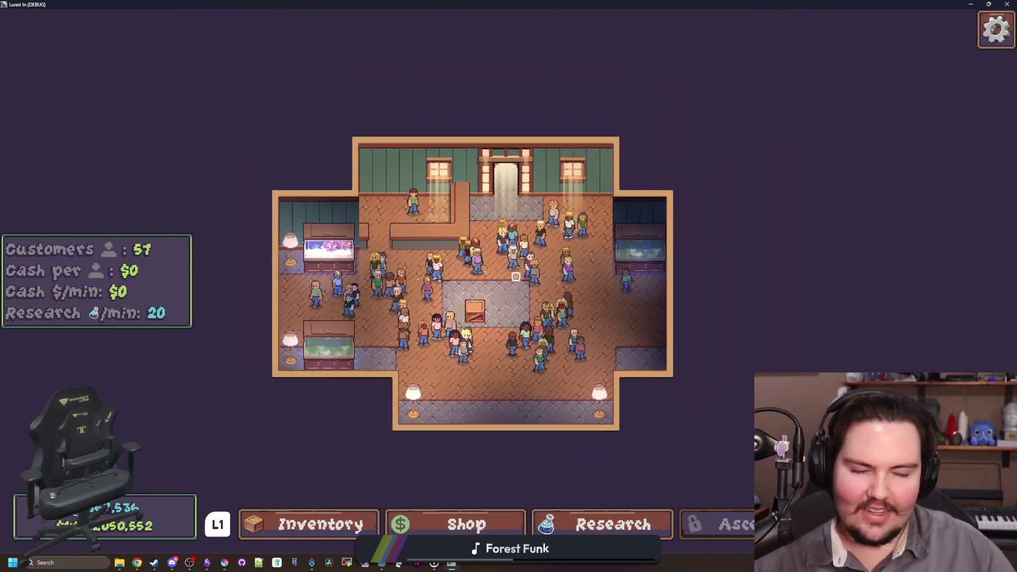
{"action": "scroll", "coordinate": [508, 280], "scroll_direction": "up", "scroll_amount": 3}
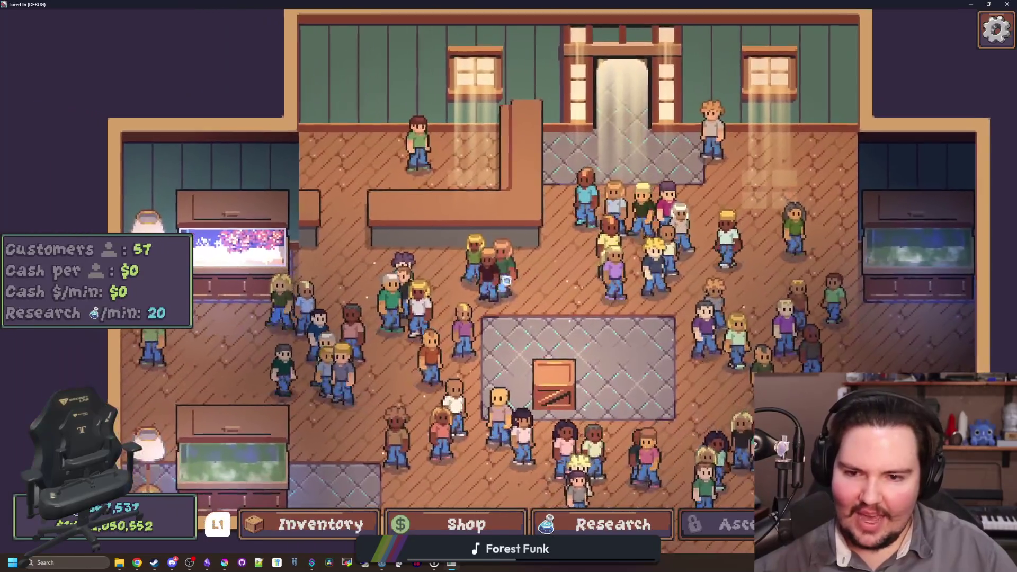
{"action": "key", "text": "w+a"}
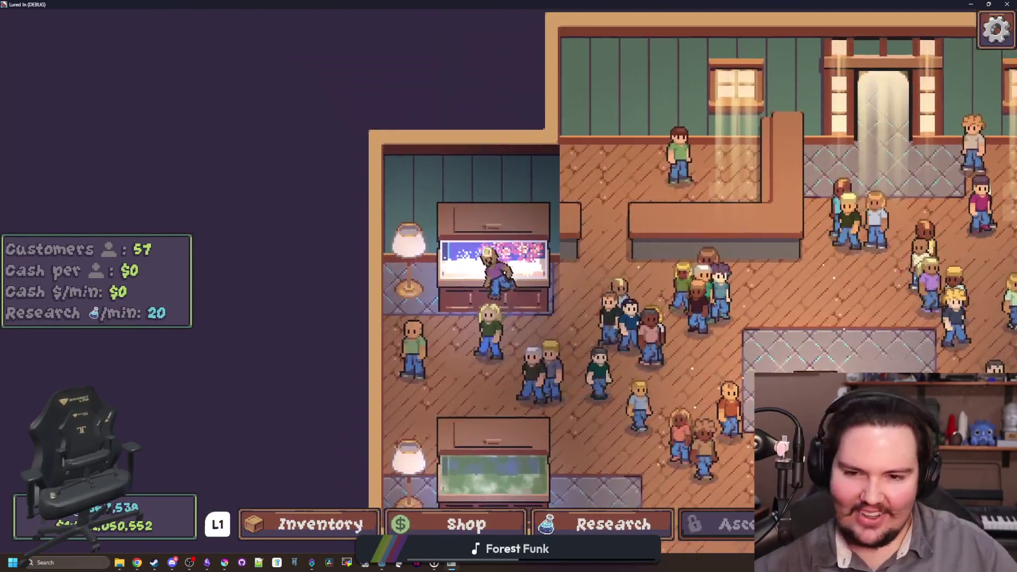
{"action": "key", "text": "s"}
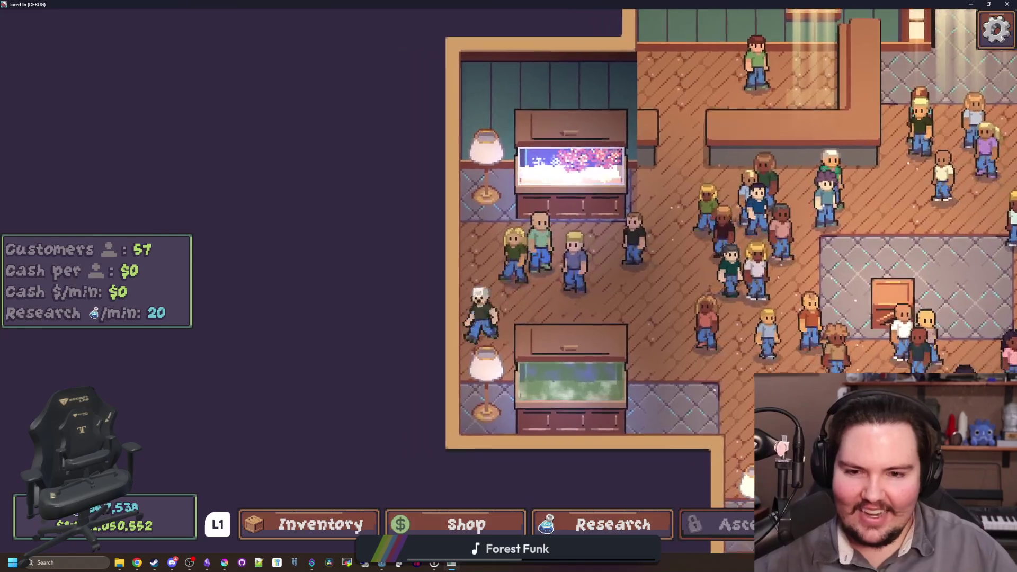
{"action": "scroll", "coordinate": [537, 298], "scroll_direction": "down", "scroll_amount": 5}
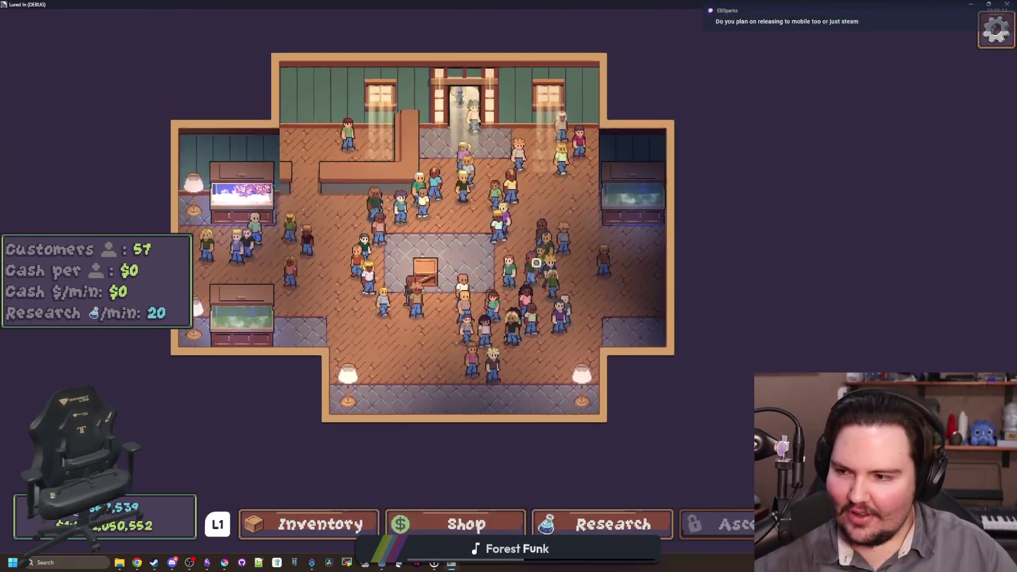
{"action": "scroll", "coordinate": [482, 295], "scroll_direction": "up", "scroll_amount": 2}
{"action": "key", "text": "w"}
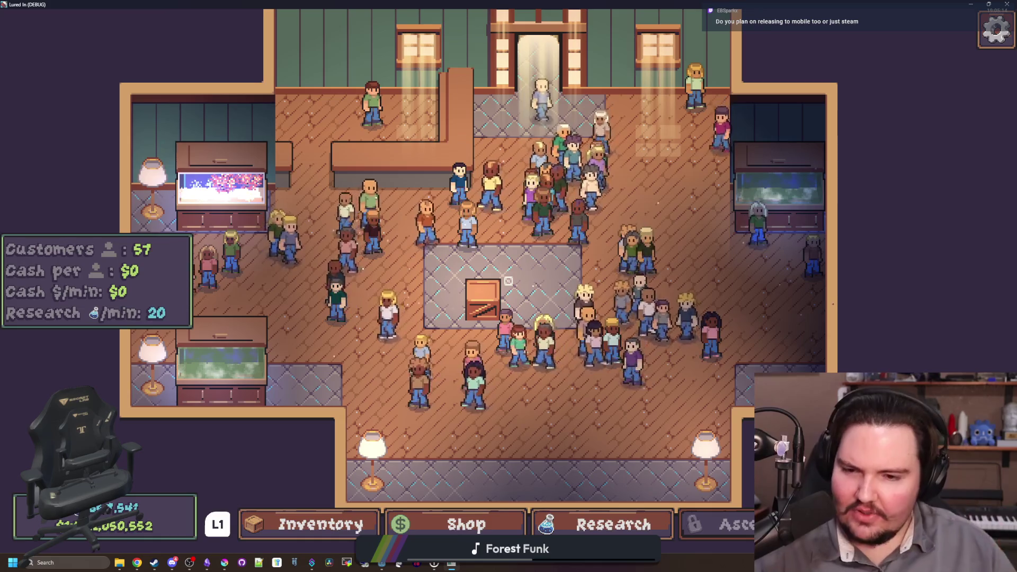
{"action": "key", "text": "s"}
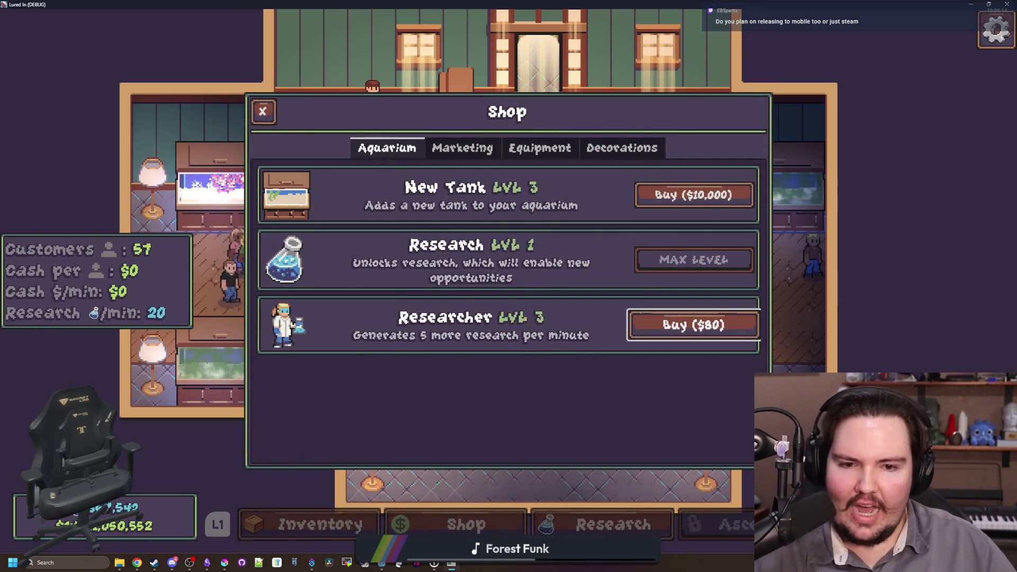
Buy a free Cobweb from Shop > Decorations and place it in the central grid
{"action": "key", "text": "e"}
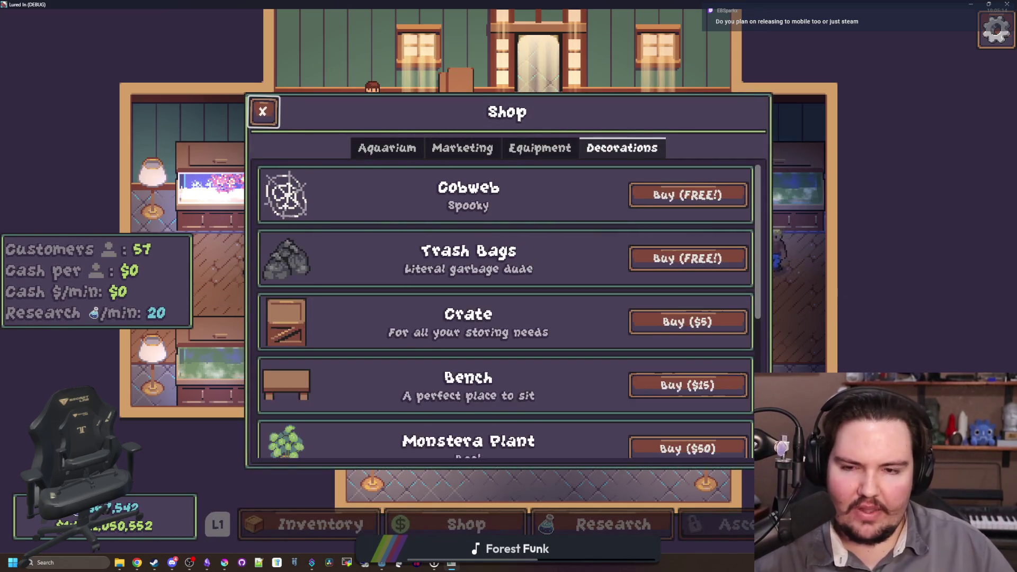
{"action": "key", "text": "Return"}
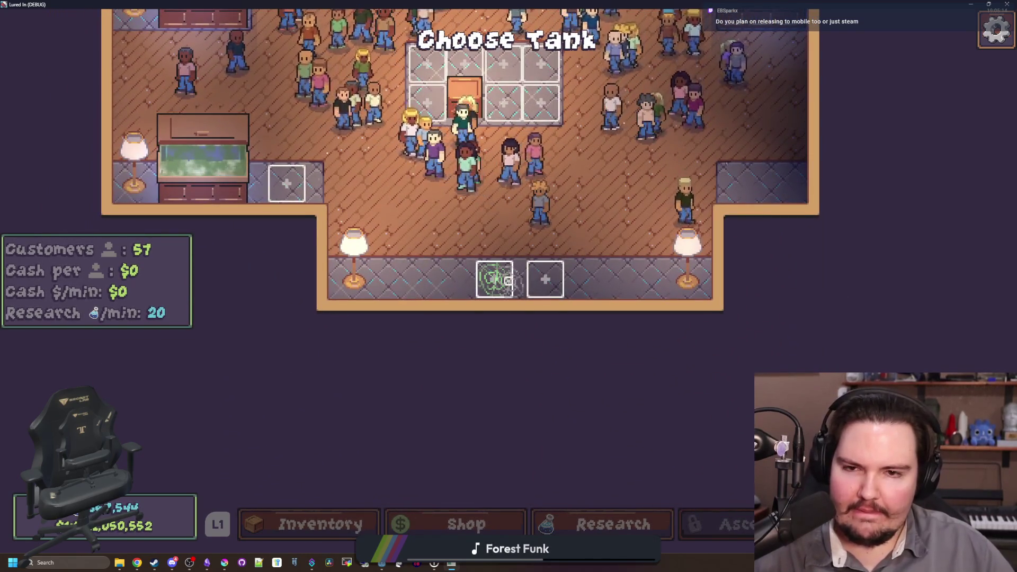
{"action": "key", "text": "Up"}
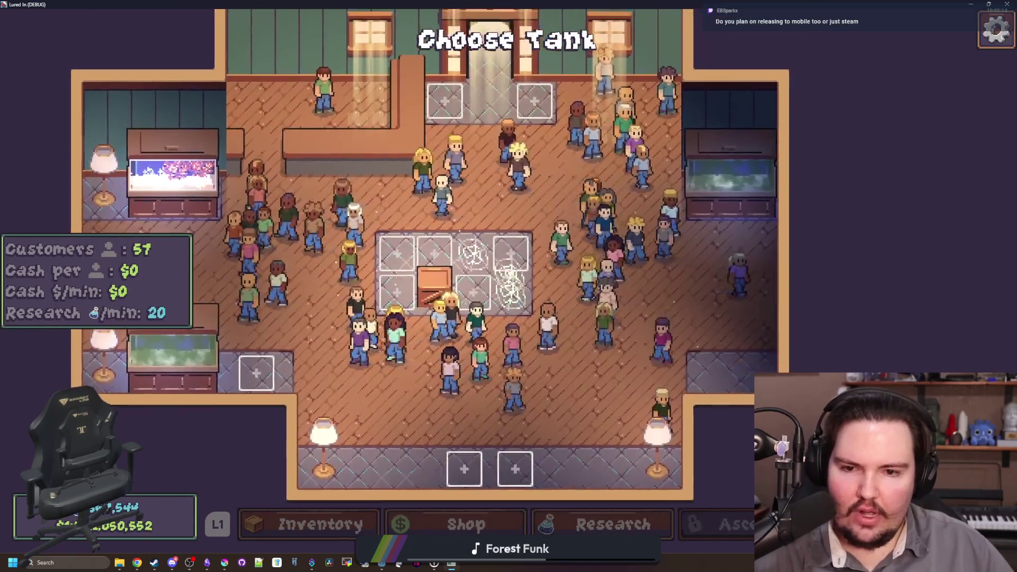
{"action": "key", "text": "Escape"}
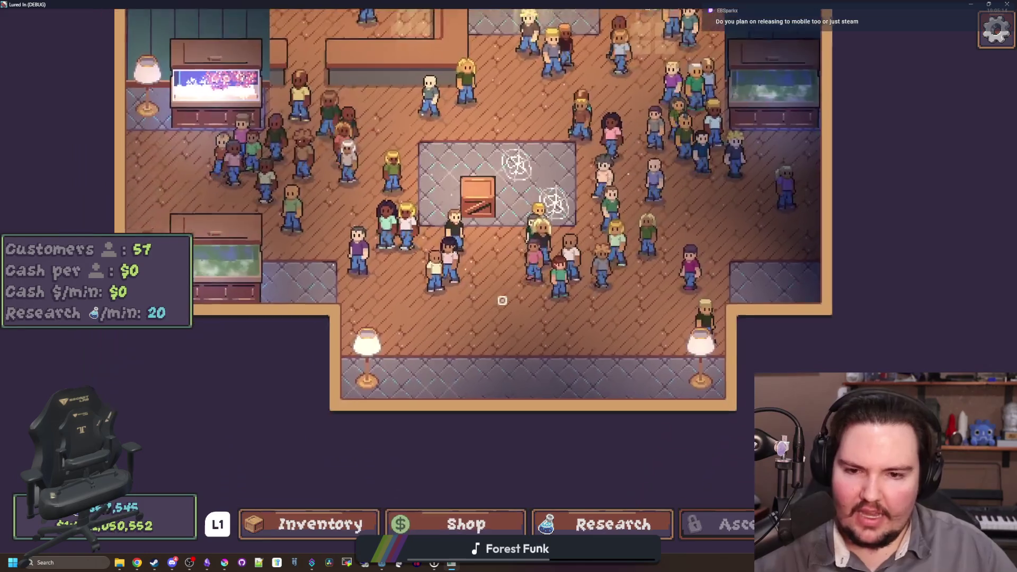
Buy free Trash Bags and place them near the crate
{"action": "key", "text": "Return"}
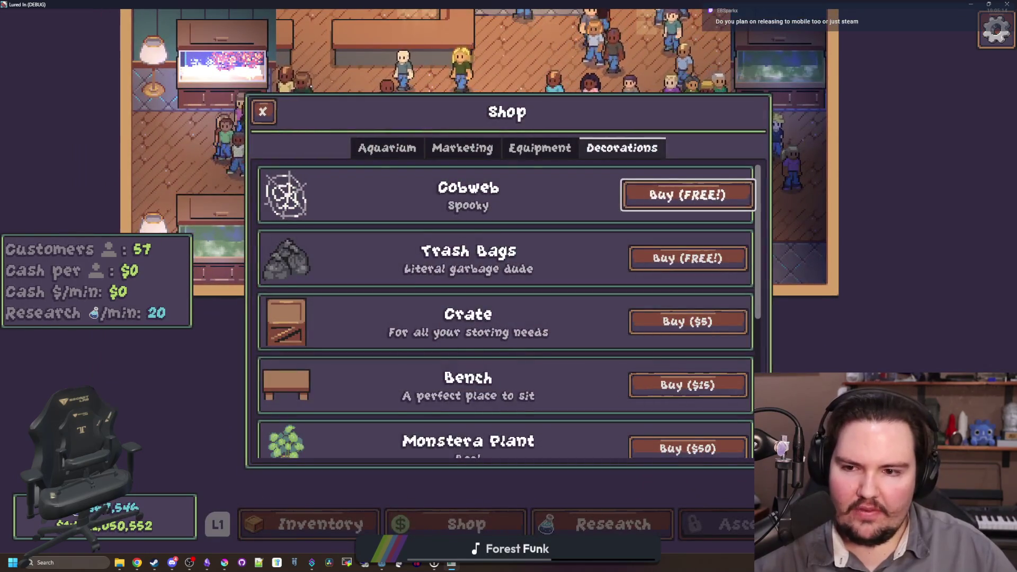
{"action": "key", "text": "Return"}
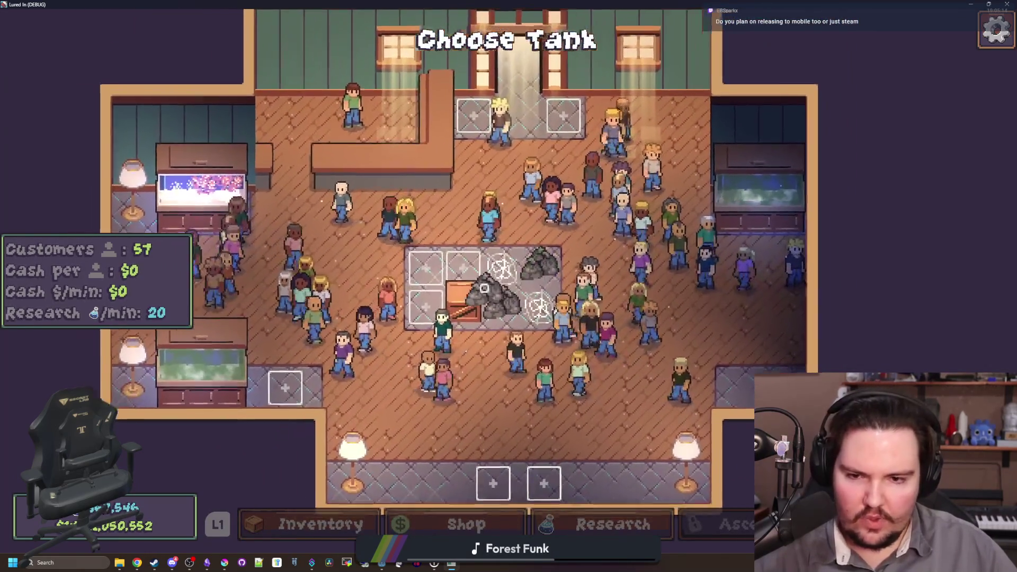
{"action": "key", "text": "Escape"}
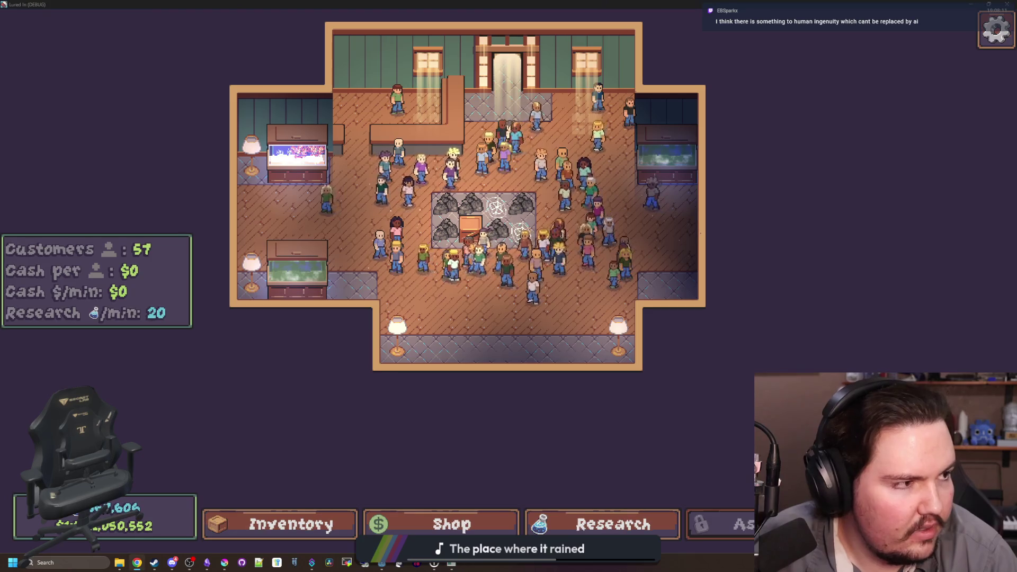
Switch from the Lured In debug run to the Chrome window showing Google search
{"action": "key", "text": "alt+Tab"}
Open Starground's Steam page from the SG bookmark, maximized, and view its third screenshot
{"action": "left_click", "coordinate": [117, 195]}
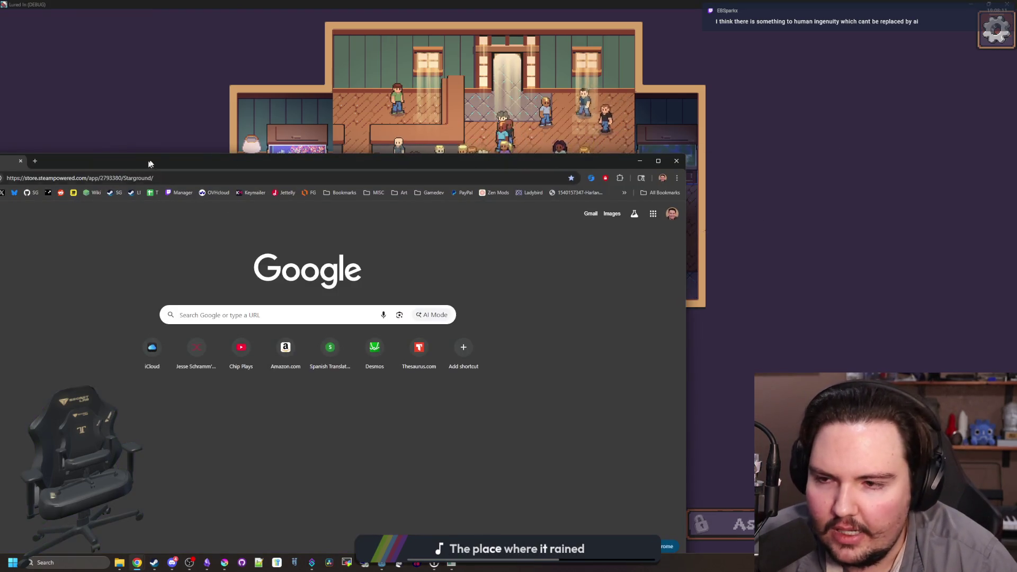
{"action": "key", "text": "super+Up"}
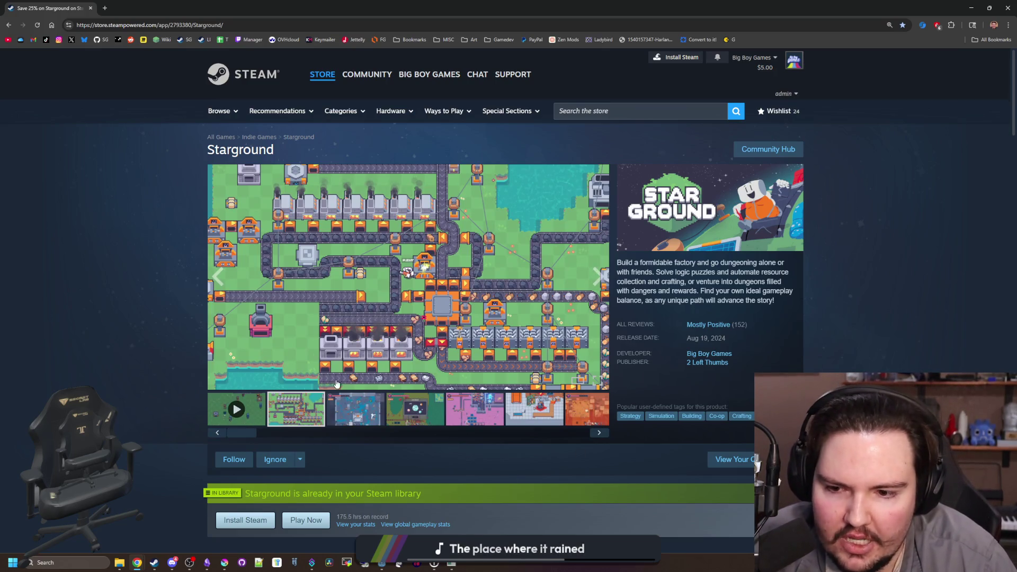
{"action": "left_click", "coordinate": [375, 422]}
{"action": "key", "text": "alt+Tab"}
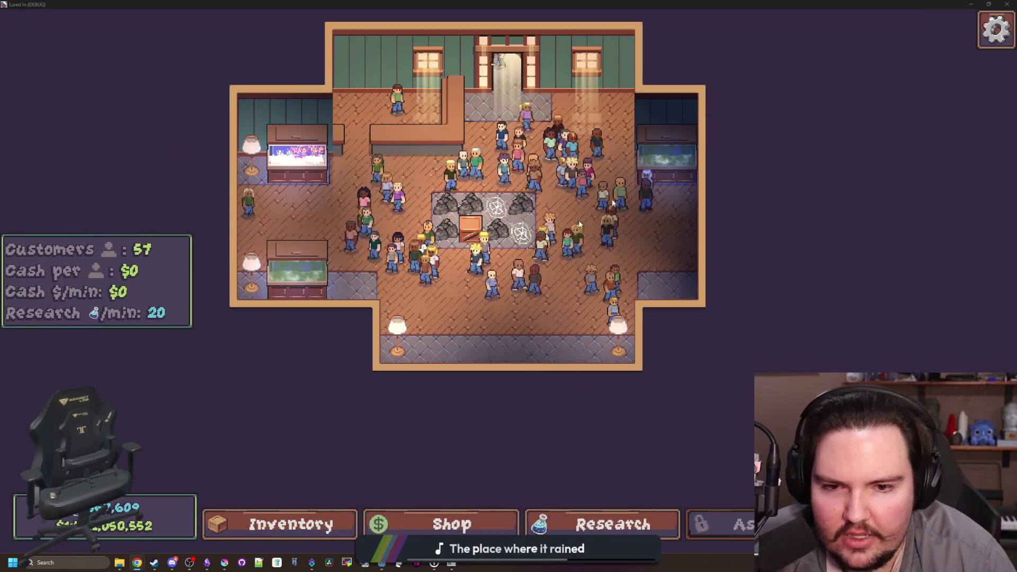
{"action": "key", "text": "alt+Tab"}
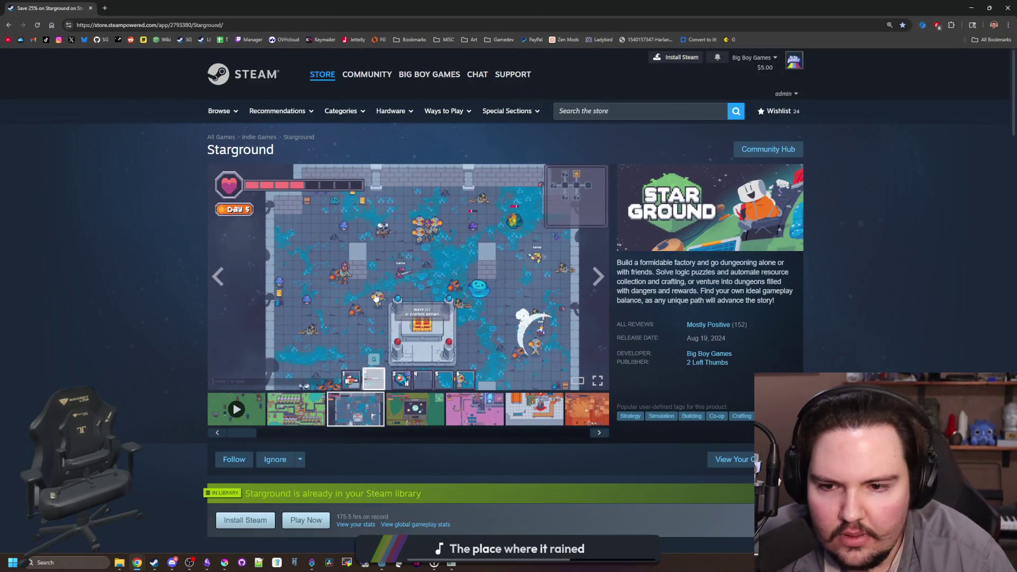
Flip through Starground's starlauncher and orange desert screenshots, then open the Big Boy Games developer page
{"action": "left_click", "coordinate": [418, 427]}
{"action": "left_click", "coordinate": [456, 424]}
{"action": "left_click", "coordinate": [395, 418]}
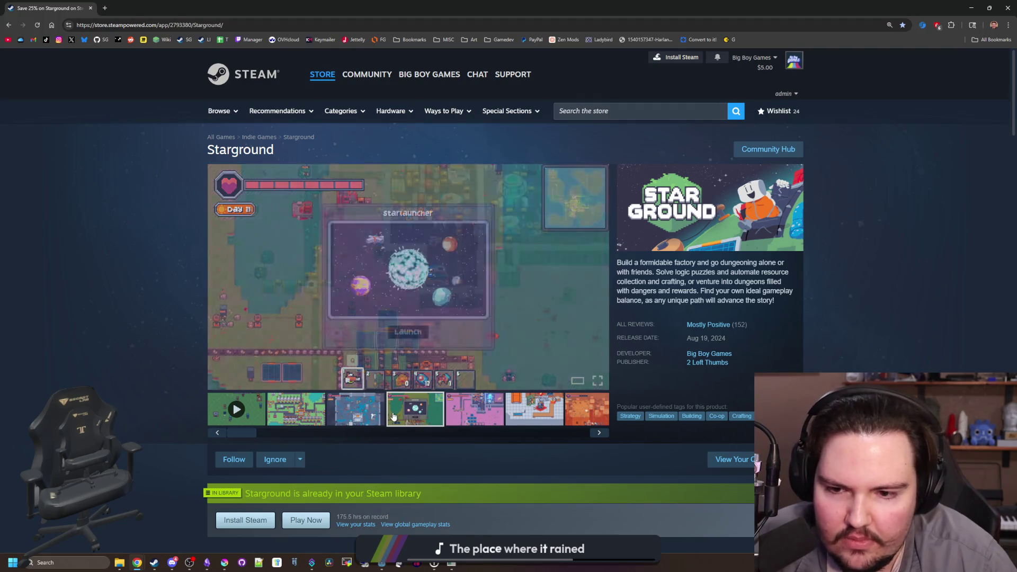
{"action": "left_click", "coordinate": [555, 413]}
{"action": "left_click", "coordinate": [602, 279]}
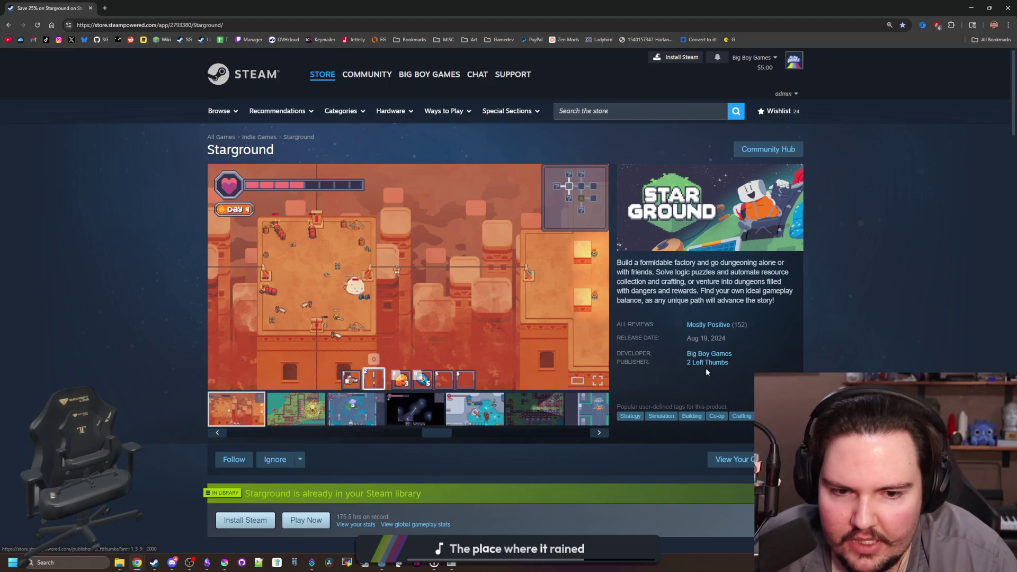
{"action": "left_click", "coordinate": [710, 354]}
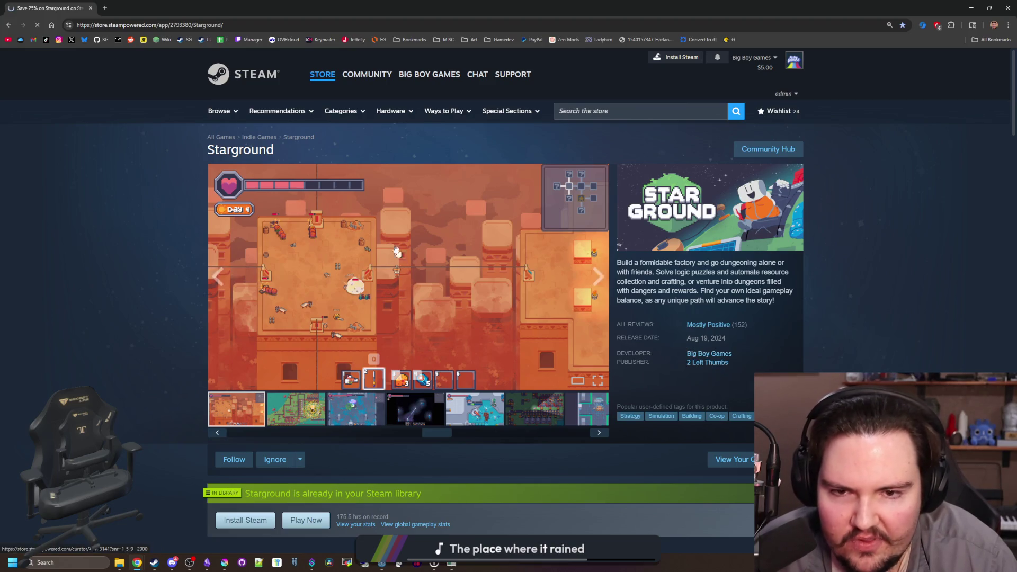
Open Pogo Rocket's store page from the developer's new releases, backing out of the OST page
{"action": "scroll", "coordinate": [424, 265], "scroll_direction": "down", "scroll_amount": 5}
{"action": "scroll", "coordinate": [402, 279], "scroll_direction": "down", "scroll_amount": 2}
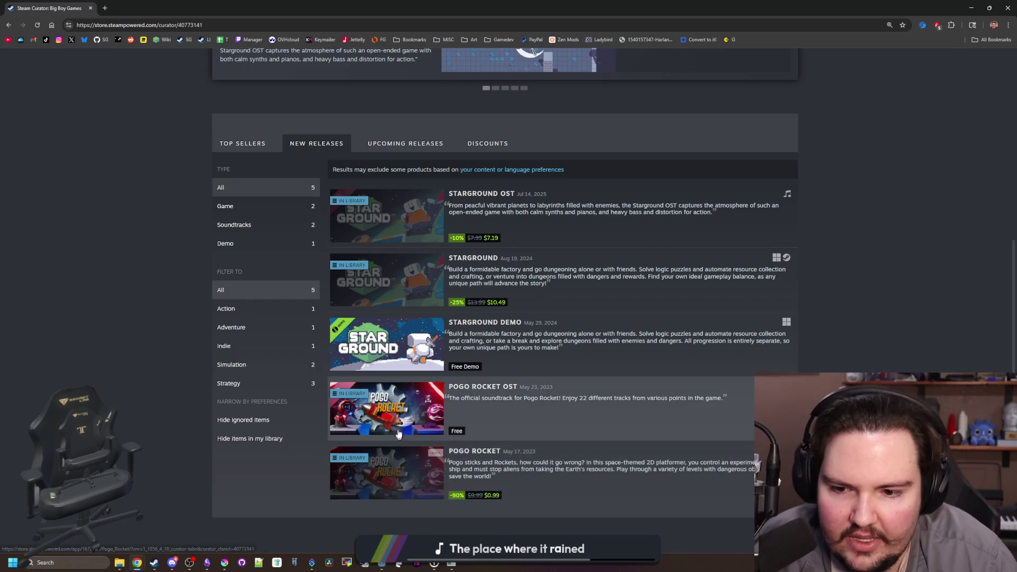
{"action": "left_click", "coordinate": [400, 406]}
{"action": "key", "text": "alt+Left"}
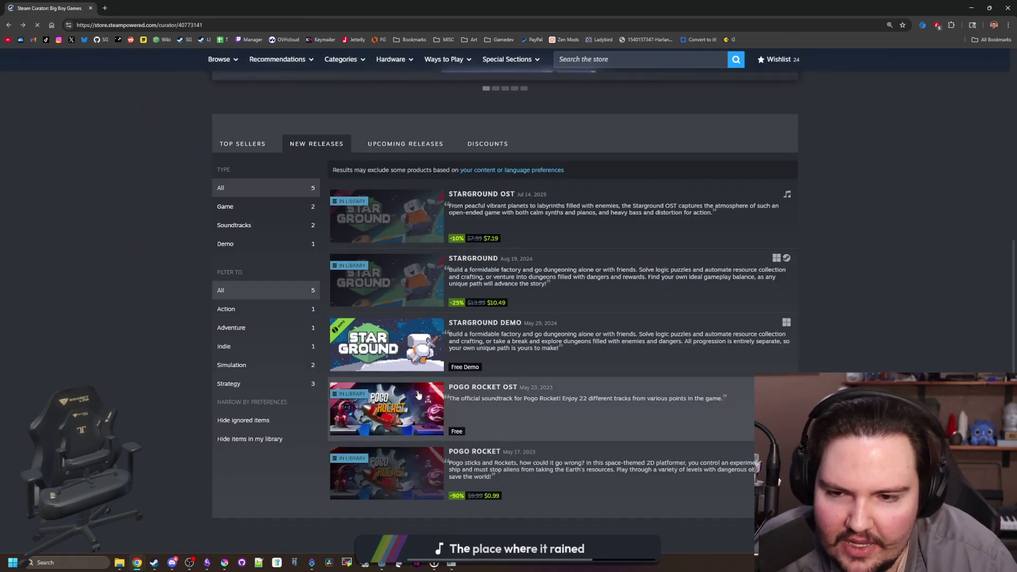
{"action": "left_click", "coordinate": [402, 470]}
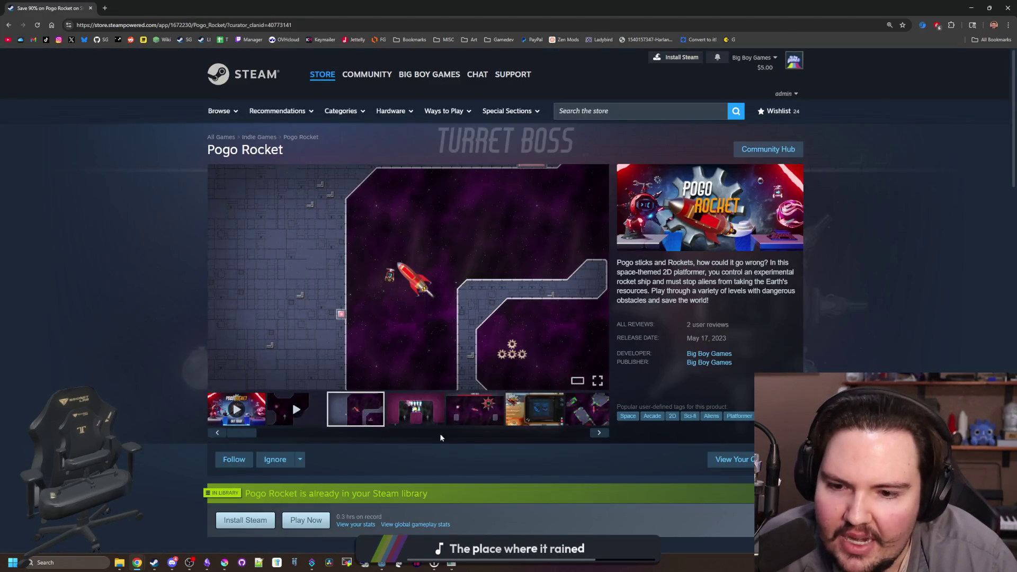
Step through the Pogo Rocket screenshot carousel to its later shots
{"action": "left_click", "coordinate": [445, 419]}
{"action": "left_click", "coordinate": [492, 418]}
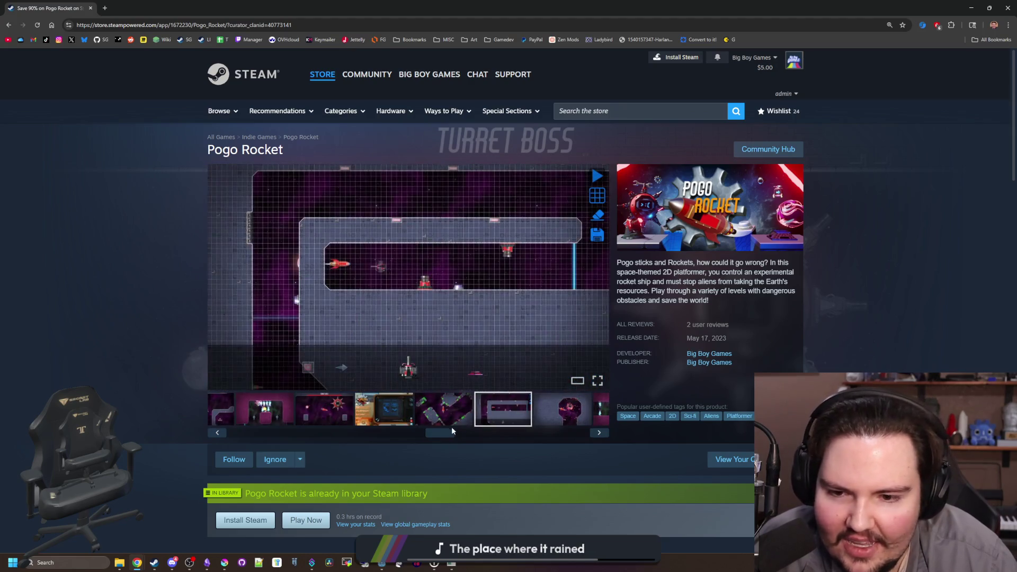
{"action": "left_click", "coordinate": [493, 415]}
{"action": "left_click", "coordinate": [493, 414]}
{"action": "left_click", "coordinate": [577, 411]}
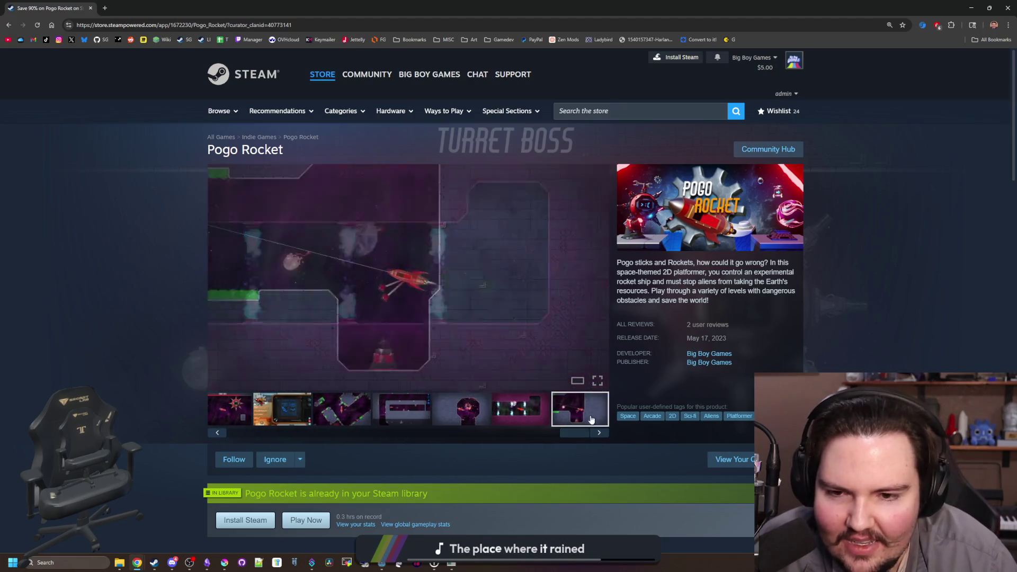
{"action": "left_click_drag", "start_coordinate": [580, 431], "coordinate": [288, 424]}
View four Pogo Rocket screenshots full-size, close the viewer, and restore Chrome to a smaller window
{"action": "left_click", "coordinate": [385, 331]}
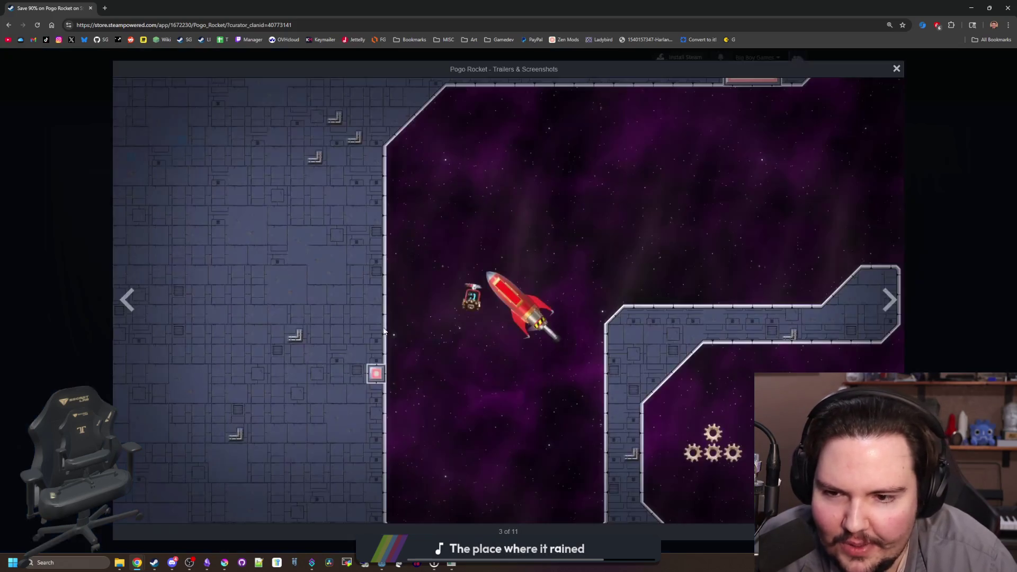
{"action": "left_click", "coordinate": [890, 300]}
{"action": "left_click", "coordinate": [889, 300]}
{"action": "left_click", "coordinate": [890, 300]}
{"action": "left_click", "coordinate": [890, 299]}
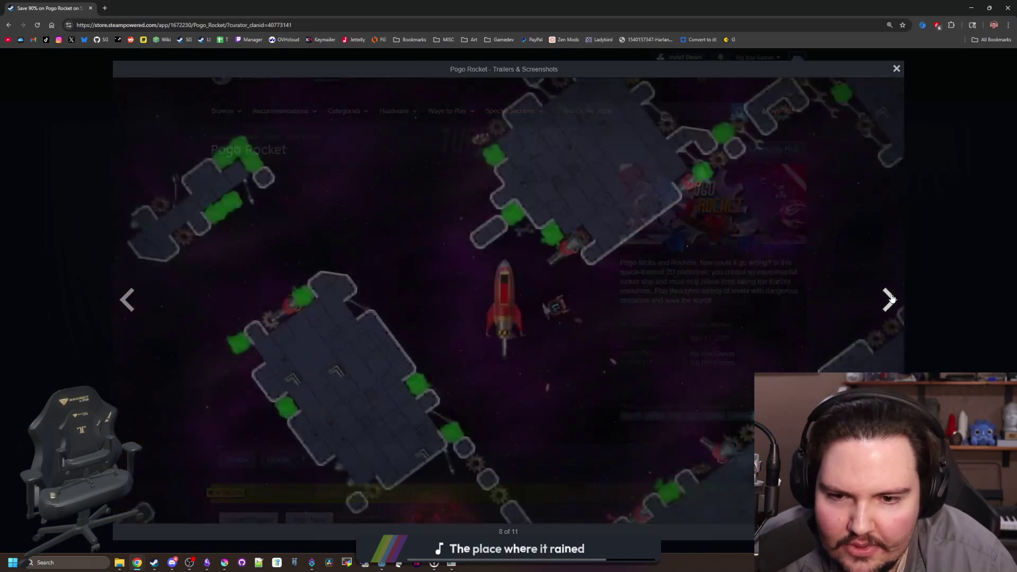
{"action": "left_click", "coordinate": [890, 300]}
{"action": "left_click", "coordinate": [936, 282]}
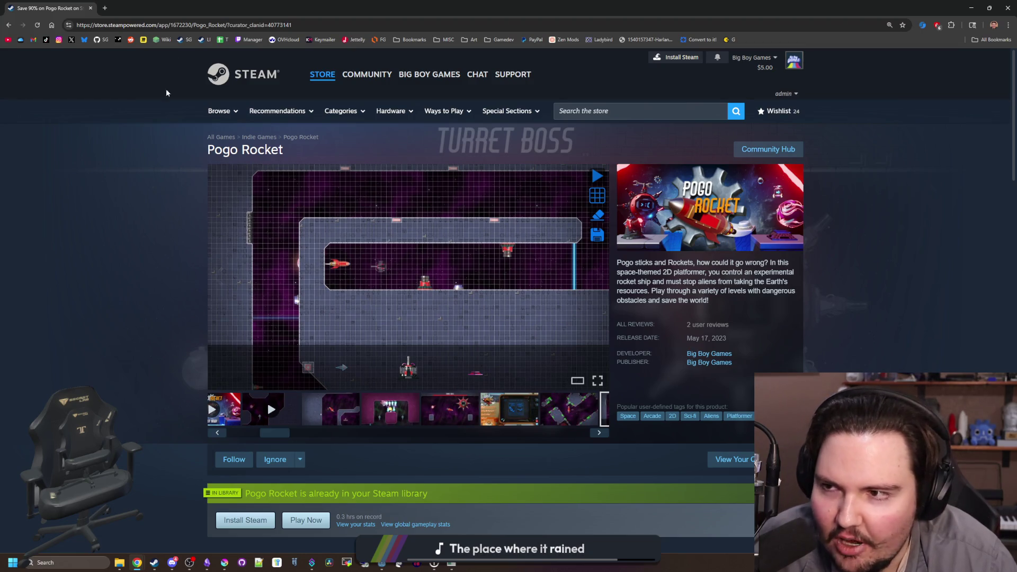
{"action": "double_click", "coordinate": [228, 4]}
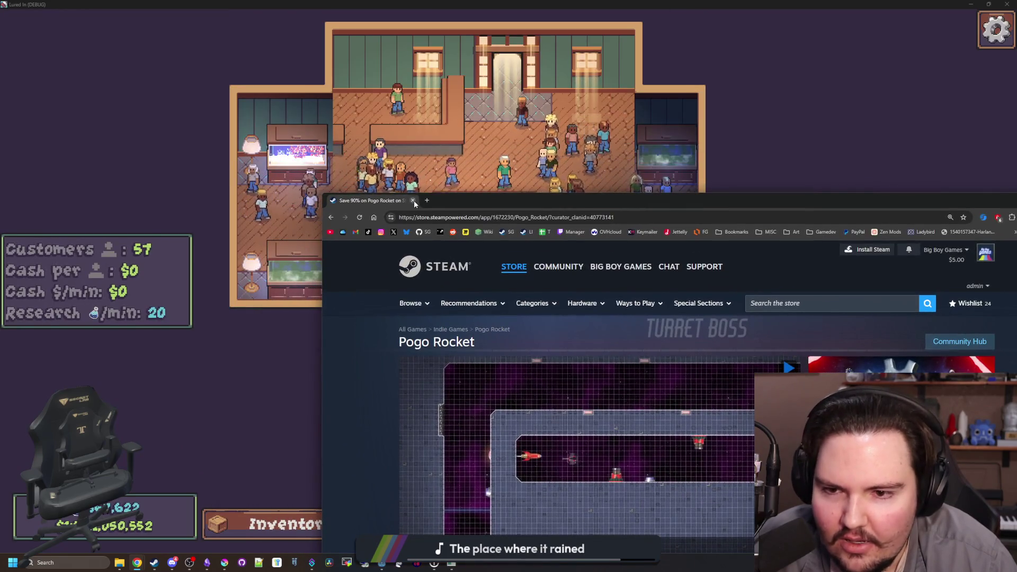
Return to the Lured In debug game and pan and zoom the view across the shop room
{"action": "key", "text": "alt+Tab"}
{"action": "scroll", "coordinate": [422, 214], "scroll_direction": "down", "scroll_amount": 1}
{"action": "scroll", "coordinate": [474, 280], "scroll_direction": "up", "scroll_amount": 5}
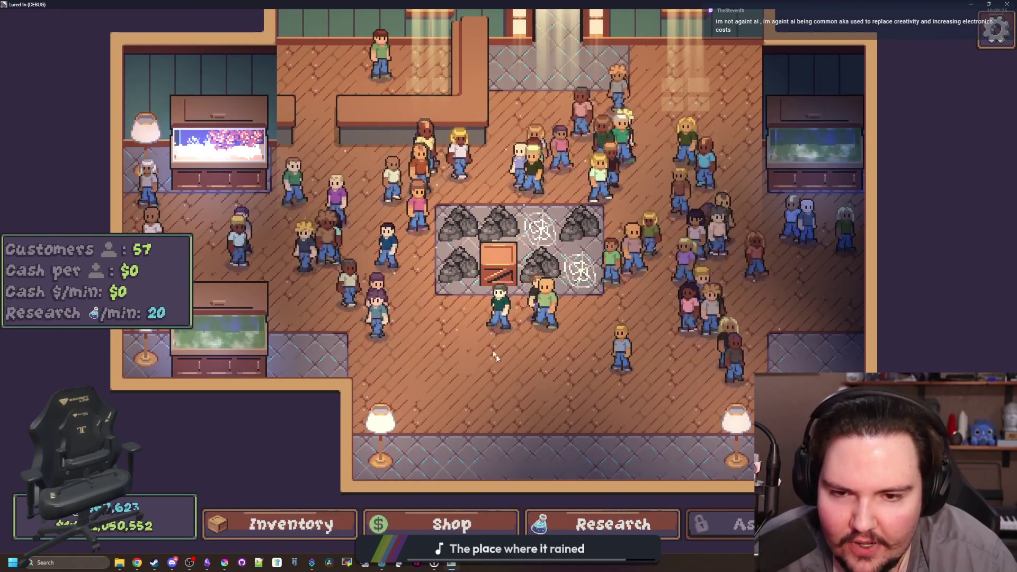
{"action": "scroll", "coordinate": [513, 348], "scroll_direction": "down", "scroll_amount": 3}
{"action": "mouse_move", "coordinate": [513, 348]}
{"action": "left_mouse_down"}
{"action": "mouse_move", "coordinate": [465, 357]}
{"action": "mouse_move", "coordinate": [478, 382]}
{"action": "left_mouse_up"}
{"action": "scroll", "coordinate": [465, 358], "scroll_direction": "up", "scroll_amount": 3}
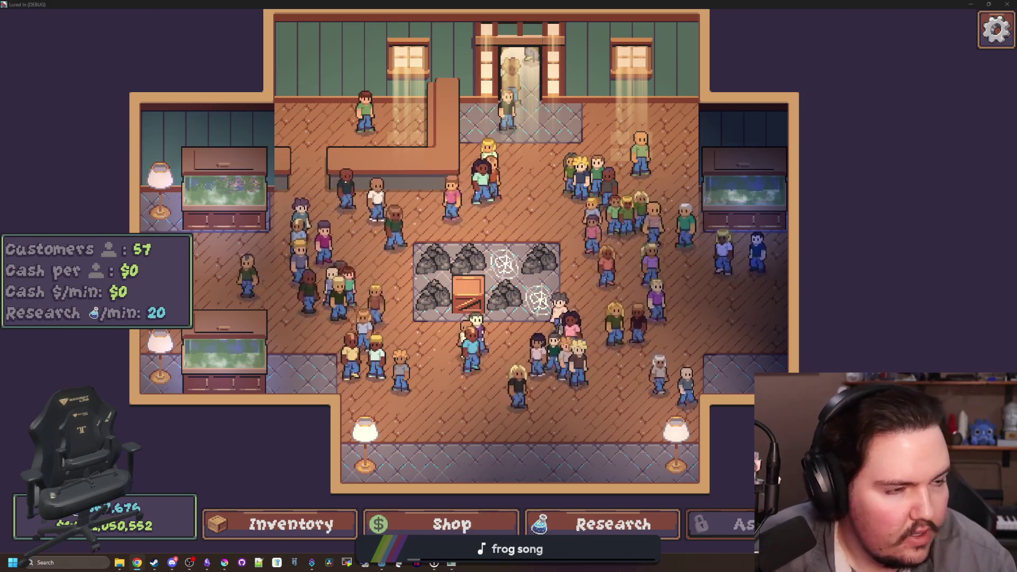
Open a new maximized Chrome window on the Starground store page
{"action": "left_click", "coordinate": [137, 562]}
{"action": "left_click", "coordinate": [130, 205]}
{"action": "key", "text": "super+Up"}
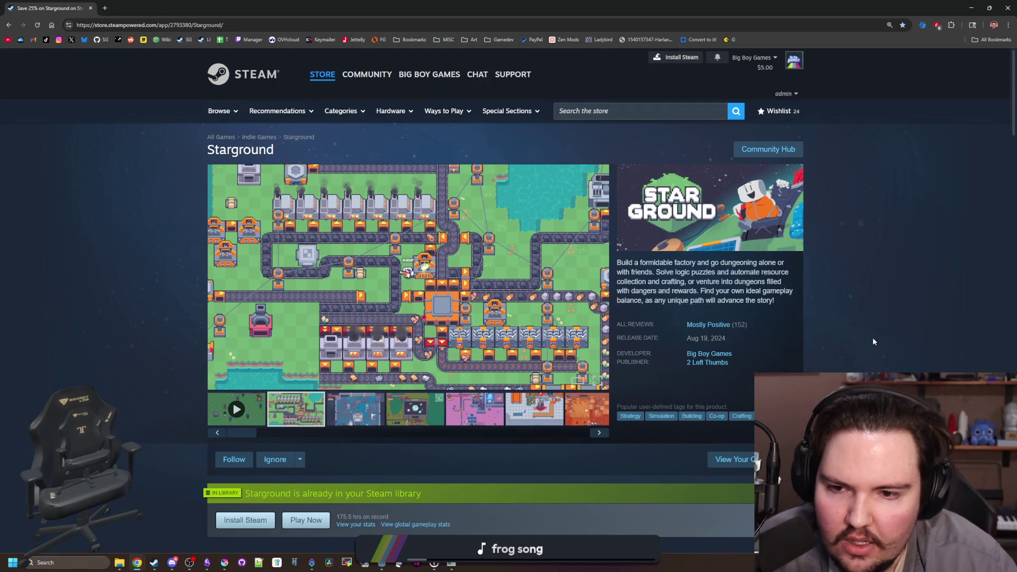
Scroll down to Starground's reviews and back up, then return to the Lured In (DEBUG) window
{"action": "scroll", "coordinate": [873, 338], "scroll_direction": "down", "scroll_amount": 5}
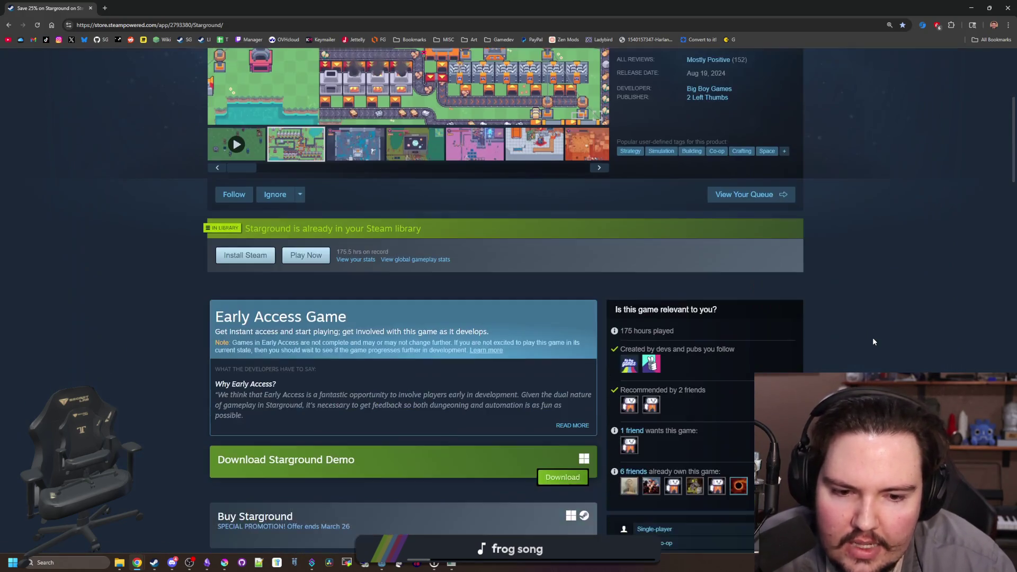
{"action": "scroll", "coordinate": [873, 337], "scroll_direction": "down", "scroll_amount": 5}
{"action": "scroll", "coordinate": [704, 383], "scroll_direction": "down", "scroll_amount": 8}
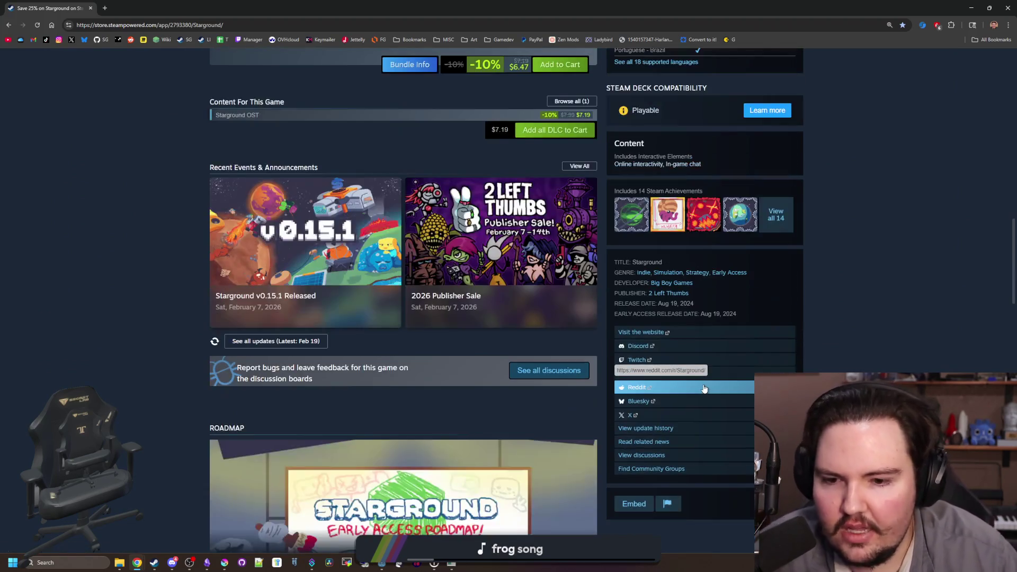
{"action": "scroll", "coordinate": [704, 383], "scroll_direction": "down", "scroll_amount": 2}
{"action": "scroll", "coordinate": [703, 387], "scroll_direction": "down", "scroll_amount": 20}
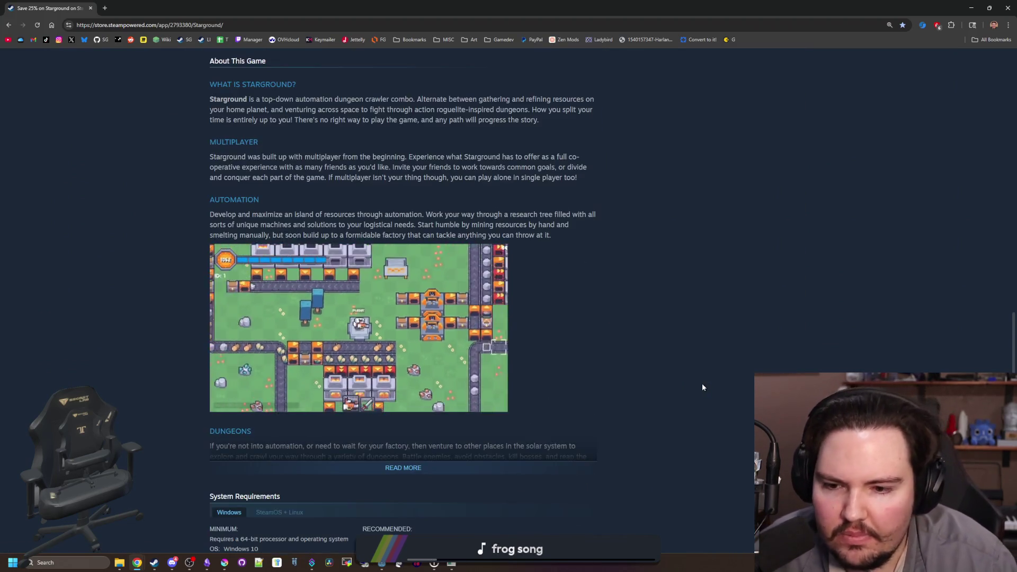
{"action": "scroll", "coordinate": [707, 344], "scroll_direction": "down", "scroll_amount": 10}
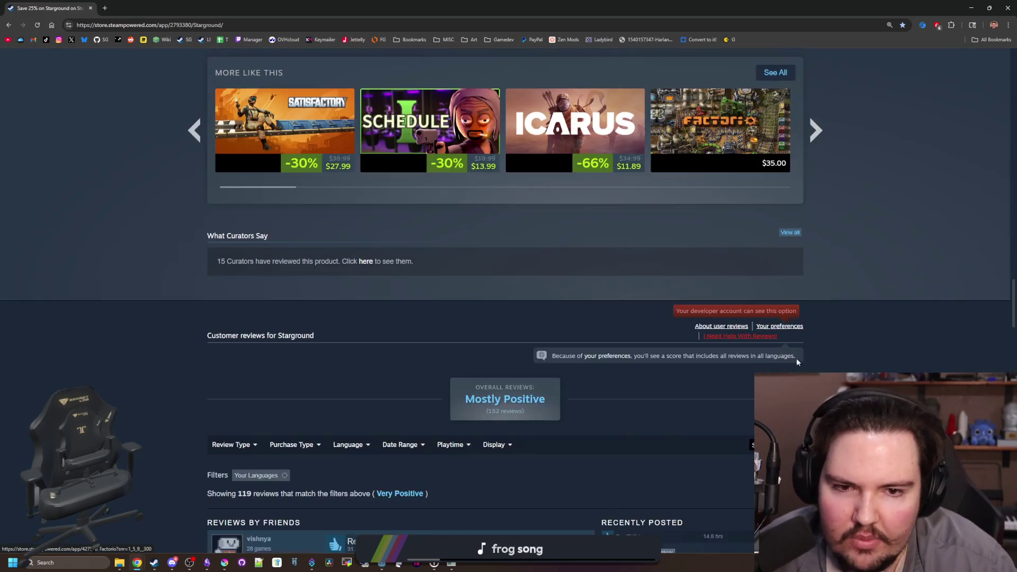
{"action": "scroll", "coordinate": [892, 372], "scroll_direction": "up", "scroll_amount": 20}
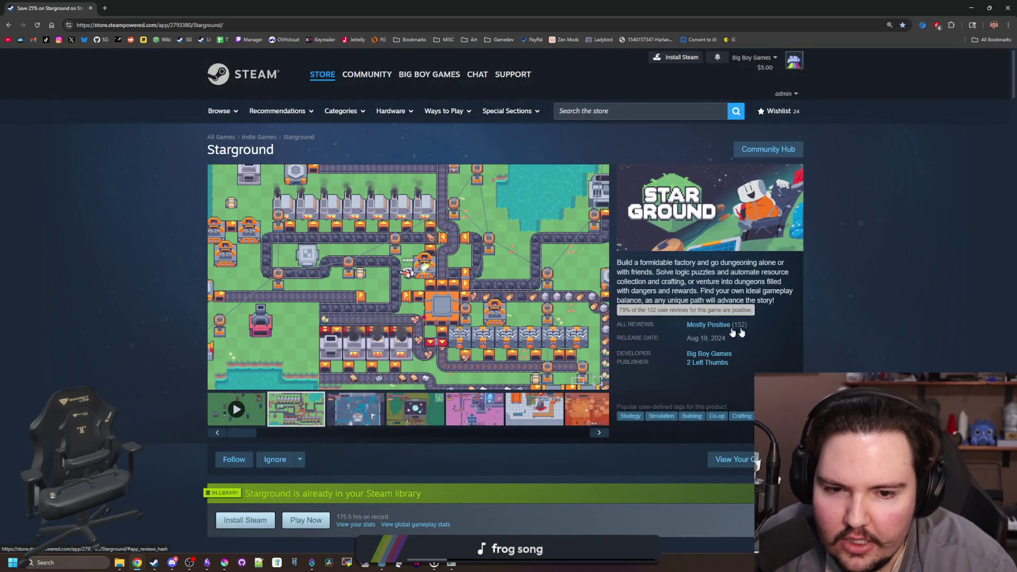
{"action": "key", "text": "alt+Tab"}
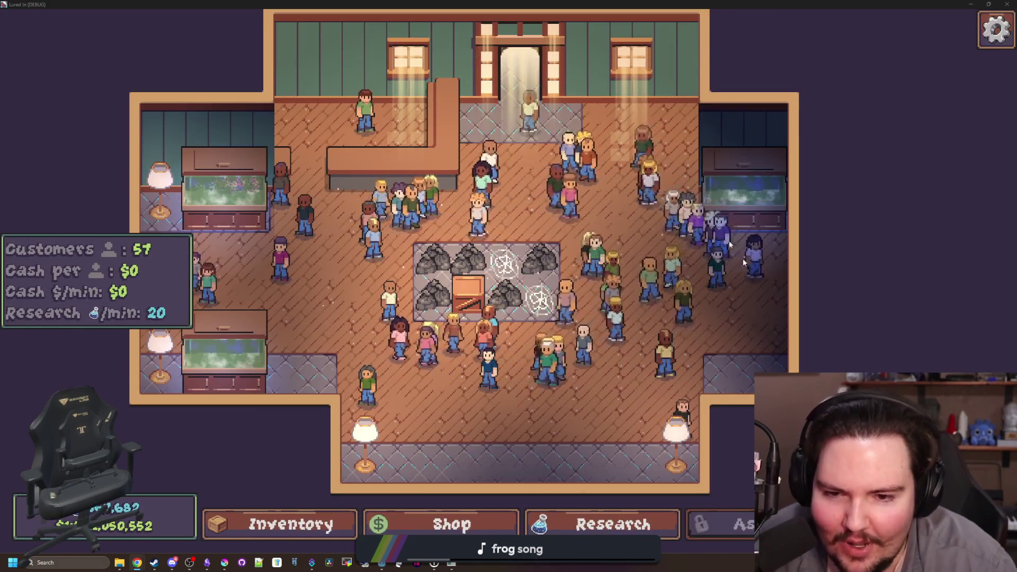
Alt+Tab back to Chrome showing Starground's Steam store page
{"action": "key", "text": "alt+Tab"}
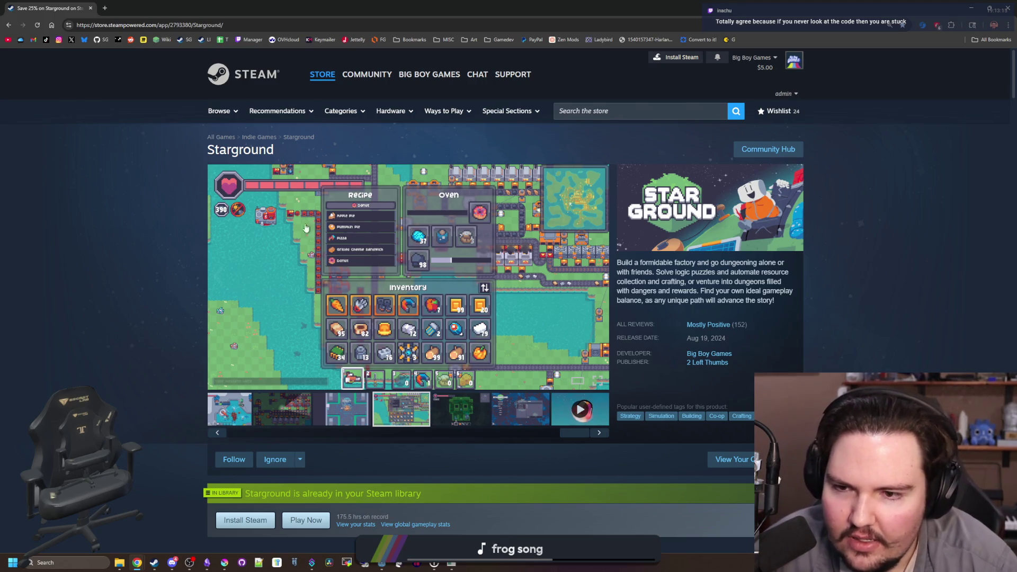
Drag Chrome out of fullscreen and close the Starground browser window
{"action": "mouse_move", "coordinate": [88, 8]}
{"action": "left_mouse_down"}
{"action": "mouse_move", "coordinate": [519, 161]}
{"action": "mouse_move", "coordinate": [614, 251]}
{"action": "left_mouse_up"}
{"action": "left_click", "coordinate": [614, 251]}
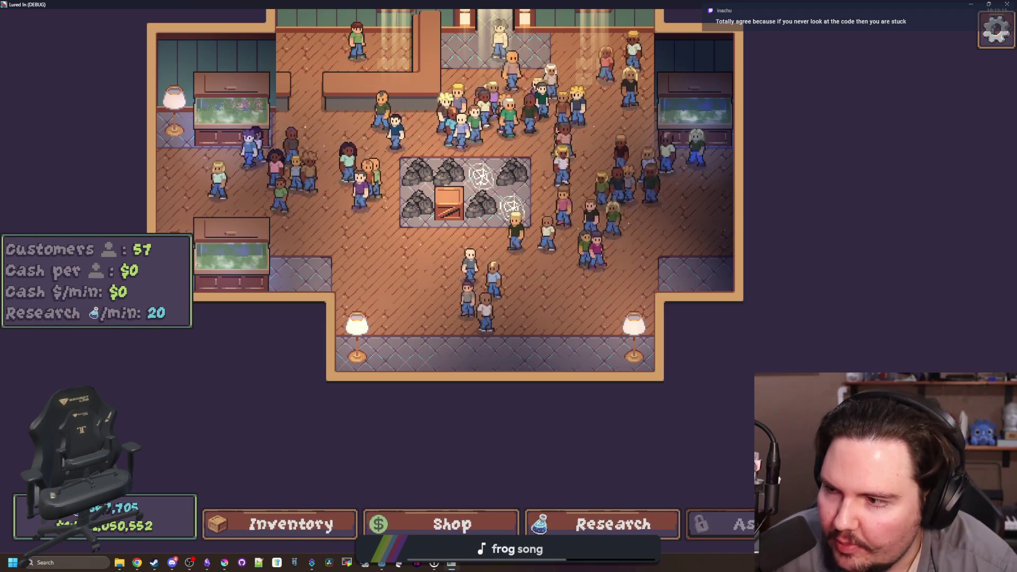
{"action": "scroll", "coordinate": [430, 301], "scroll_direction": "down", "scroll_amount": 3}
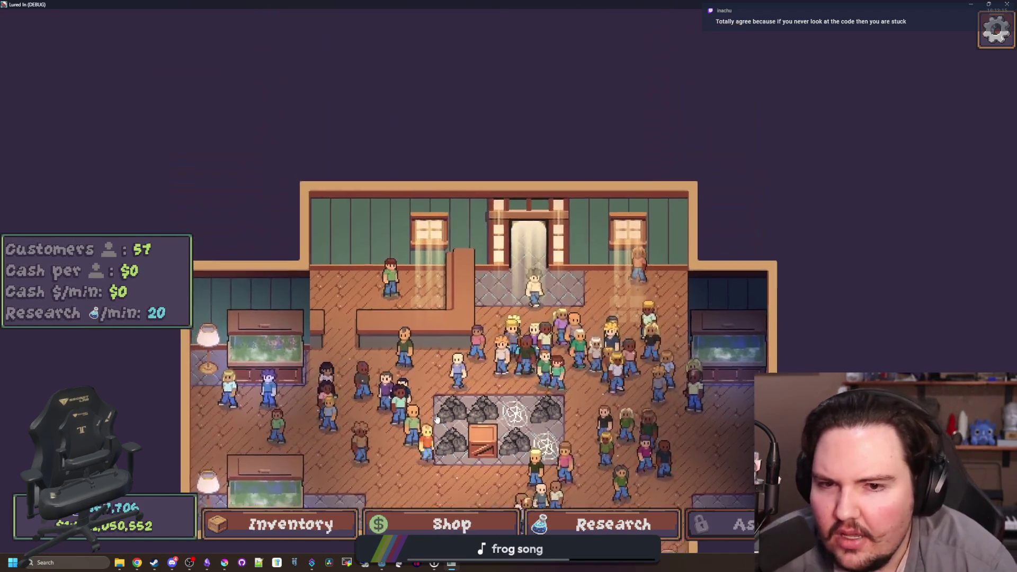
{"action": "scroll", "coordinate": [444, 207], "scroll_direction": "up", "scroll_amount": 3}
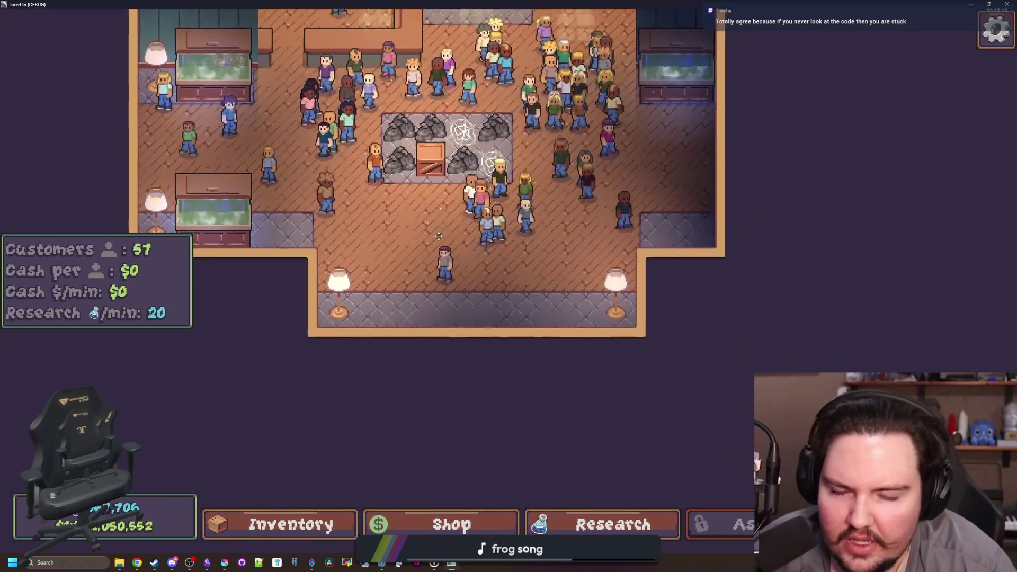
{"action": "key", "text": "w"}
{"action": "key", "text": "w"}
{"action": "key", "text": "a"}
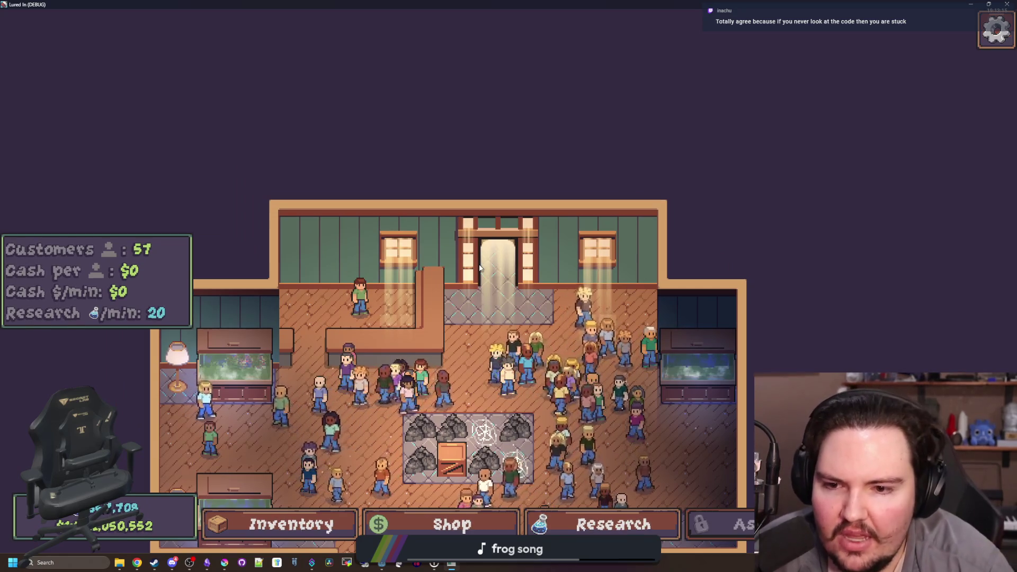
{"action": "key", "text": "s"}
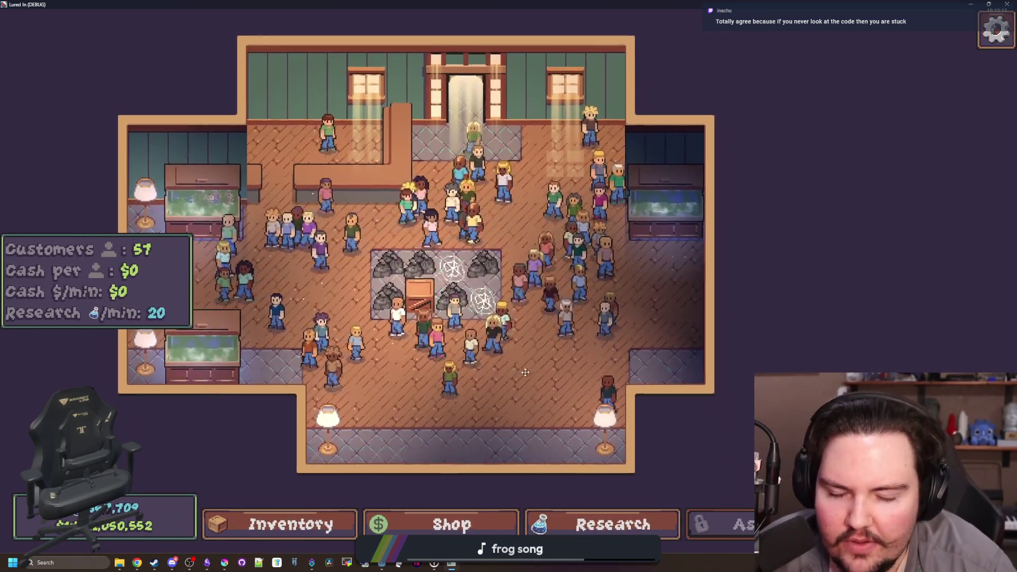
{"action": "key", "text": "a"}
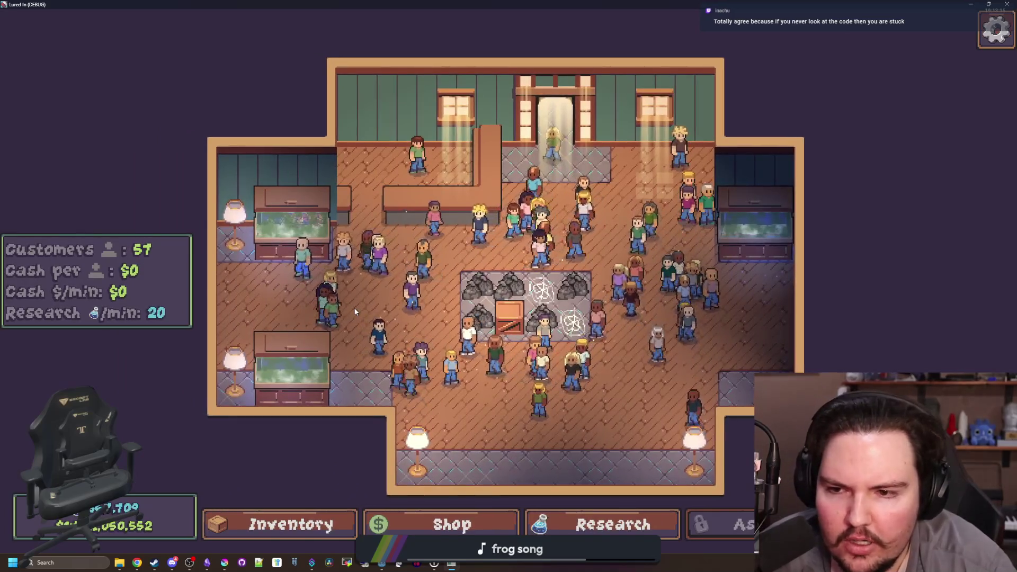
{"action": "key", "text": "w"}
{"action": "key", "text": "a"}
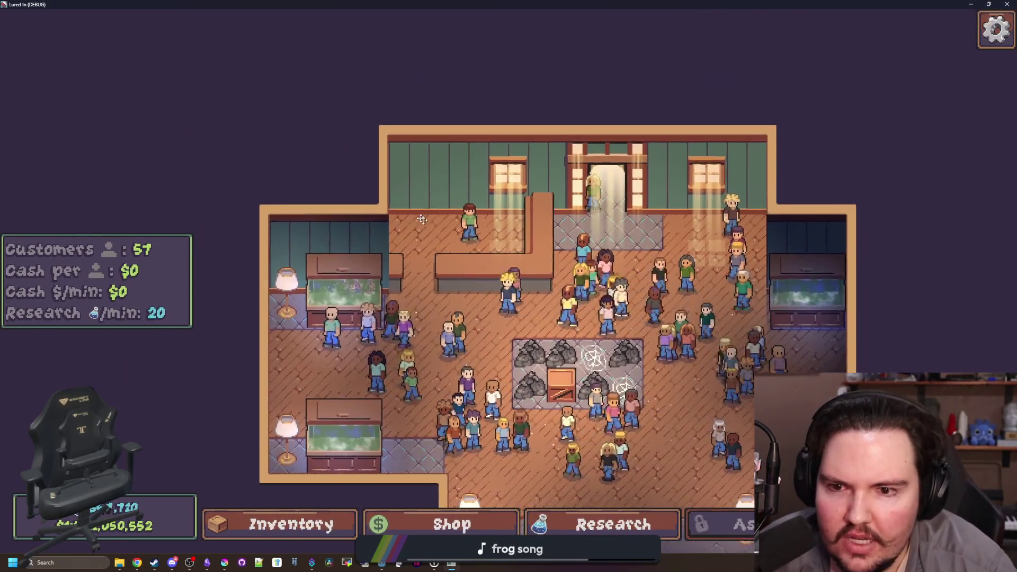
{"action": "left_click_drag", "start_coordinate": [421, 219], "coordinate": [344, 185]}
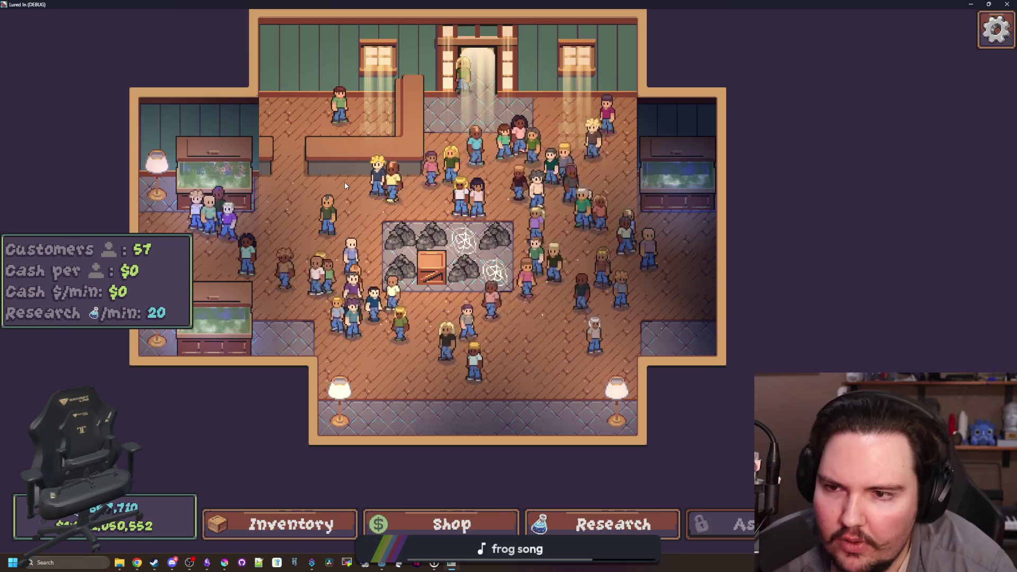
{"action": "key", "text": "w"}
{"action": "key", "text": "d"}
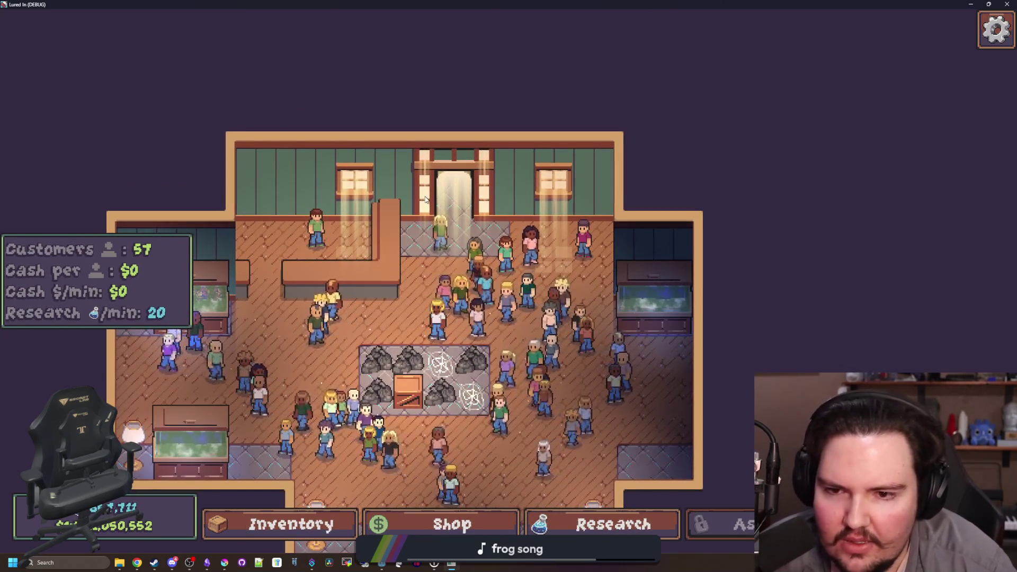
{"action": "key", "text": "s"}
{"action": "key", "text": "a"}
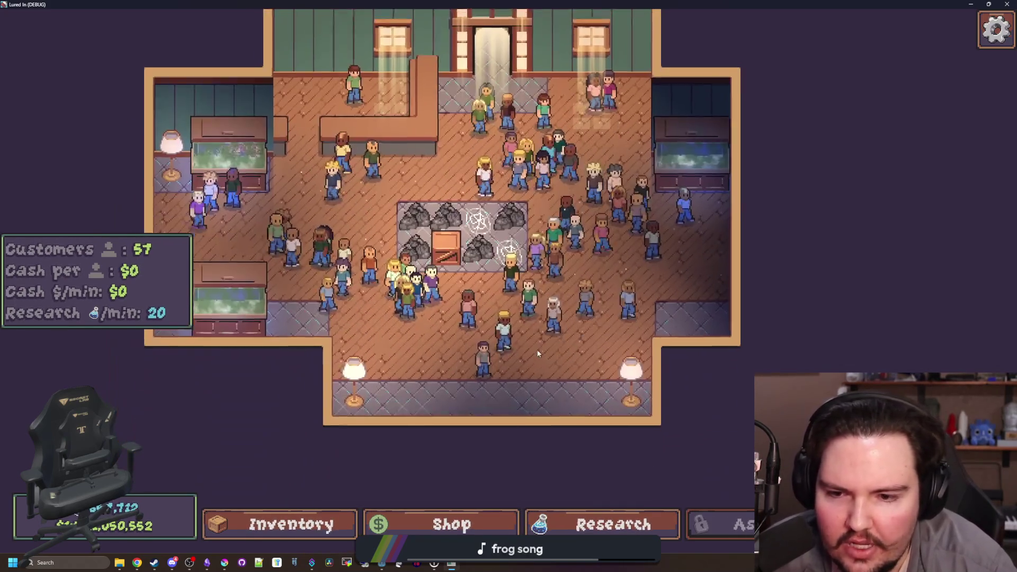
{"action": "key", "text": "w"}
{"action": "key", "text": "a"}
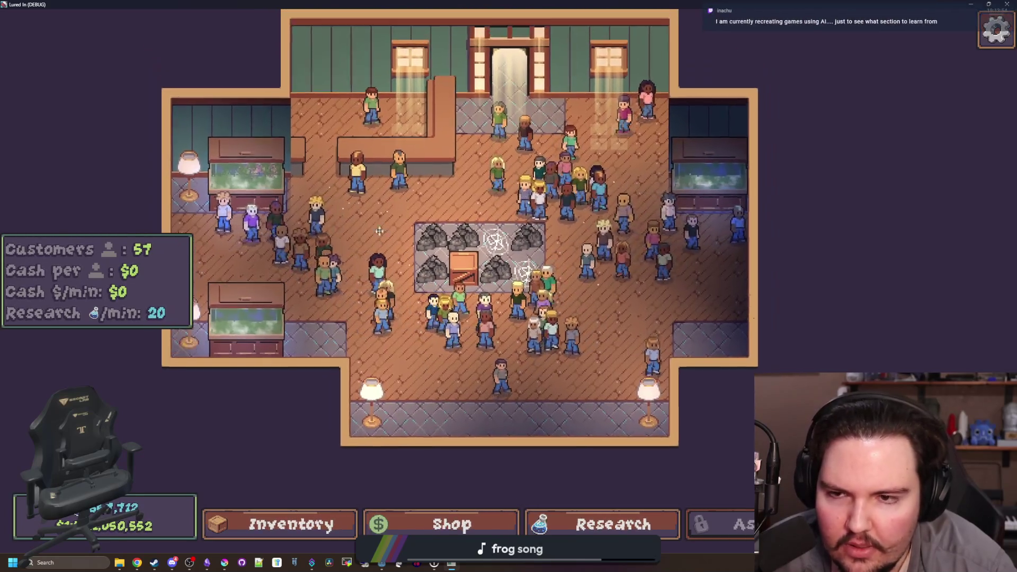
{"action": "key", "text": "w"}
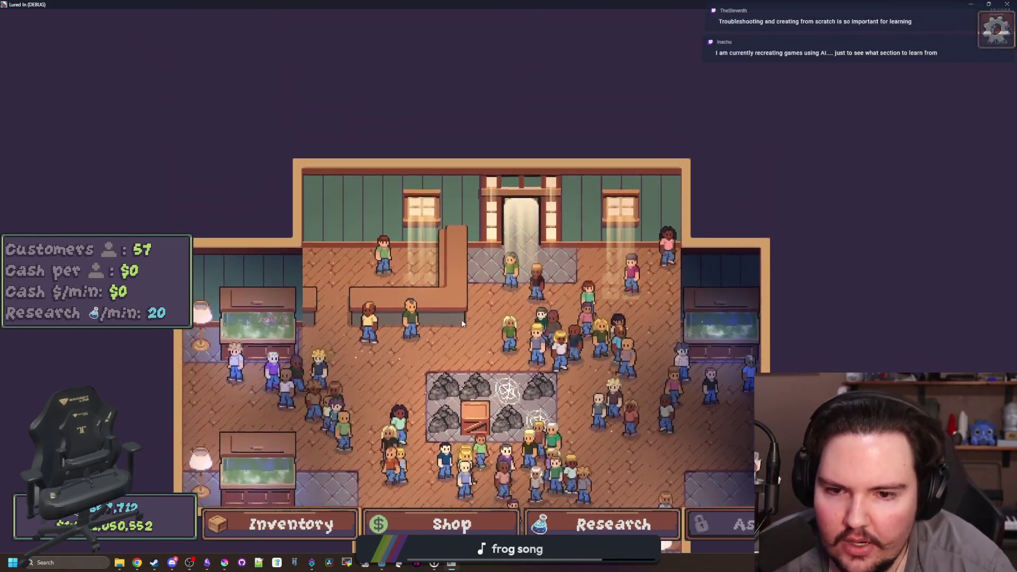
{"action": "key", "text": "s"}
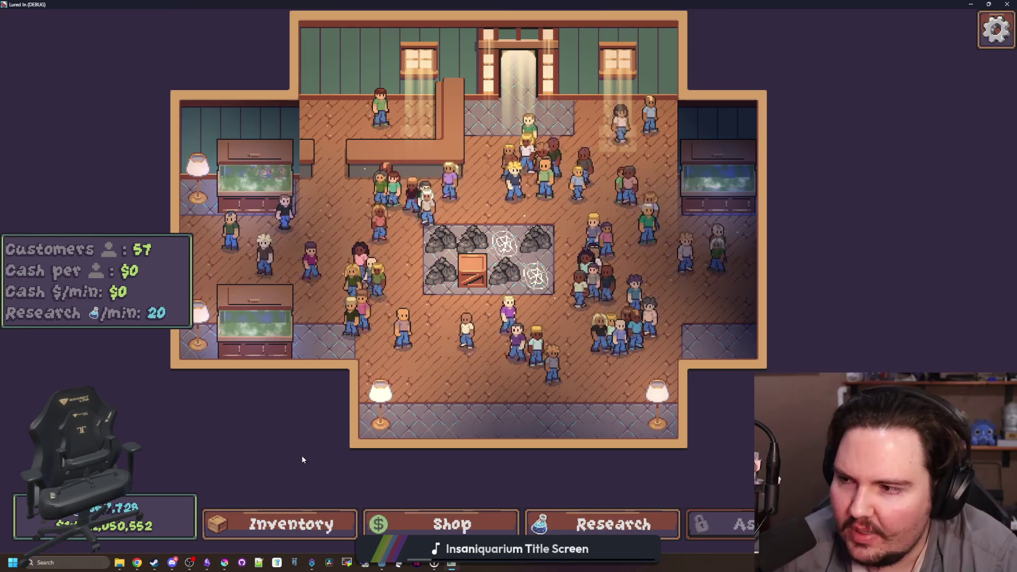
{"action": "scroll", "coordinate": [444, 530], "scroll_direction": "down", "scroll_amount": 2}
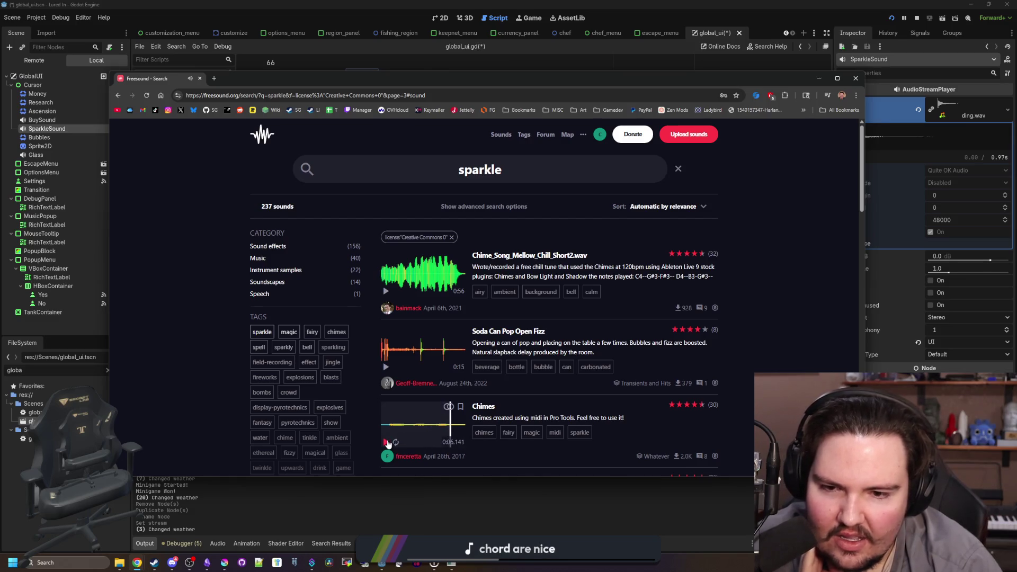
Preview Magic - Fairy wings, Fashion, Chic & Shimmer, Shimmer and the Office/Store Door Bell Jingle
{"action": "scroll", "coordinate": [438, 344], "scroll_direction": "down", "scroll_amount": 5}
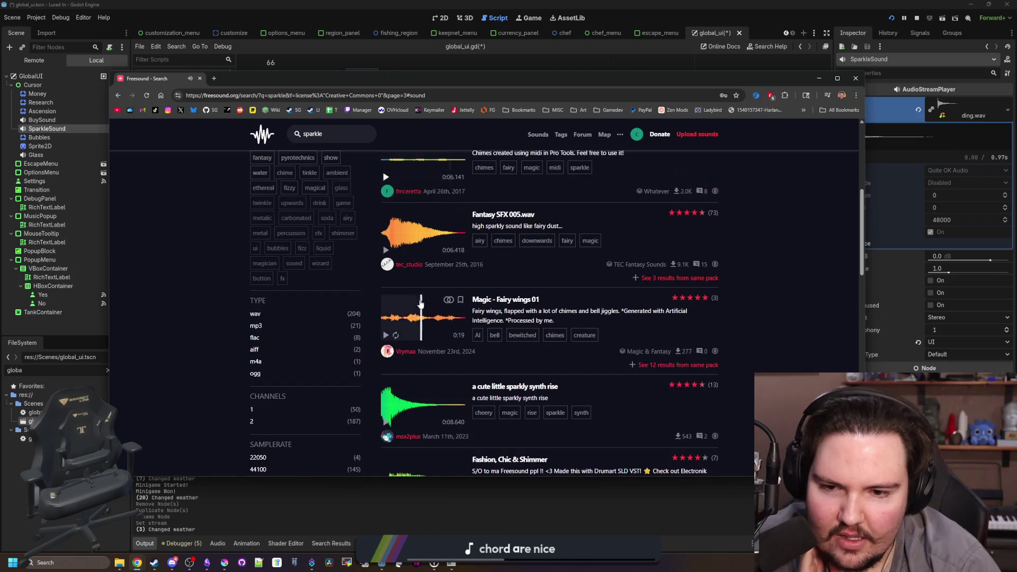
{"action": "left_click", "coordinate": [434, 319]}
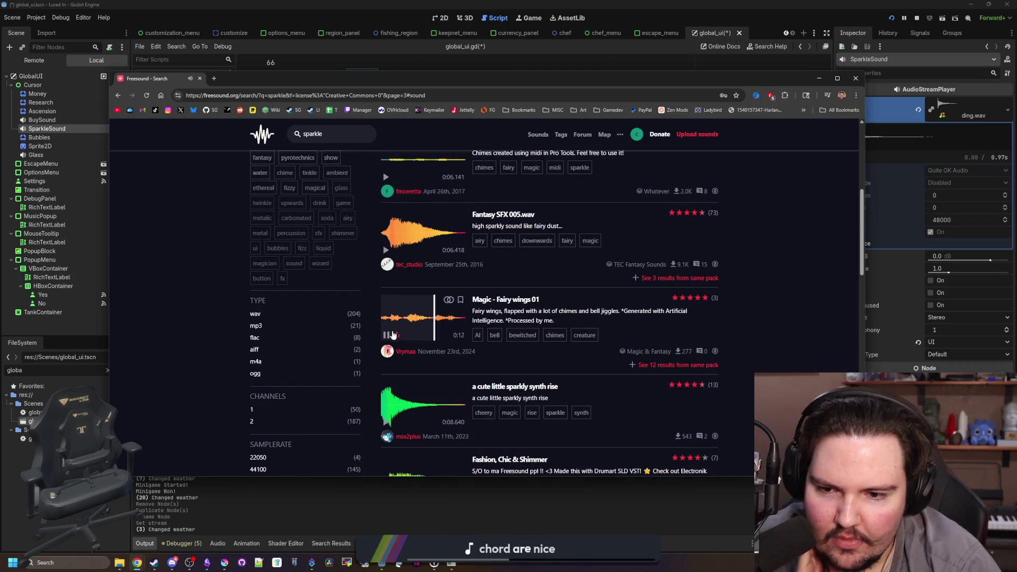
{"action": "scroll", "coordinate": [385, 336], "scroll_direction": "down", "scroll_amount": 3}
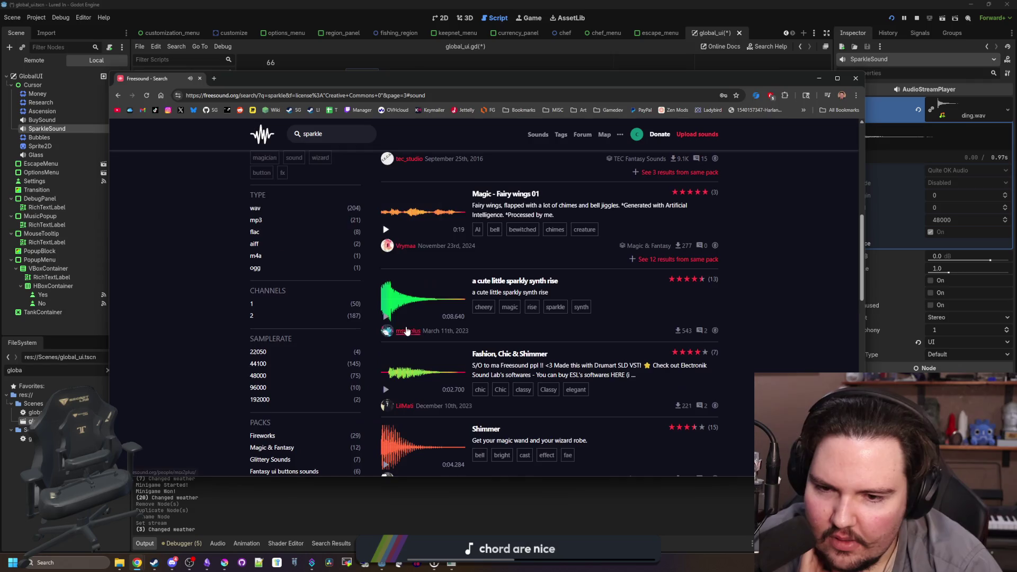
{"action": "left_click", "coordinate": [399, 333]}
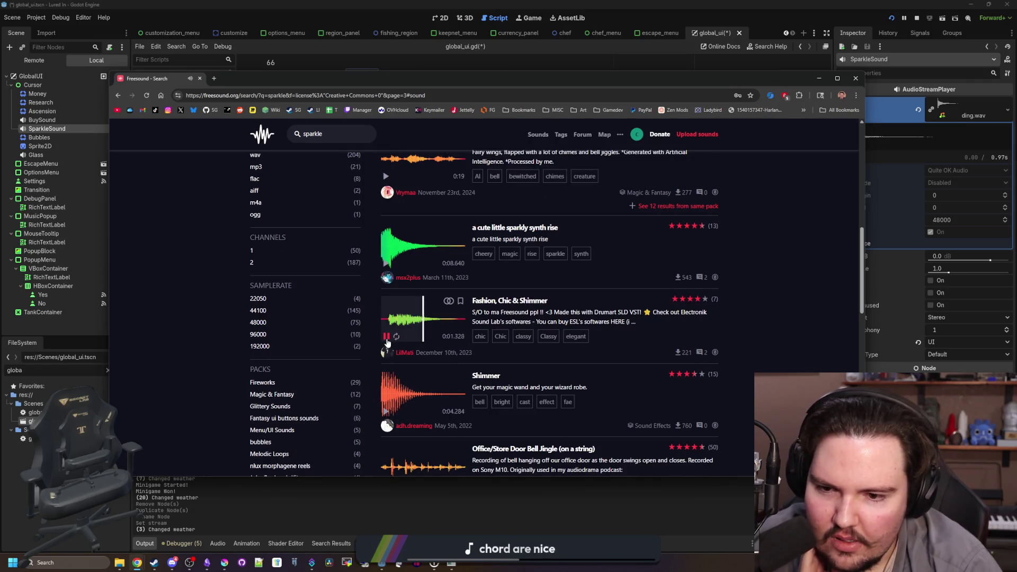
{"action": "scroll", "coordinate": [387, 343], "scroll_direction": "down", "scroll_amount": 2}
{"action": "left_click", "coordinate": [394, 300]}
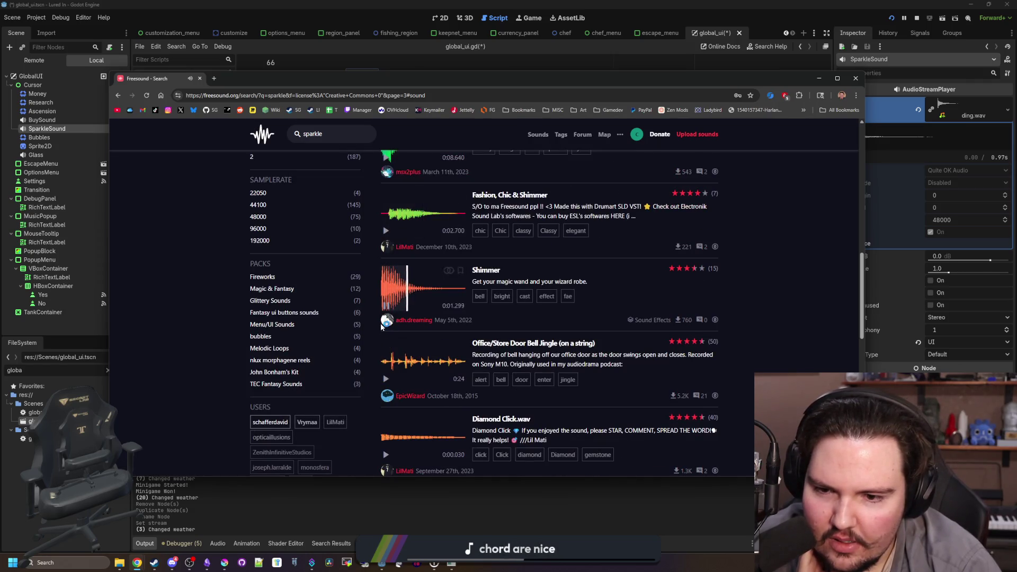
{"action": "scroll", "coordinate": [385, 314], "scroll_direction": "down", "scroll_amount": 1}
{"action": "left_click", "coordinate": [416, 318]}
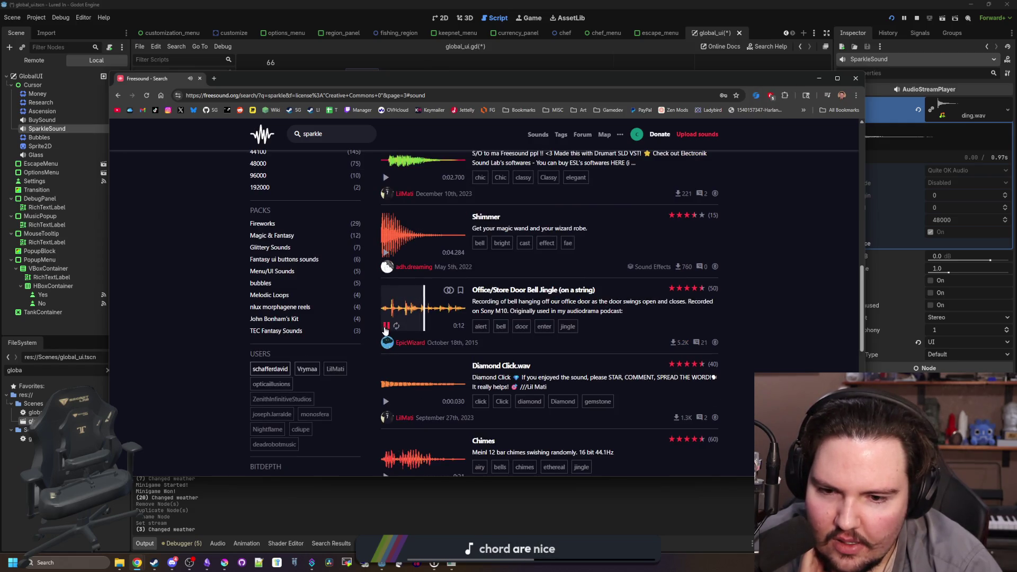
Audition Diamond Click.wav, Chimes and PB Bar Chimes (long), then go to the next results page
{"action": "scroll", "coordinate": [385, 330], "scroll_direction": "down", "scroll_amount": 2}
{"action": "left_click", "coordinate": [425, 280]}
{"action": "left_click", "coordinate": [405, 285]}
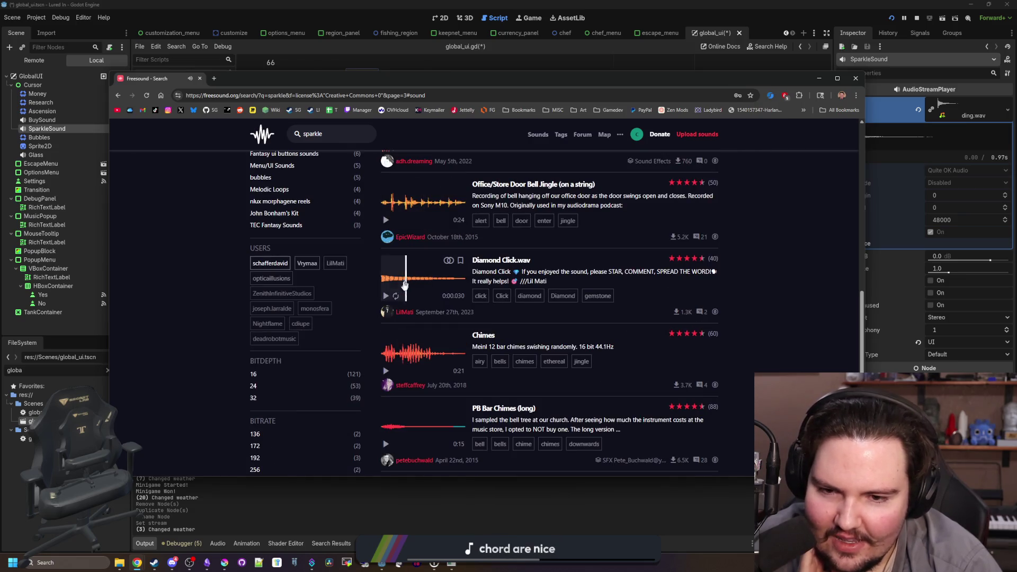
{"action": "left_click", "coordinate": [385, 372]}
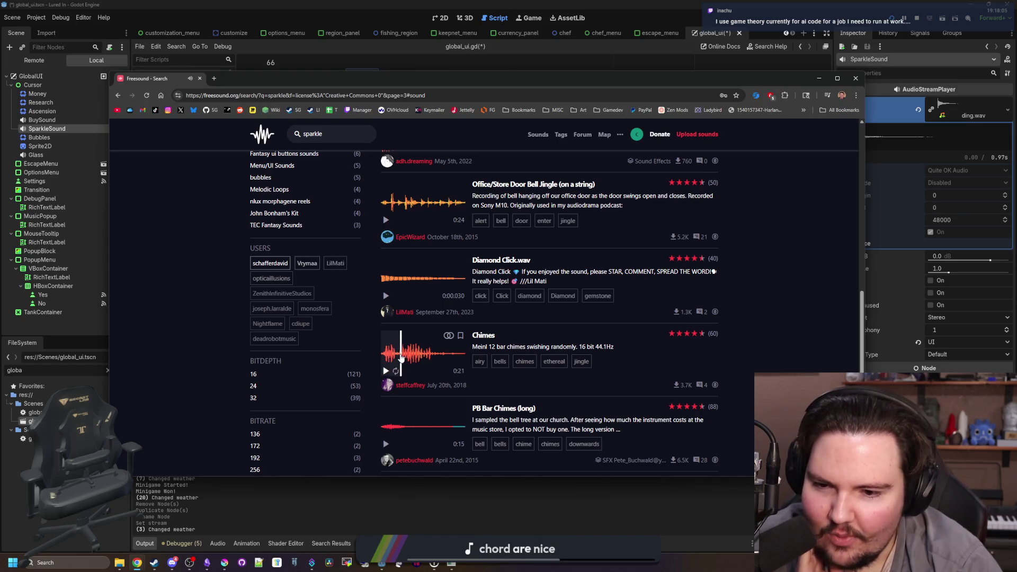
{"action": "left_click", "coordinate": [401, 358]}
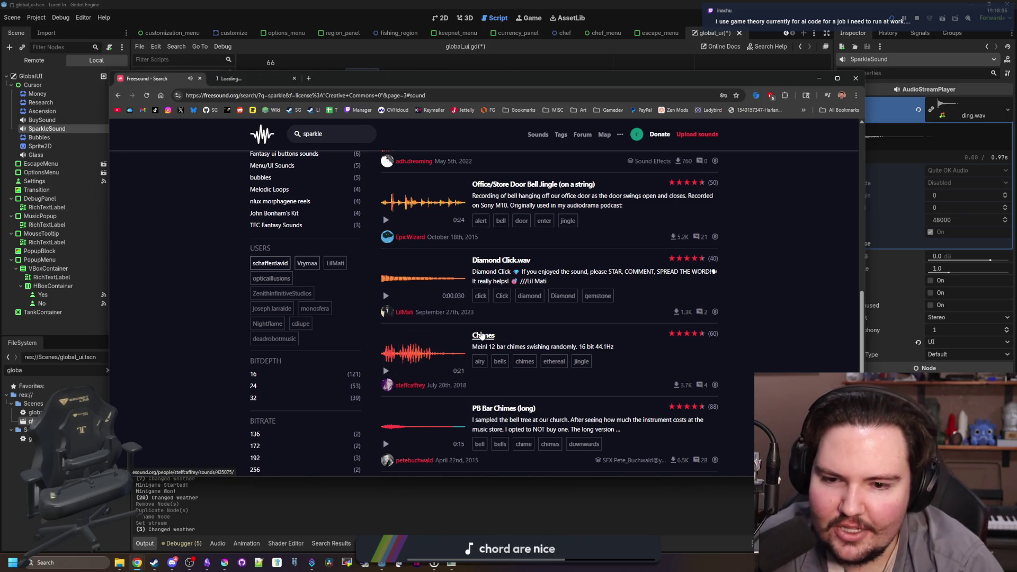
{"action": "scroll", "coordinate": [482, 335], "scroll_direction": "down", "scroll_amount": 3}
{"action": "left_click", "coordinate": [386, 285]}
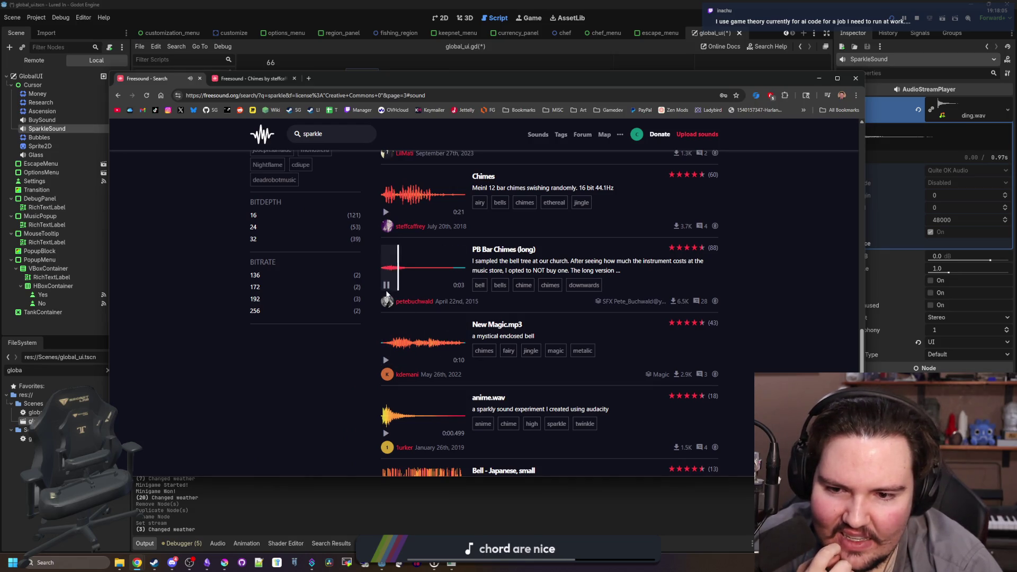
{"action": "left_click", "coordinate": [386, 286]}
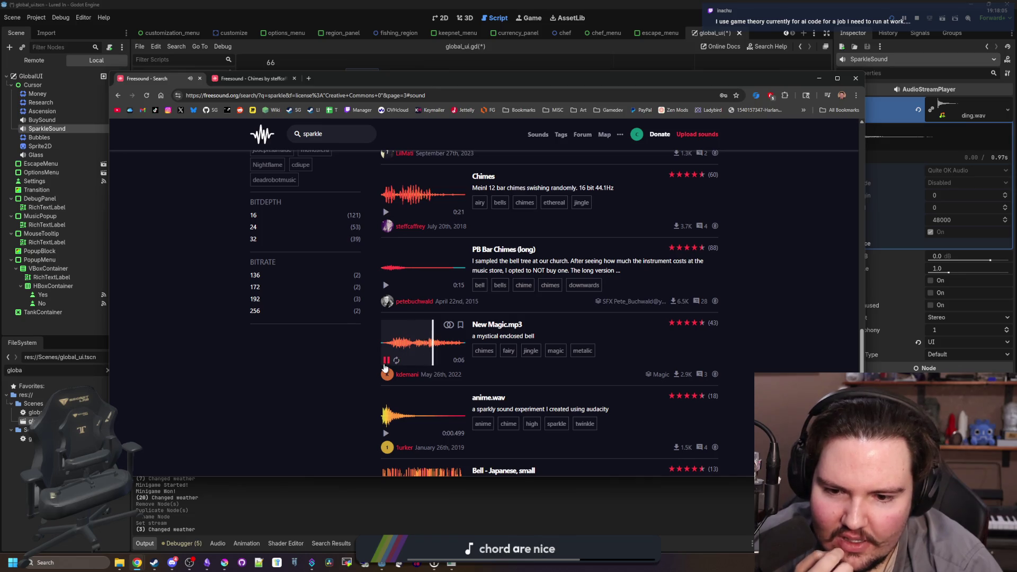
{"action": "scroll", "coordinate": [386, 364], "scroll_direction": "down", "scroll_amount": 5}
{"action": "left_click", "coordinate": [631, 335]}
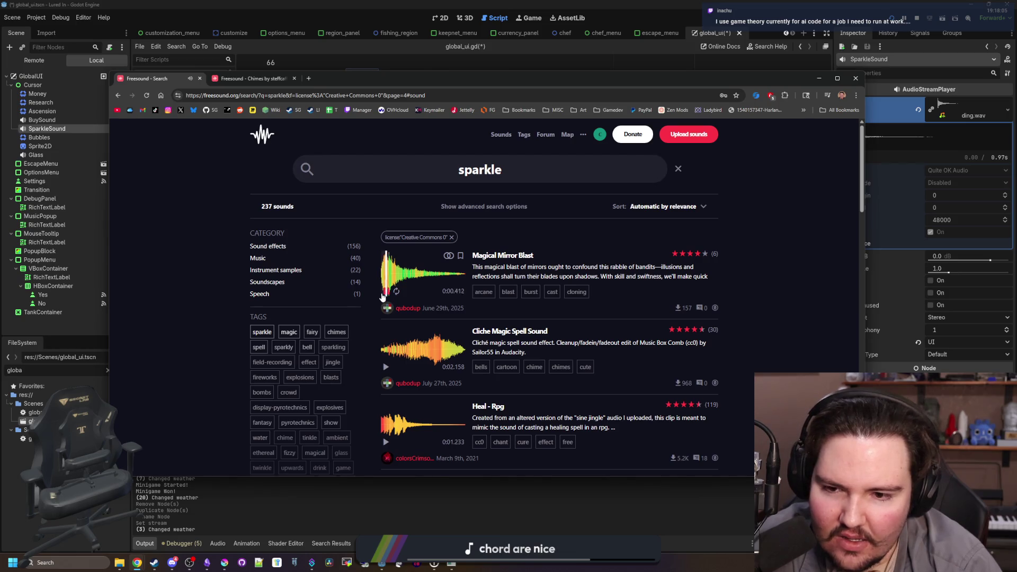
Preview wink dink and Chimes.mp3, then advance to the following results page
{"action": "scroll", "coordinate": [382, 296], "scroll_direction": "down", "scroll_amount": 2}
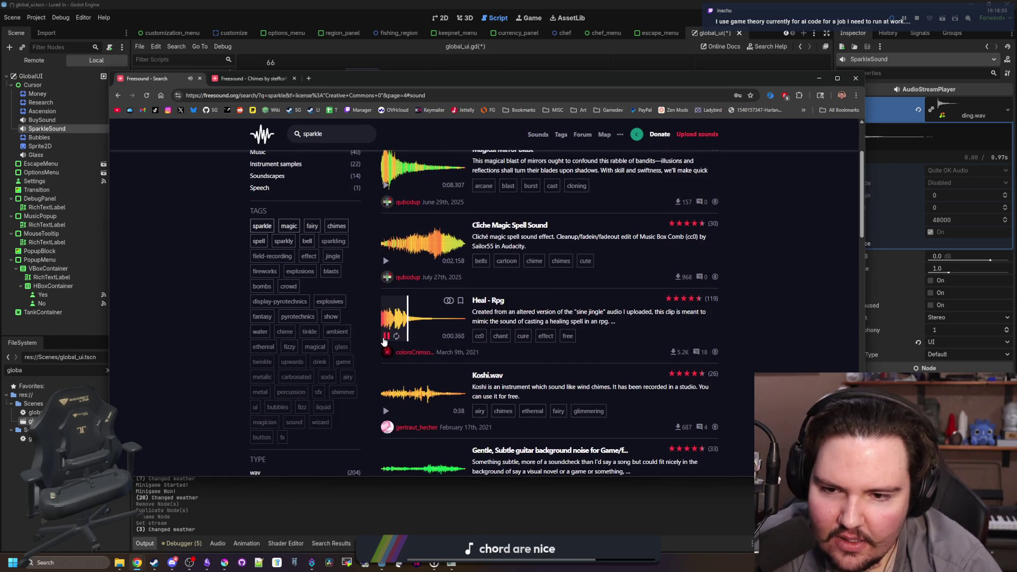
{"action": "scroll", "coordinate": [383, 340], "scroll_direction": "down", "scroll_amount": 3}
{"action": "scroll", "coordinate": [385, 342], "scroll_direction": "down", "scroll_amount": 2}
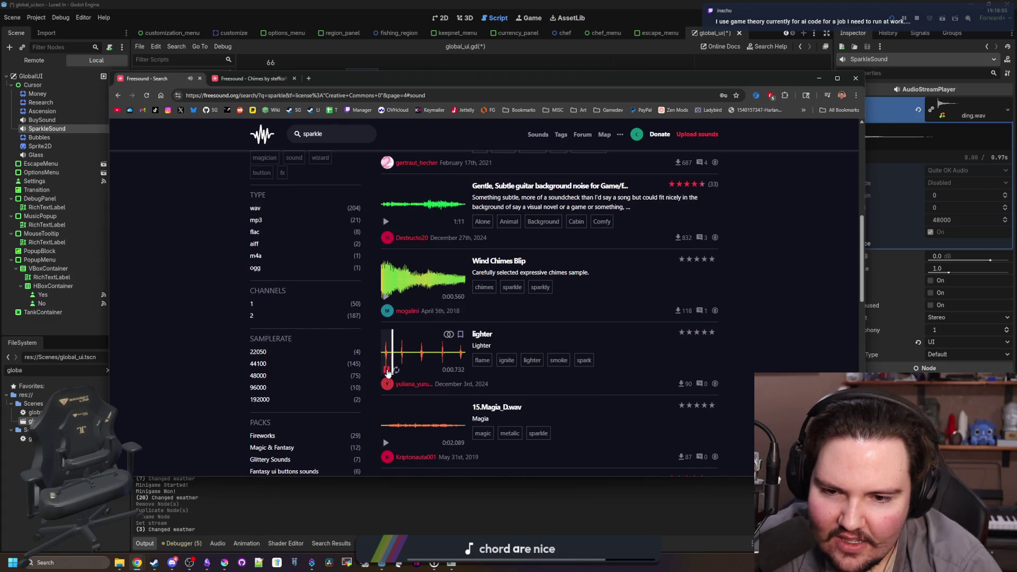
{"action": "scroll", "coordinate": [389, 366], "scroll_direction": "down", "scroll_amount": 7}
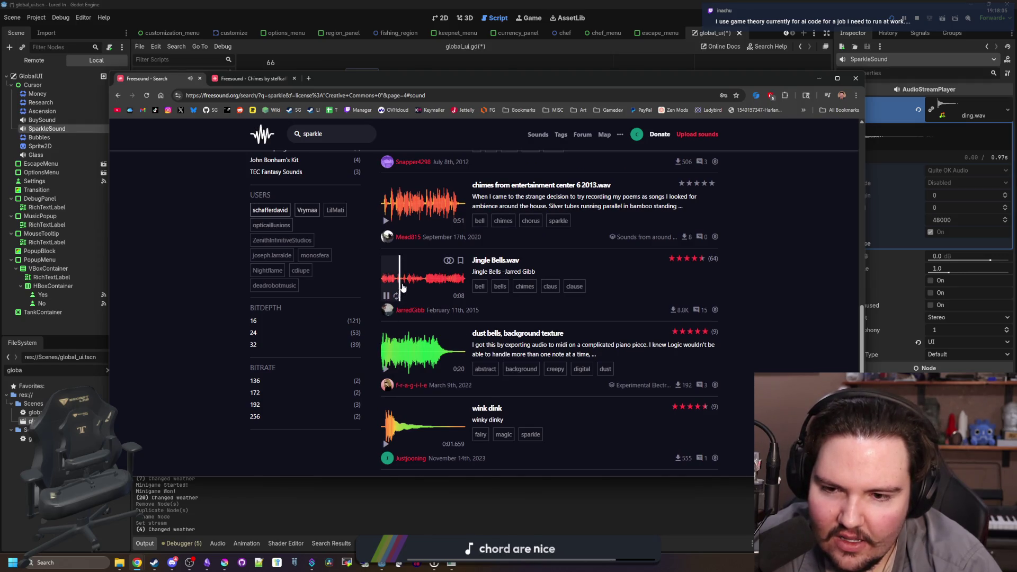
{"action": "scroll", "coordinate": [389, 317], "scroll_direction": "down", "scroll_amount": 2}
{"action": "left_click", "coordinate": [385, 338]}
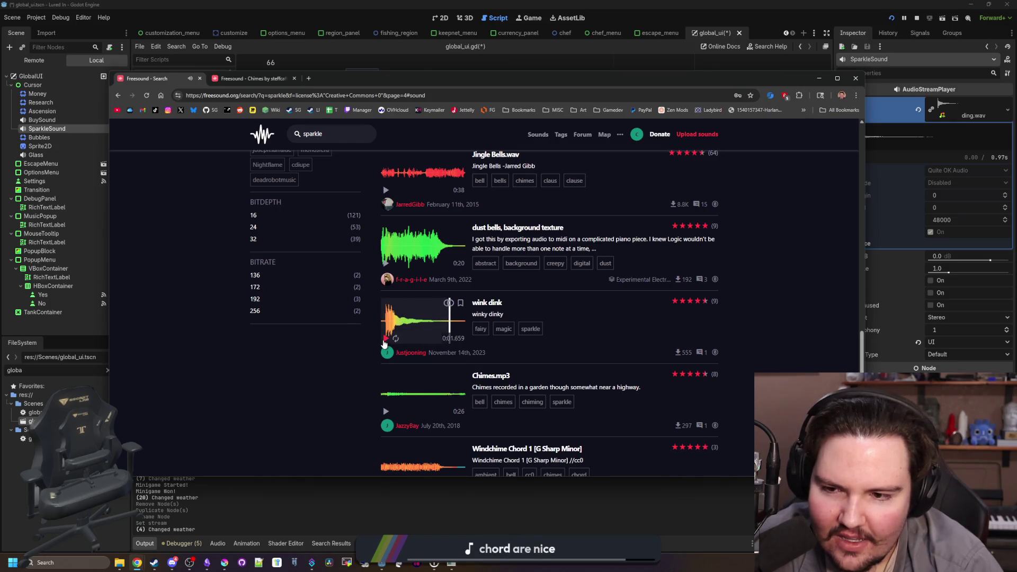
{"action": "left_click", "coordinate": [385, 339]}
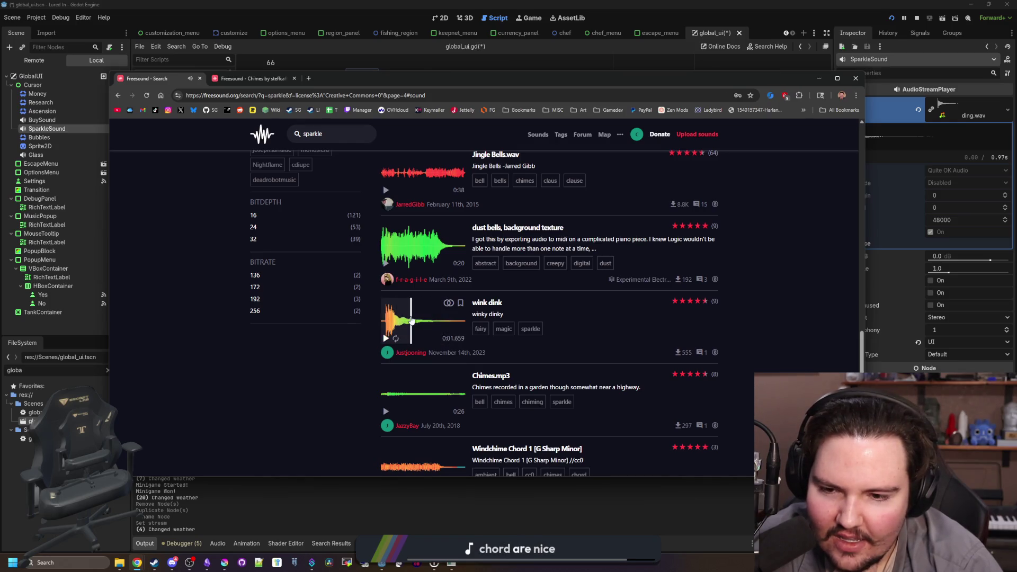
{"action": "left_click", "coordinate": [385, 337]}
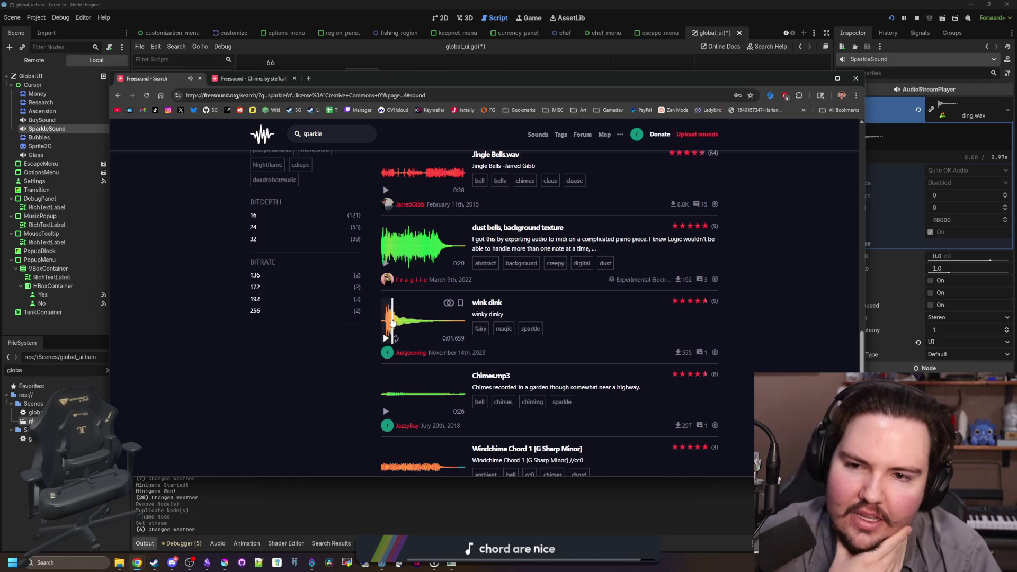
{"action": "left_click", "coordinate": [385, 412]}
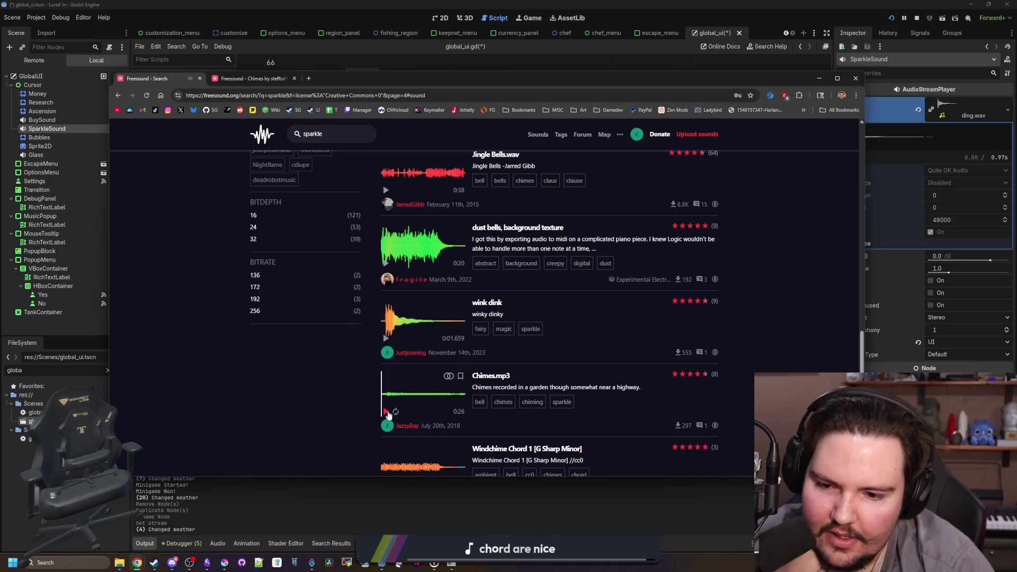
{"action": "left_click", "coordinate": [385, 413]}
{"action": "scroll", "coordinate": [410, 364], "scroll_direction": "down", "scroll_amount": 4}
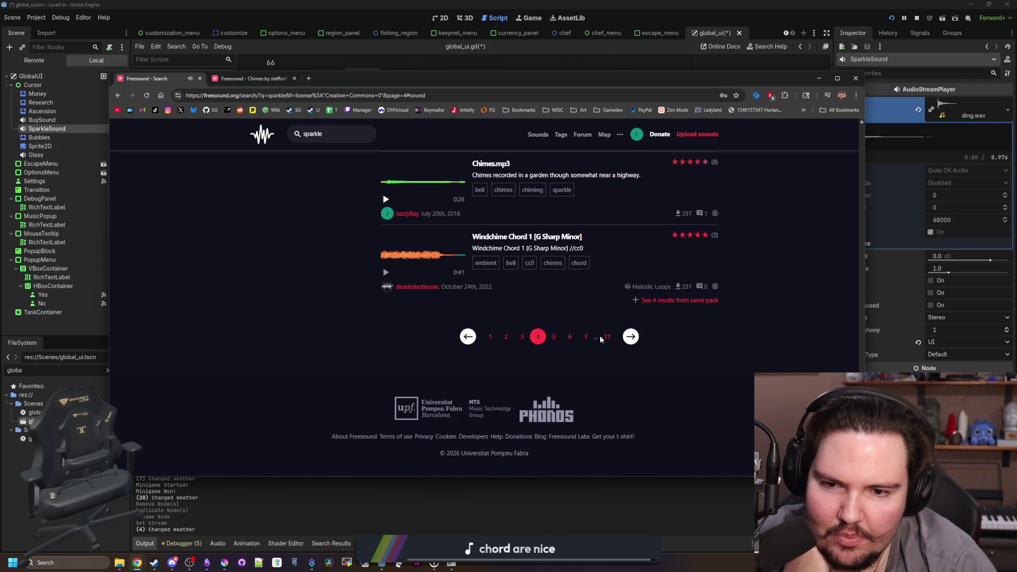
{"action": "left_click", "coordinate": [631, 337]}
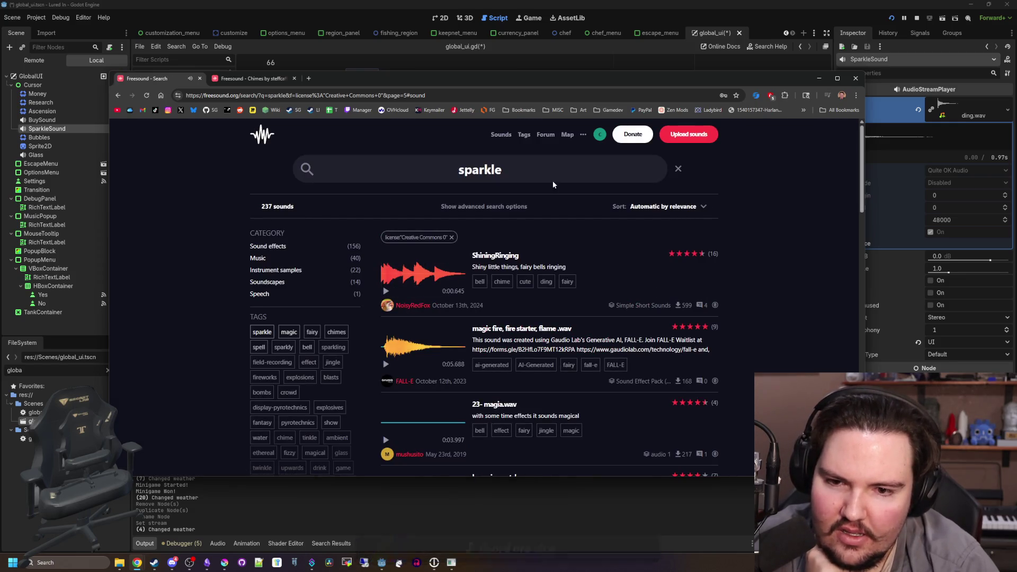
Search 'windchimes' and audition the windchimes3.mp3 result, scrolling through the list
{"action": "left_click_drag", "start_coordinate": [525, 177], "coordinate": [462, 177]}
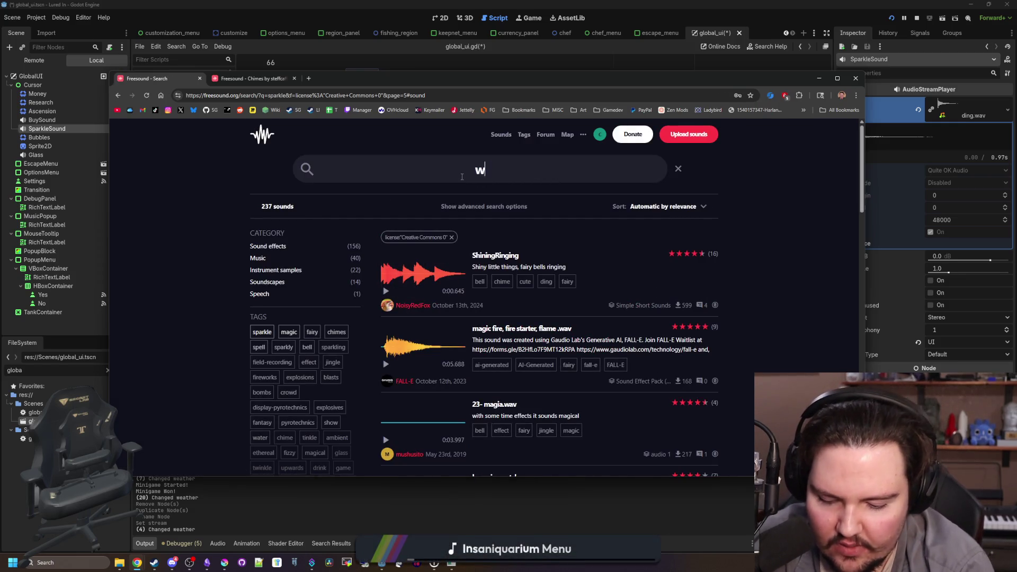
{"action": "left_click", "coordinate": [386, 291]}
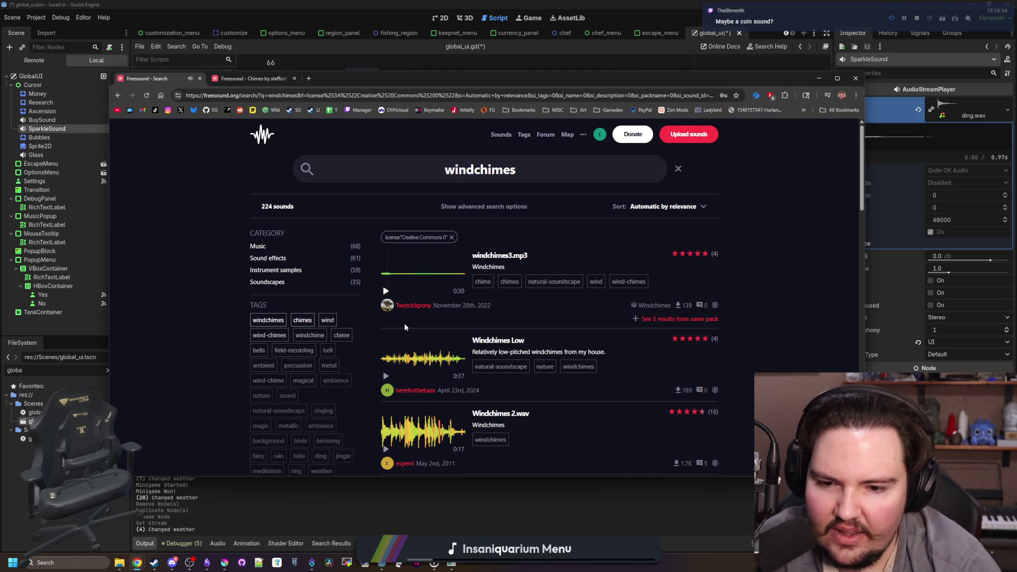
{"action": "scroll", "coordinate": [405, 327], "scroll_direction": "down", "scroll_amount": 1}
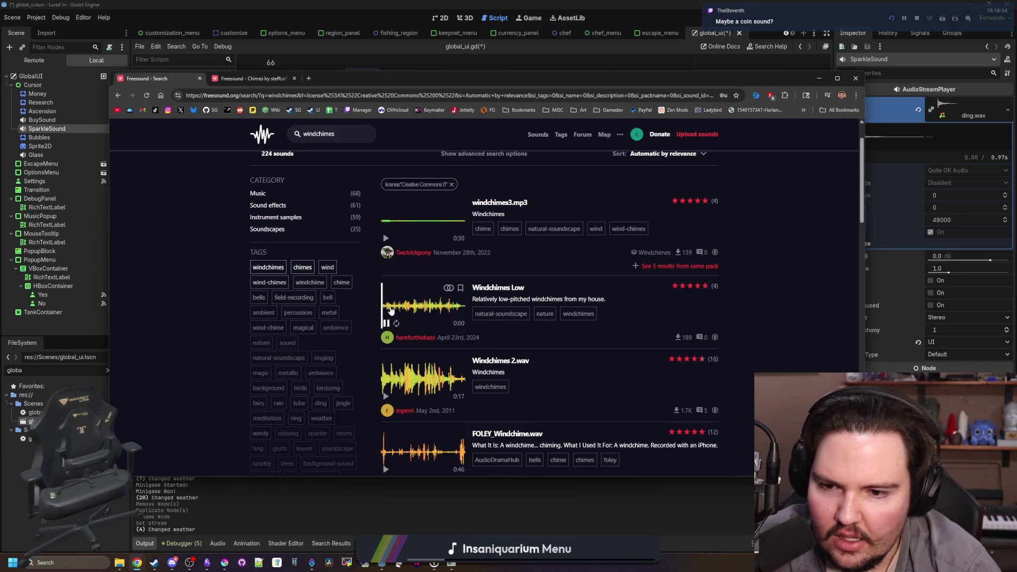
{"action": "scroll", "coordinate": [387, 327], "scroll_direction": "down", "scroll_amount": 8}
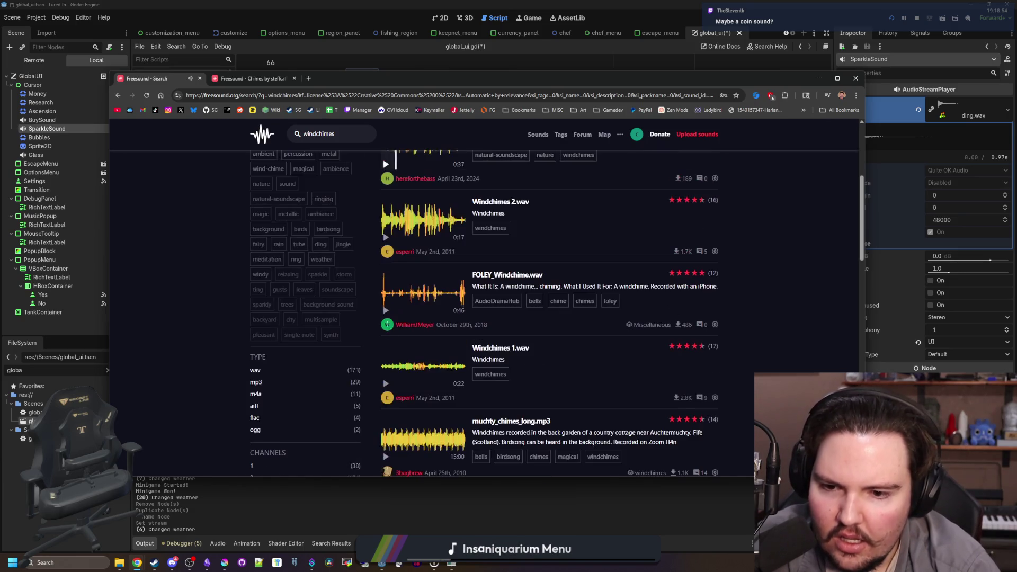
{"action": "mouse_move", "coordinate": [438, 336]}
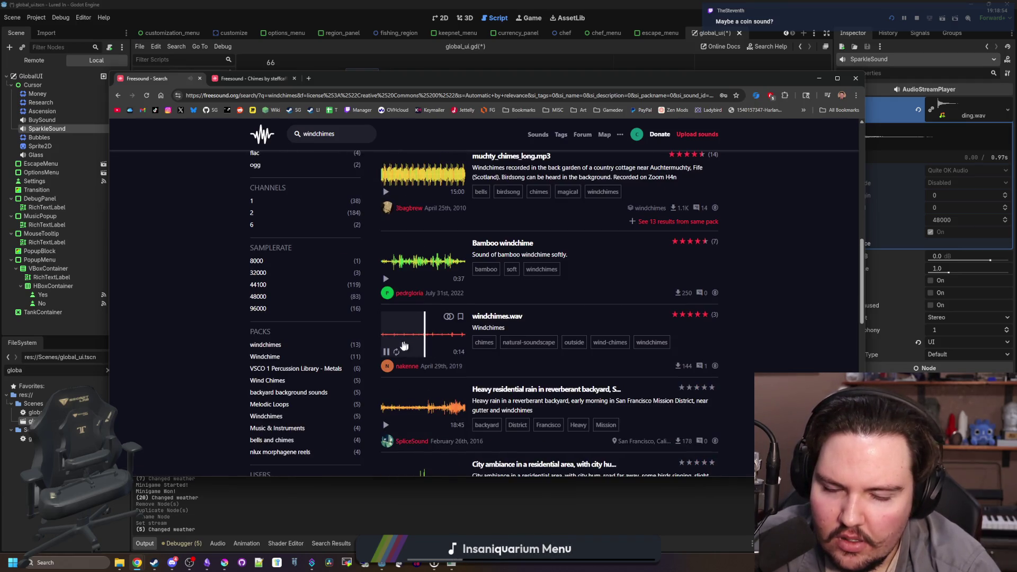
{"action": "scroll", "coordinate": [402, 344], "scroll_direction": "down", "scroll_amount": 7}
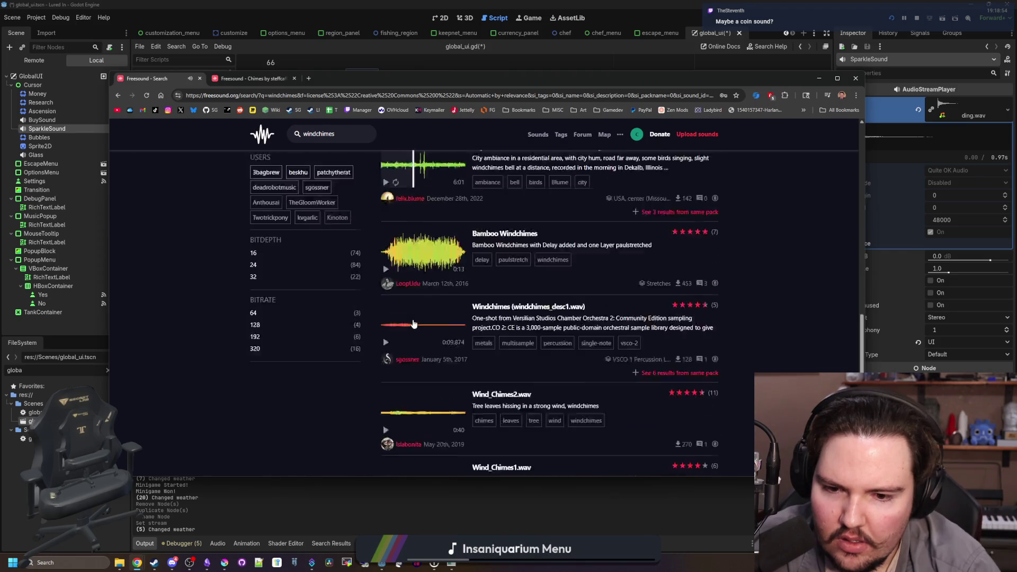
{"action": "scroll", "coordinate": [426, 189], "scroll_direction": "up", "scroll_amount": 15}
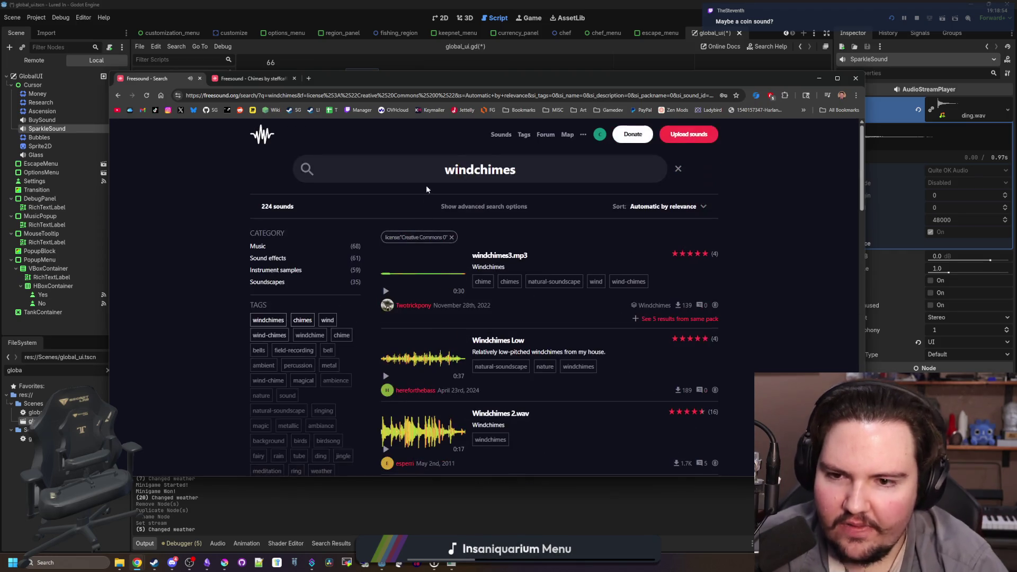
Search 'fairy dust', preview Fairy Dust Magic, Fantasy SFX 005.wav and Magic Spell Fairy Dust, then return to Chimes
{"action": "left_click_drag", "start_coordinate": [442, 163], "coordinate": [396, 157]}
{"action": "type", "text": "fairy dust"}
{"action": "key", "text": "Return"}
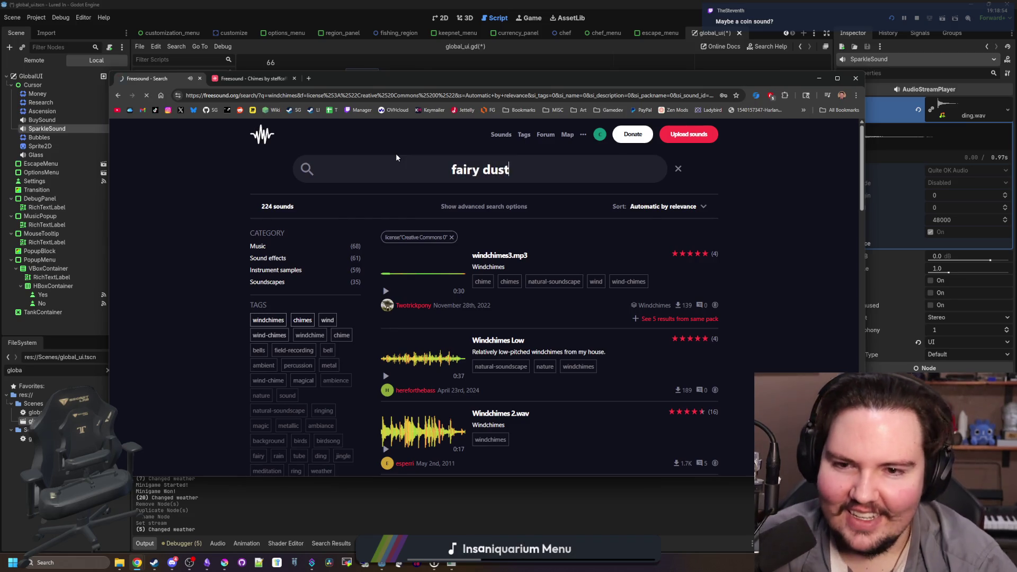
{"action": "left_click", "coordinate": [403, 273]}
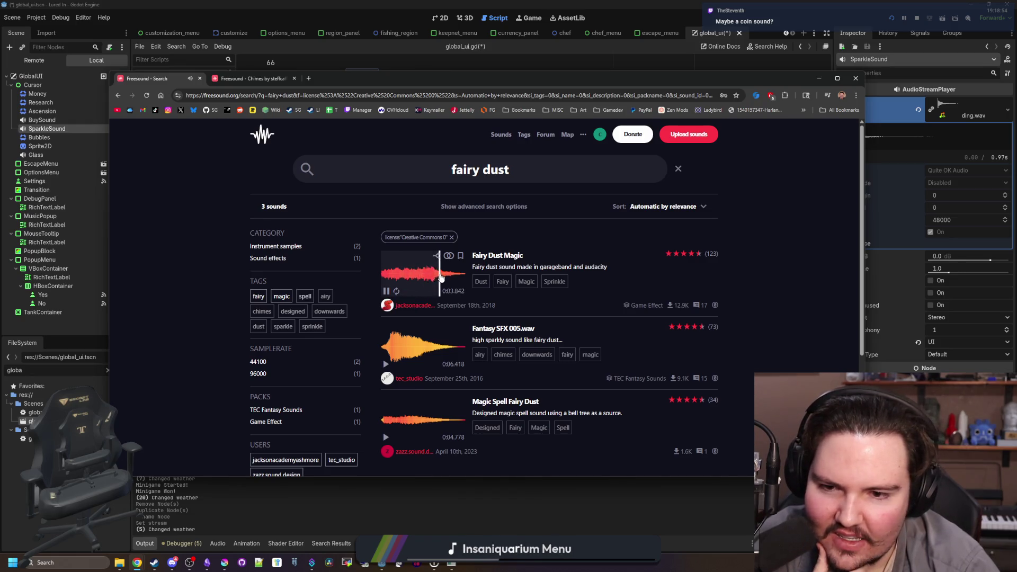
{"action": "left_click", "coordinate": [385, 292]}
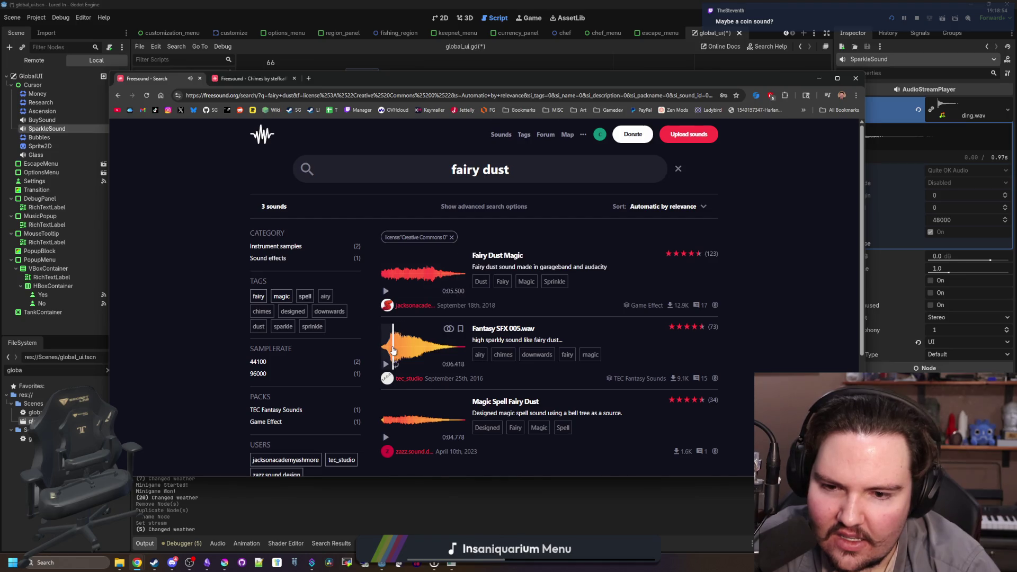
{"action": "left_click", "coordinate": [406, 421]}
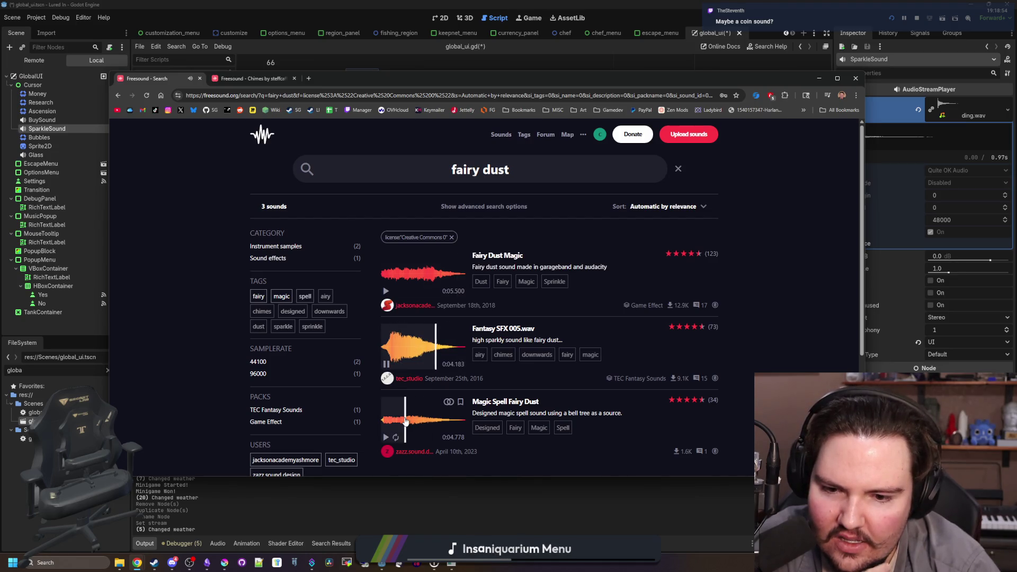
{"action": "scroll", "coordinate": [405, 422], "scroll_direction": "down", "scroll_amount": 1}
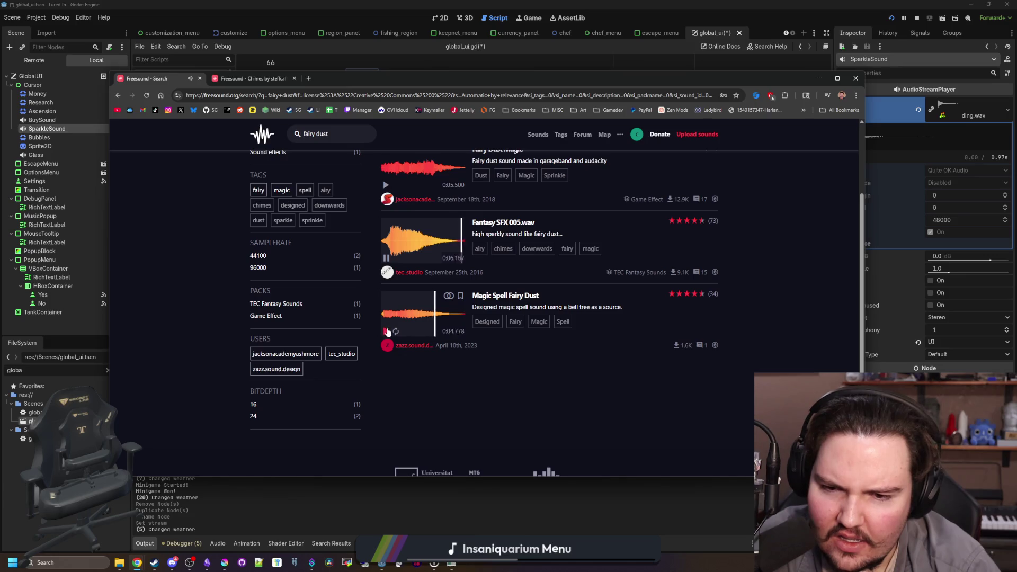
{"action": "left_click", "coordinate": [387, 336]}
{"action": "scroll", "coordinate": [386, 336], "scroll_direction": "up", "scroll_amount": 1}
{"action": "left_click", "coordinate": [249, 78]}
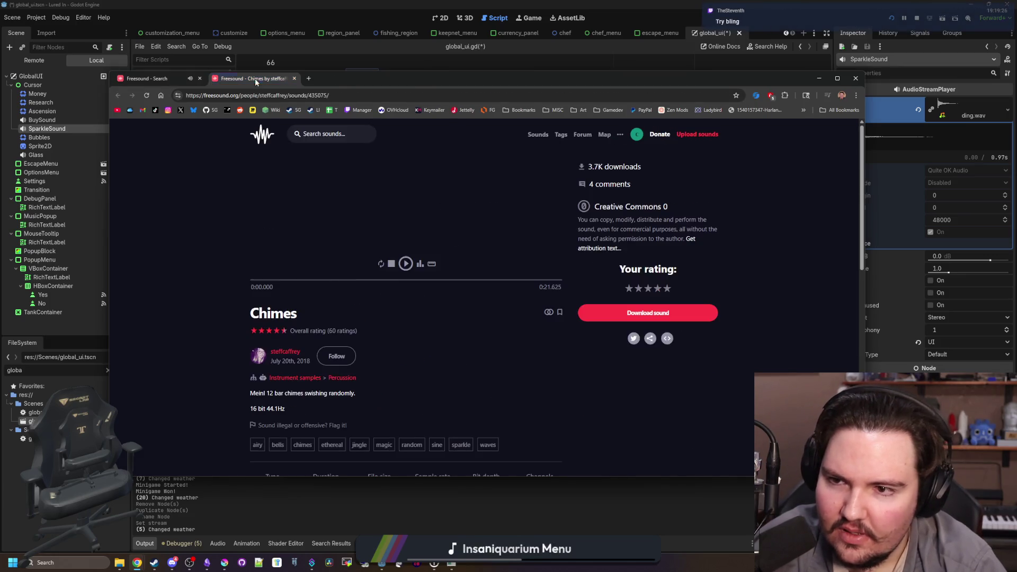
Scrub the Chimes preview, download it as a 3.5 MB WAV, and drag it from Chrome's downloads list
{"action": "left_click", "coordinate": [405, 263]}
{"action": "left_click", "coordinate": [400, 253]}
{"action": "left_click", "coordinate": [405, 263]}
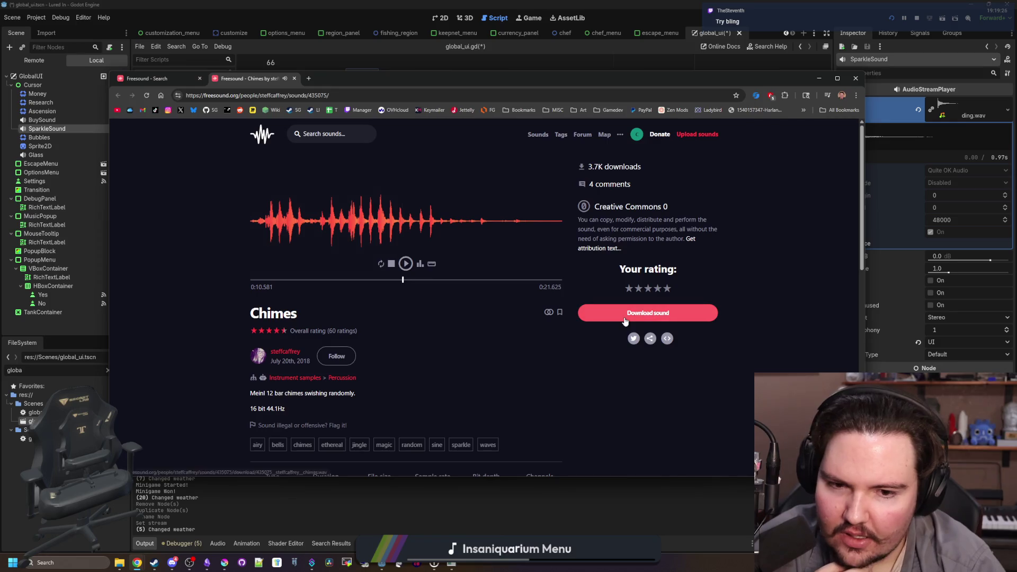
{"action": "left_click", "coordinate": [625, 320]}
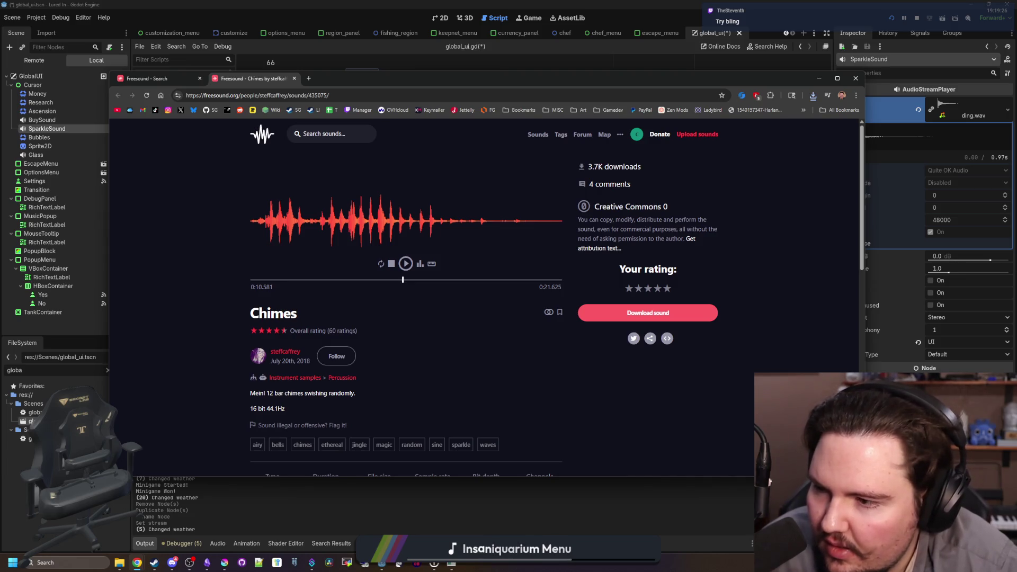
{"action": "left_click", "coordinate": [814, 100]}
{"action": "left_click_drag", "start_coordinate": [774, 139], "coordinate": [781, 112]}
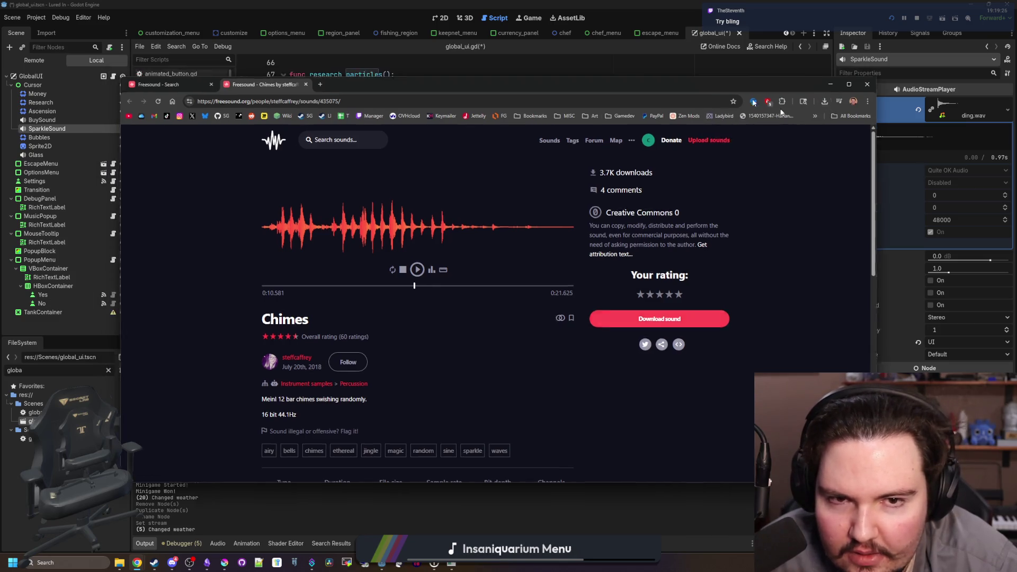
Bring the global_ui.gd script forward and place the cursor on empty line 79 near sparkle_particles
{"action": "key", "text": "alt+Tab"}
{"action": "left_click", "coordinate": [419, 230]}
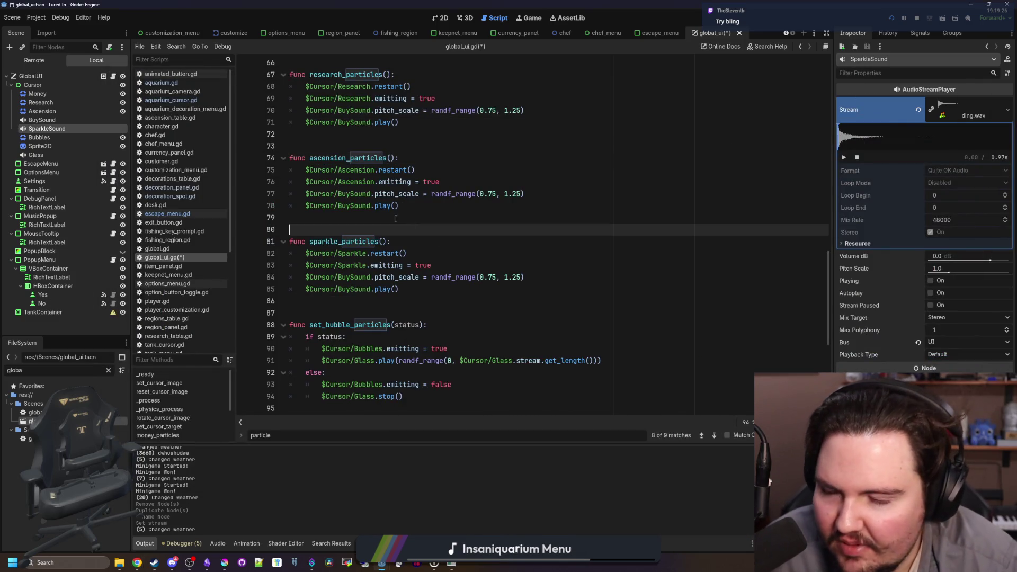
{"action": "left_click", "coordinate": [393, 218]}
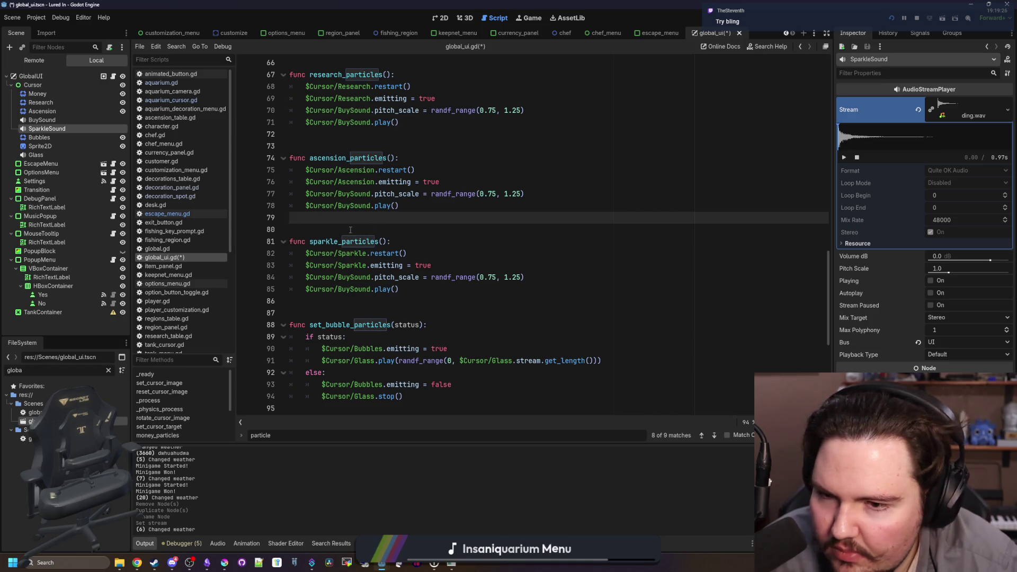
{"action": "key", "text": "Down"}
{"action": "key", "text": "Up"}
{"action": "key", "text": "Up"}
{"action": "key", "text": "Down"}
{"action": "key", "text": "Down"}
{"action": "key", "text": "Up"}
{"action": "key", "text": "Down"}
{"action": "key", "text": "Up"}
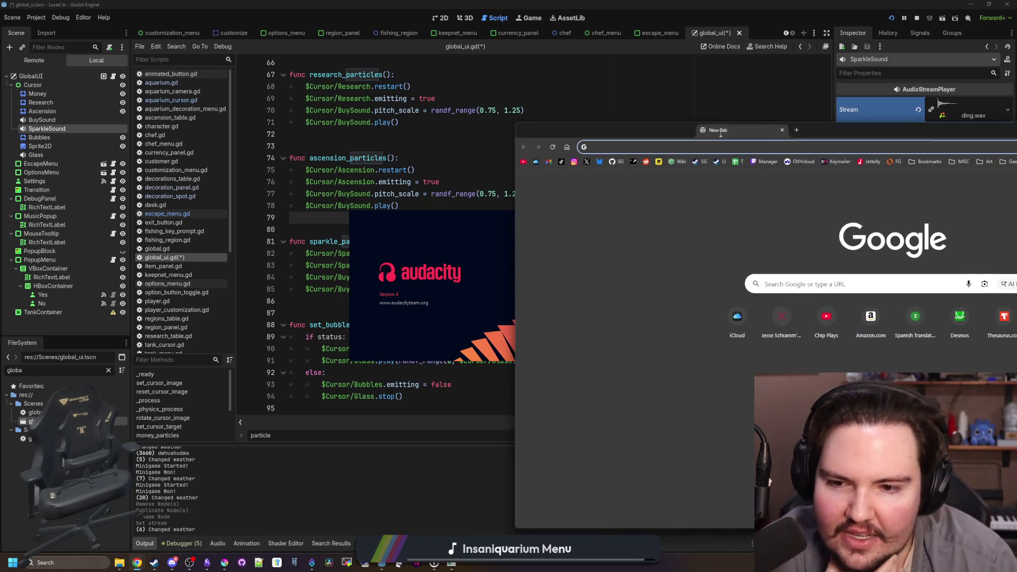
Search Google for 'audacity' and open the audacityteam.org homepage in a repositioned browser window
{"action": "type", "text": "audacity"}
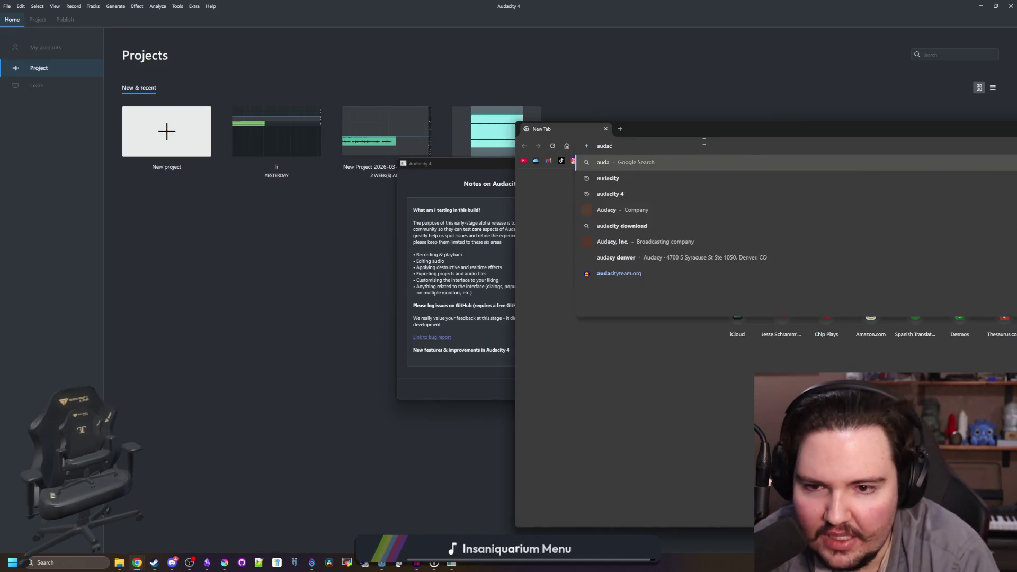
{"action": "key", "text": "Return"}
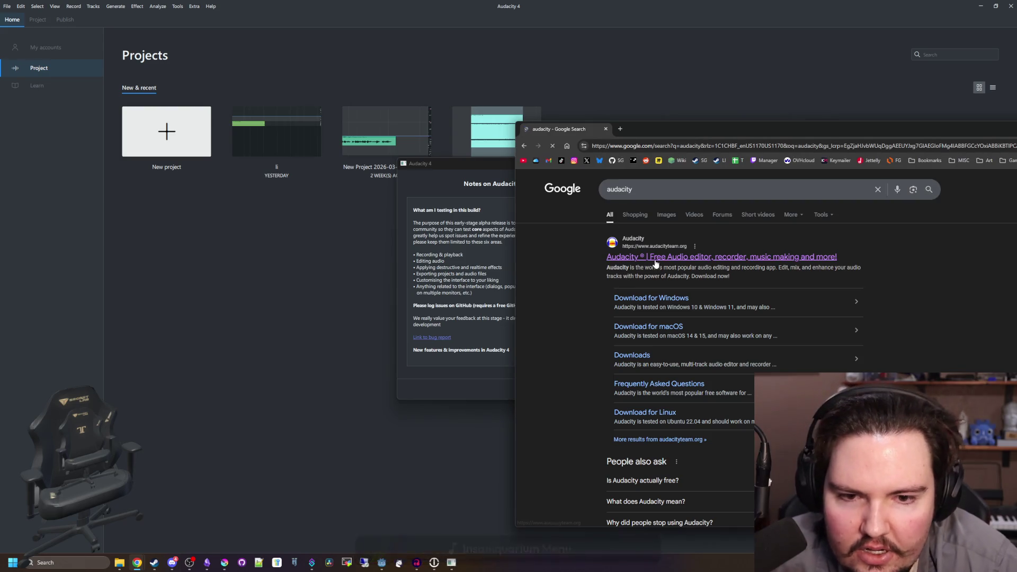
{"action": "left_click", "coordinate": [722, 256]}
{"action": "left_click_drag", "start_coordinate": [713, 131], "coordinate": [506, 63]}
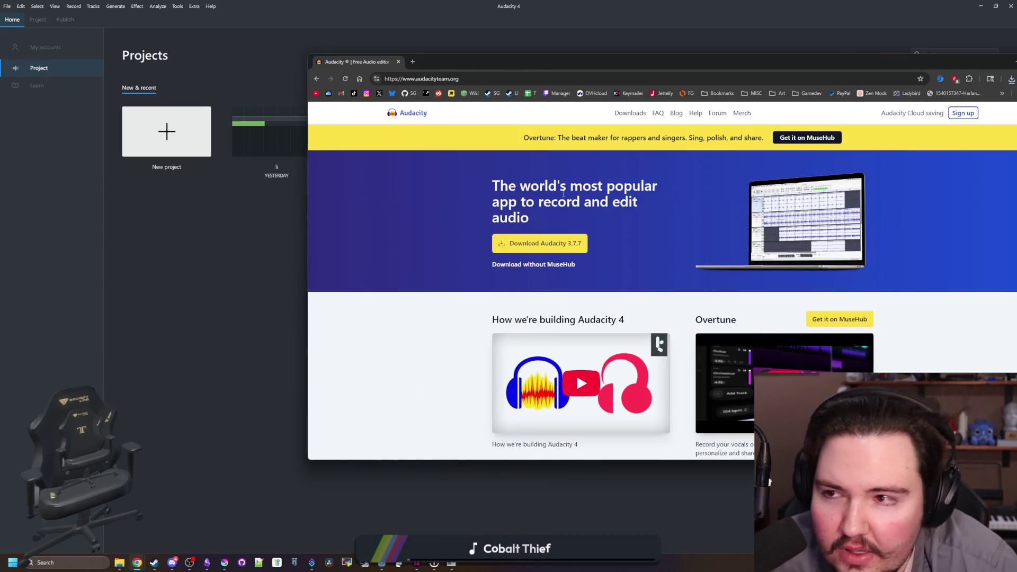
{"action": "scroll", "coordinate": [650, 258], "scroll_direction": "down", "scroll_amount": 2}
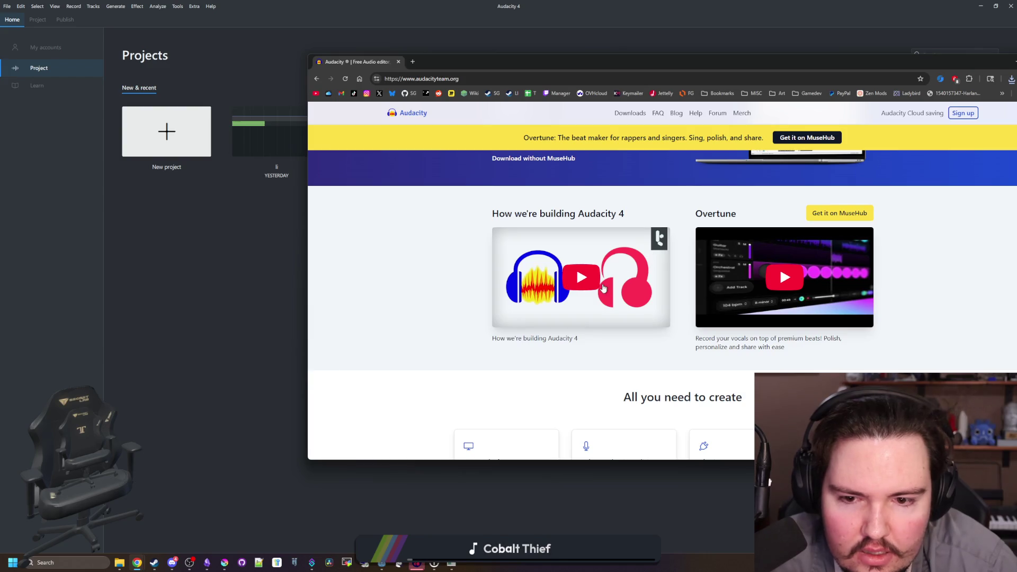